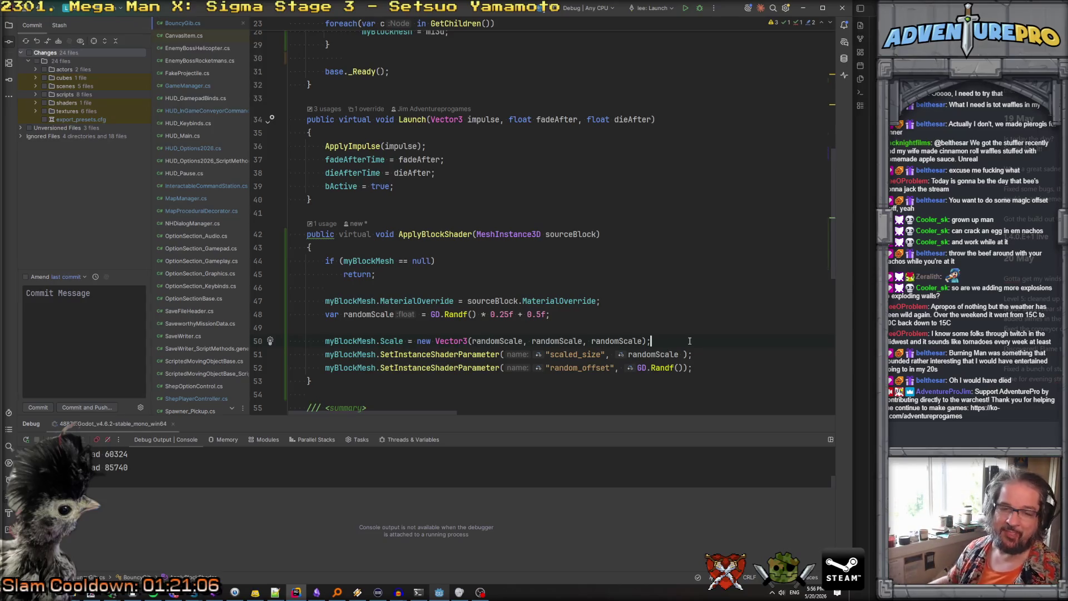
# Review ApplyBlockShader's null-check return and random scale, and the bIsFading fade logic in _Process
pyautogui.click(621, 278)
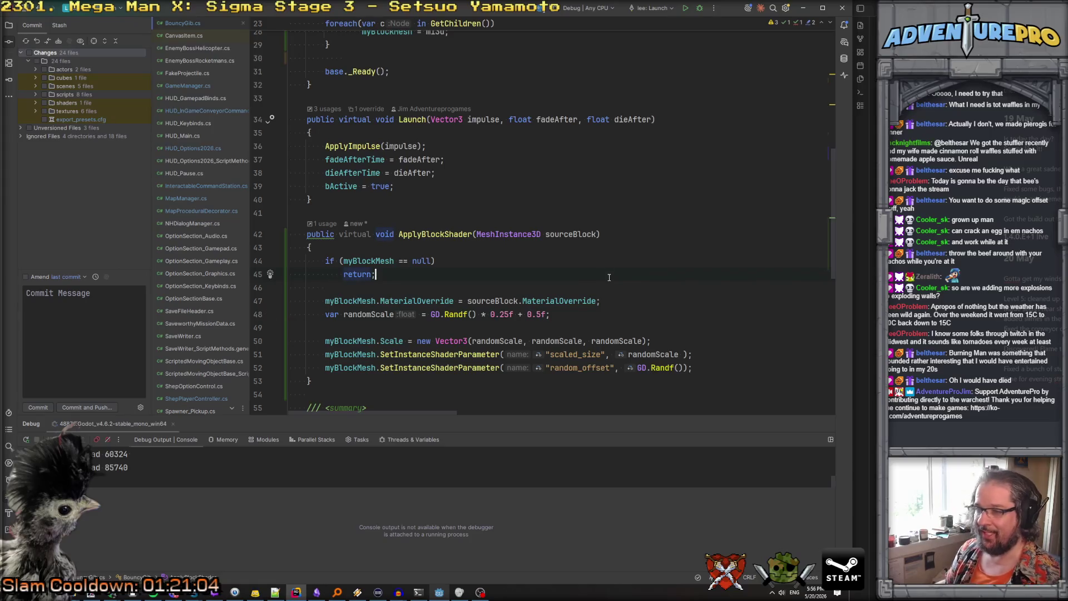
pyautogui.scroll(-1, 621, 279)
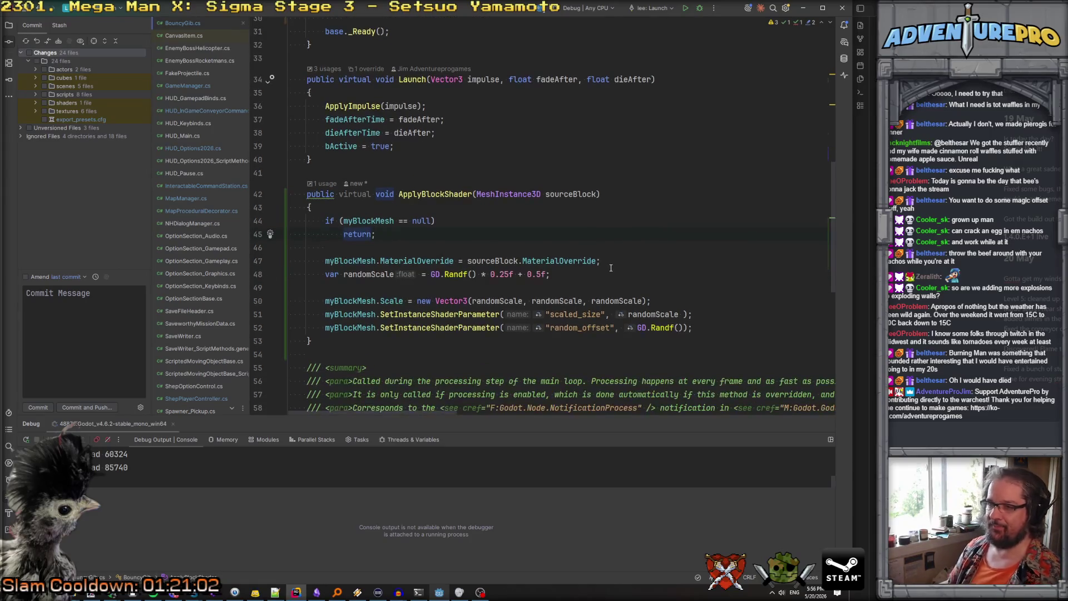
pyautogui.click(627, 274)
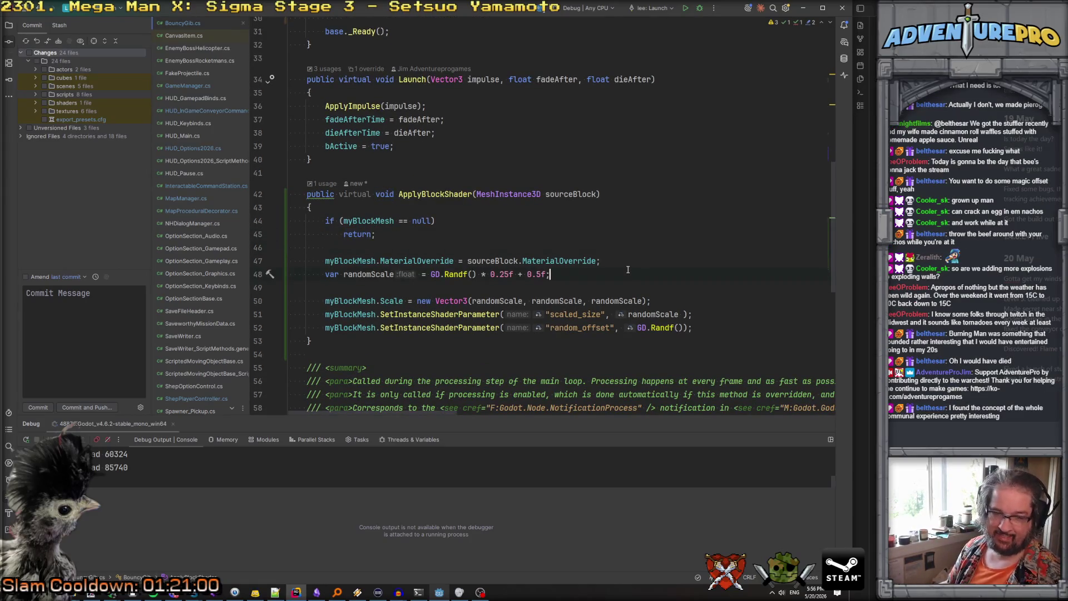
pyautogui.scroll(-3, 628, 270)
pyautogui.scroll(-5, 627, 270)
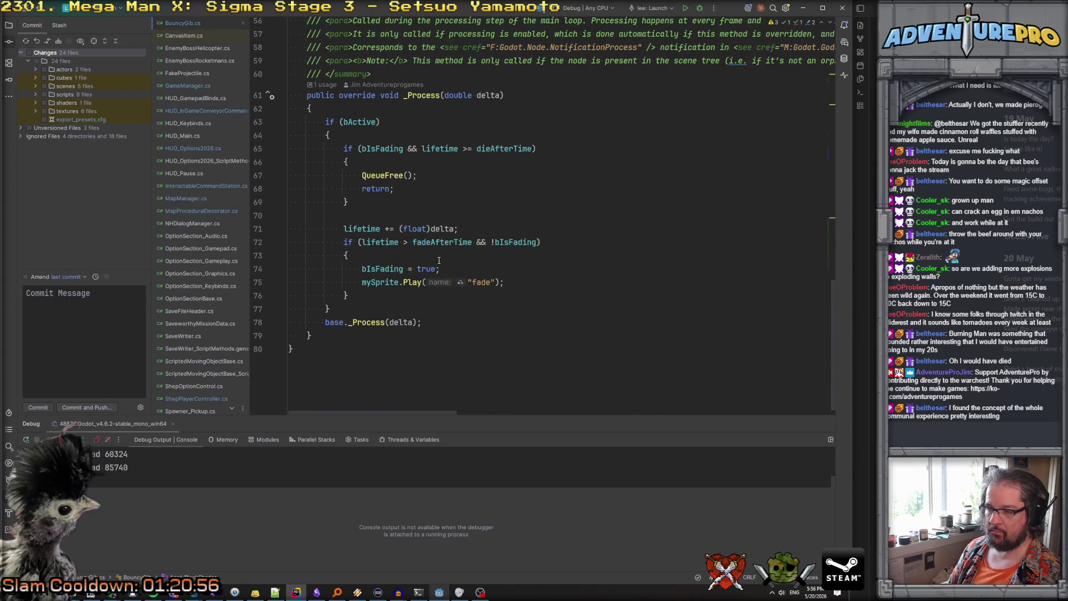
pyautogui.click(380, 269)
pyautogui.moveTo(397, 266)
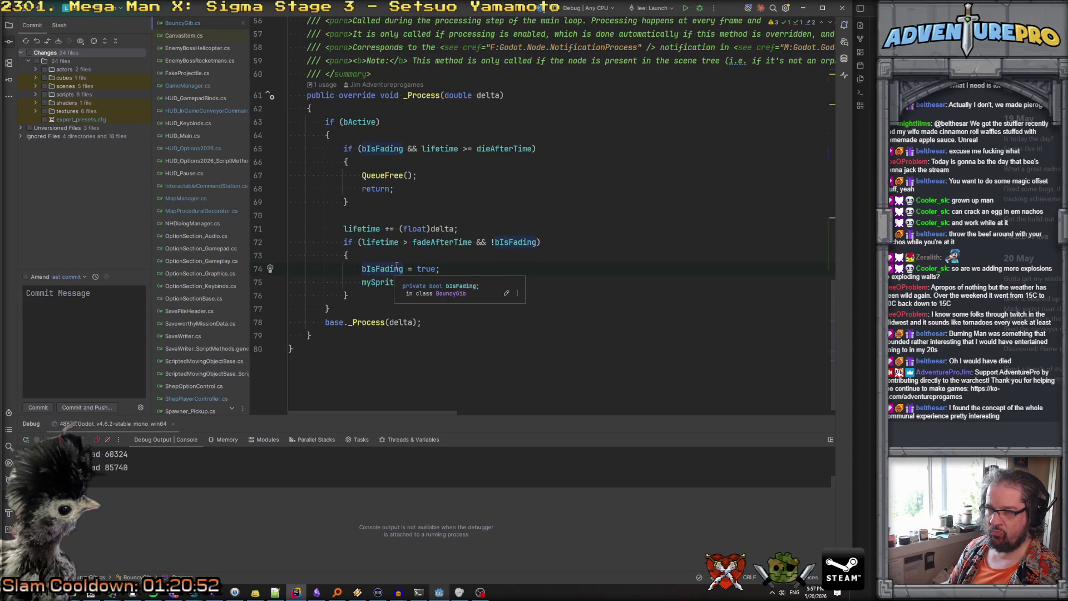
pyautogui.click(424, 268)
pyautogui.click(563, 280)
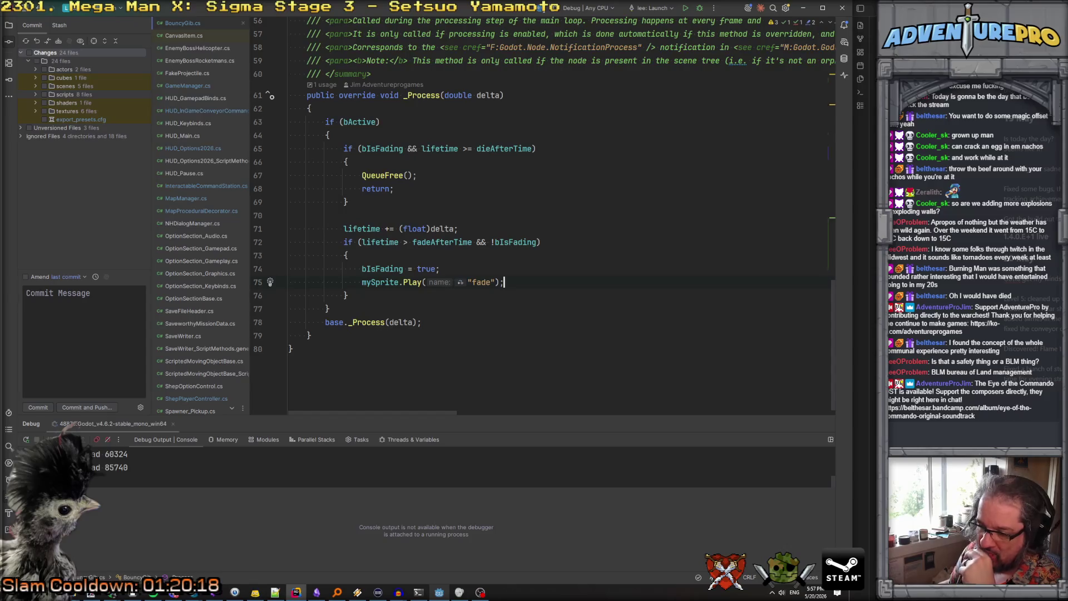
# Add 'instance uniform float forced_alpha = 1.0;' to the block shader after random_offset
pyautogui.click(439, 592)
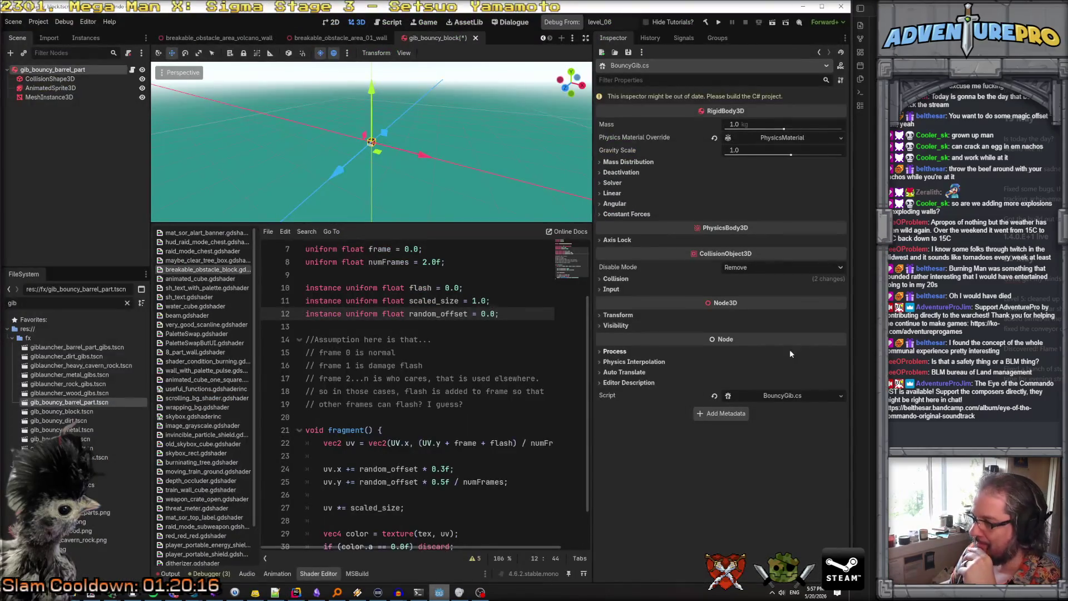
pyautogui.scroll(5, 340, 155)
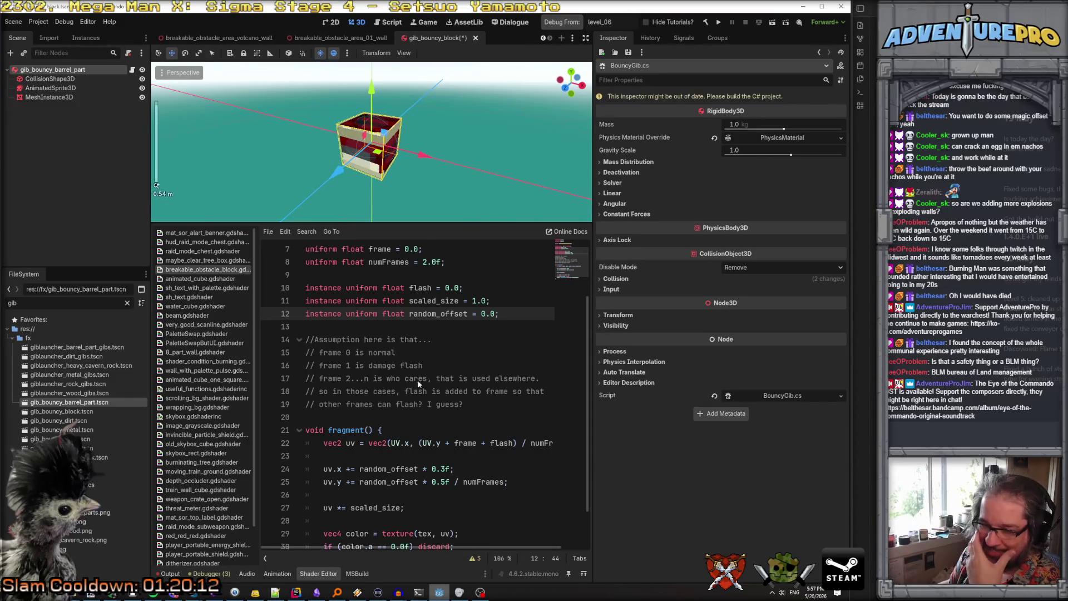
pyautogui.scroll(-2, 506, 313)
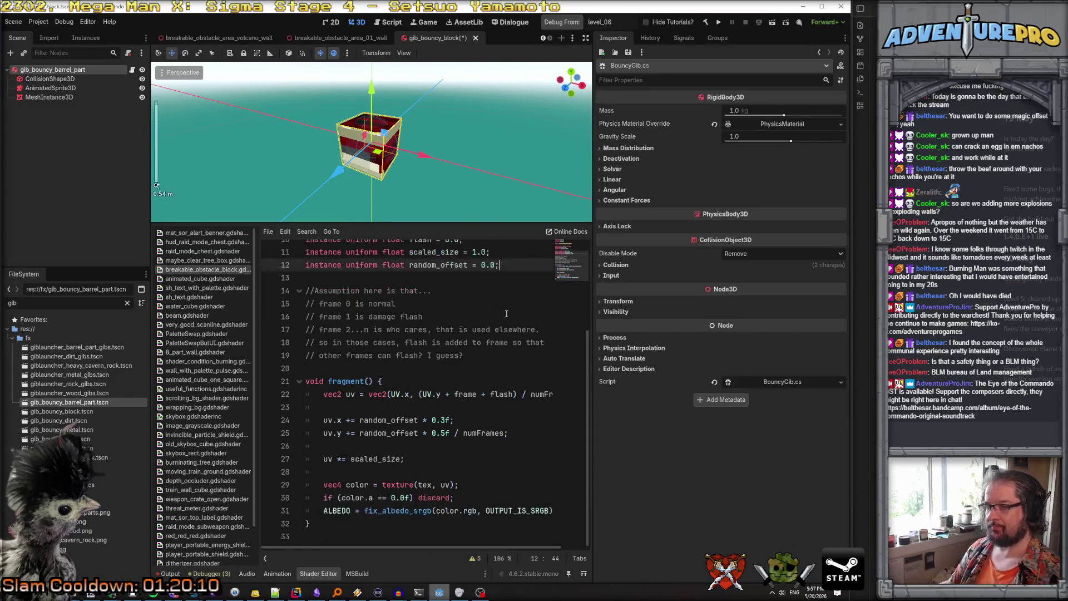
pyautogui.press('Return')
pyautogui.write('in')
pyautogui.press('Return')
pyautogui.write('niform float')
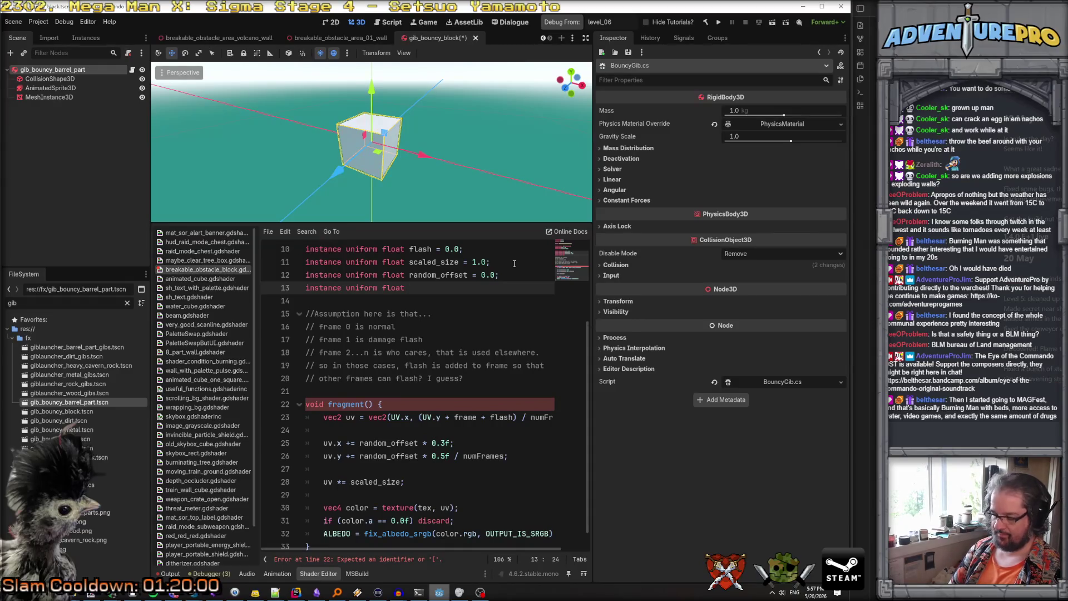
pyautogui.write(' force')
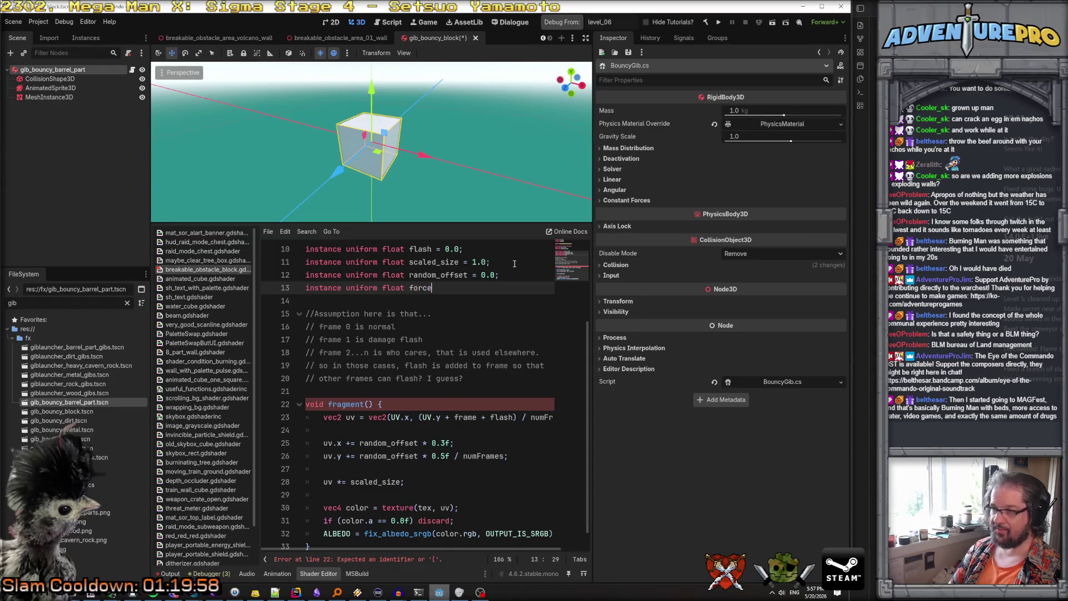
pyautogui.write('d_alpha = 1.0;')
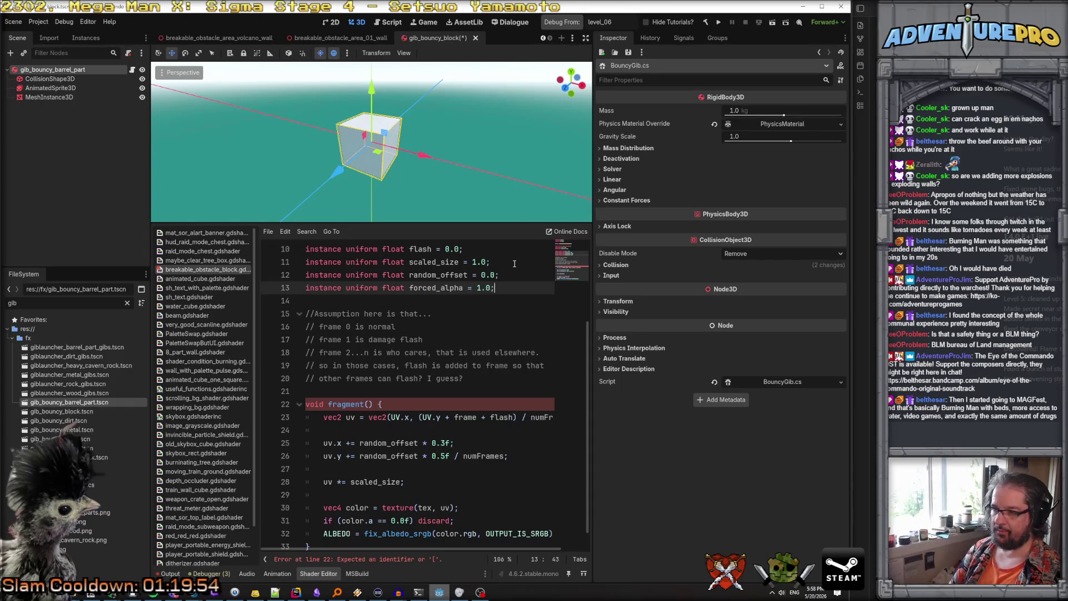
pyautogui.doubleClick(438, 288)
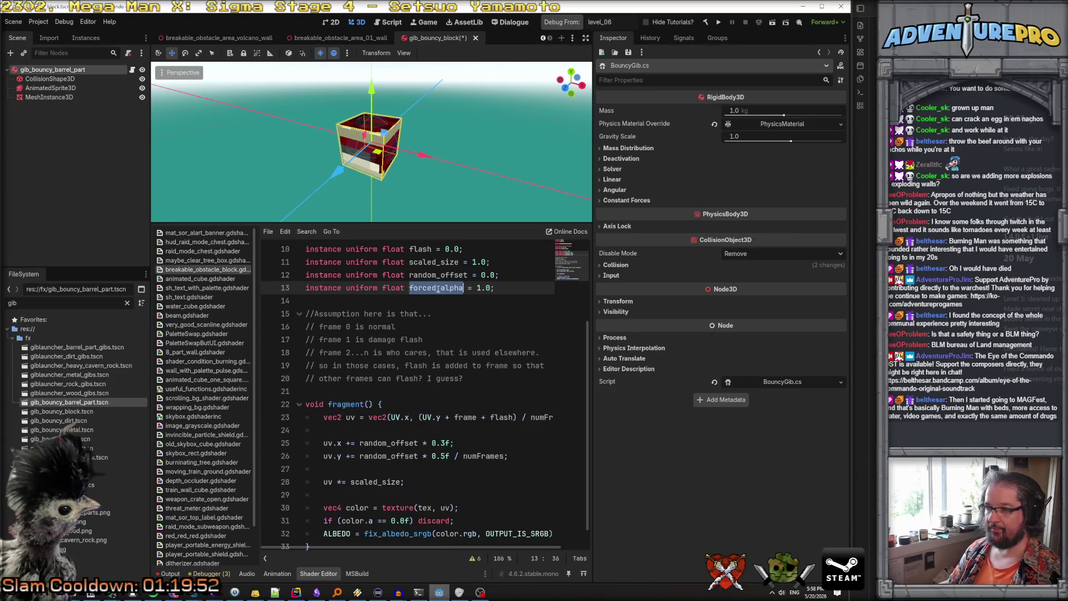
# Add 'color.a *= forced_alpha;' after the texture sample and save with Ctrl+S
pyautogui.scroll(-1, 440, 417)
pyautogui.click(491, 497)
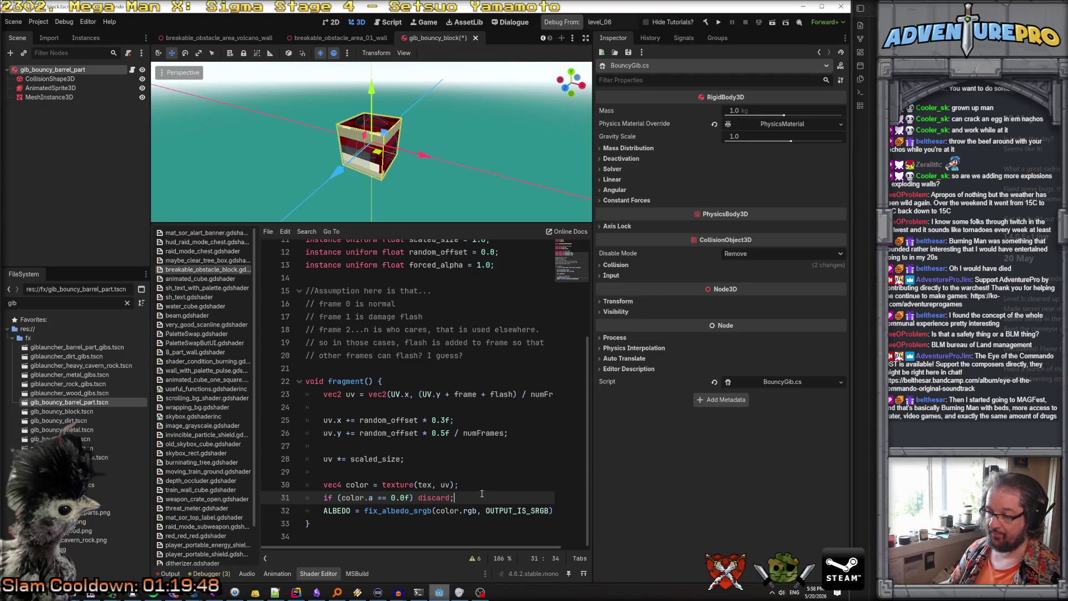
pyautogui.click(478, 487)
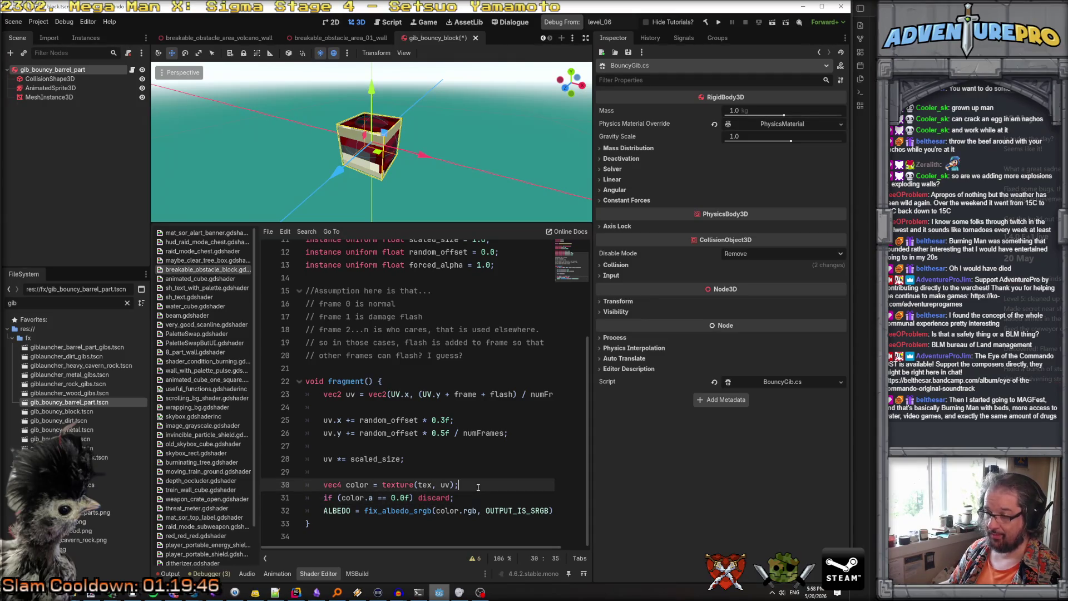
pyautogui.press('Return')
pyautogui.write('color.a ')
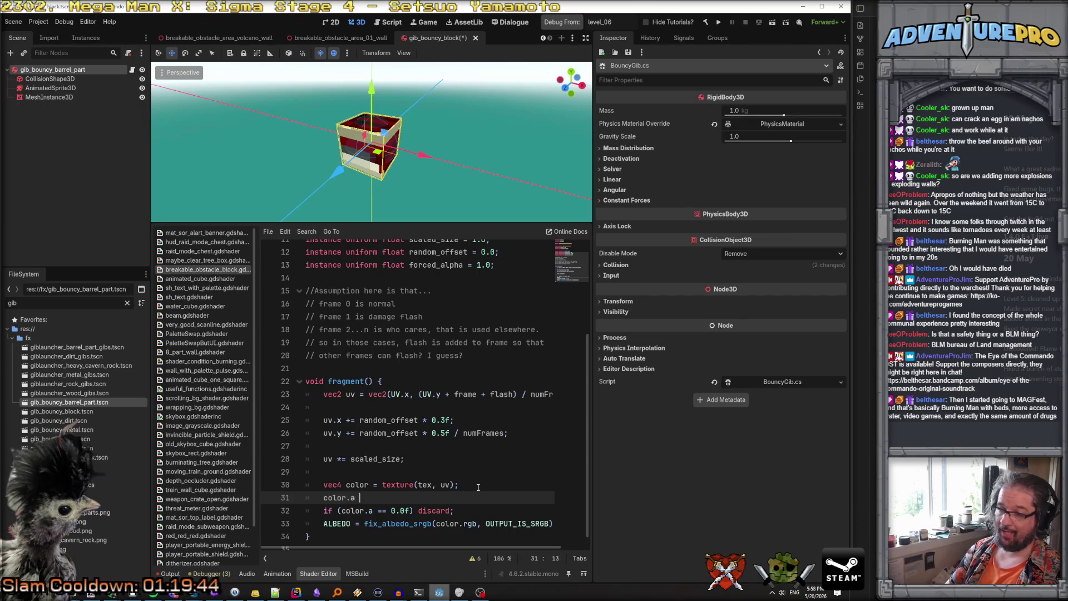
pyautogui.write('*= fo')
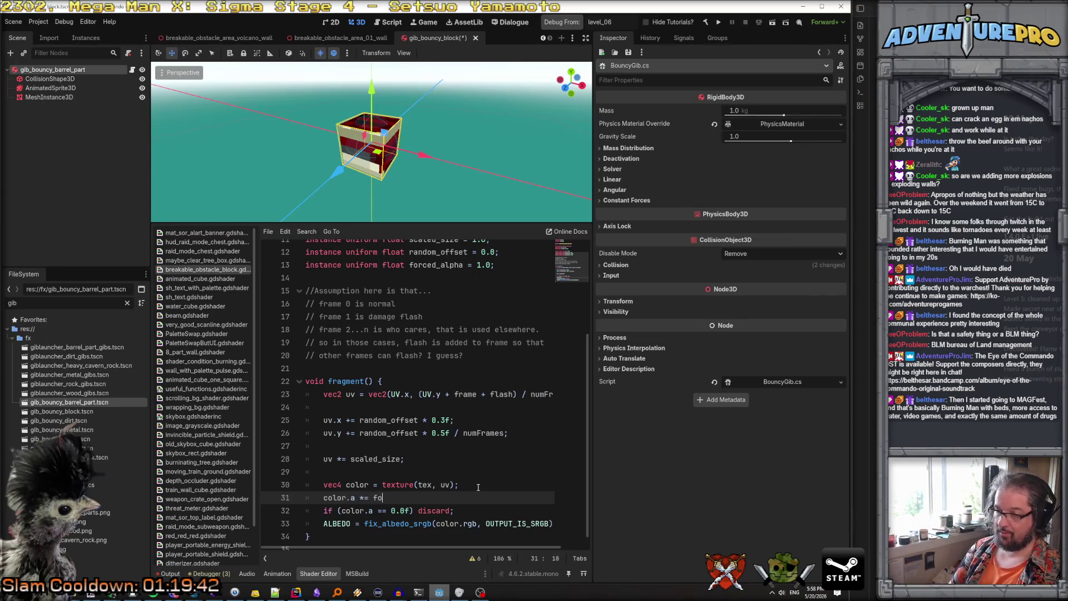
pyautogui.write('rced_alpha;')
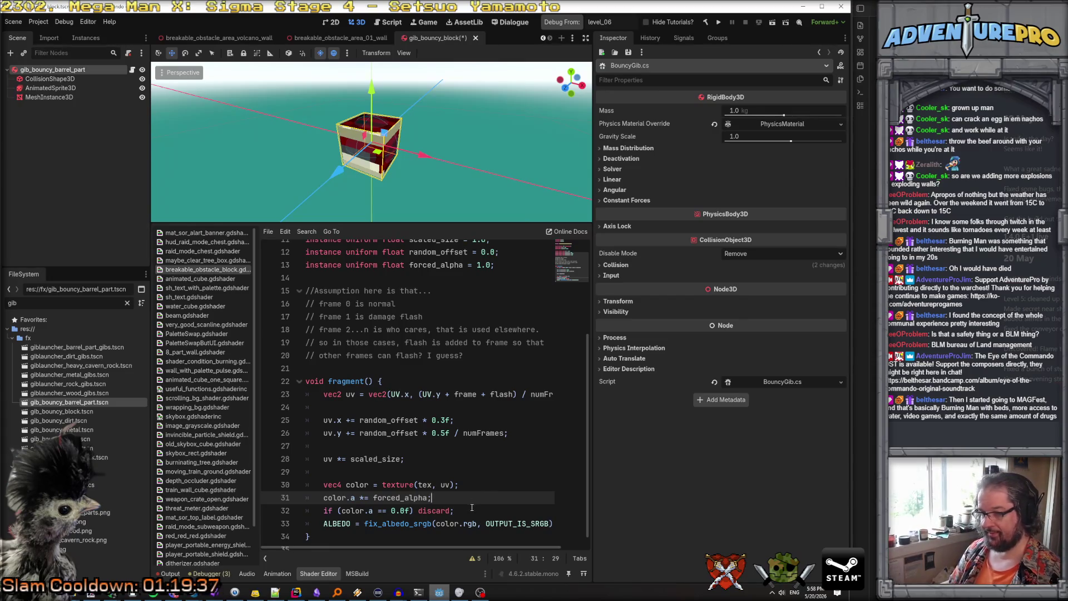
pyautogui.hotkey('ctrl', 's')
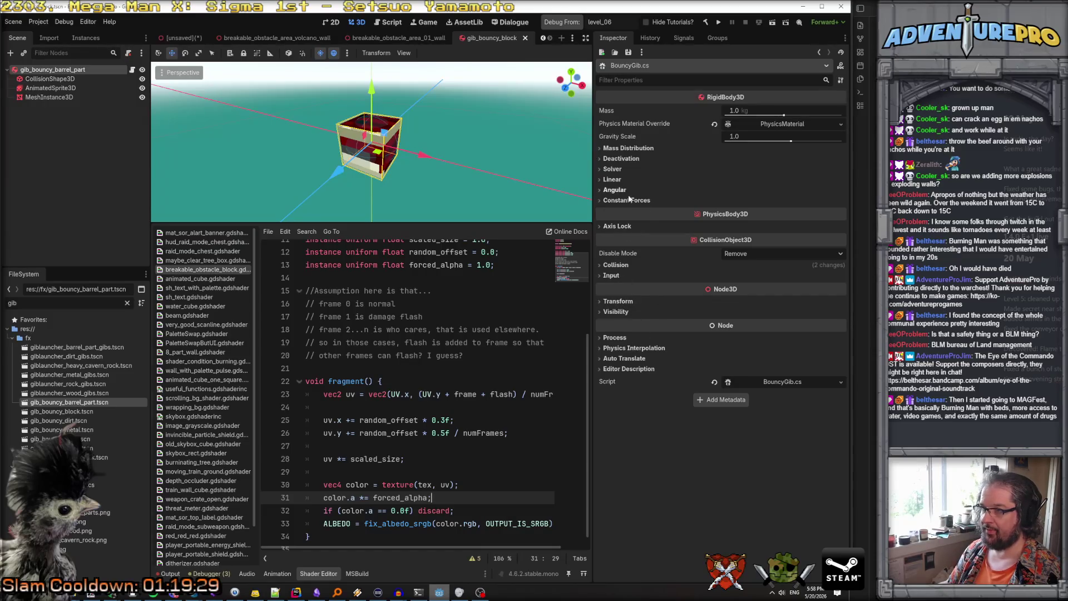
pyautogui.click(78, 98)
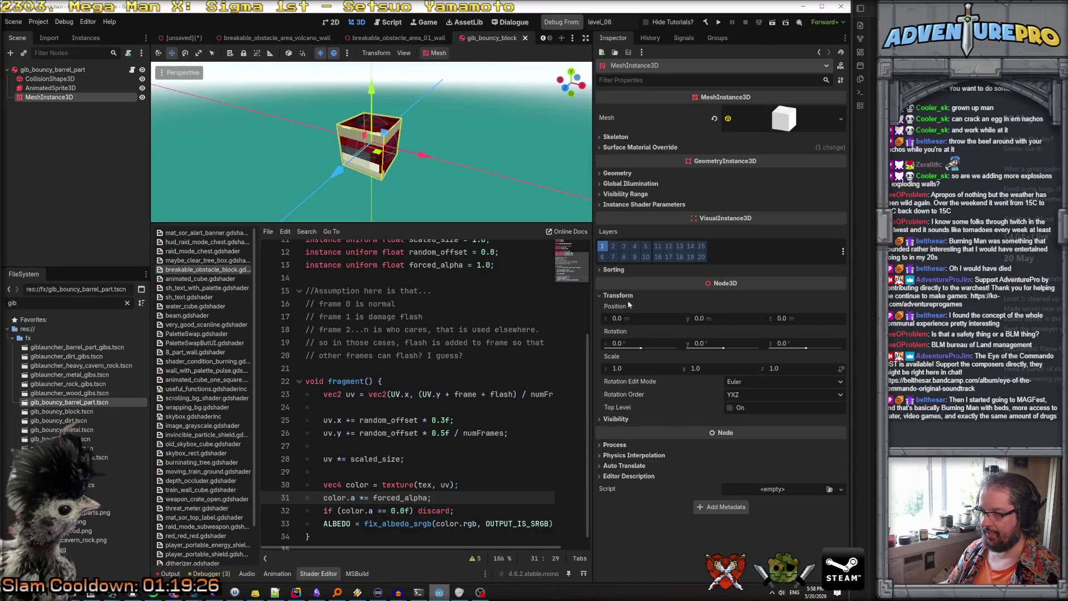
# Expand Instance Shader Parameters and set Forced Alpha to 0.2
pyautogui.click(642, 205)
pyautogui.click(762, 229)
pyautogui.write('0.2')
pyautogui.press('Return')
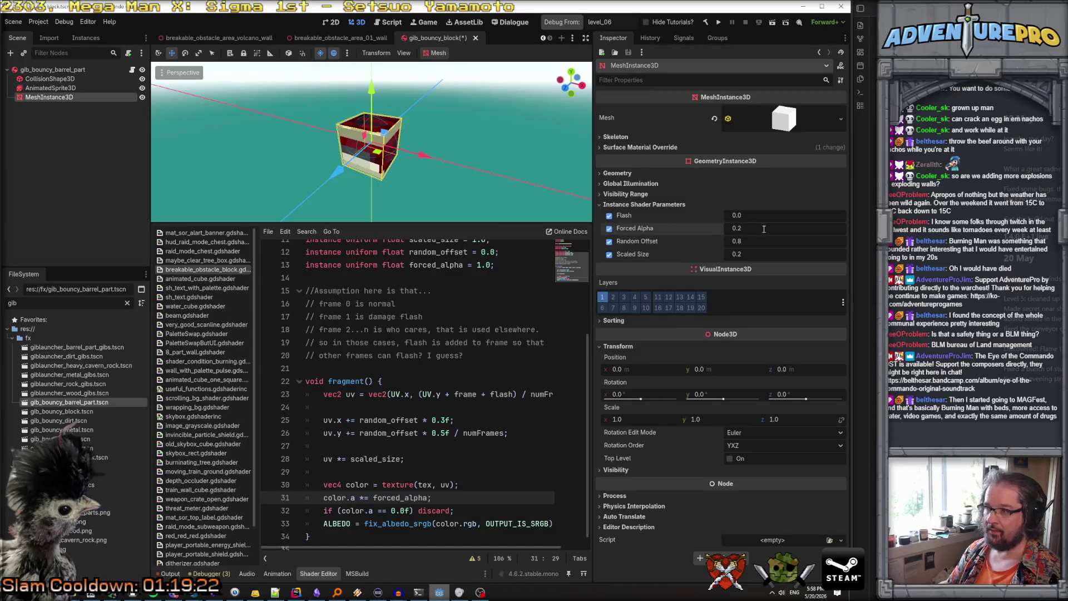
pyautogui.click(762, 229)
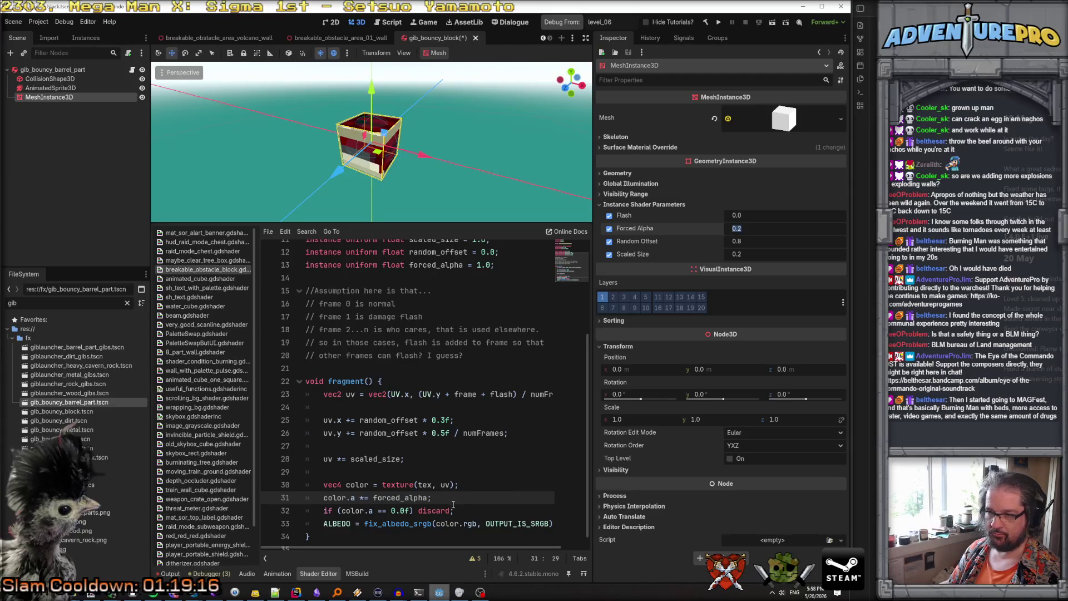
pyautogui.moveTo(372, 142)
pyautogui.mouseDown()
pyautogui.moveTo(389, 139)
pyautogui.moveTo(378, 166)
pyautogui.moveTo(389, 139)
pyautogui.mouseUp()
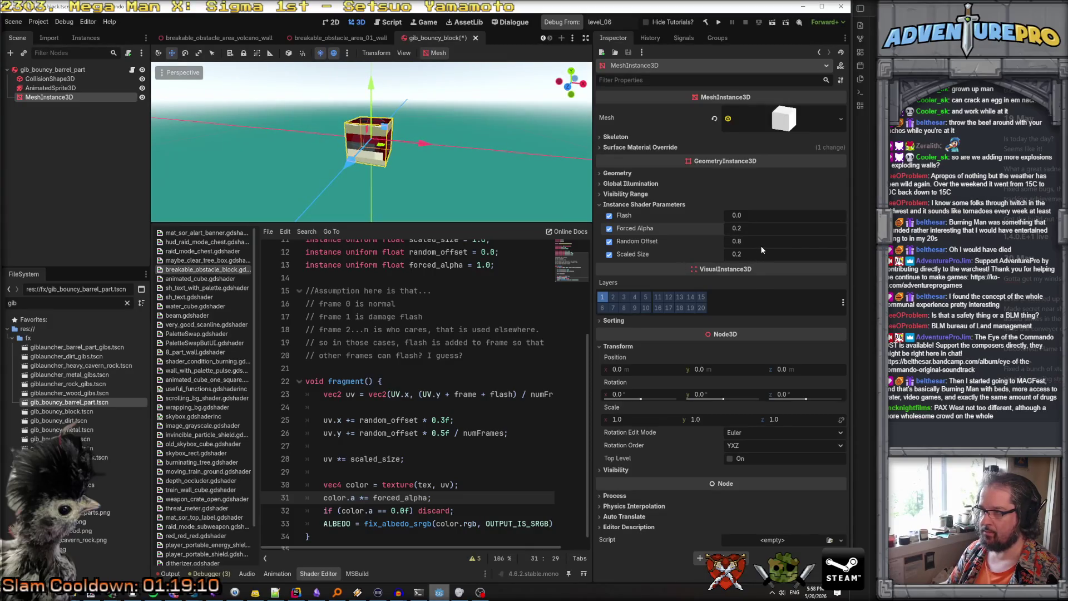
# Test Forced Alpha at 0.0, which hides the cube, then restore it to 0.2
pyautogui.click(766, 225)
pyautogui.write('0.')
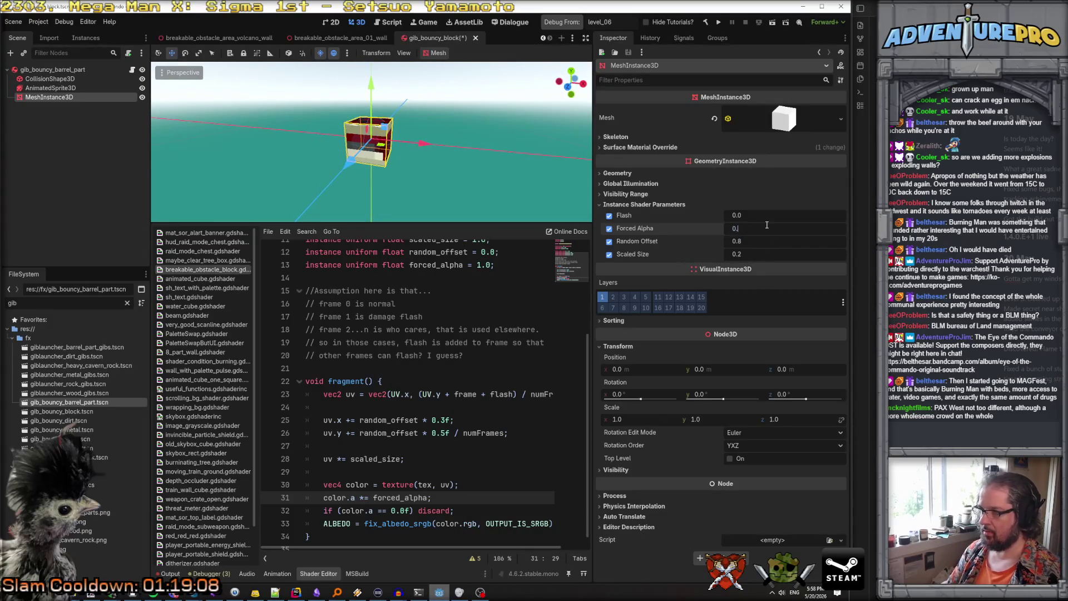
pyautogui.press('Return')
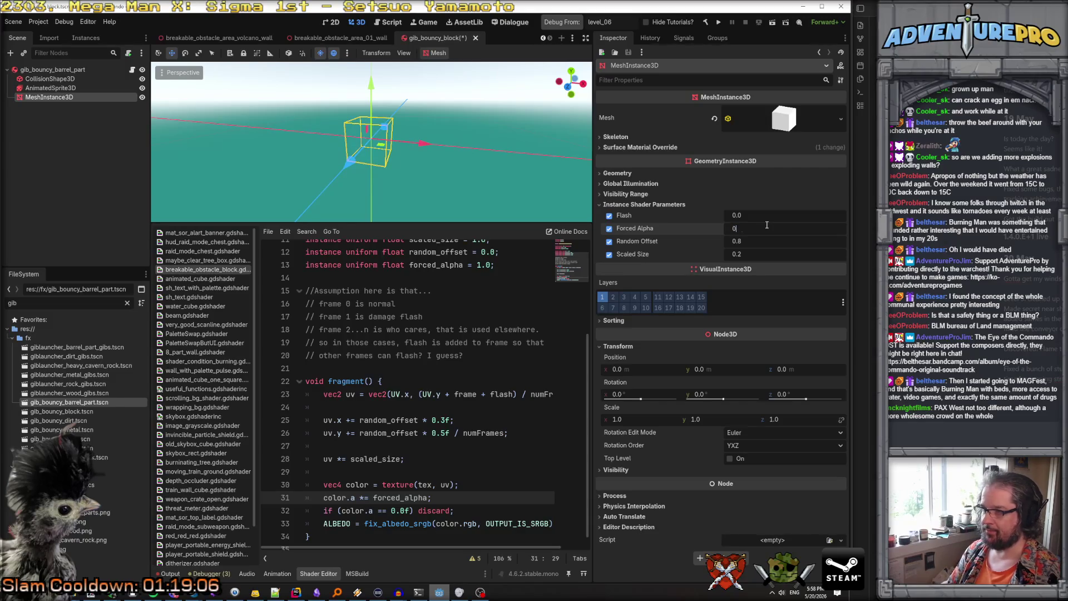
pyautogui.click(766, 225)
pyautogui.write('0.2')
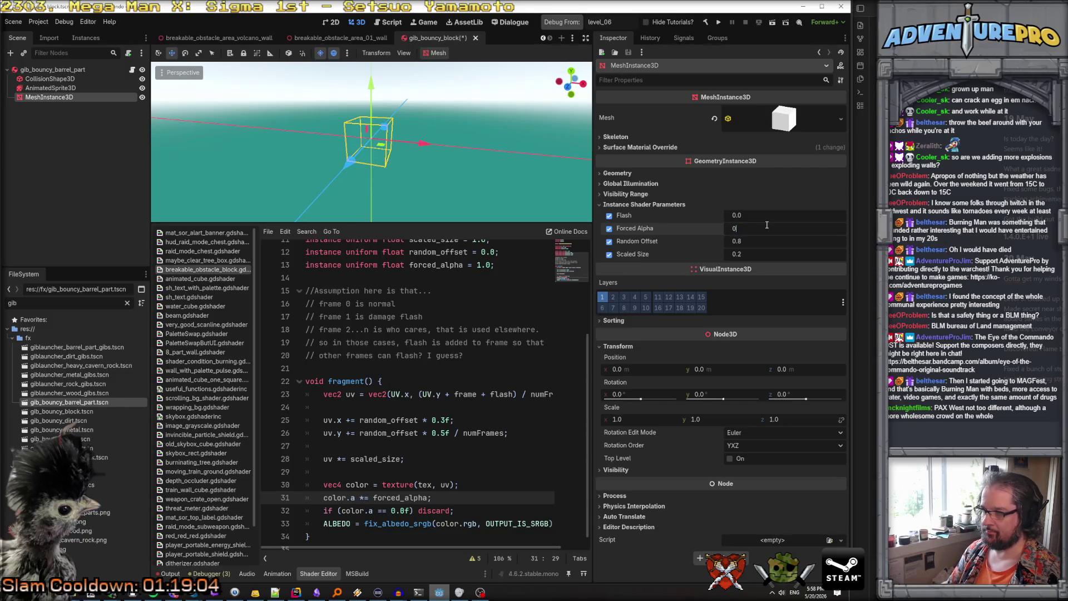
pyautogui.press('Return')
pyautogui.scroll(-1, 450, 487)
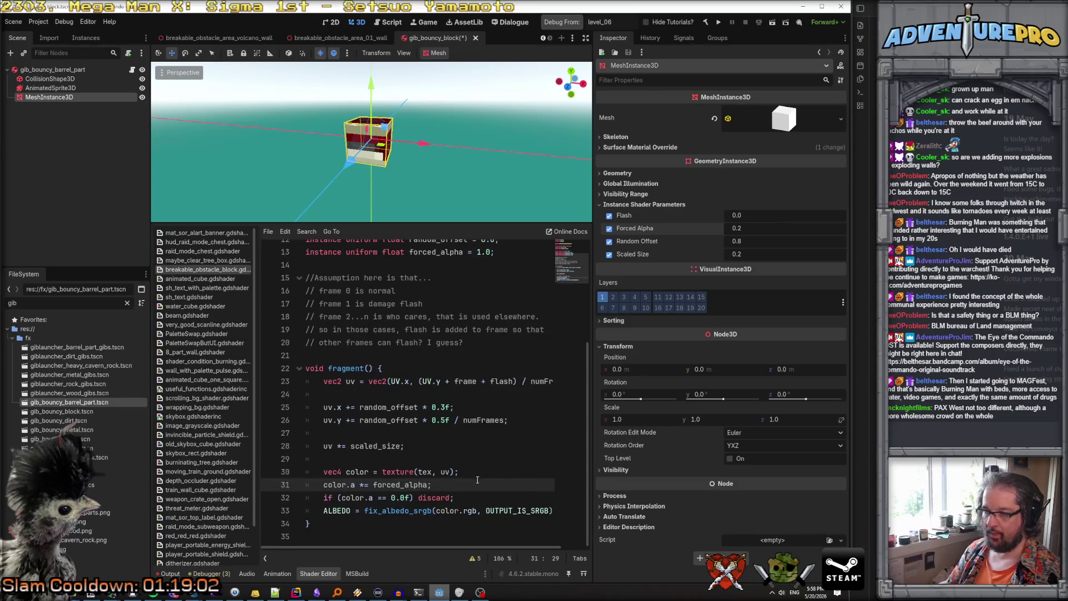
# Add 'color.rgb *= forced_alpha;' after the discard check and remove the old 'color.a *= forced_alpha;' line
pyautogui.click(464, 497)
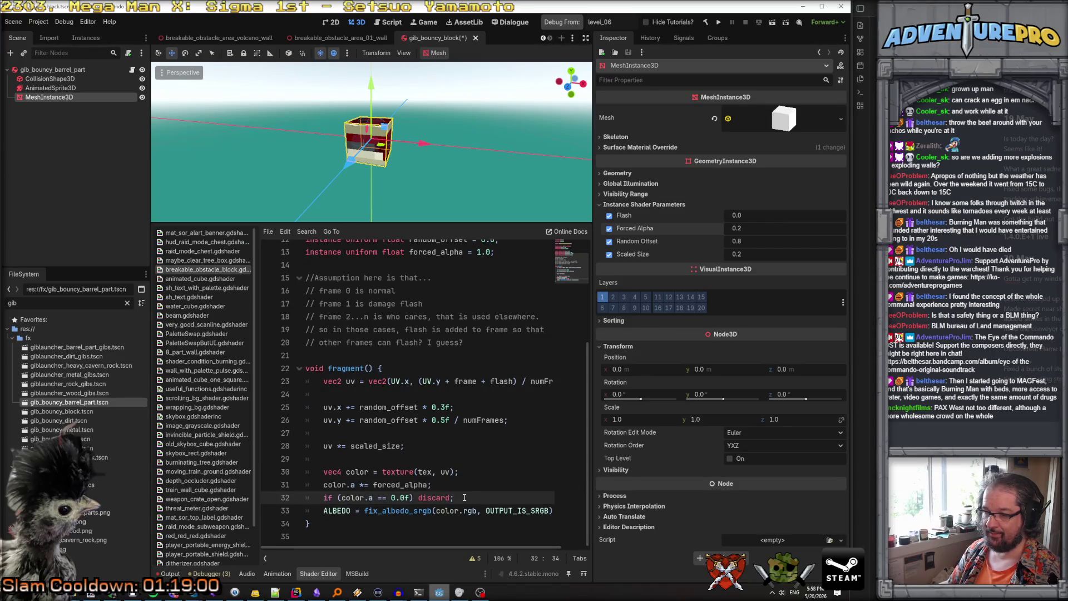
pyautogui.press('Return')
pyautogui.write('color.r')
pyautogui.write('gb *= ')
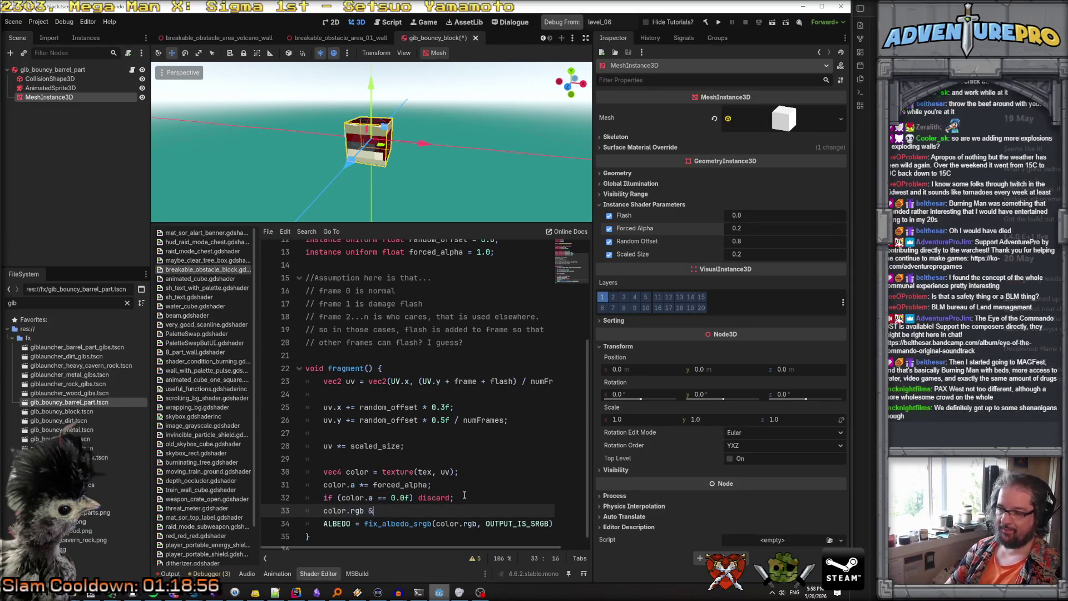
pyautogui.write('forc')
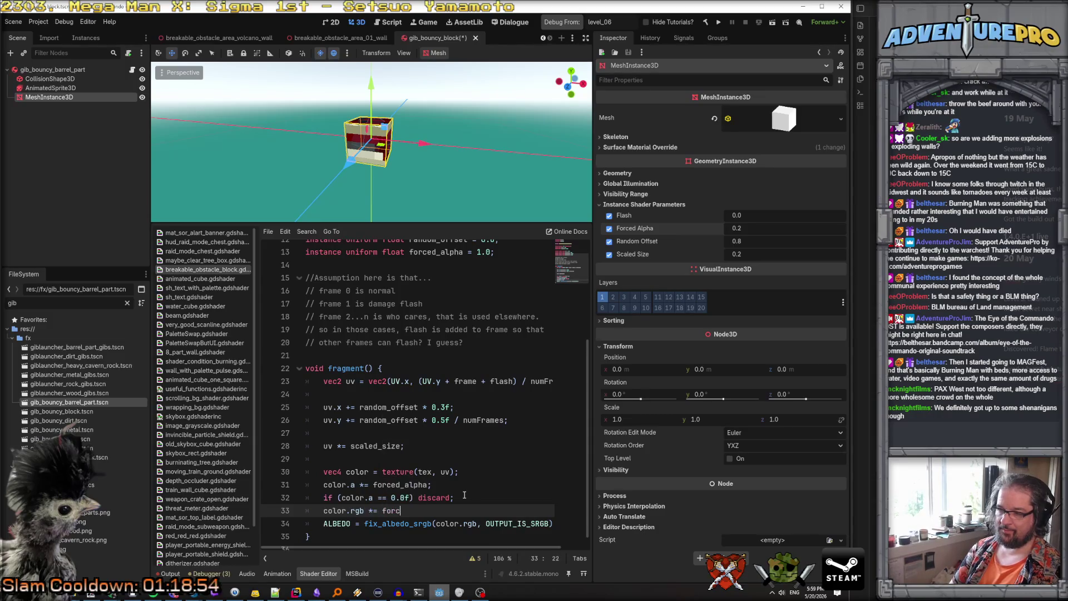
pyautogui.write('ed_alpha;')
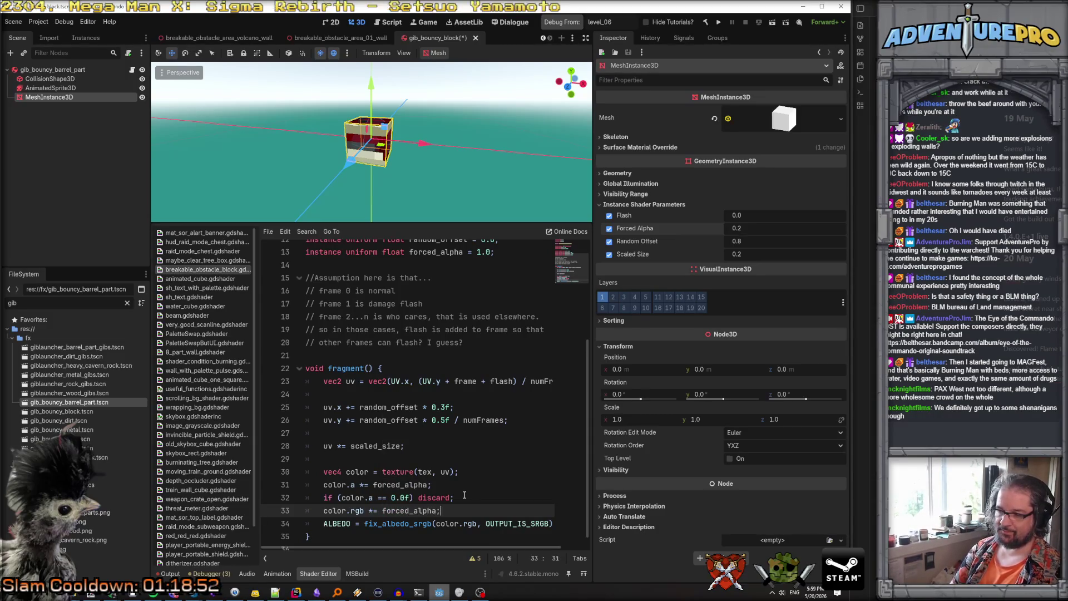
pyautogui.press('Up')
pyautogui.press('Up')
pyautogui.press('Home')
pyautogui.hotkey('shift', 'Down')
pyautogui.hotkey('ctrl', 'x')
pyautogui.press('Return')
pyautogui.press('Down')
pyautogui.press('Down')
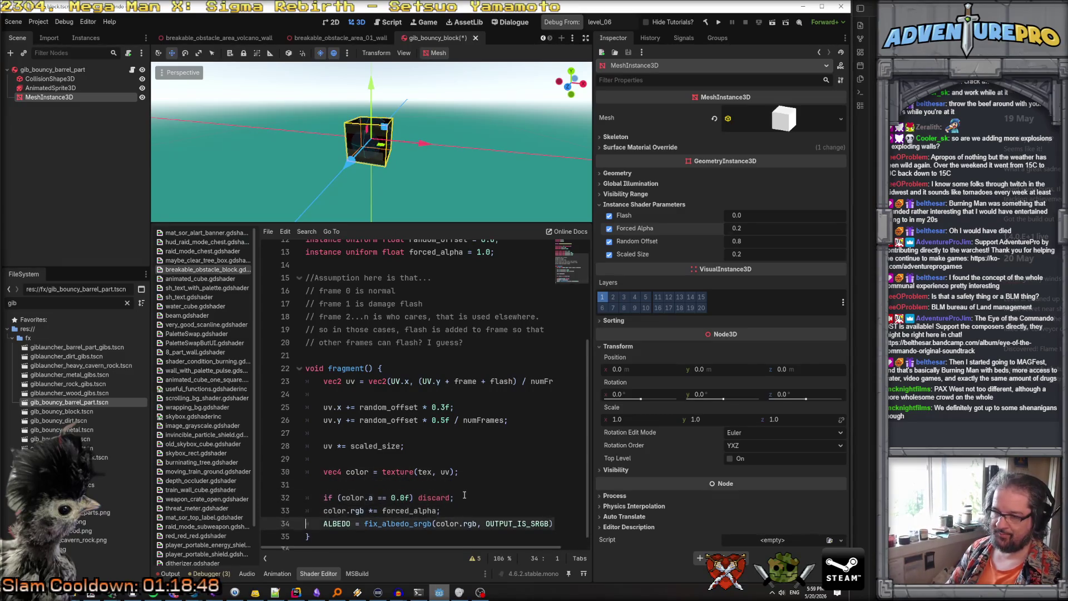
pyautogui.press('Return')
pyautogui.press('Up')
# Set Scaled Size to 0.8 in the Inspector
pyautogui.click(762, 252)
pyautogui.write('0.8')
pyautogui.press('Return')
pyautogui.click(762, 242)
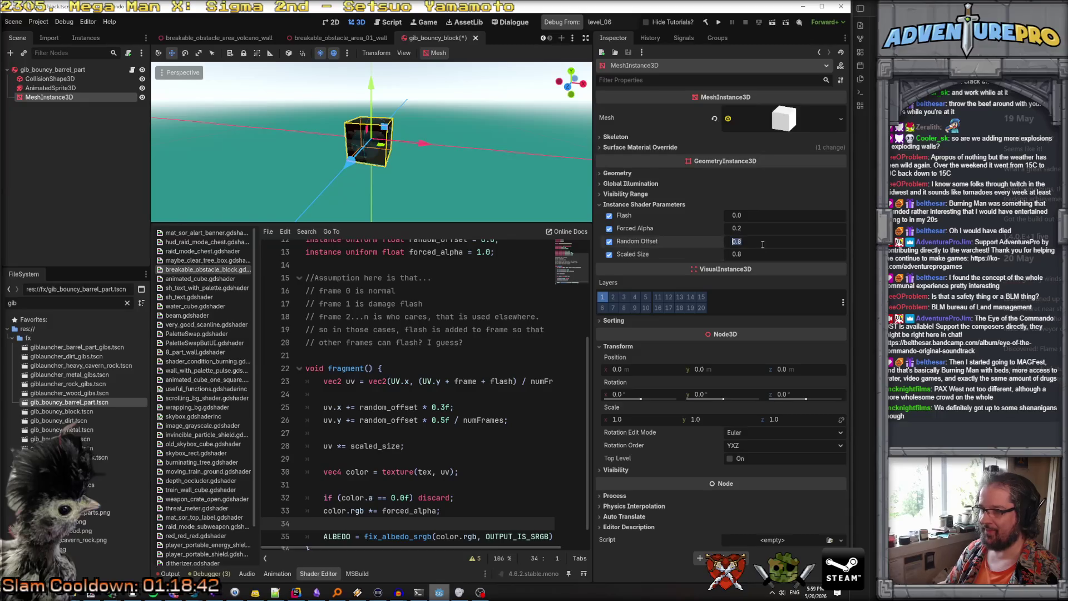
# Set Scaled Size to 0.2 and try Forced Alpha 0.7 before setting it to 1.0
pyautogui.click(761, 254)
pyautogui.write('1.0')
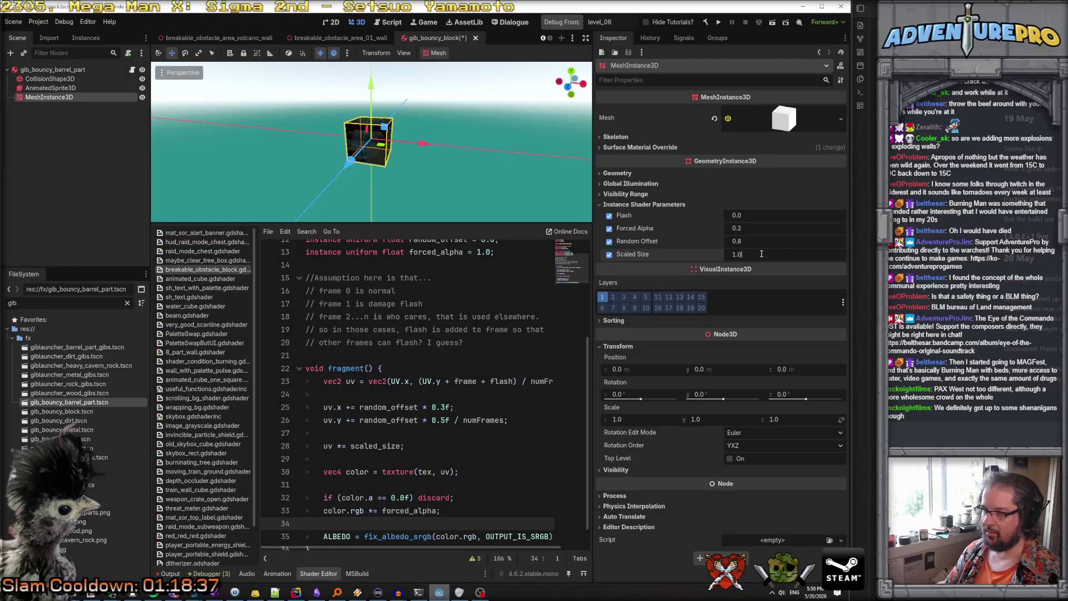
pyautogui.press('BackSpace')
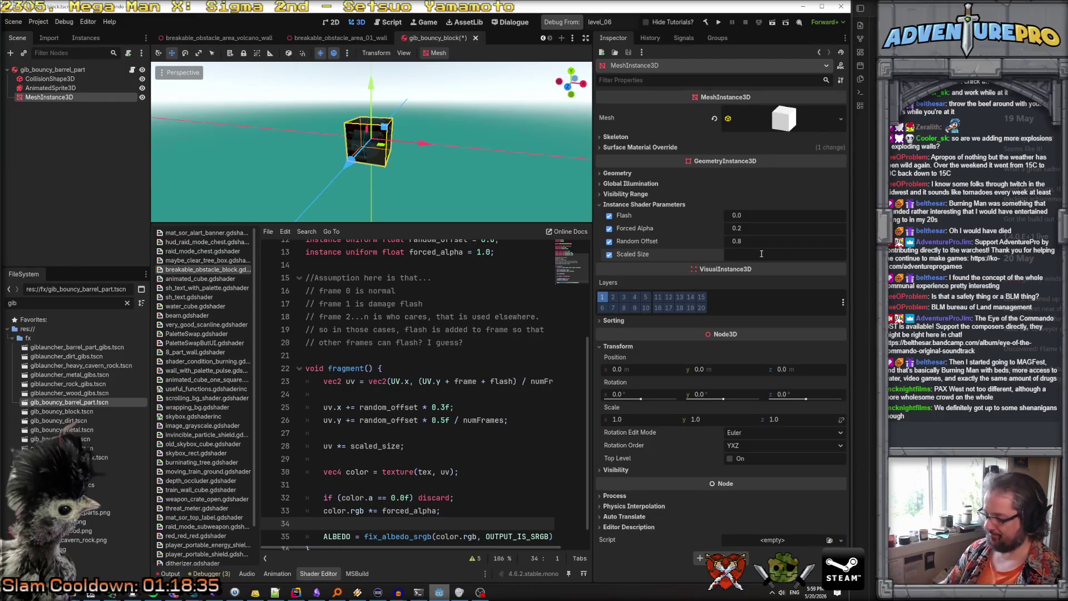
pyautogui.write('02')
pyautogui.press('Return')
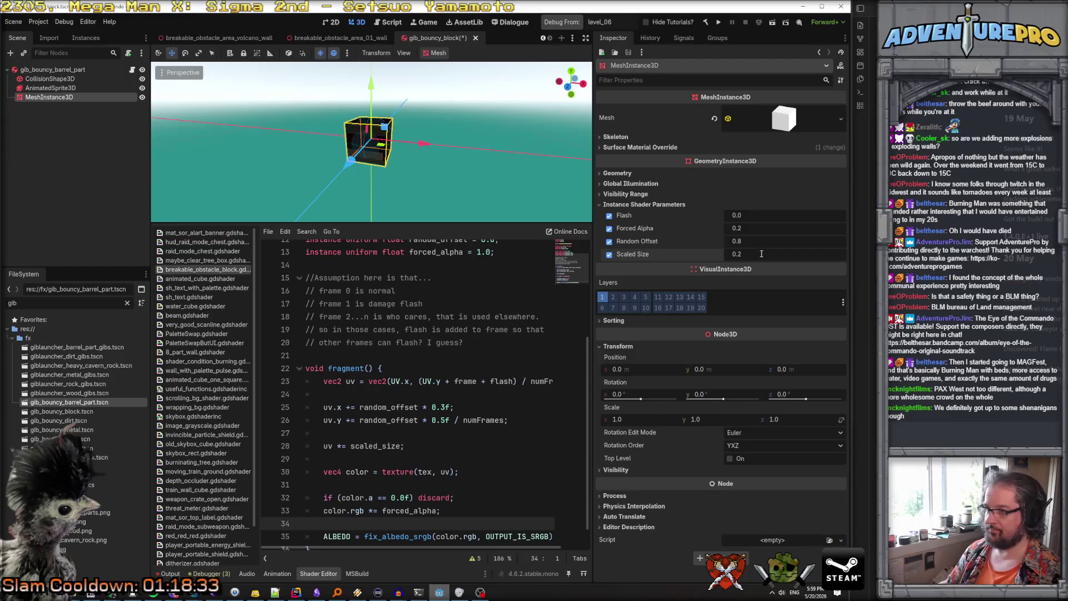
pyautogui.click(755, 230)
pyautogui.write('0.7')
pyautogui.press('Return')
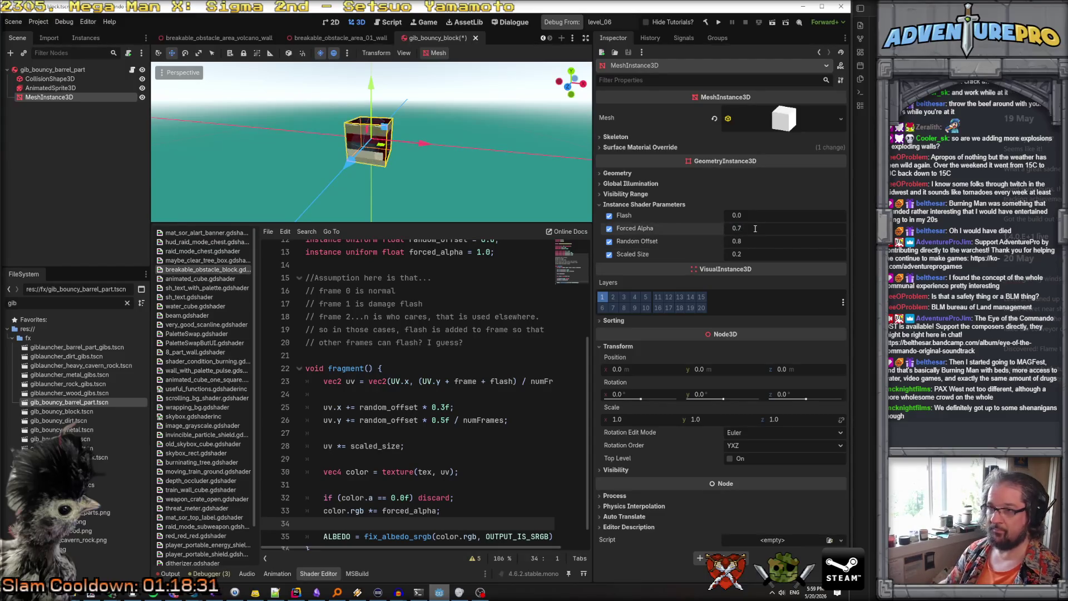
pyautogui.click(756, 229)
pyautogui.write('1')
pyautogui.press('Return')
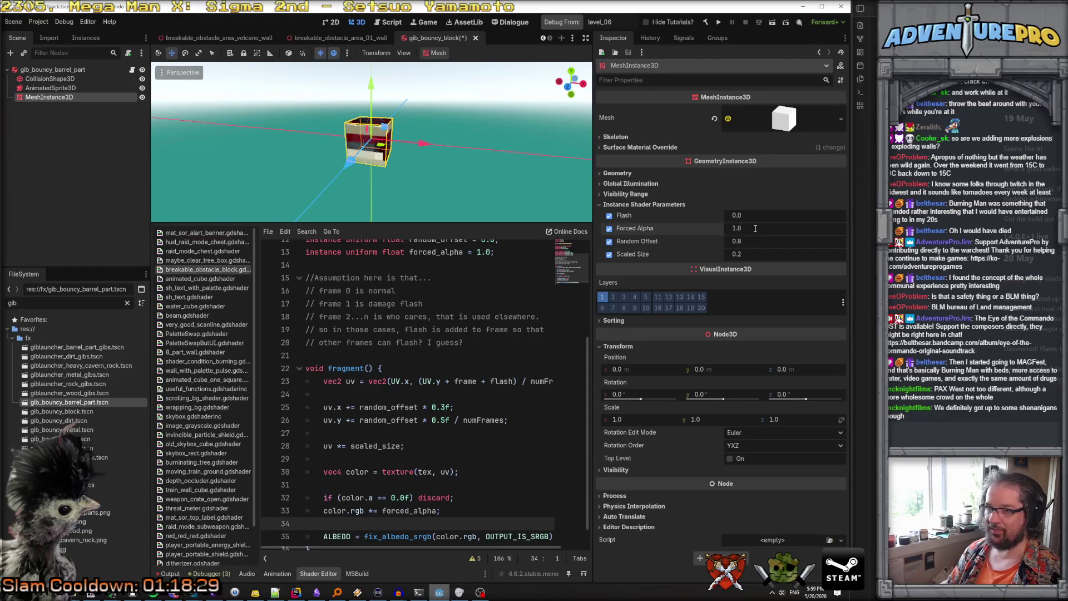
pyautogui.scroll(-1, 395, 499)
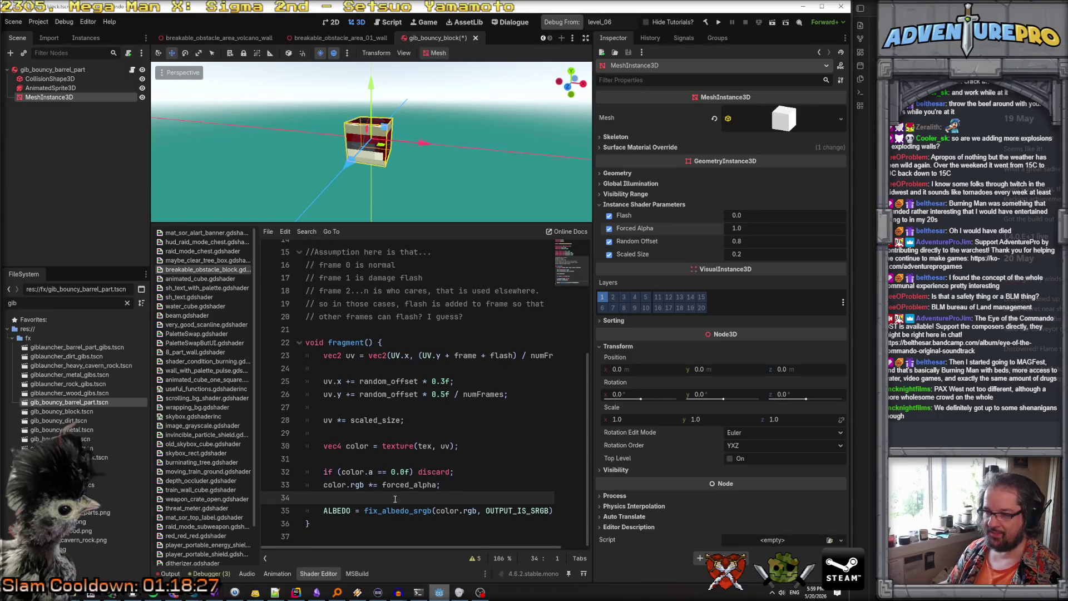
# Change the multiply line to color.rgba and test Forced Alpha at 0.25
pyautogui.click(366, 486)
pyautogui.write('a')
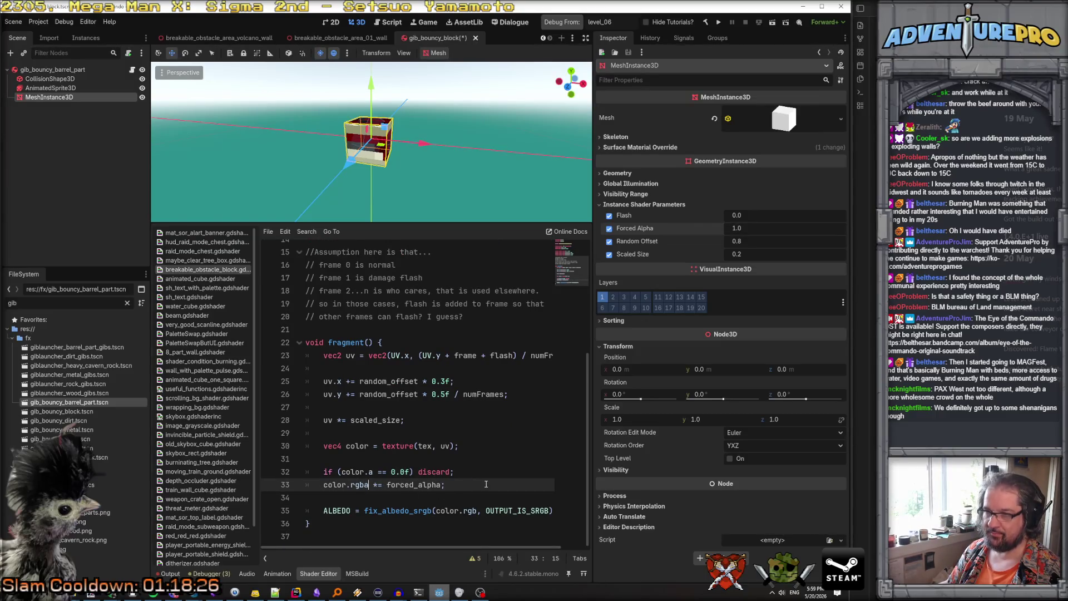
pyautogui.click(761, 228)
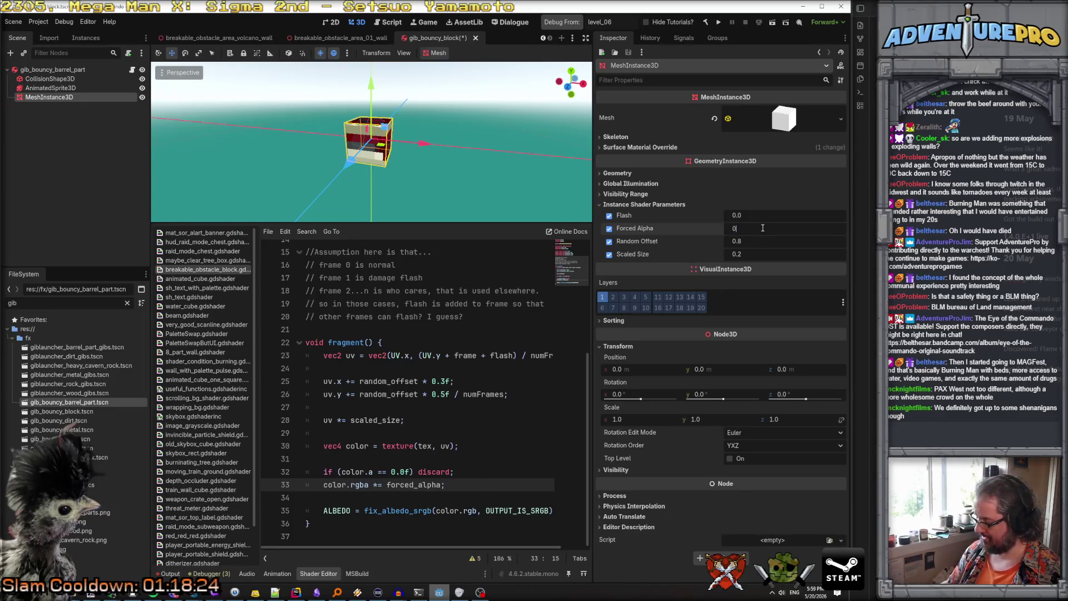
pyautogui.write('0.25')
pyautogui.press('Return')
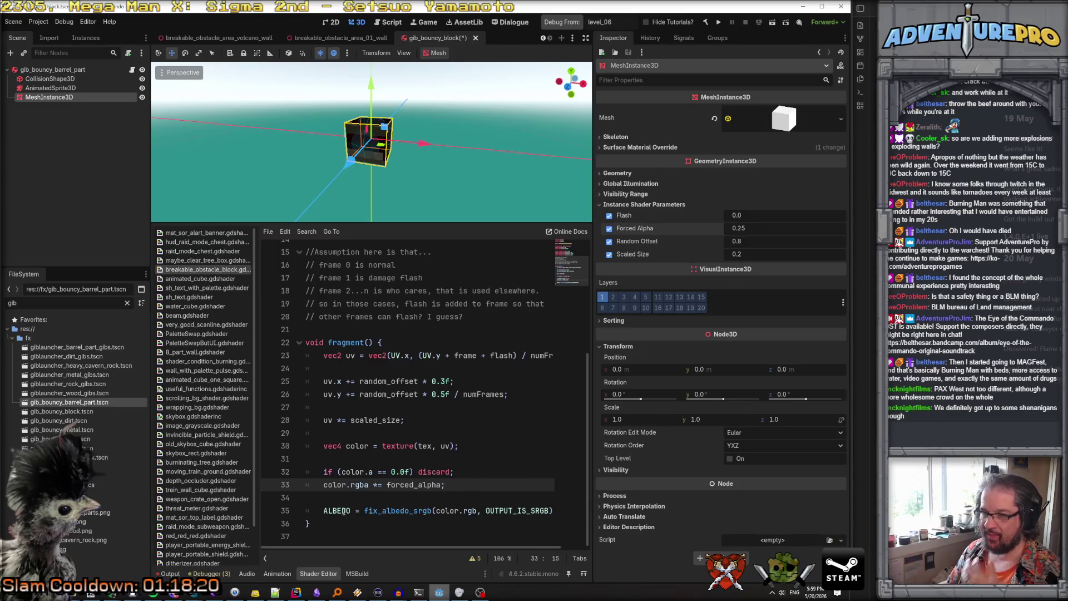
# Add 'ALPHA = forced_alpha;' above ALBEDO, save, and preview Forced Alpha 0.75
pyautogui.click(363, 500)
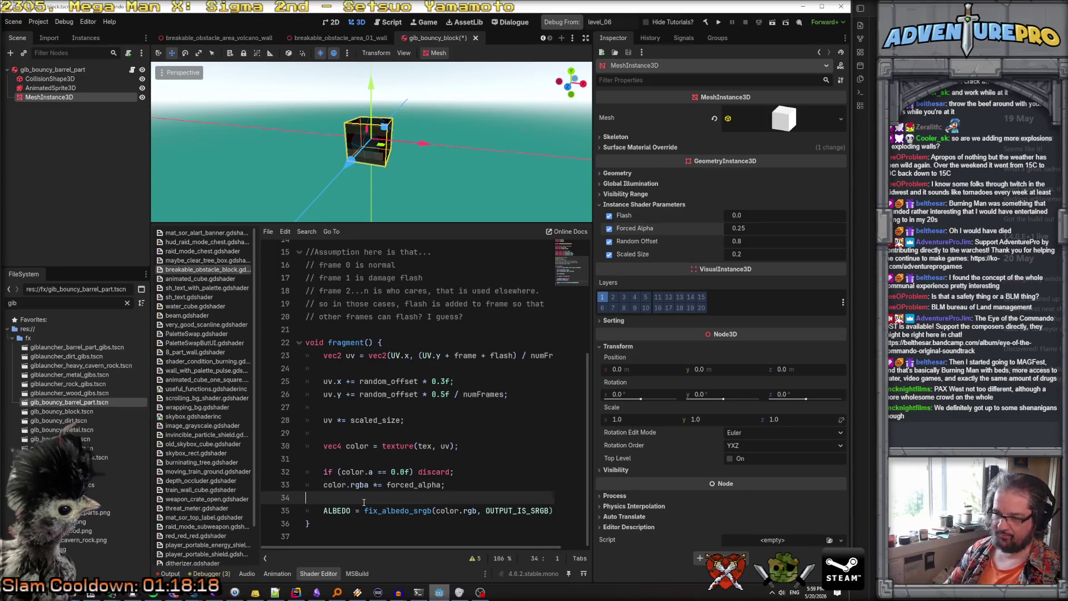
pyautogui.press('Return')
pyautogui.write('ALPHA ')
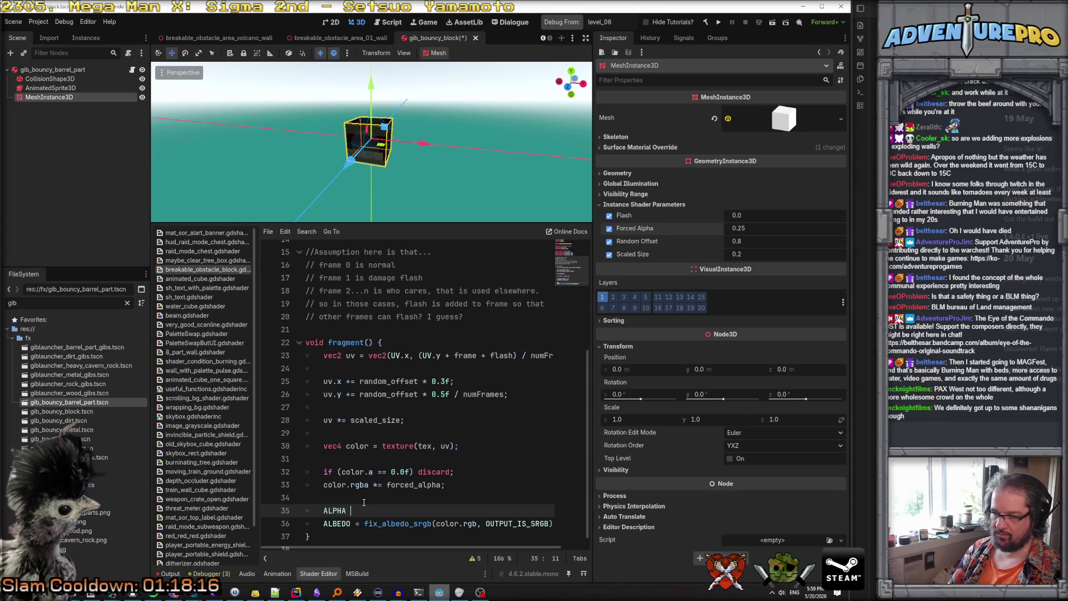
pyautogui.write('= forced_alpha;')
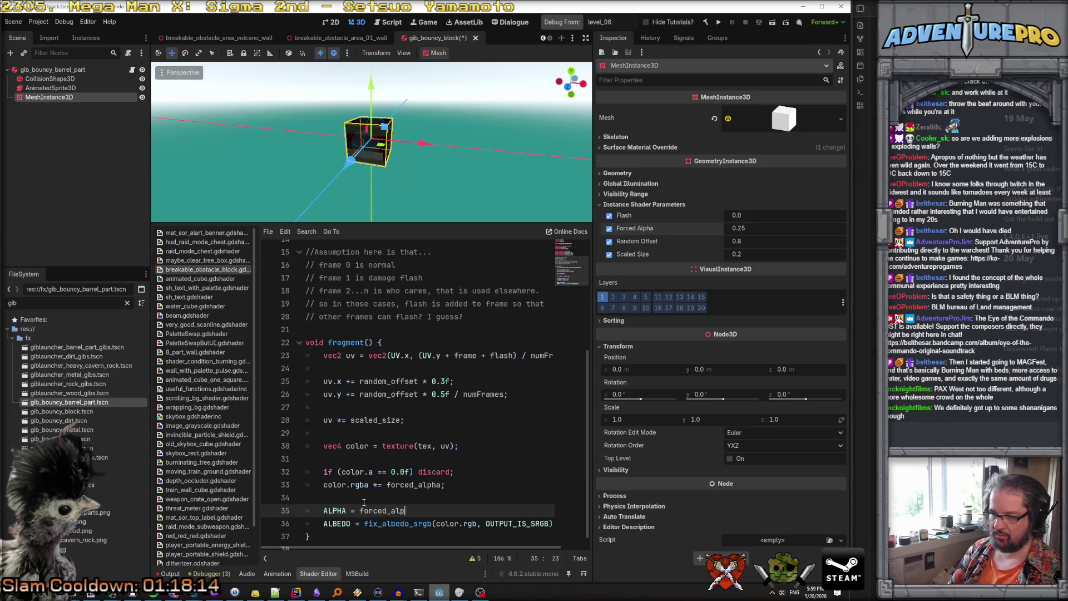
pyautogui.hotkey('ctrl', 's')
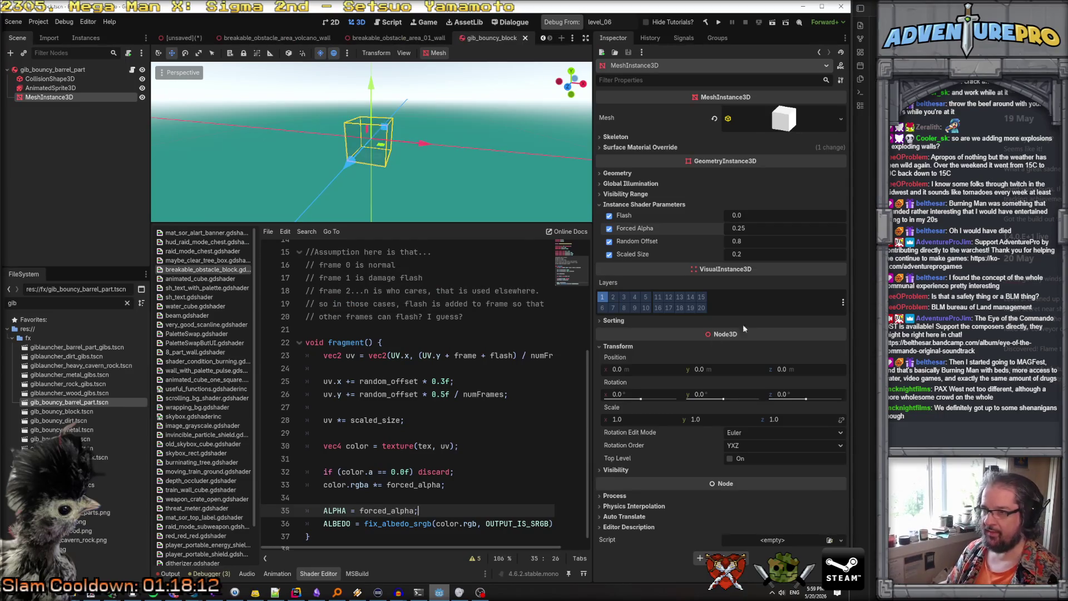
pyautogui.click(752, 229)
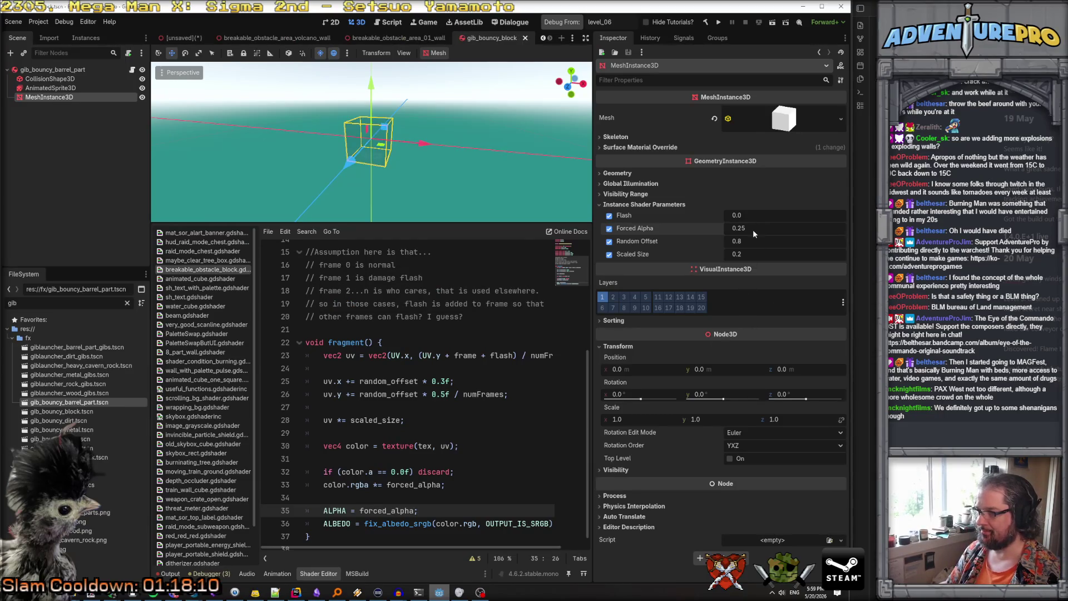
pyautogui.write('0.75')
pyautogui.press('Return')
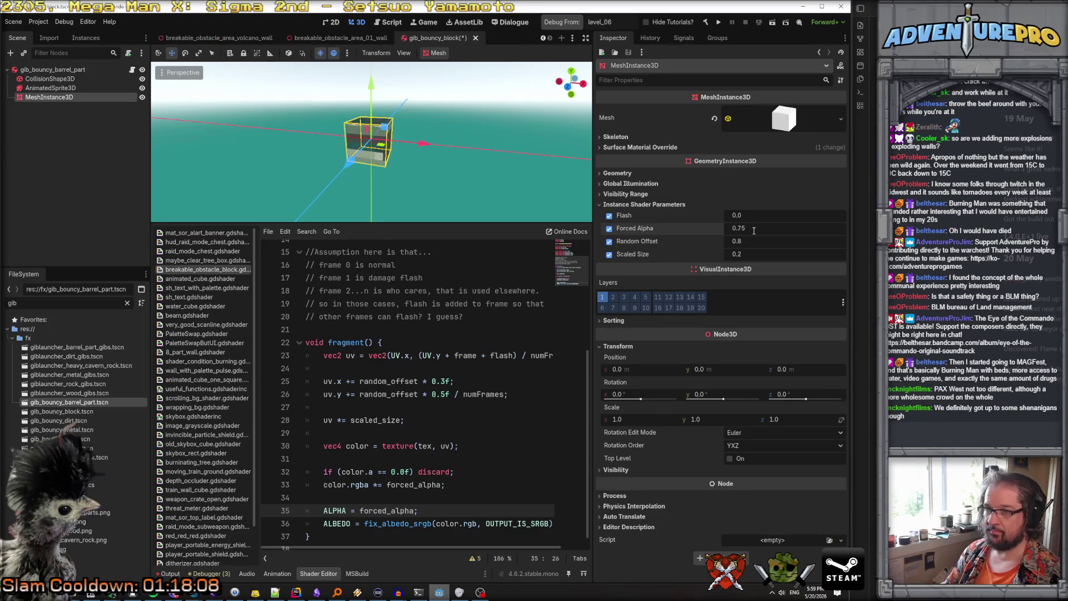
# Delete the color.rgba multiply line and reset Forced Alpha to 1.0
pyautogui.moveTo(324, 485); pyautogui.dragTo(464, 487)
pyautogui.press('BackSpace')
pyautogui.hotkey('ctrl', 'shift', 'k')
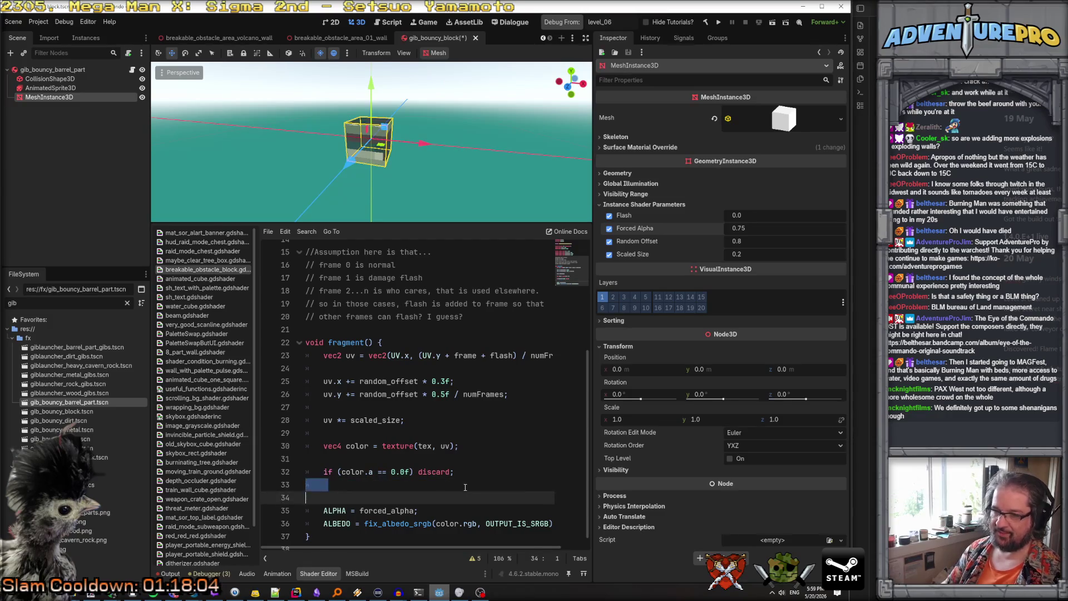
pyautogui.click(769, 228)
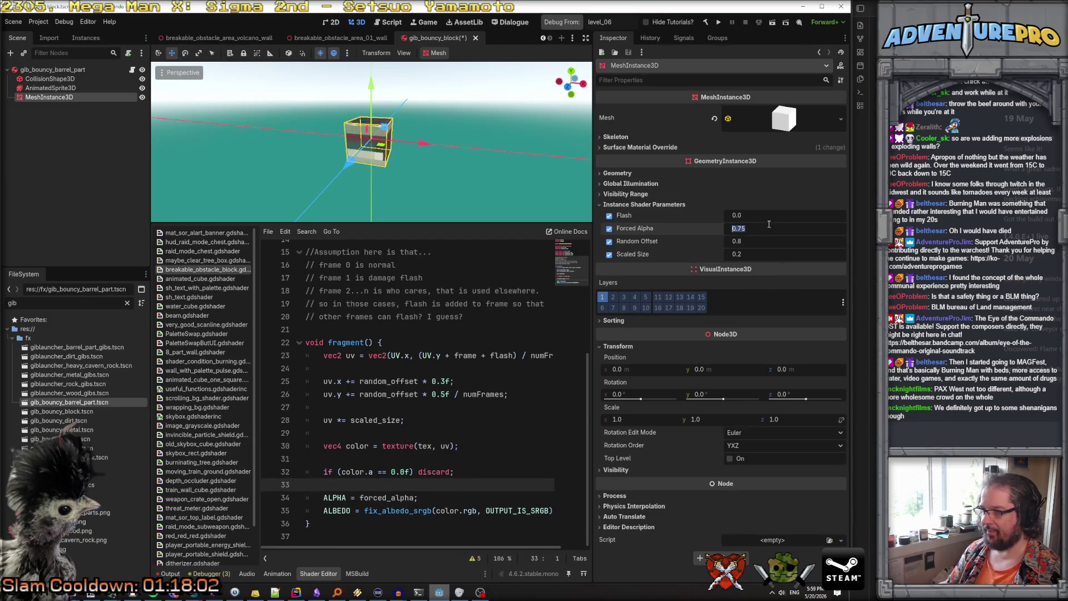
pyautogui.write('1')
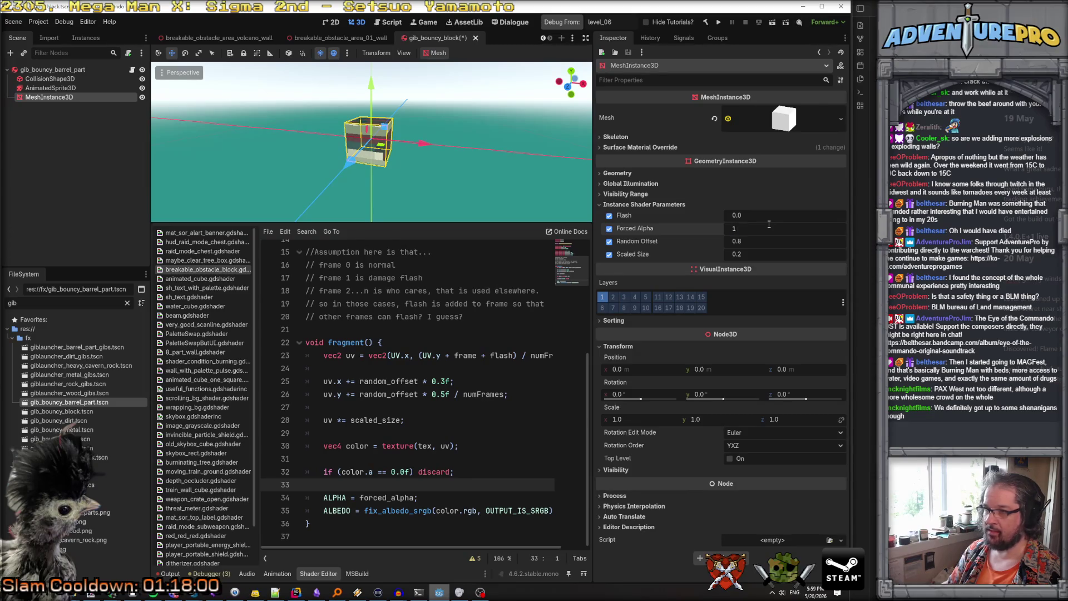
pyautogui.press('Return')
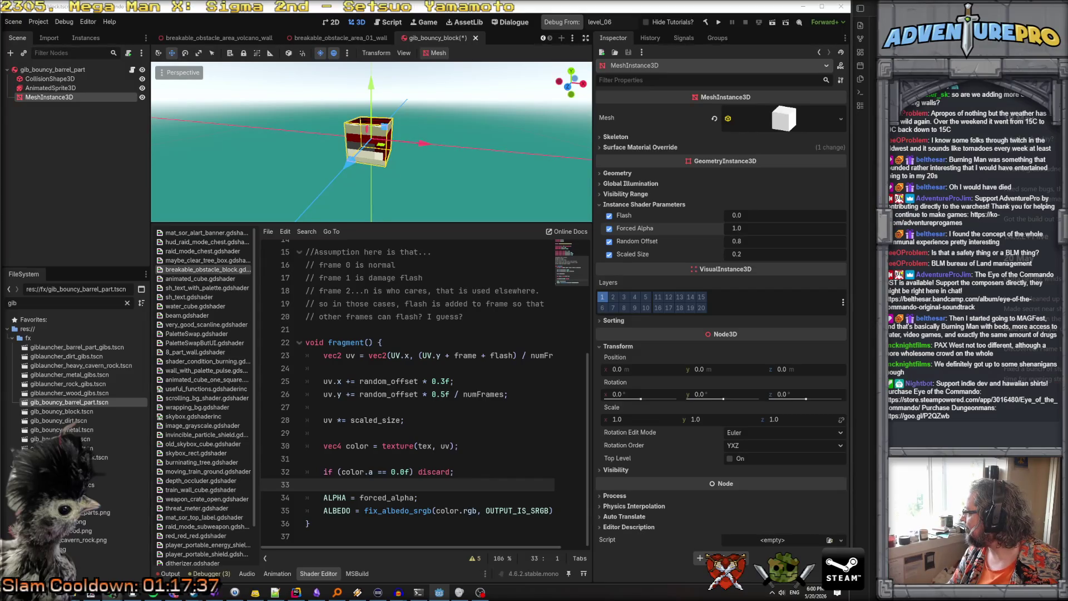
pyautogui.scroll(-1, 316, 167)
pyautogui.scroll(3, 316, 167)
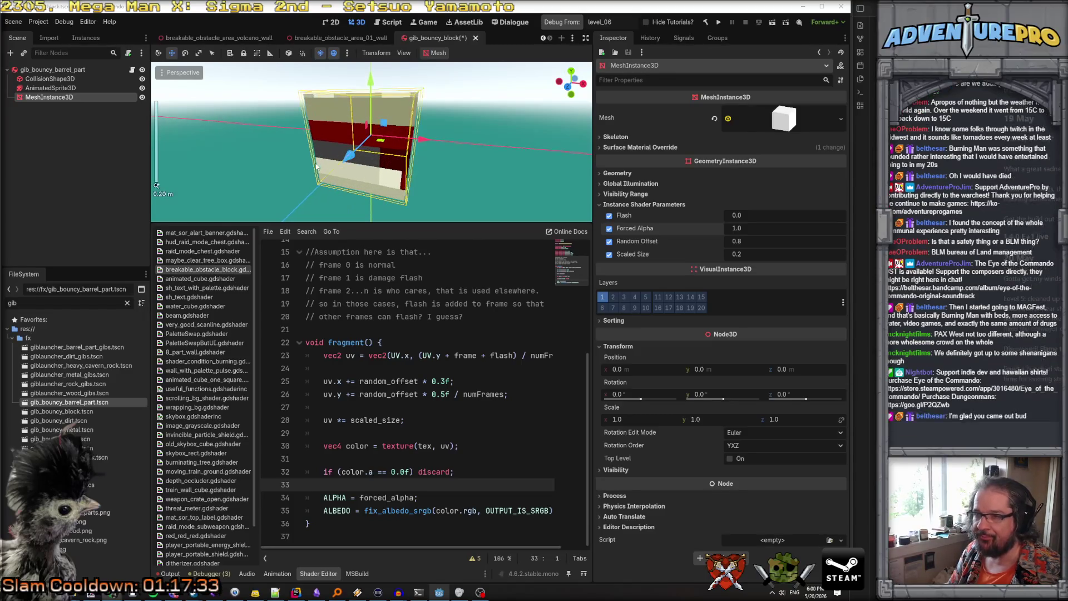
pyautogui.scroll(-4, 315, 167)
pyautogui.scroll(5, 316, 167)
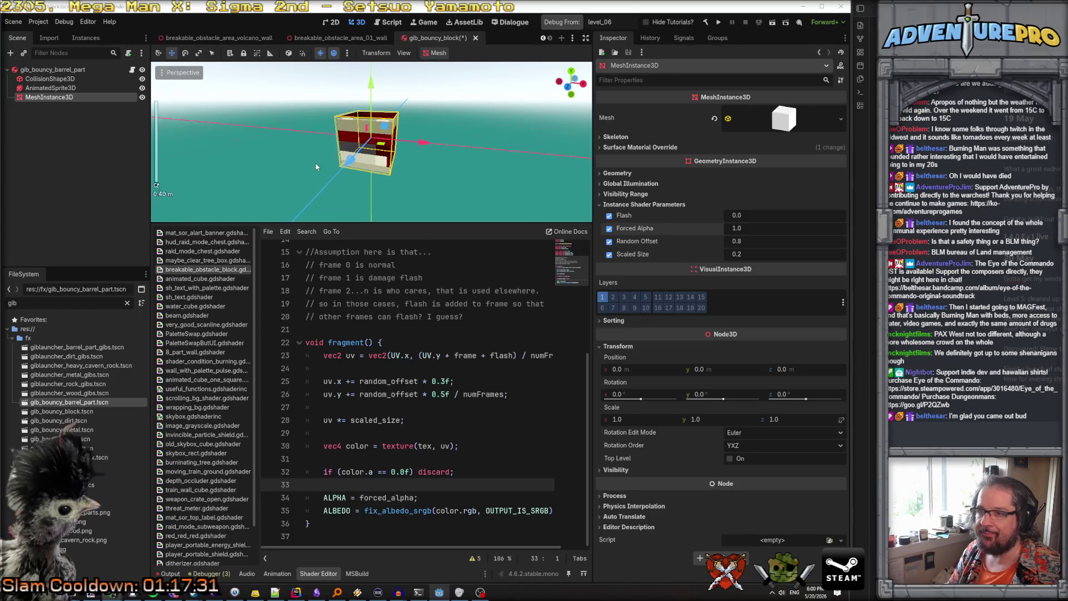
pyautogui.moveTo(315, 166)
pyautogui.mouseDown()
pyautogui.moveTo(333, 144)
pyautogui.moveTo(345, 167)
pyautogui.moveTo(322, 156)
pyautogui.moveTo(300, 167)
pyautogui.moveTo(289, 155)
pyautogui.moveTo(311, 151)
pyautogui.moveTo(278, 167)
pyautogui.moveTo(300, 156)
pyautogui.moveTo(317, 167)
pyautogui.moveTo(355, 156)
pyautogui.moveTo(311, 167)
pyautogui.moveTo(317, 156)
pyautogui.moveTo(356, 167)
pyautogui.mouseUp()
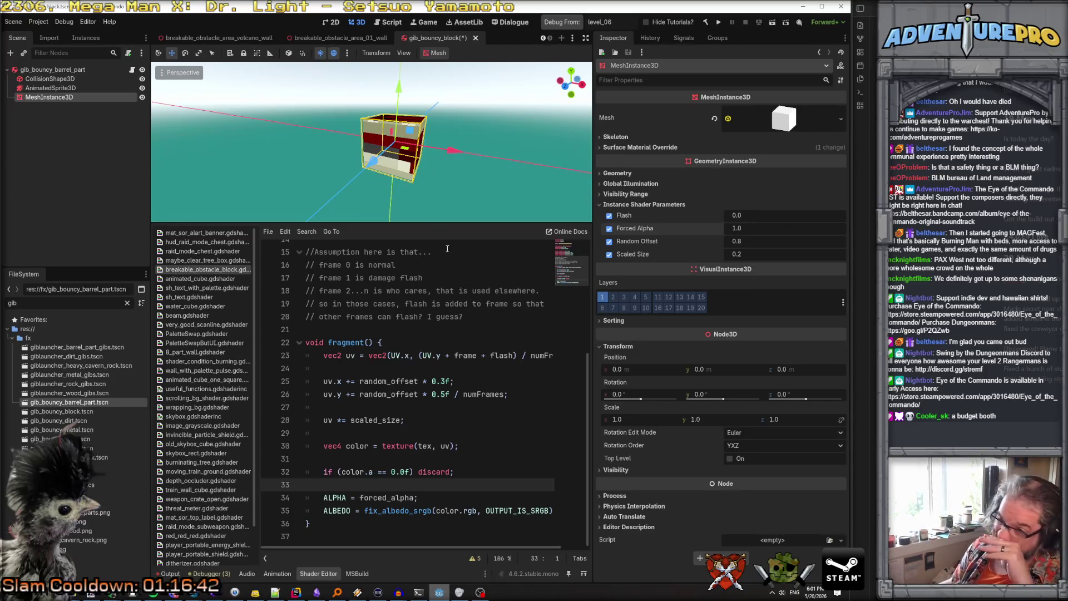
# Enlarge the 3D preview, re-centre it on the cube, and save the gib block scene
pyautogui.moveTo(431, 222); pyautogui.dragTo(431, 339)
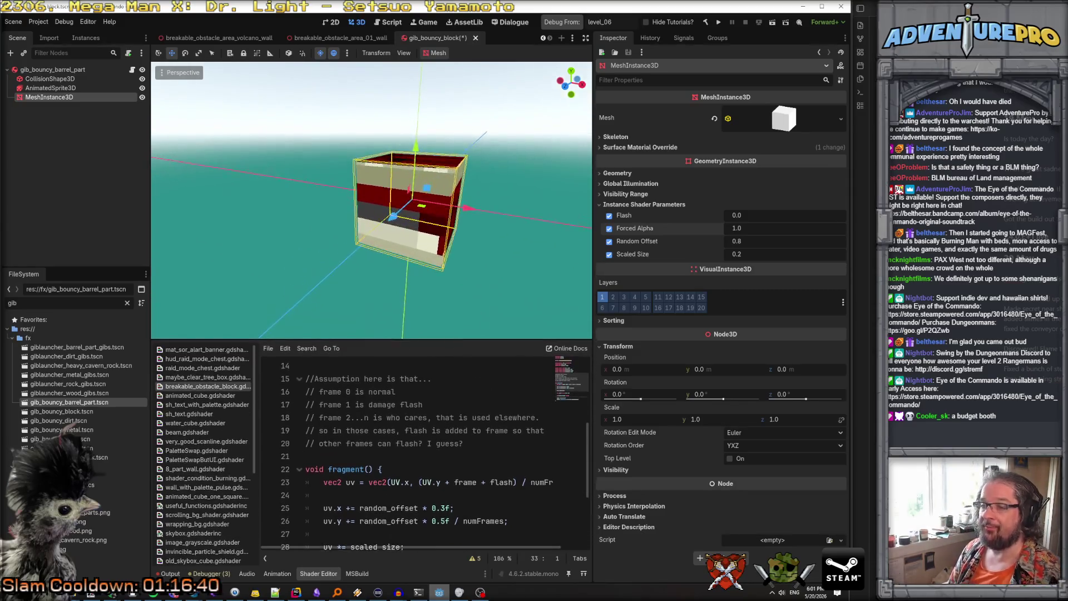
pyautogui.scroll(-5, 372, 201)
pyautogui.scroll(3, 371, 200)
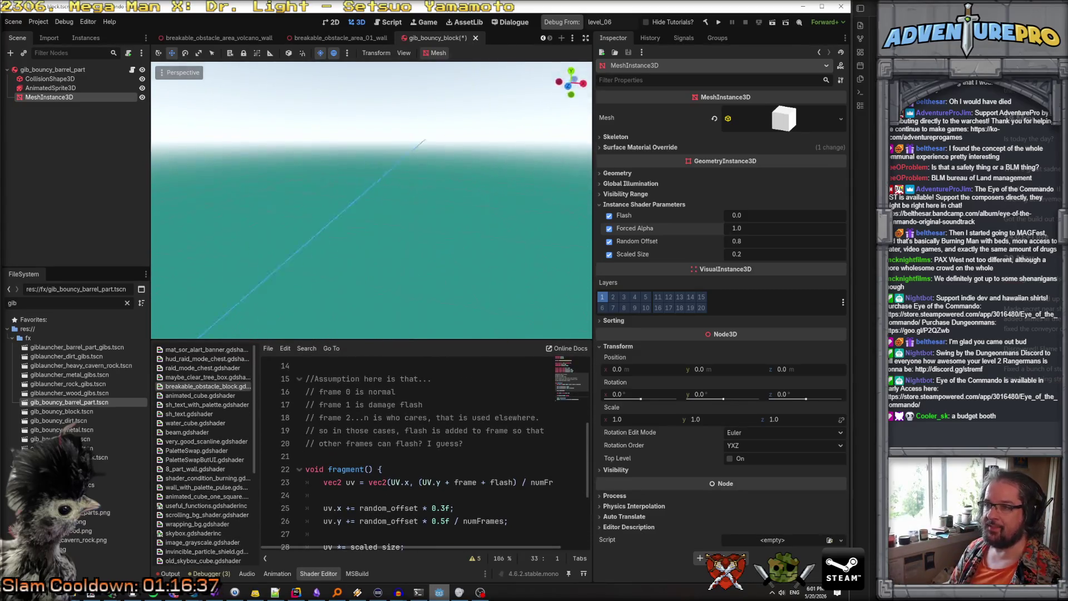
pyautogui.press('f')
pyautogui.hotkey('ctrl', 's')
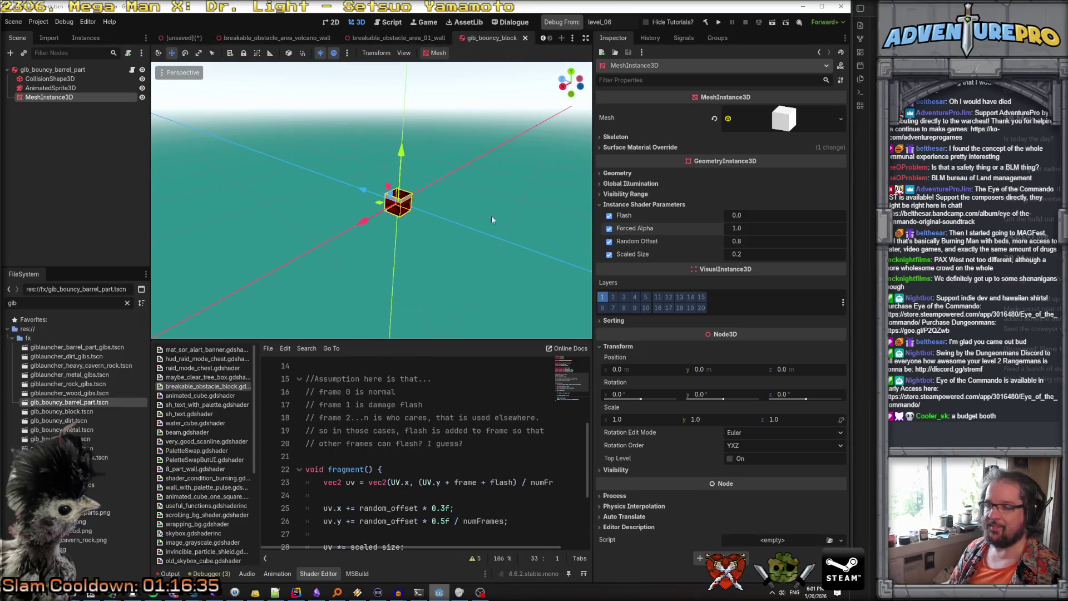
# Rename the root node to gib_bouncy_block, save, and open giblauncher_metal_gibs.tscn
pyautogui.click(72, 70)
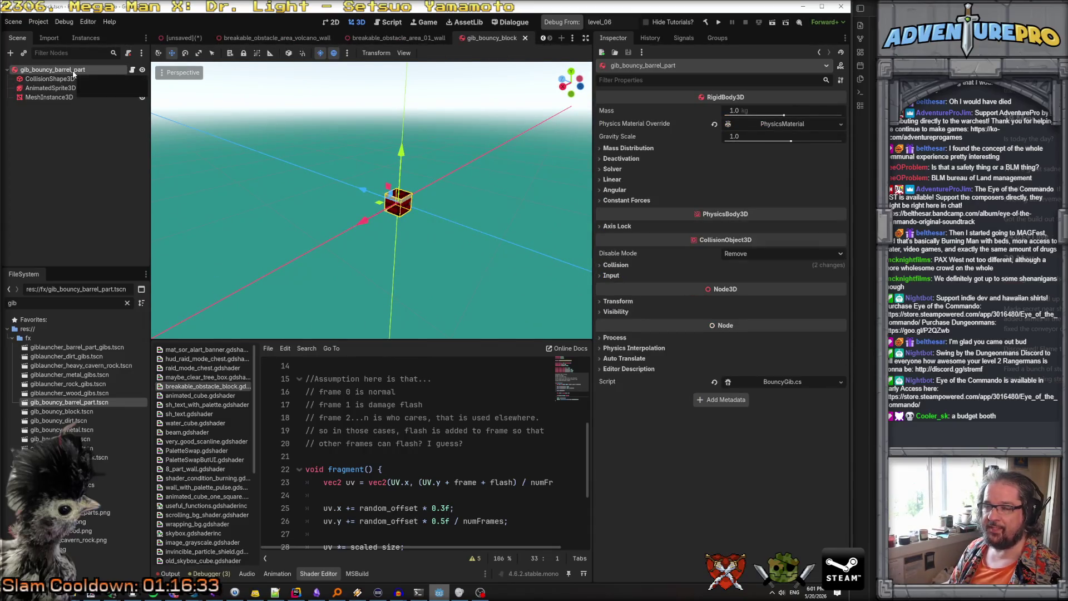
pyautogui.click(73, 70)
pyautogui.moveTo(56, 70); pyautogui.dragTo(118, 70)
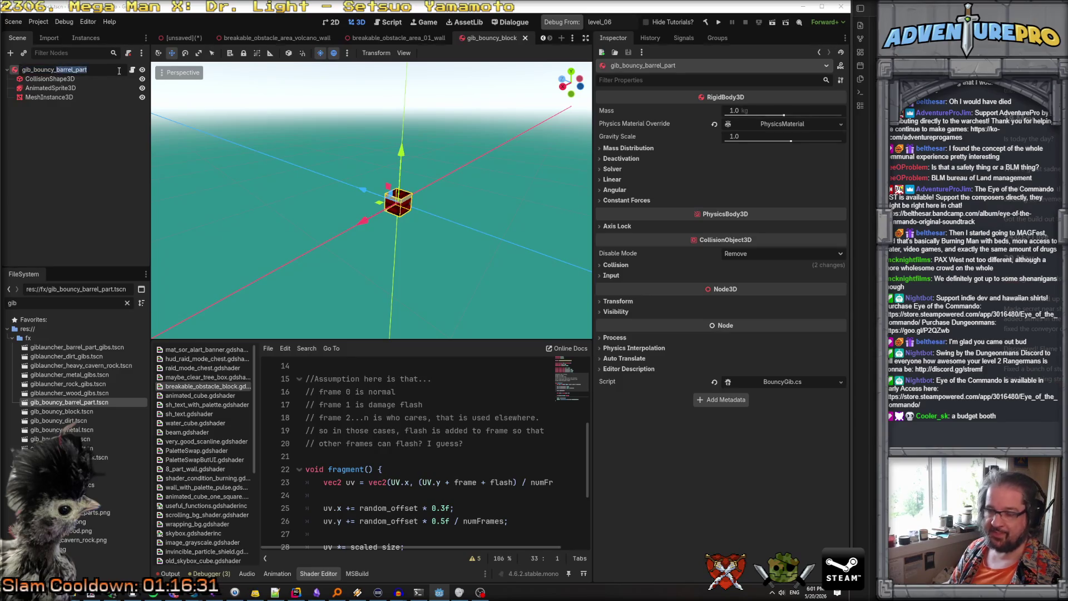
pyautogui.write('block')
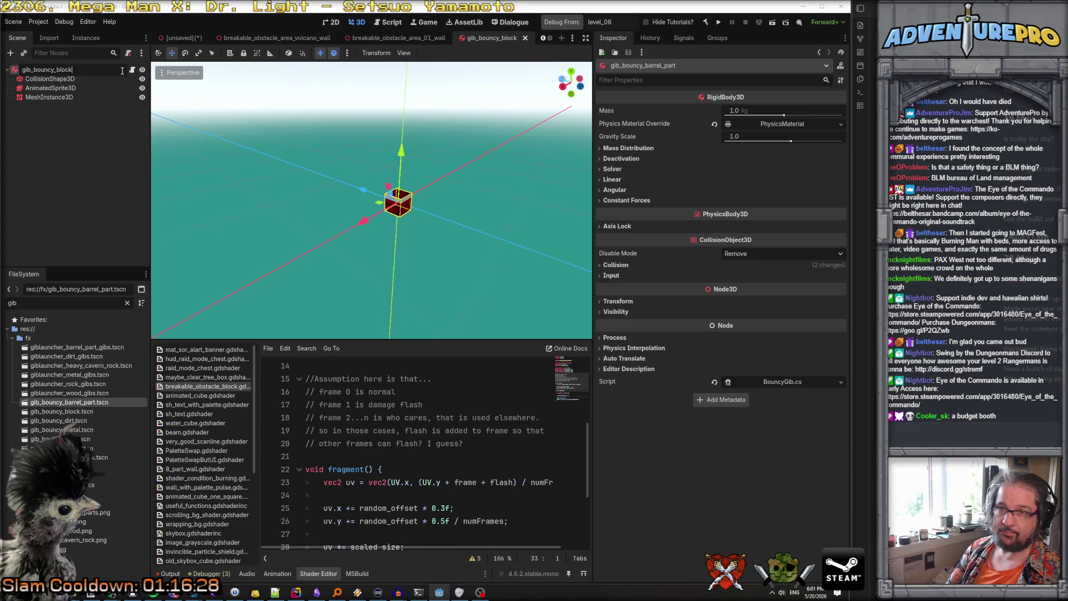
pyautogui.press('Return')
pyautogui.hotkey('ctrl', 's')
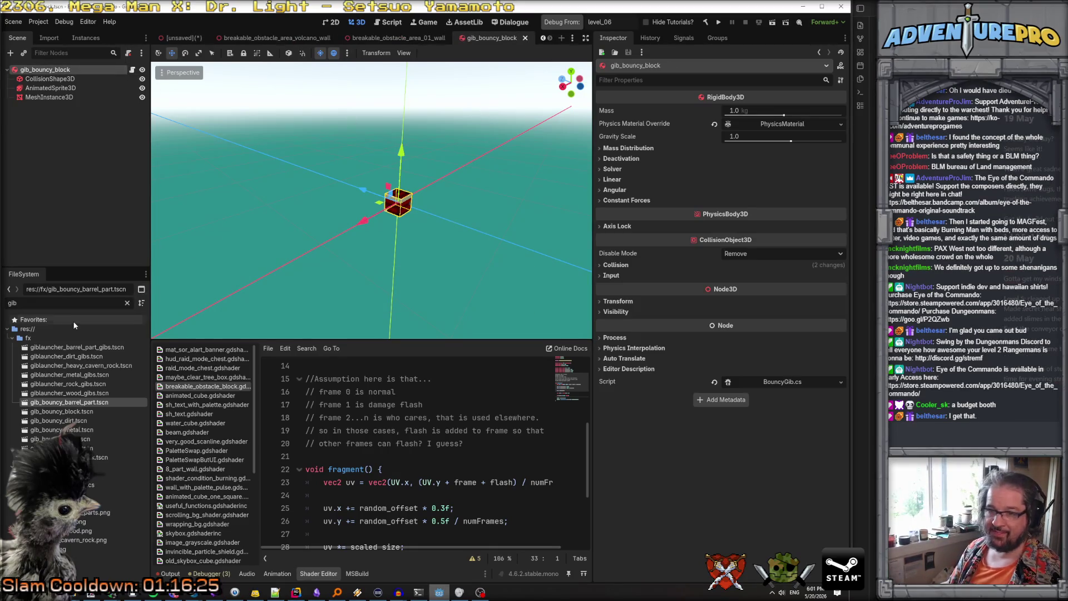
pyautogui.click(68, 394)
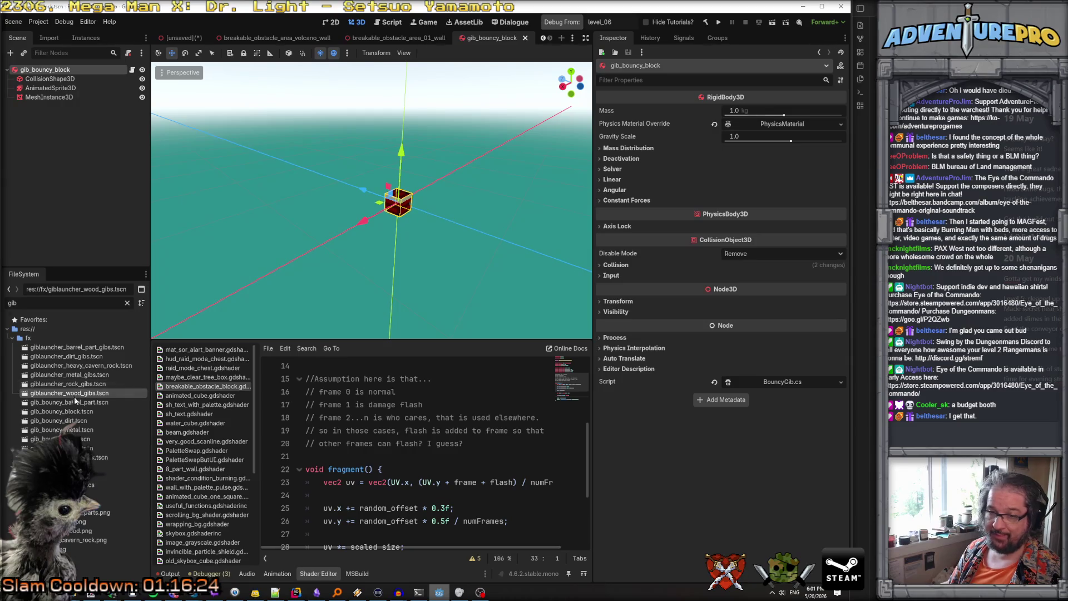
pyautogui.doubleClick(68, 375)
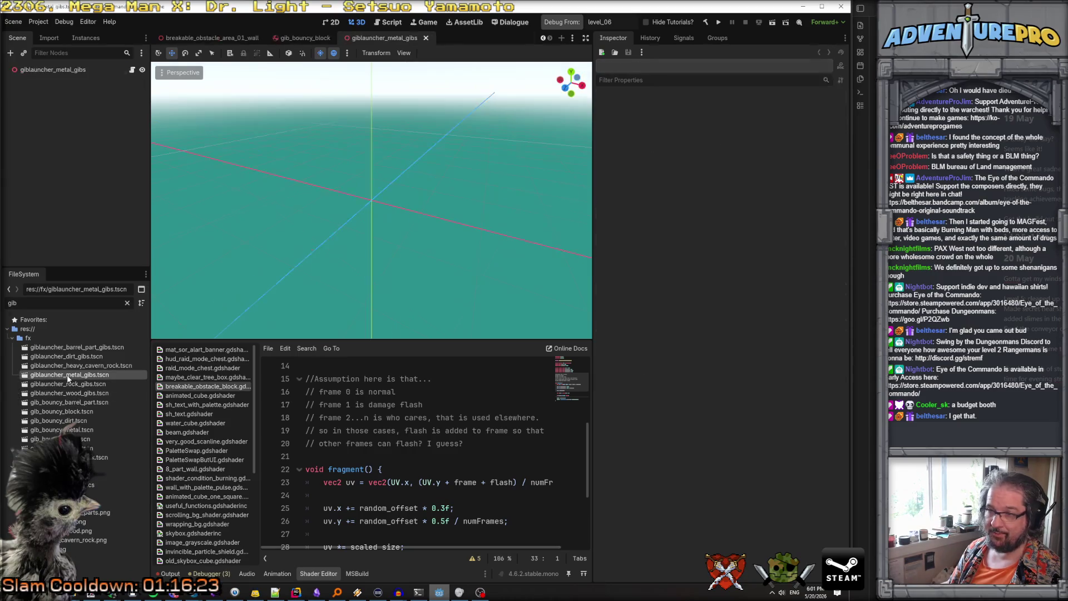
# Inspect the metal gibs launcher, then open giblauncher_heavy_cavern_rock.tscn
pyautogui.click(60, 71)
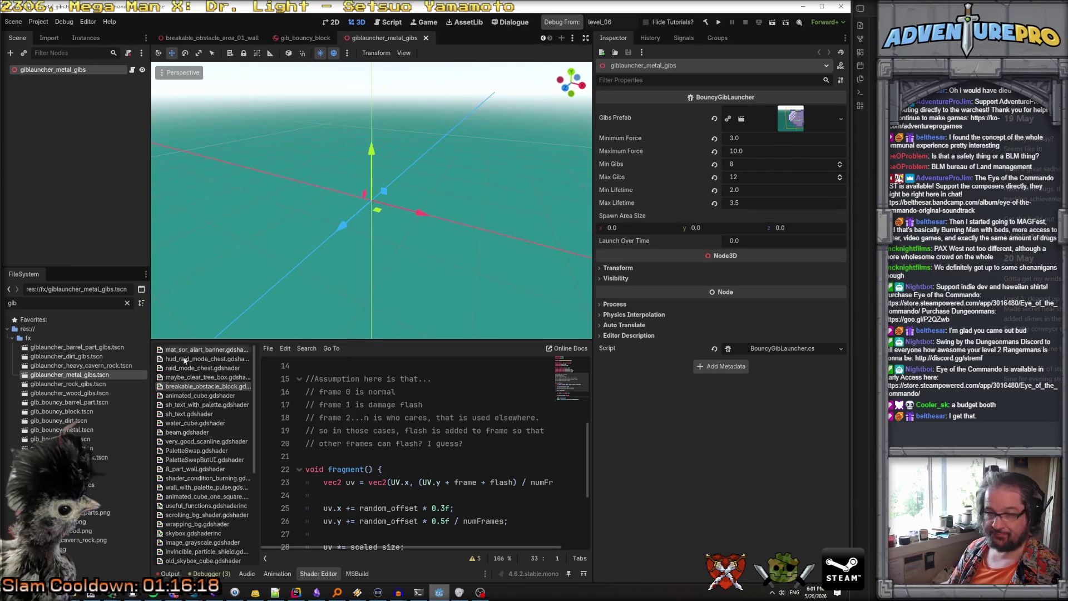
pyautogui.rightClick(71, 375)
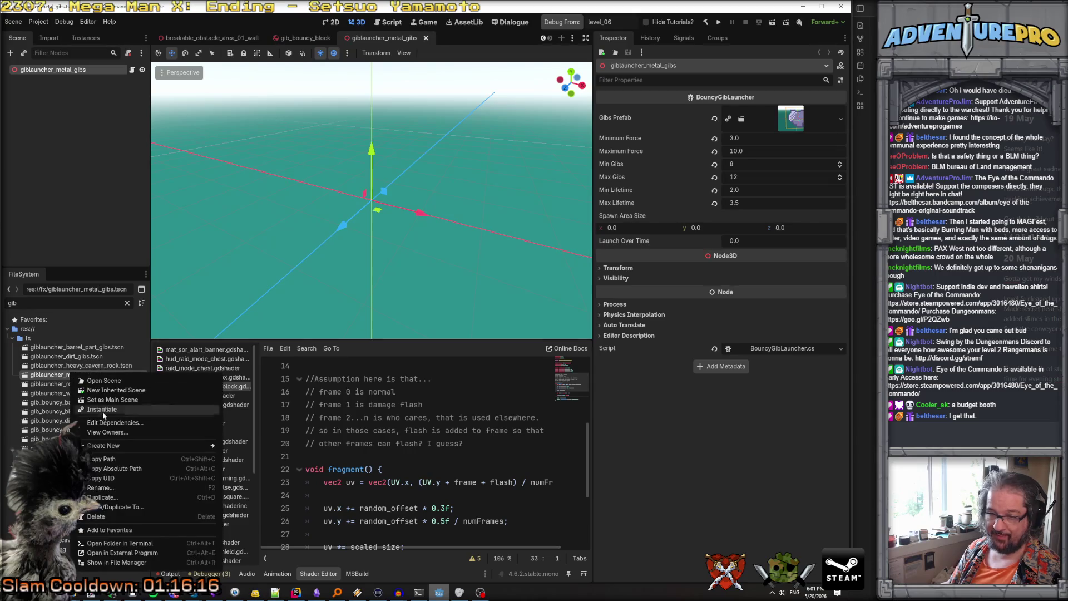
pyautogui.click(73, 367)
pyautogui.doubleClick(68, 367)
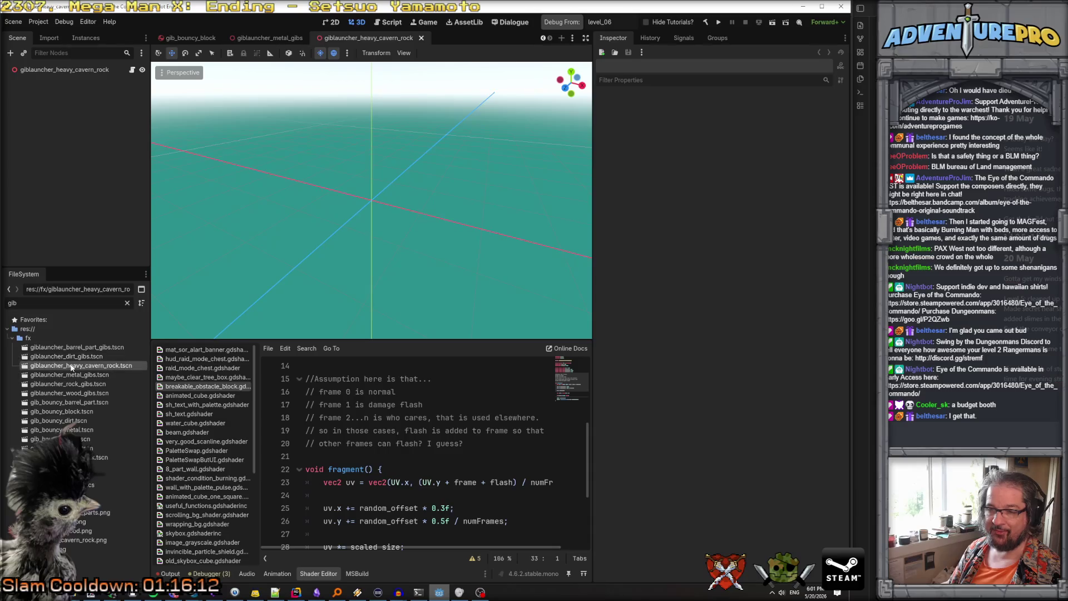
pyautogui.rightClick(71, 366)
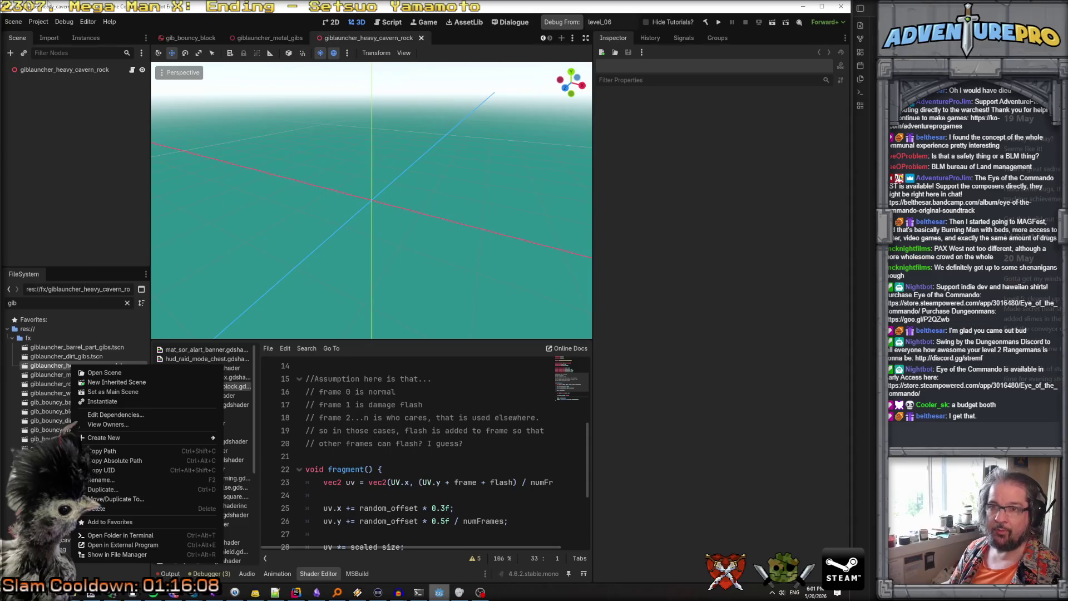
pyautogui.click(68, 75)
# Save the scene as giblauncher_heavy_block.tscn
pyautogui.click(13, 22)
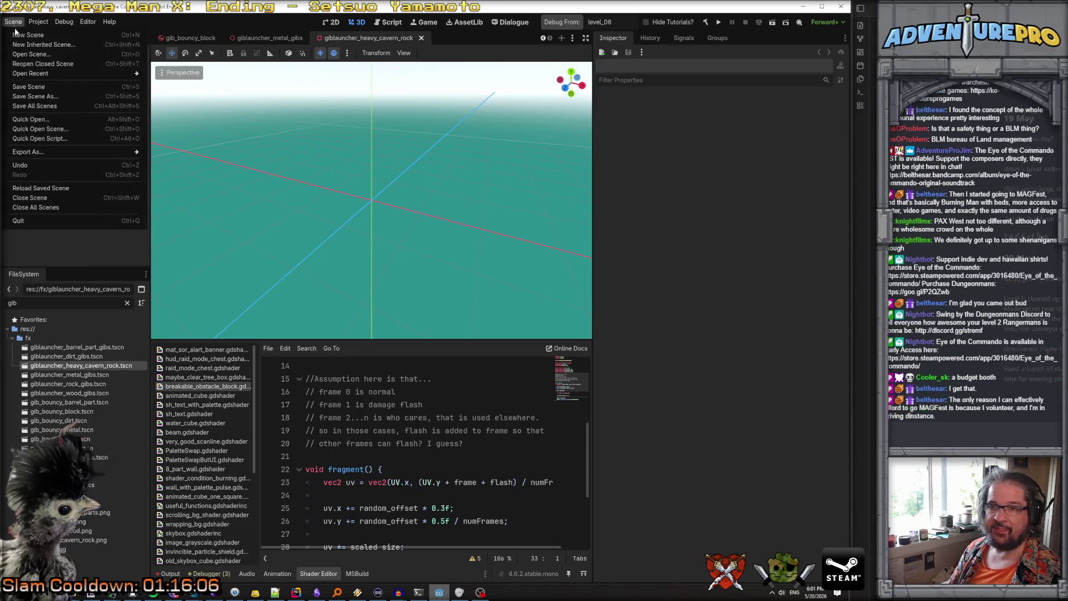
pyautogui.click(35, 98)
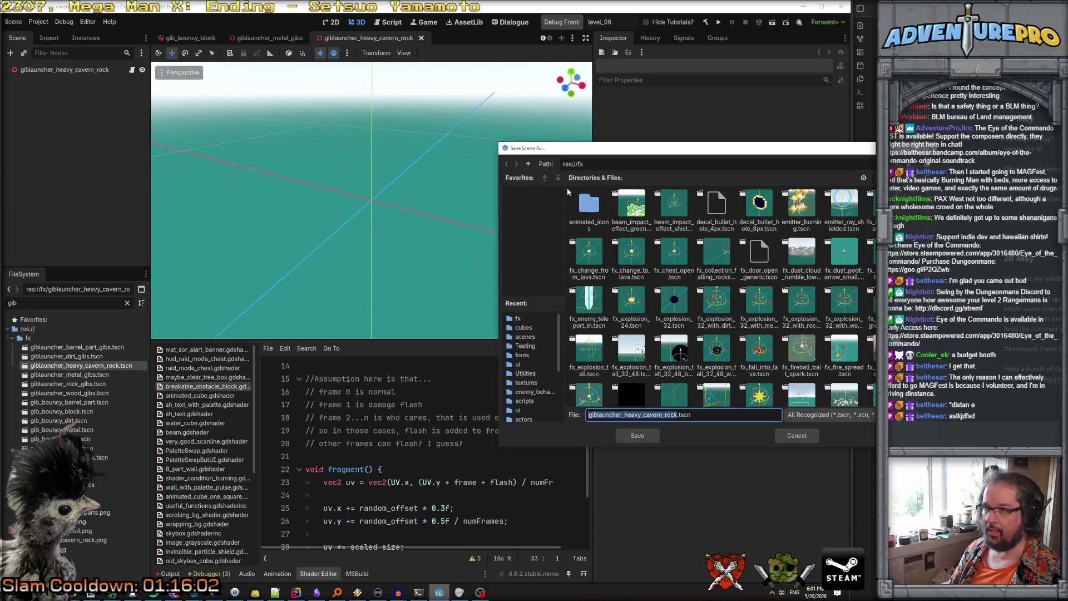
pyautogui.click(627, 415)
pyautogui.moveTo(643, 415); pyautogui.dragTo(671, 416)
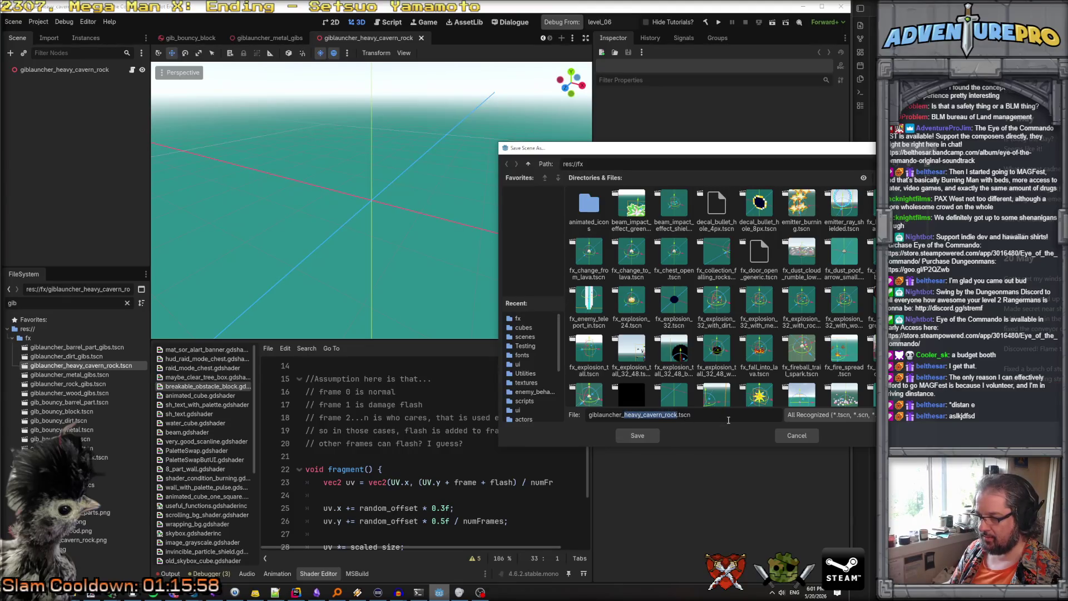
pyautogui.write('heavy_')
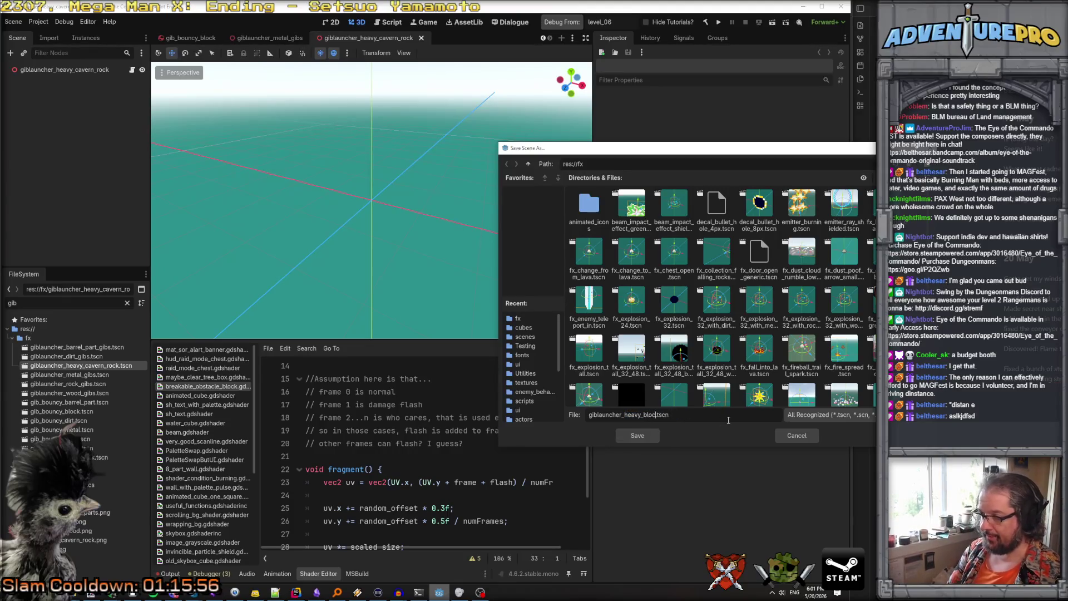
pyautogui.press('Return')
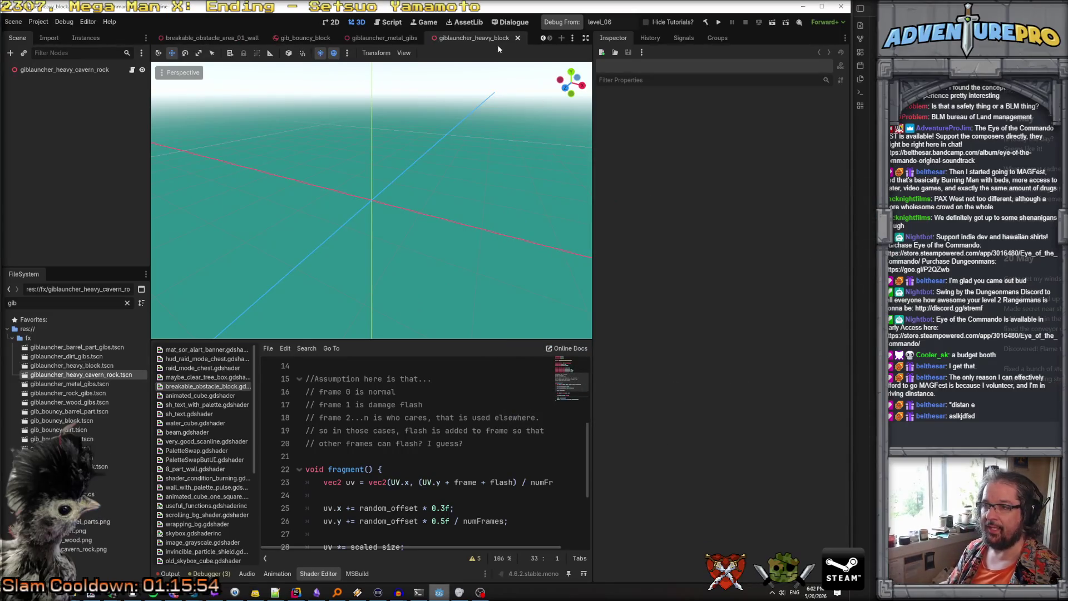
# Rename the launcher's root node to giblauncher_heavy_block
pyautogui.click(76, 71)
pyautogui.click(79, 71)
pyautogui.moveTo(77, 71); pyautogui.dragTo(112, 70)
pyautogui.write('block')
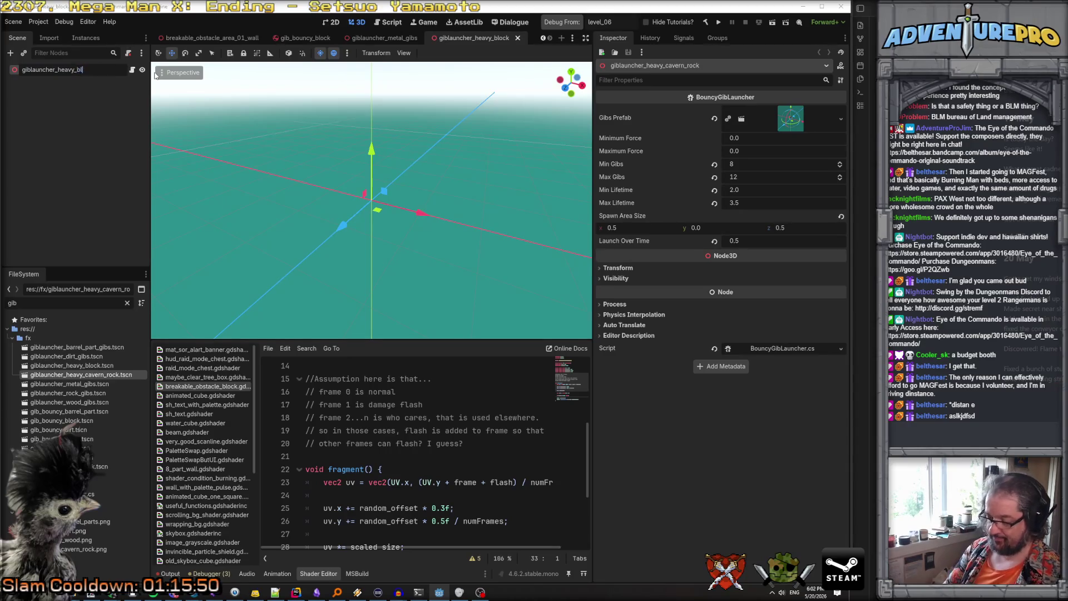
pyautogui.press('Return')
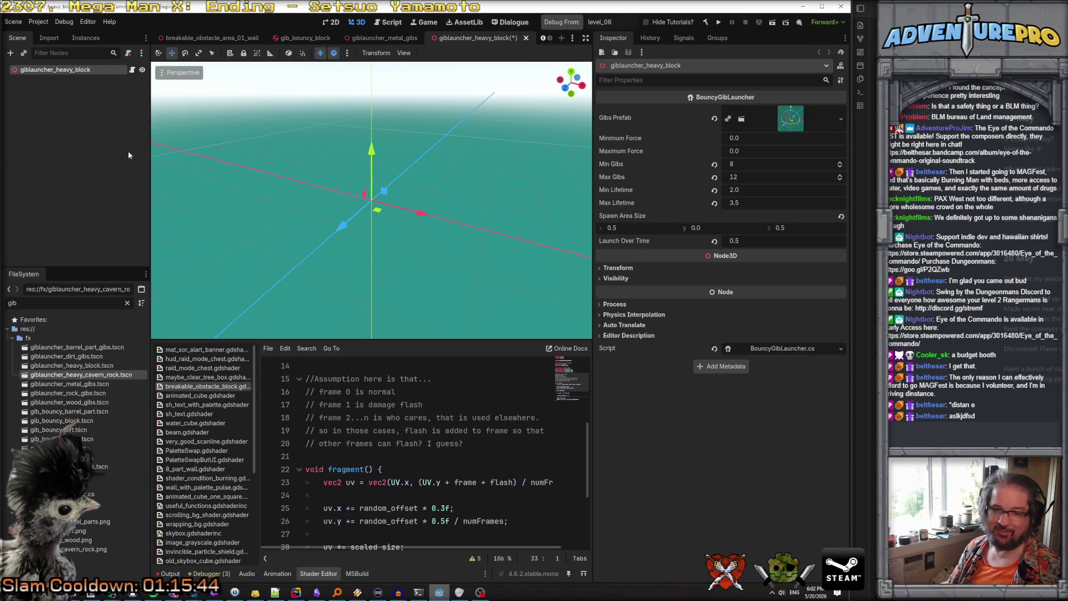
# Assign gib_bouncy_block.tscn as the launcher's Gibs Prefab
pyautogui.click(790, 119)
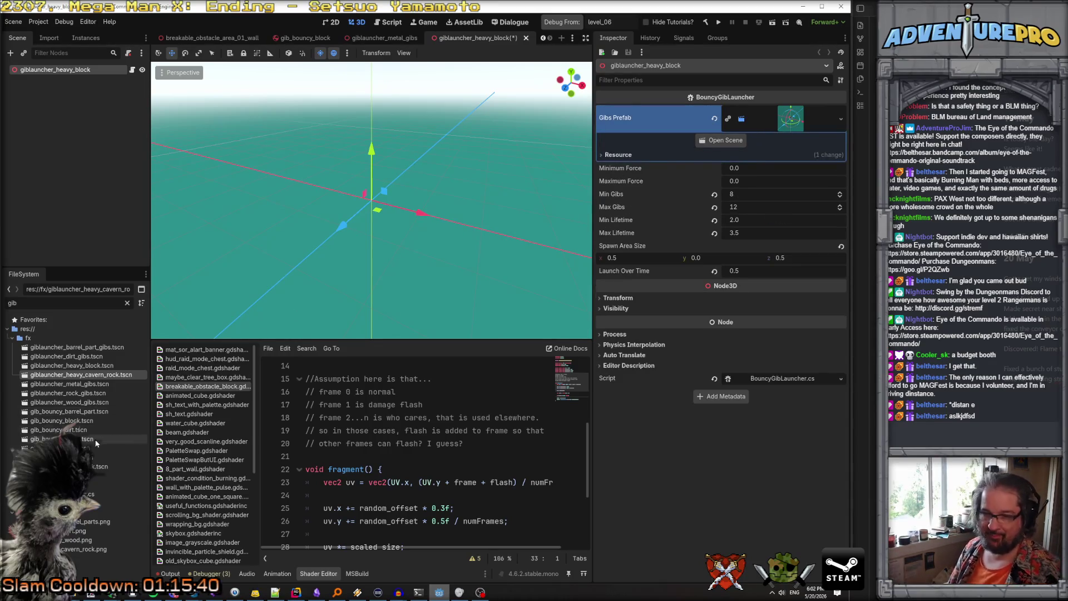
pyautogui.moveTo(61, 420)
pyautogui.mouseDown()
pyautogui.moveTo(639, 144)
pyautogui.moveTo(805, 131)
pyautogui.mouseUp()
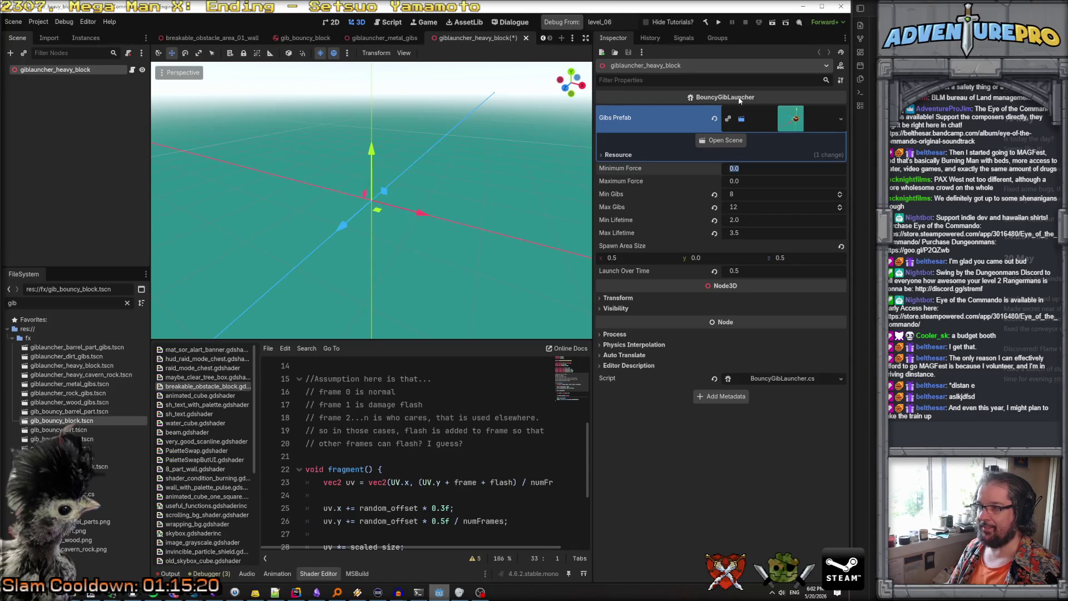
pyautogui.click(296, 591)
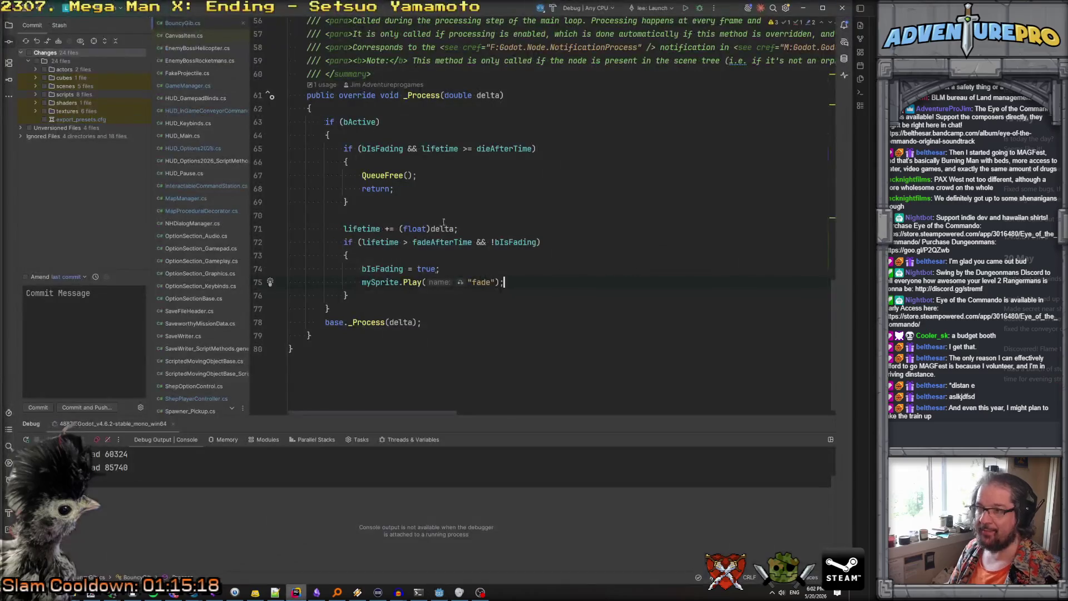
# Search the project for 'bouncyg' and open the BouncyGibLauncher class file
pyautogui.click(556, 174)
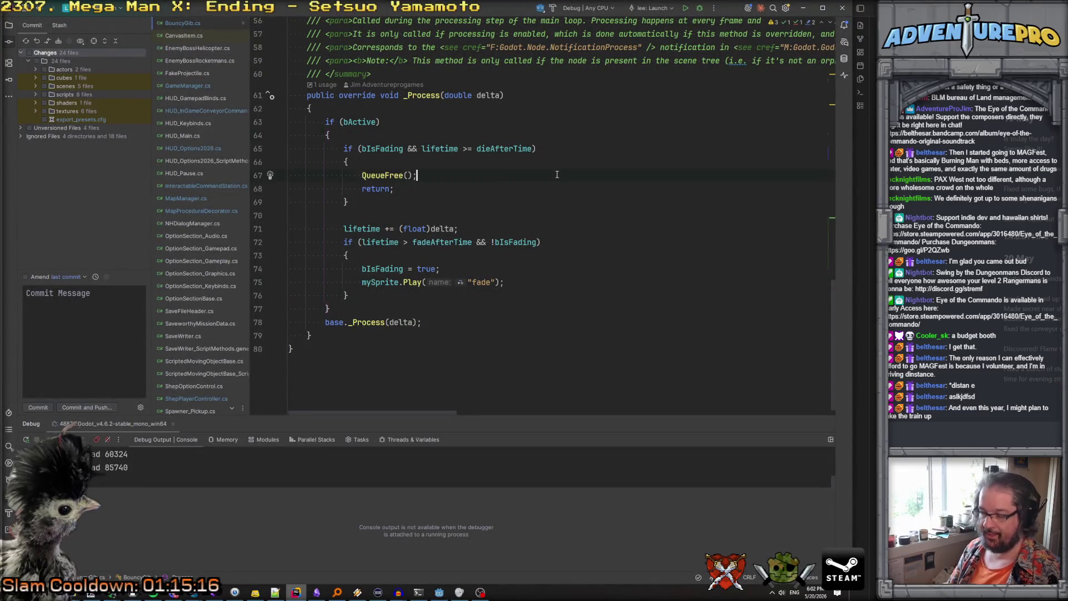
pyautogui.hotkey('ctrl', 'shift', 'f')
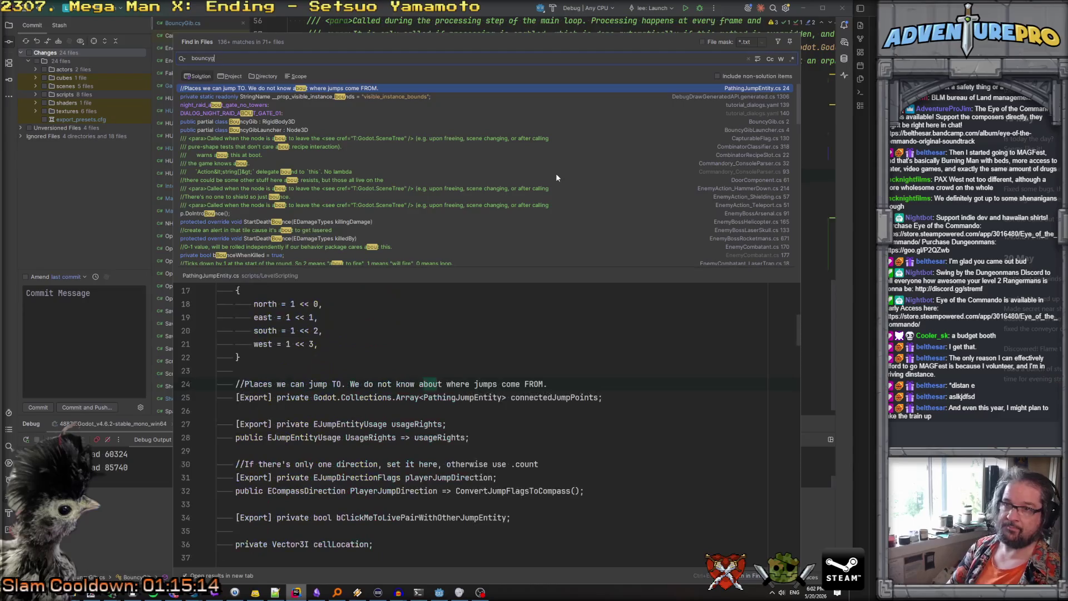
pyautogui.write('bouncyg')
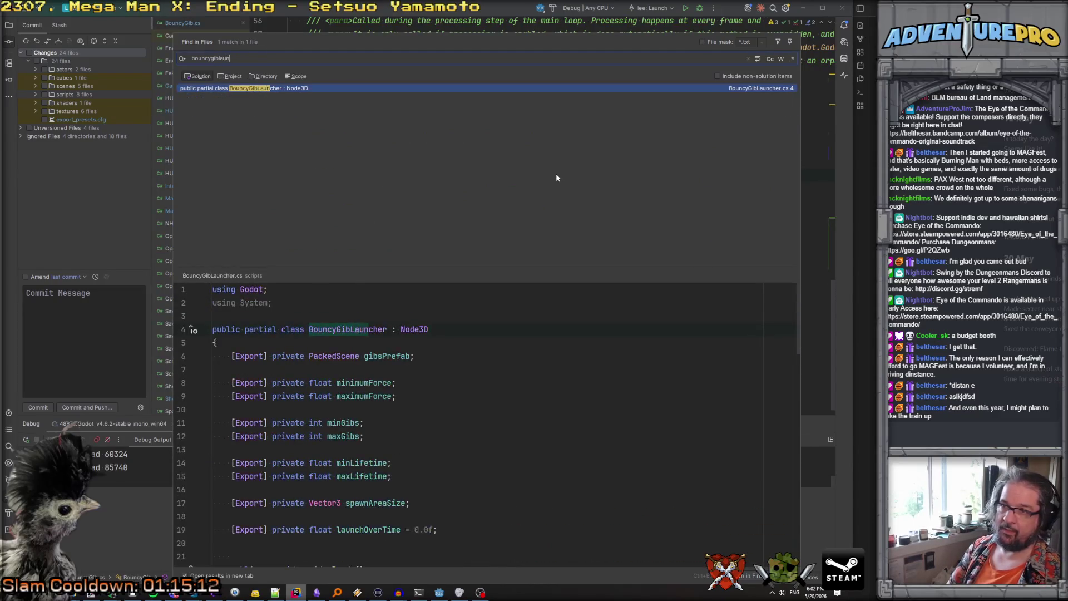
pyautogui.press('Return')
pyautogui.scroll(-9, 555, 177)
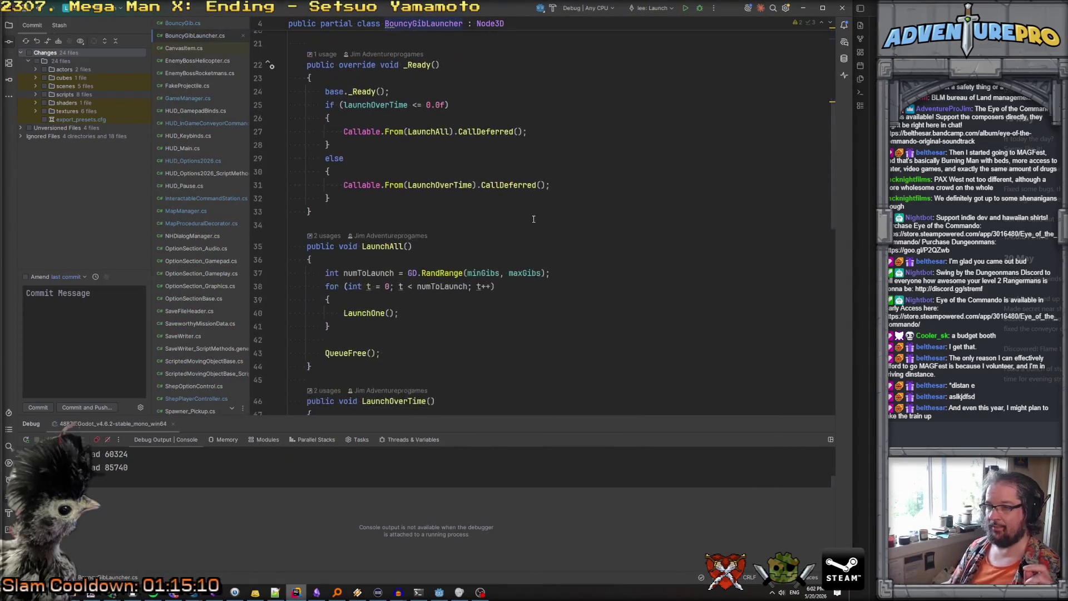
pyautogui.scroll(-9, 533, 218)
pyautogui.scroll(12, 533, 219)
pyautogui.scroll(7, 533, 218)
pyautogui.scroll(-3, 542, 167)
# Add a protected MeshInstance3D myBlockMesh field after the exported fields
pyautogui.click(545, 151)
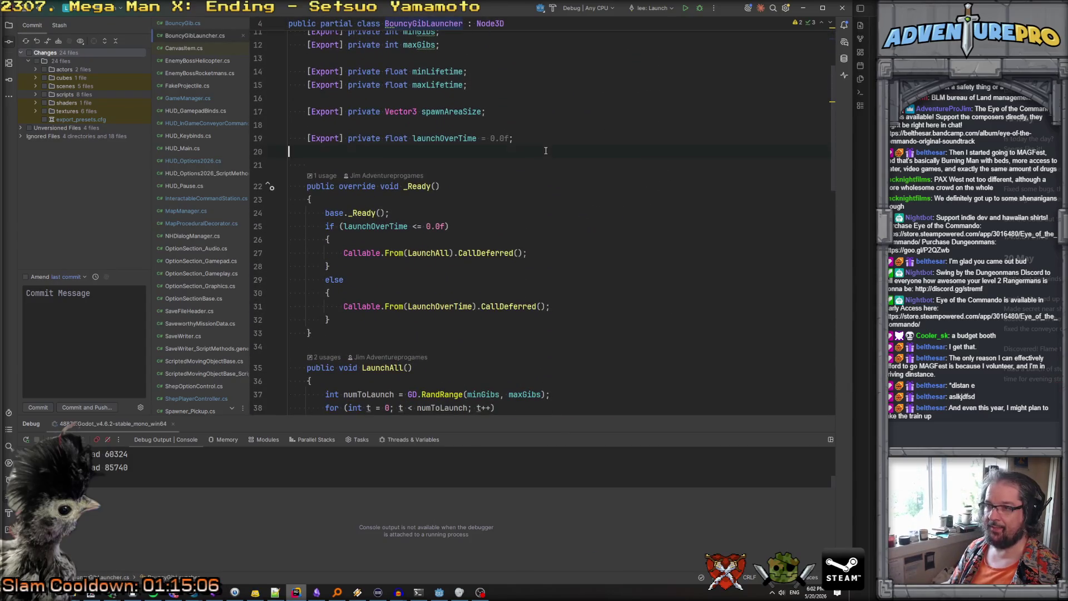
pyautogui.press('Return')
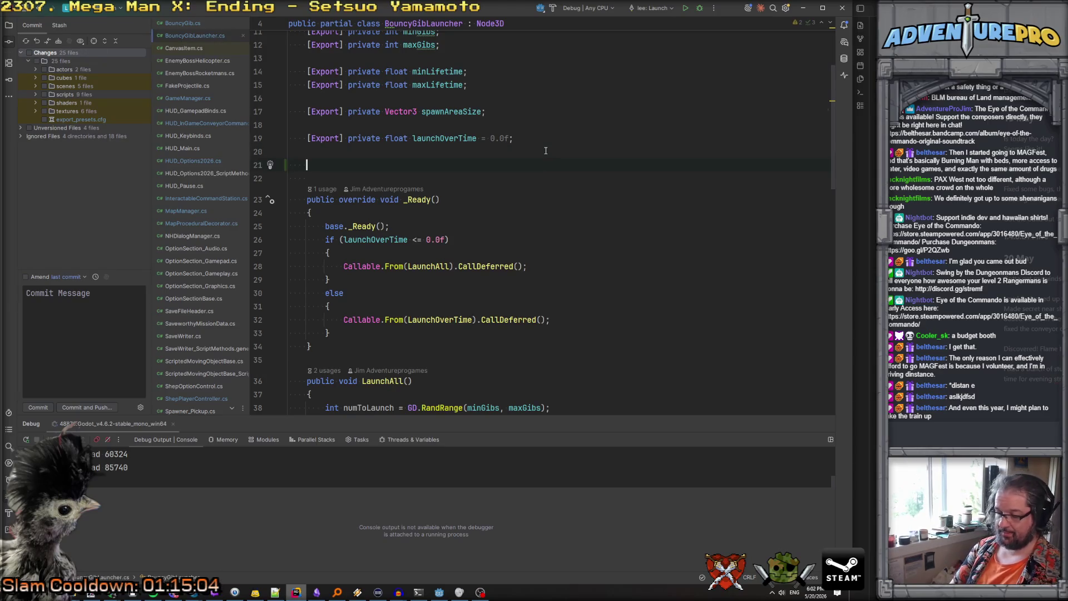
pyautogui.write('pro')
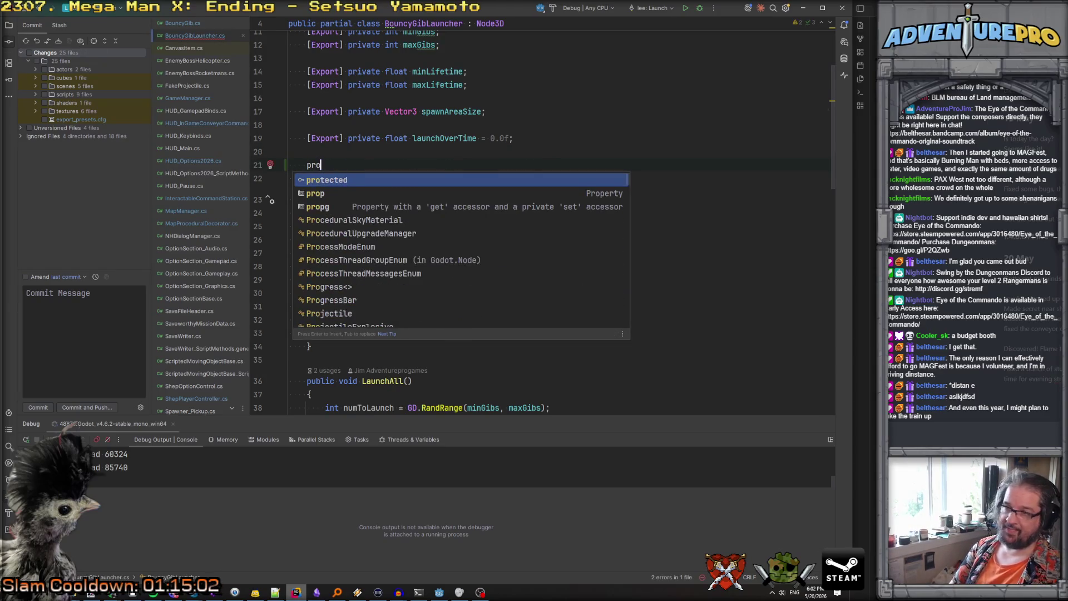
pyautogui.press('Return')
pyautogui.write('Mesh')
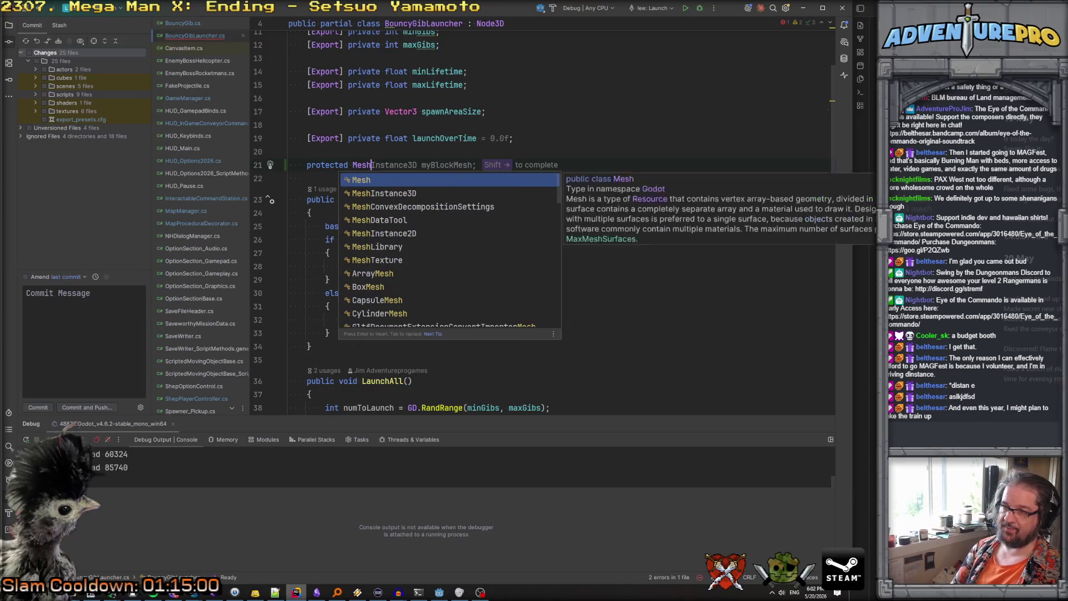
pyautogui.hotkey('shift', 'Right')
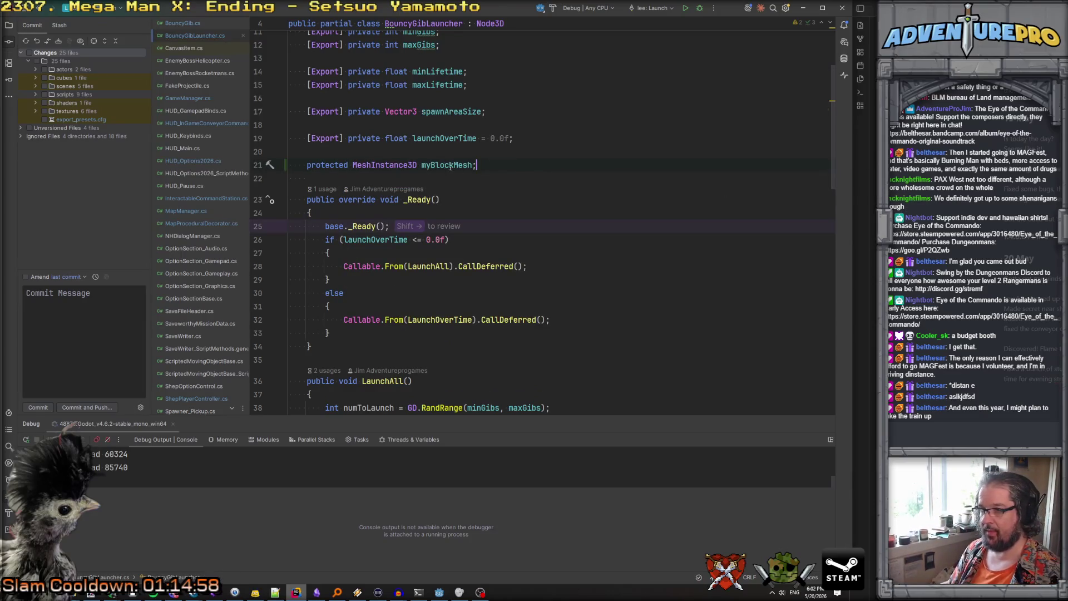
# Declare public void SetBlockMesh(MeshInstance3D sourceMesh) below the _Ready method
pyautogui.scroll(-5, 422, 162)
pyautogui.click(383, 152)
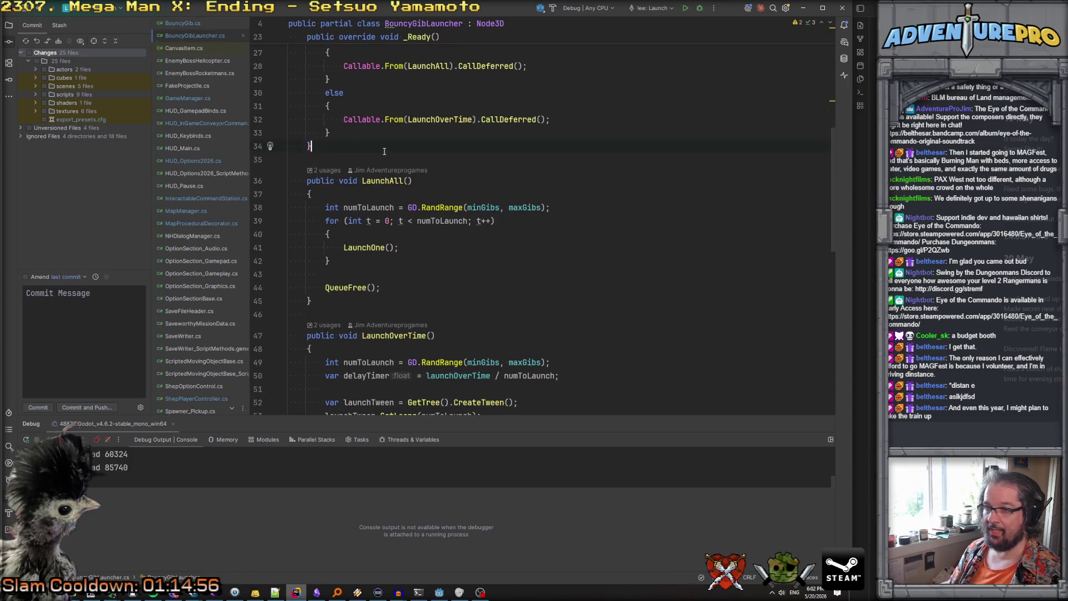
pyautogui.scroll(3, 390, 150)
pyautogui.click(435, 146)
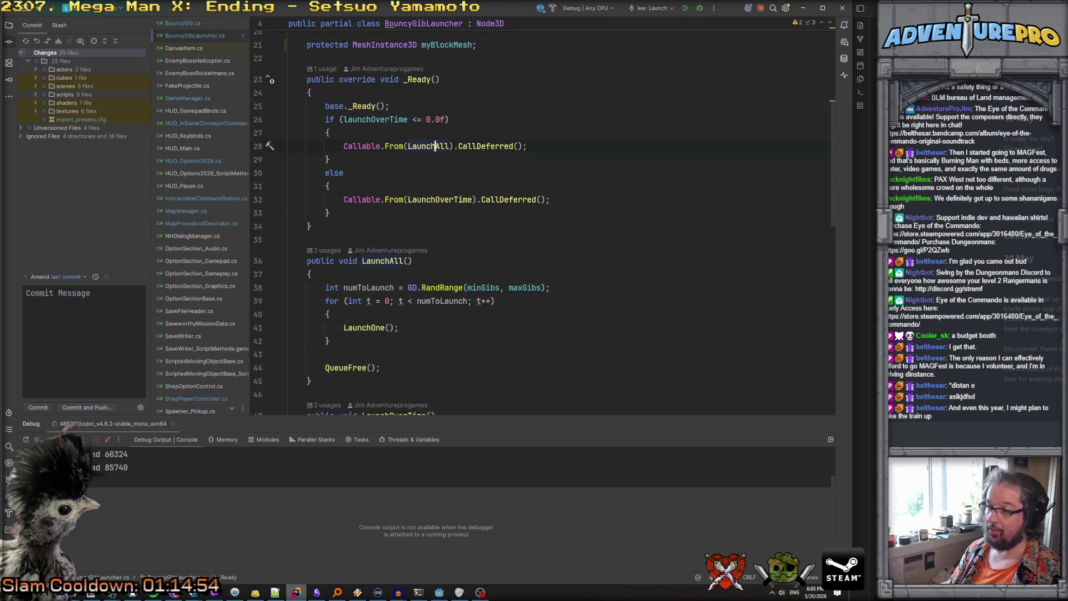
pyautogui.press('Down')
pyautogui.press('Down')
pyautogui.press('Down')
pyautogui.click(428, 148)
pyautogui.click(435, 146)
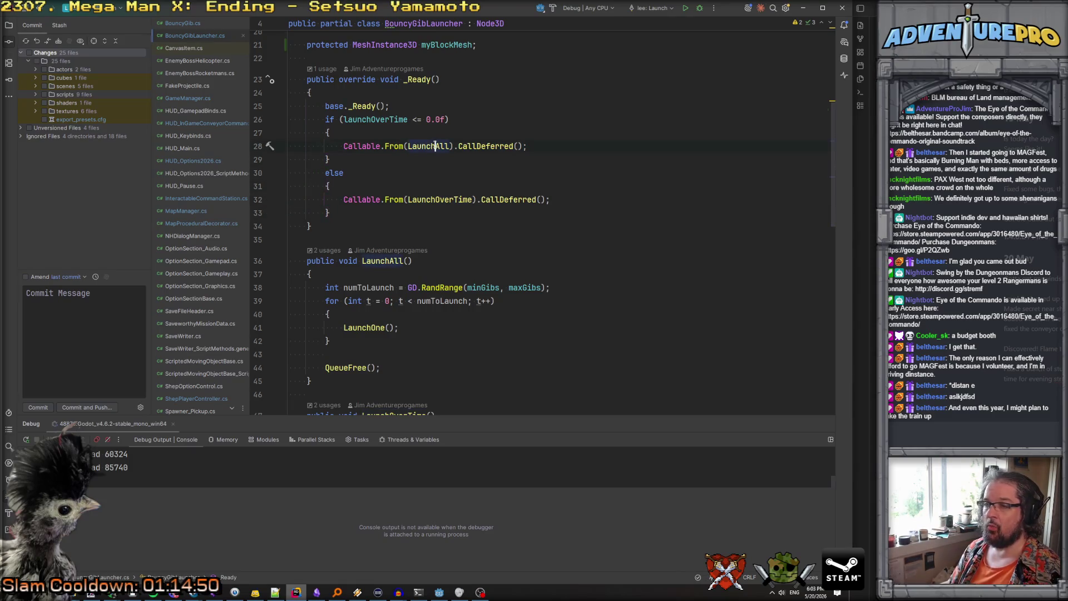
pyautogui.click(362, 231)
pyautogui.press('Return')
pyautogui.press('Return')
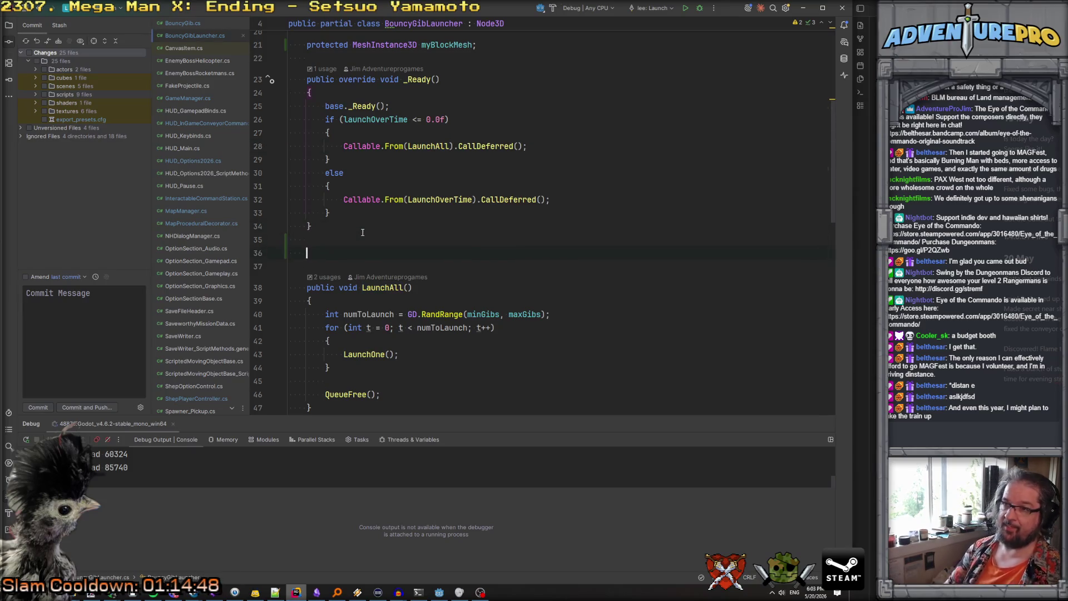
pyautogui.write('public void SetBlock')
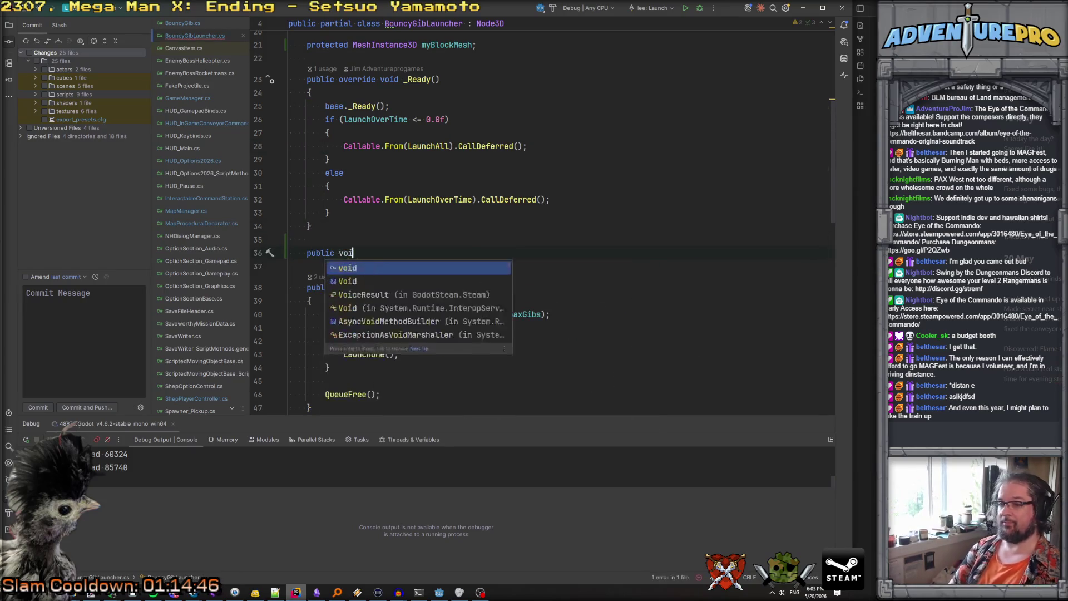
pyautogui.write('Mesh(Mes')
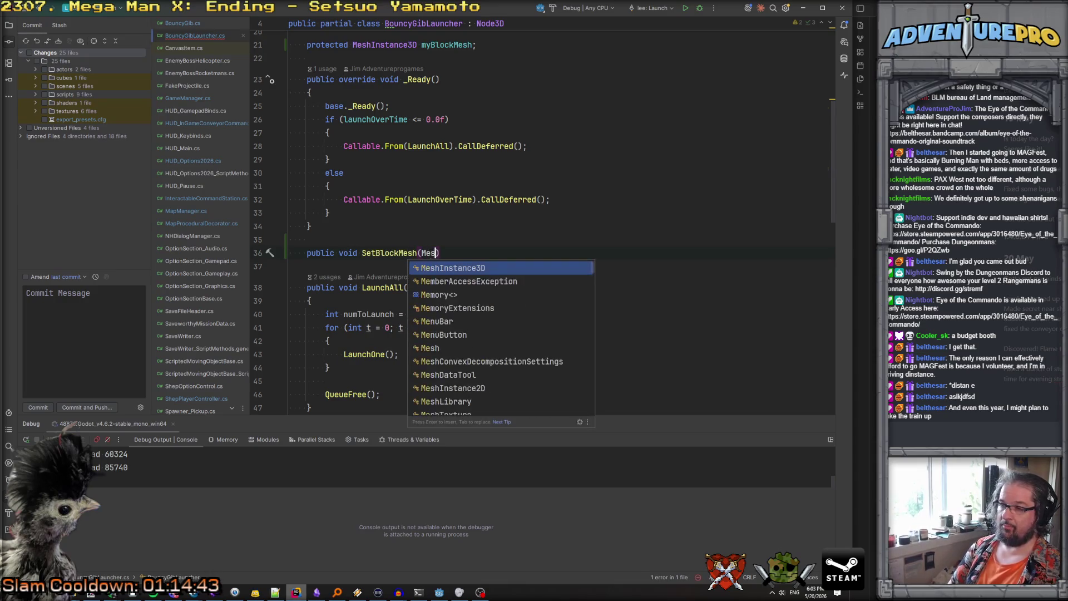
pyautogui.press('Return')
pyautogui.write('sourceMesh)')
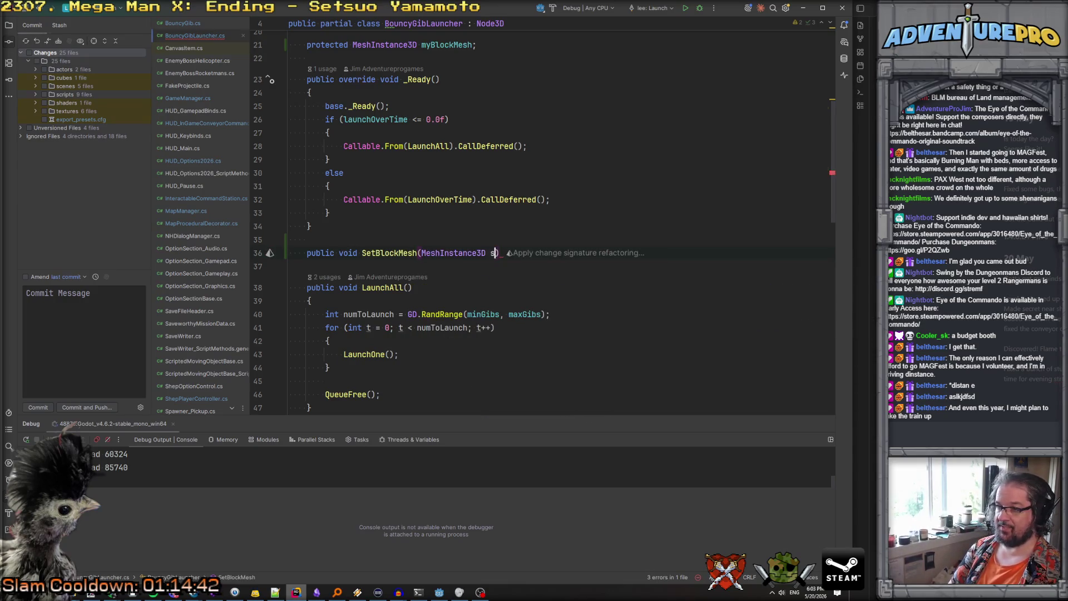
# Give SetBlockMesh the body { myBlockMesh = sourceMesh; }
pyautogui.press('Return')
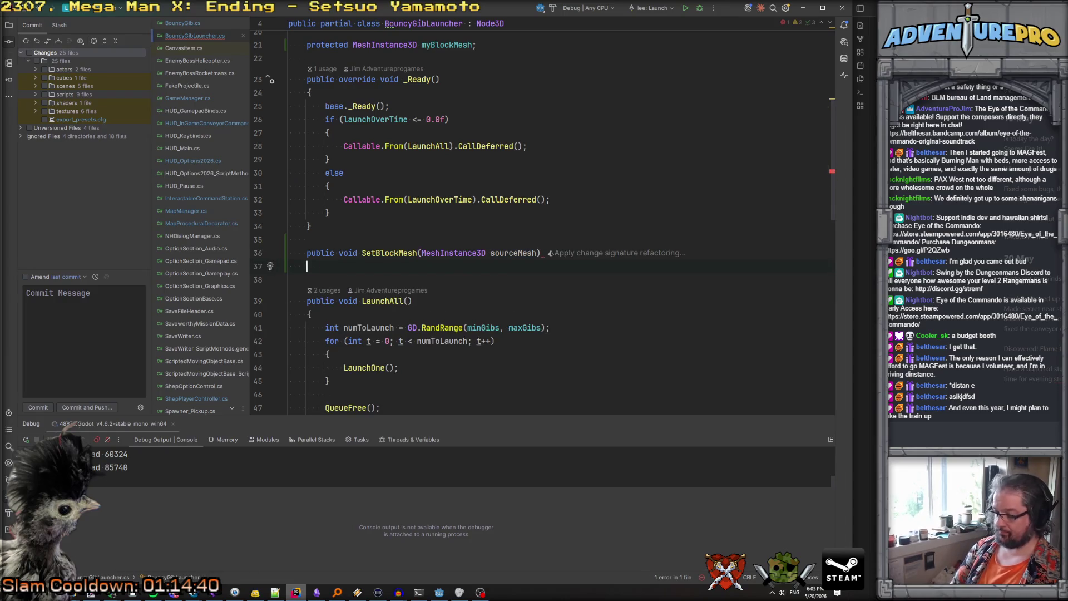
pyautogui.write('{')
pyautogui.press('Return')
pyautogui.write('my')
pyautogui.press('Return')
pyautogui.write('= sour')
pyautogui.press('Return')
pyautogui.write(';')
# Move down to the gib launch line at the end of LaunchOne
pyautogui.scroll(-3, 367, 245)
pyautogui.scroll(-1, 412, 224)
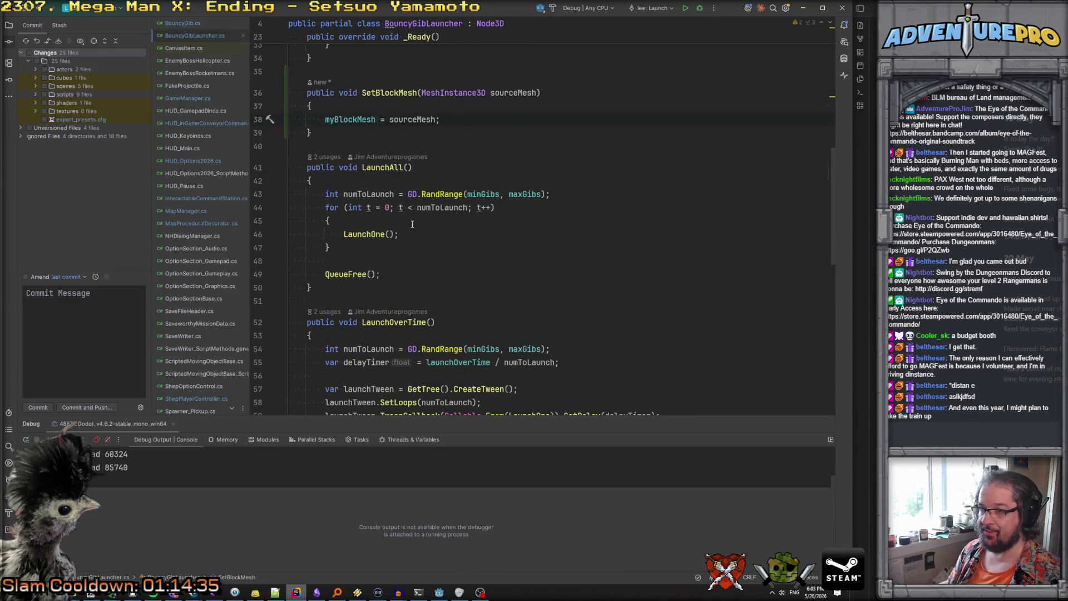
pyautogui.scroll(-2, 382, 202)
pyautogui.click(352, 194)
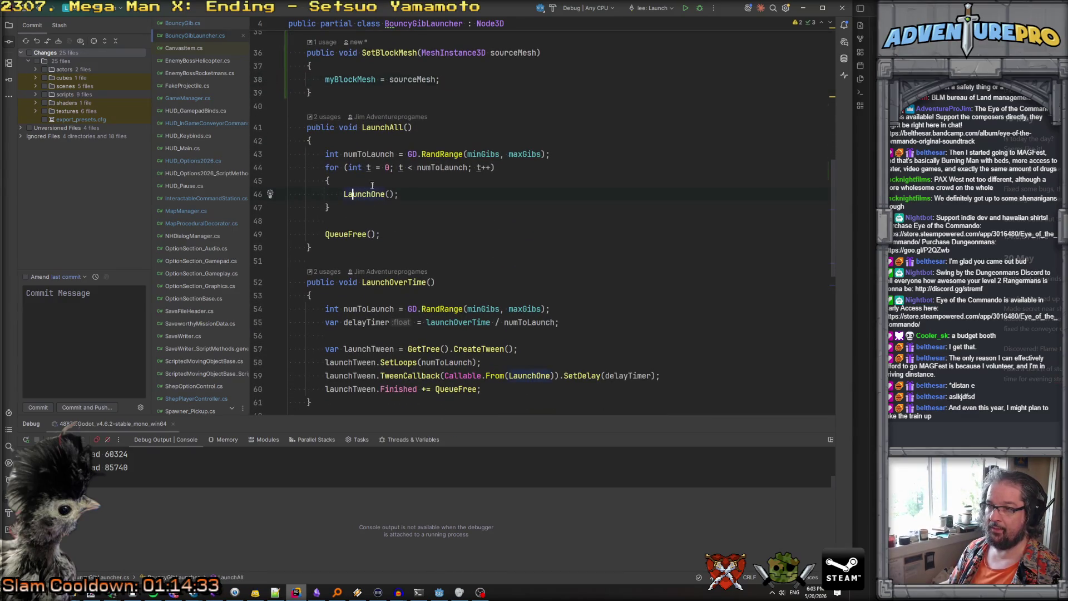
pyautogui.scroll(-2, 406, 200)
pyautogui.scroll(4, 417, 211)
pyautogui.scroll(-3, 432, 228)
pyautogui.scroll(-1, 422, 217)
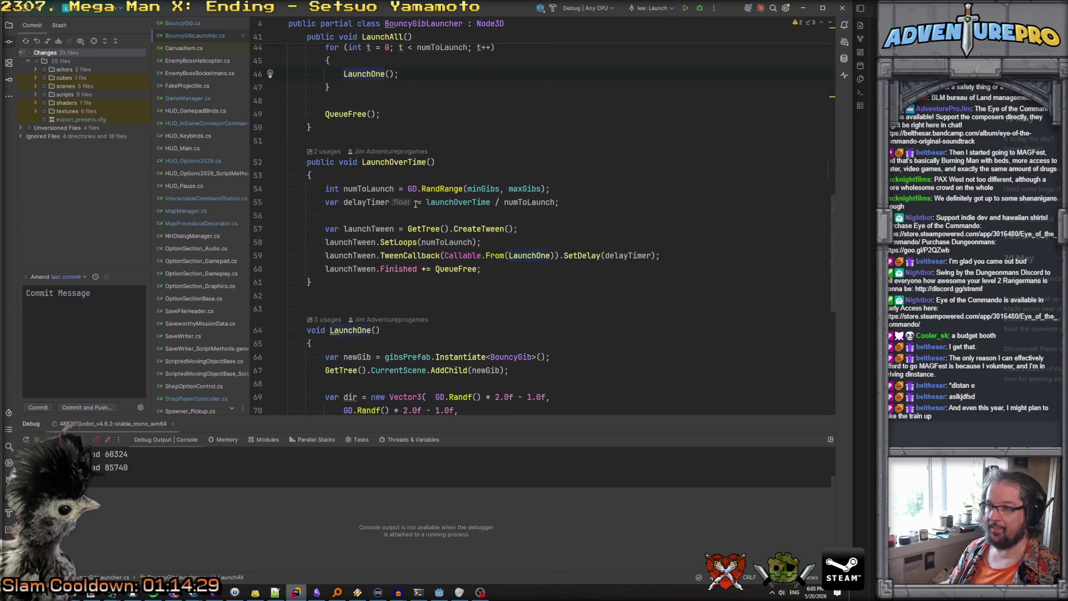
pyautogui.scroll(-5, 422, 222)
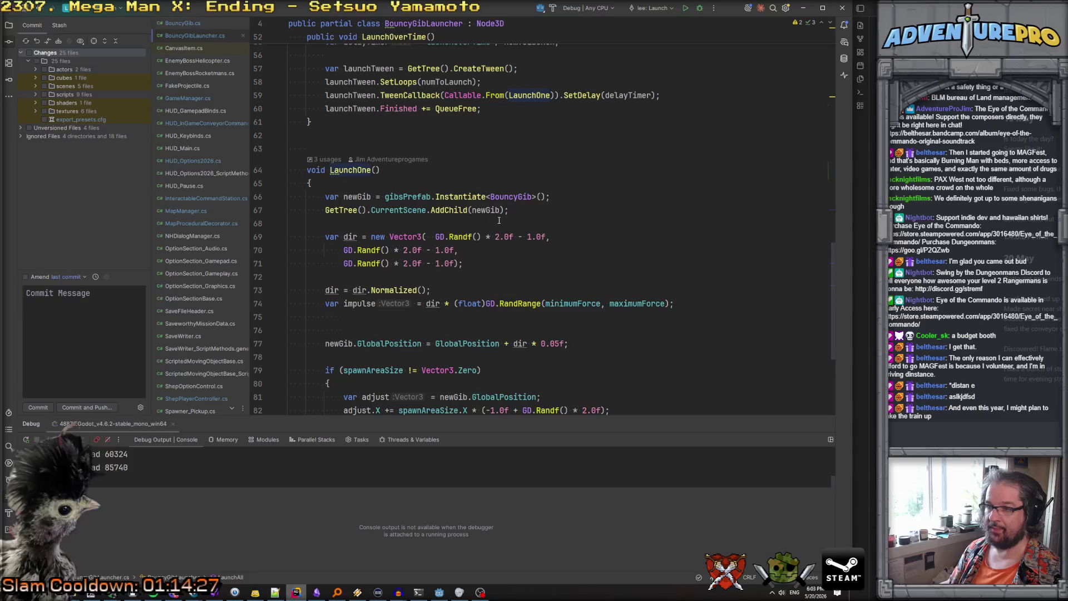
pyautogui.scroll(-5, 584, 317)
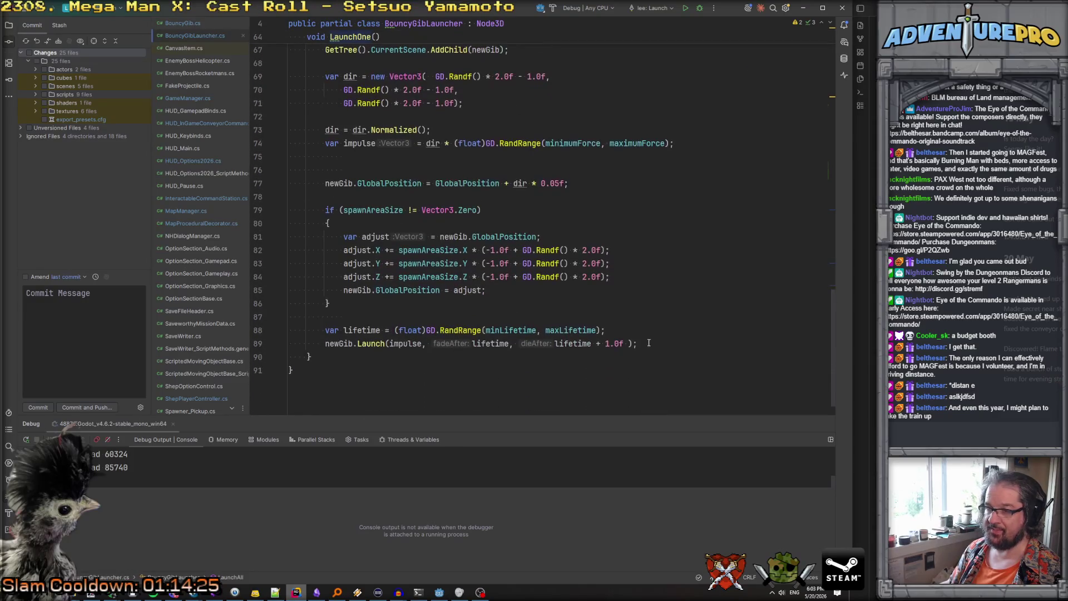
pyautogui.click(659, 341)
# Add if (myBlockMesh != null) { newGib.ApplyBlockShader(myBlockMesh); } after the launch line
pyautogui.press('Return')
pyautogui.press('Return')
pyautogui.write('if')
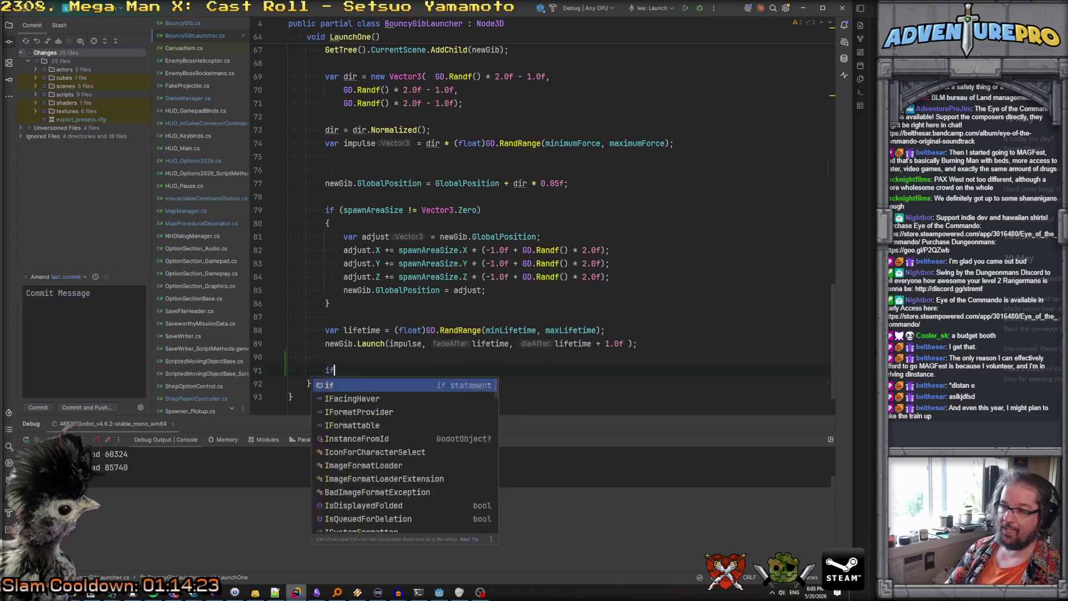
pyautogui.write('( my')
pyautogui.press('Return')
pyautogui.write('!= null )')
pyautogui.press('Return')
pyautogui.write('{')
pyautogui.press('Return')
pyautogui.write('newG')
pyautogui.press('Tab')
pyautogui.write('.Ap')
pyautogui.press('Tab')
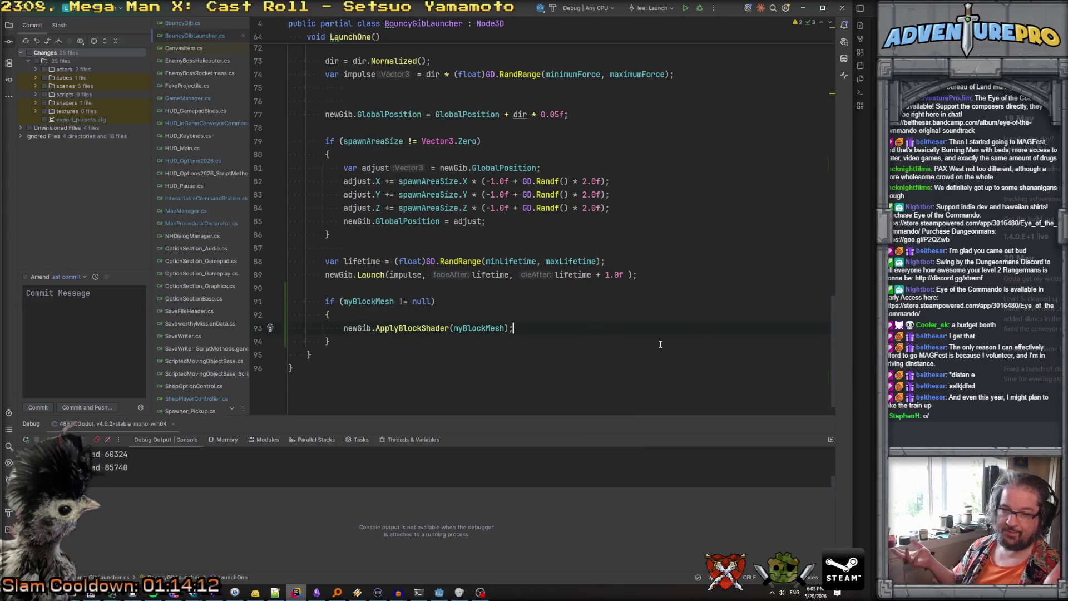
# Scroll back to the top of BouncyGibLauncher and switch to the Godot editor
pyautogui.scroll(20, 660, 345)
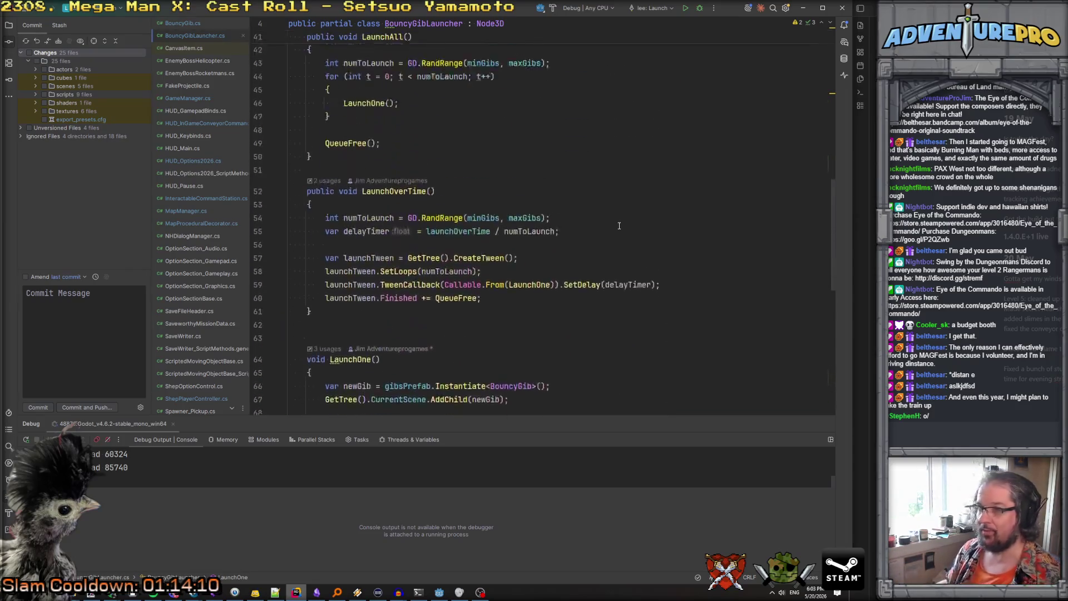
pyautogui.scroll(1, 619, 226)
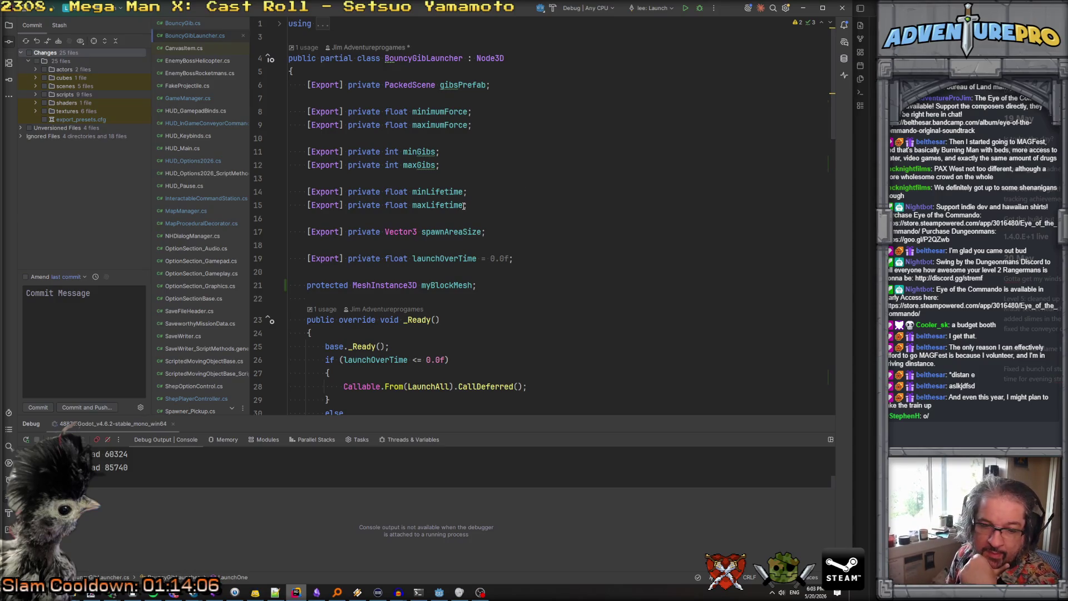
pyautogui.moveTo(463, 205)
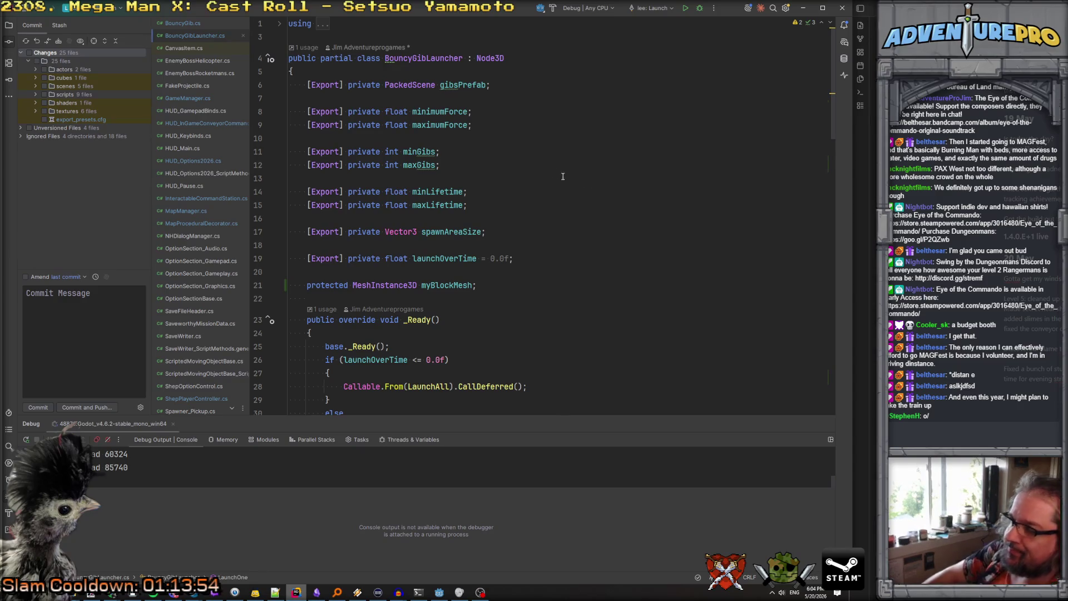
pyautogui.scroll(-1, 582, 146)
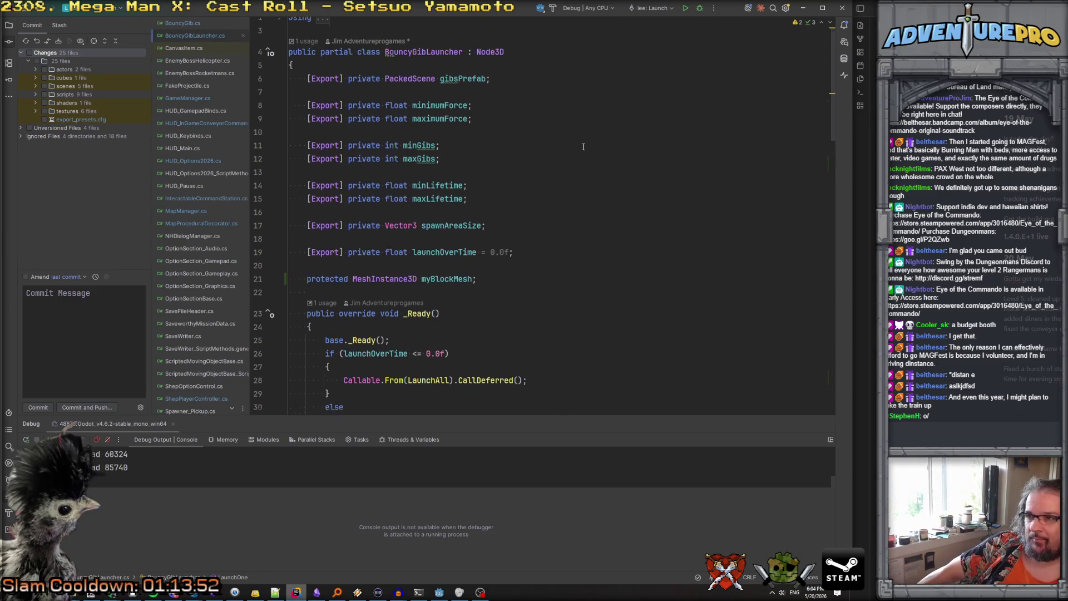
pyautogui.scroll(1, 574, 146)
pyautogui.scroll(-10, 413, 71)
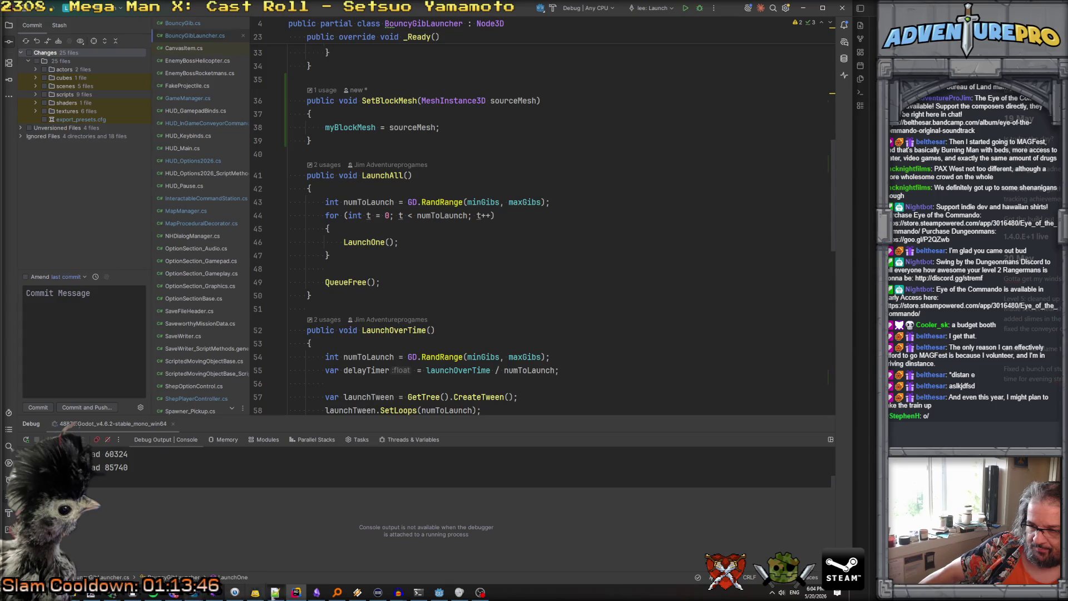
pyautogui.click(439, 592)
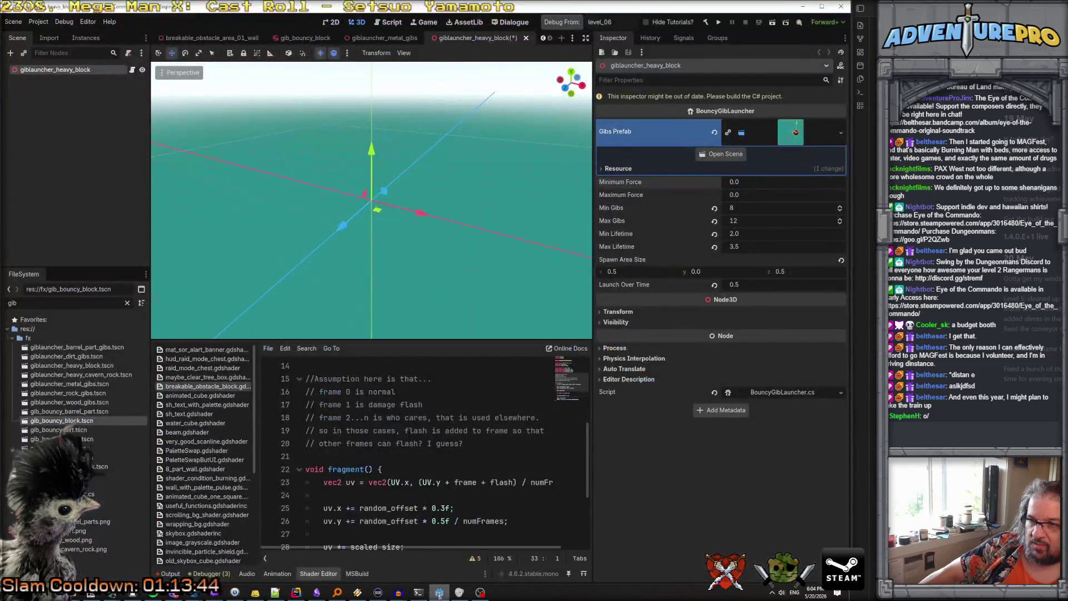
# Check the Death And Loot settings on the breakable_obstacle_area_01_wall root node
pyautogui.click(209, 38)
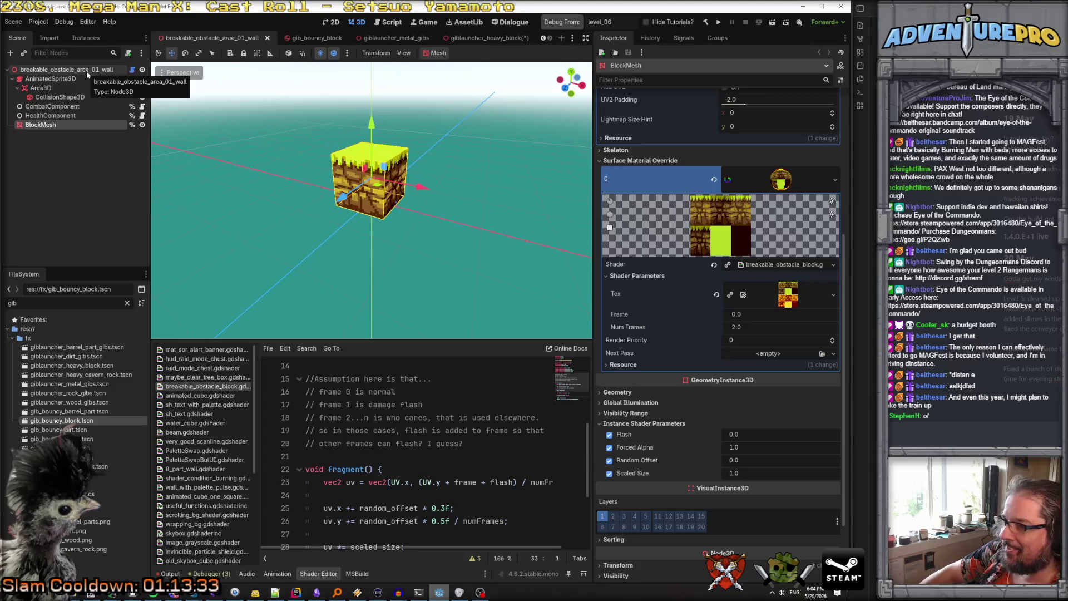
pyautogui.scroll(5, 729, 226)
pyautogui.click(779, 116)
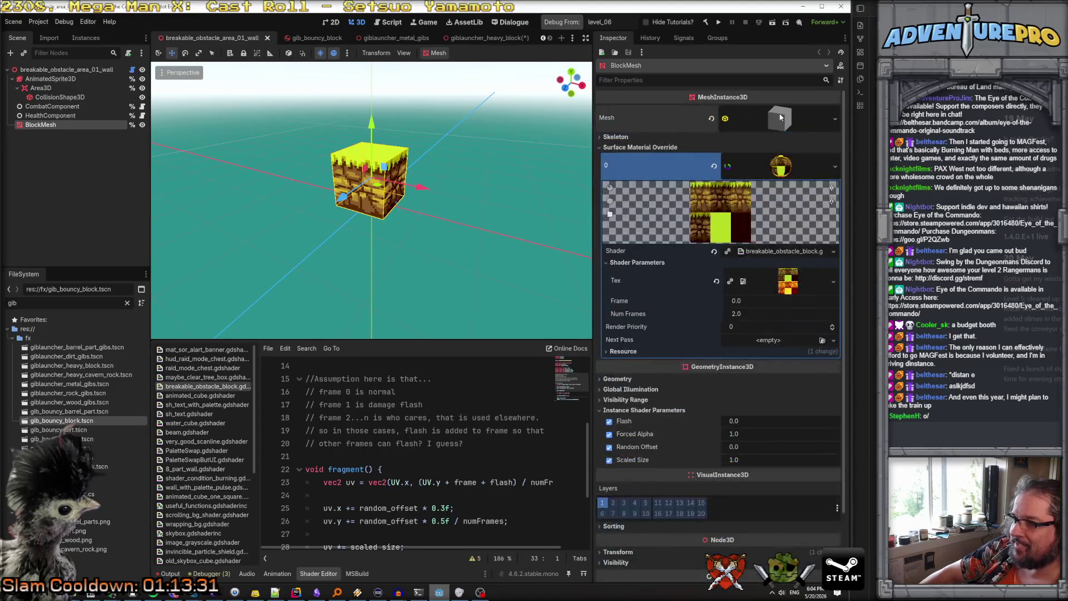
pyautogui.click(78, 71)
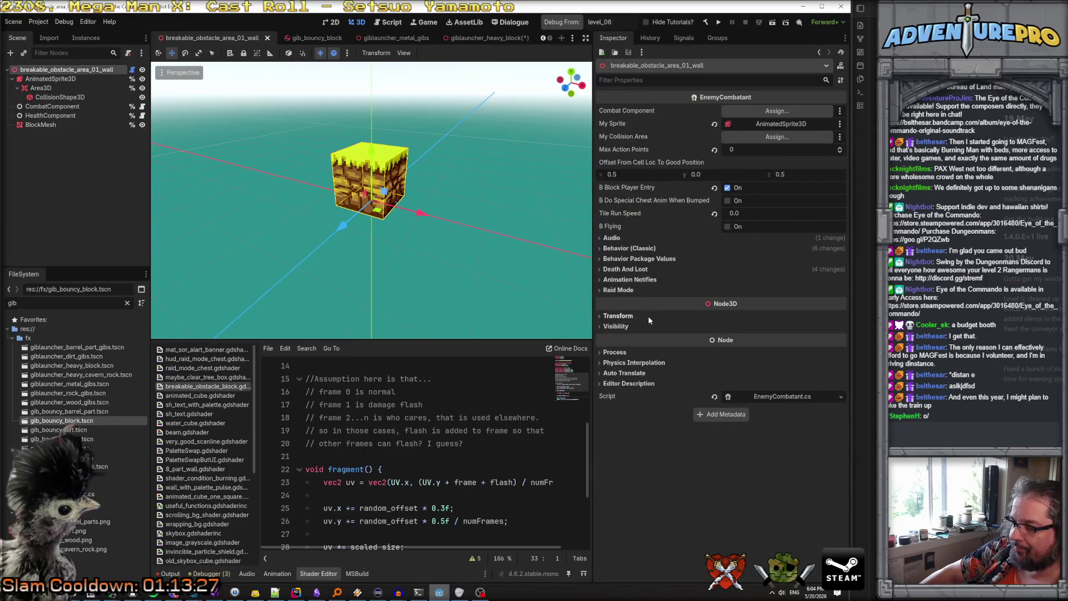
pyautogui.click(645, 269)
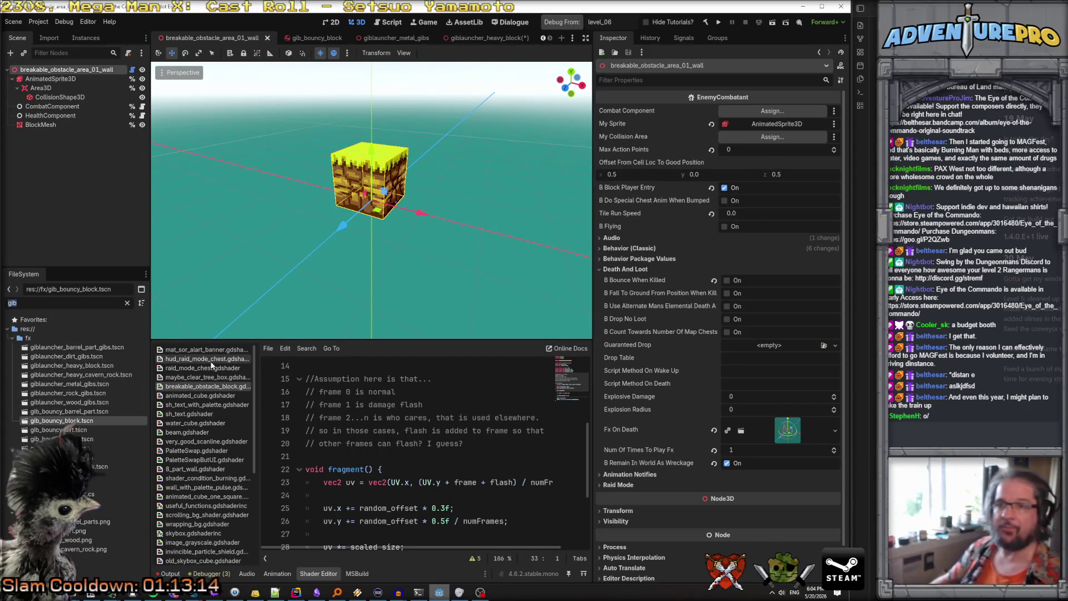
# Open breakable_obstacle_area_lab_wall, expand its Death And Loot, and open the Fx On Death options
pyautogui.write('breakable')
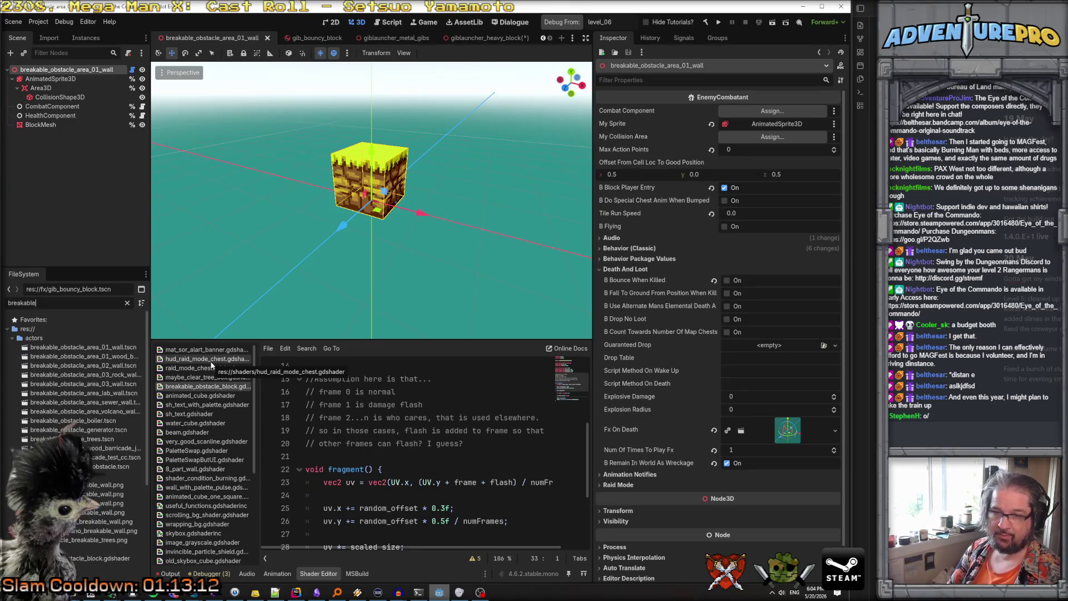
pyautogui.doubleClick(88, 393)
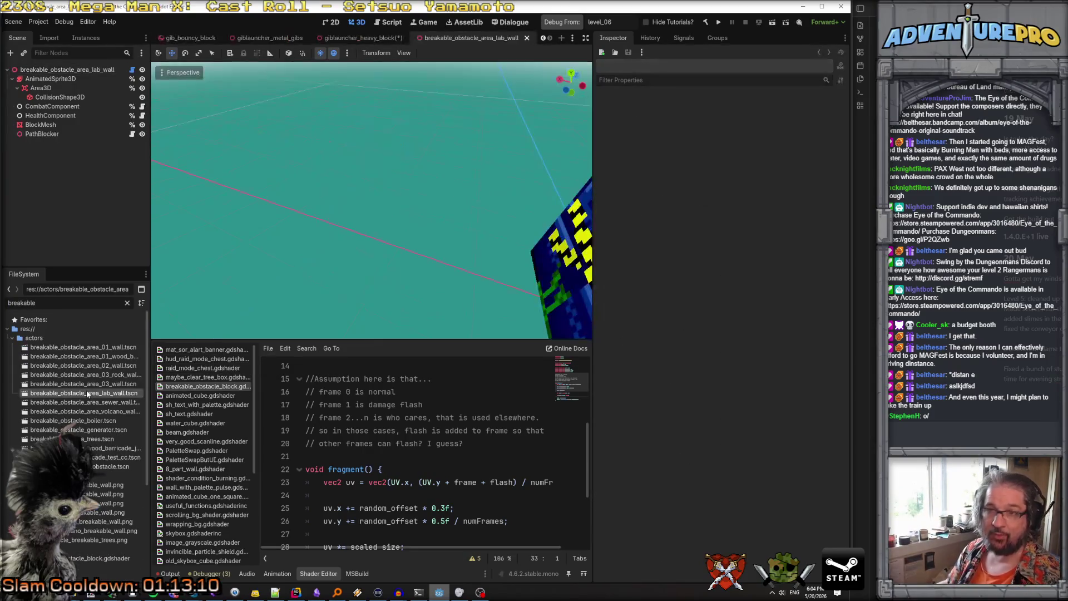
pyautogui.click(74, 72)
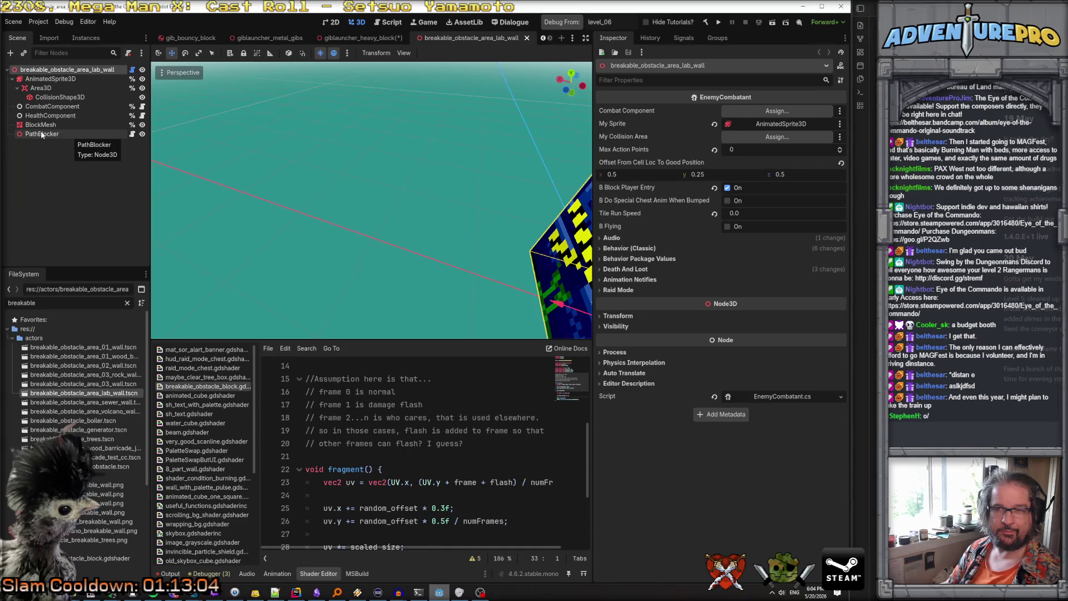
pyautogui.scroll(-3, 490, 214)
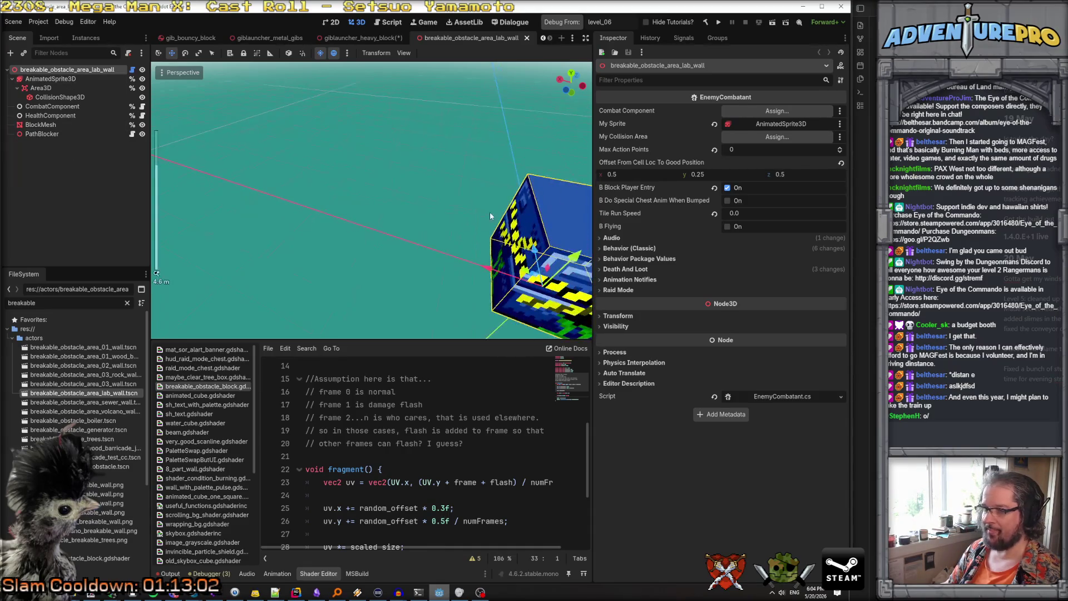
pyautogui.moveTo(489, 216); pyautogui.dragTo(468, 220)
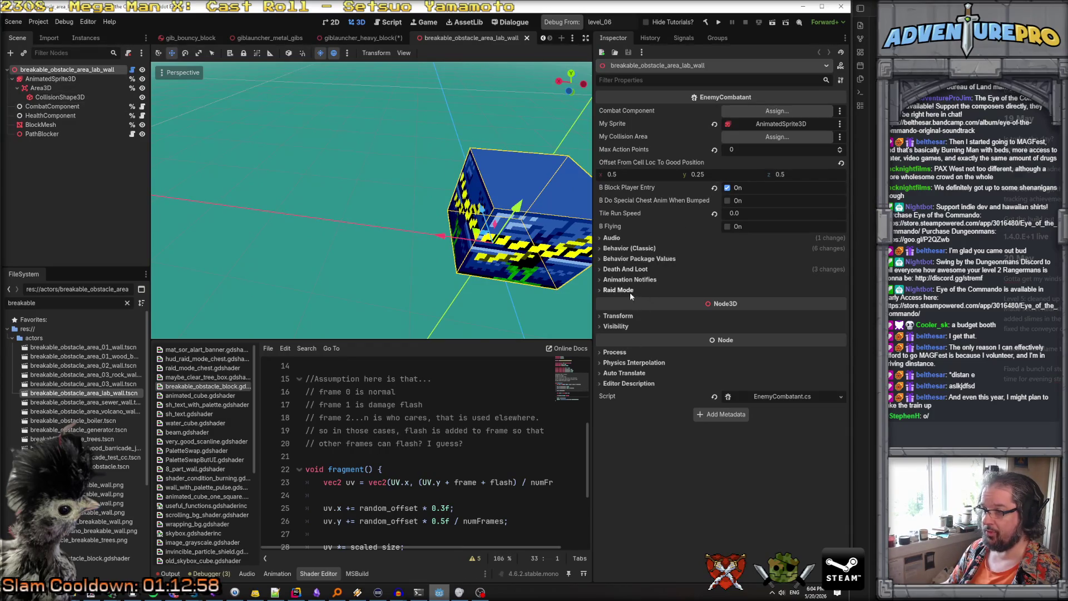
pyautogui.click(622, 270)
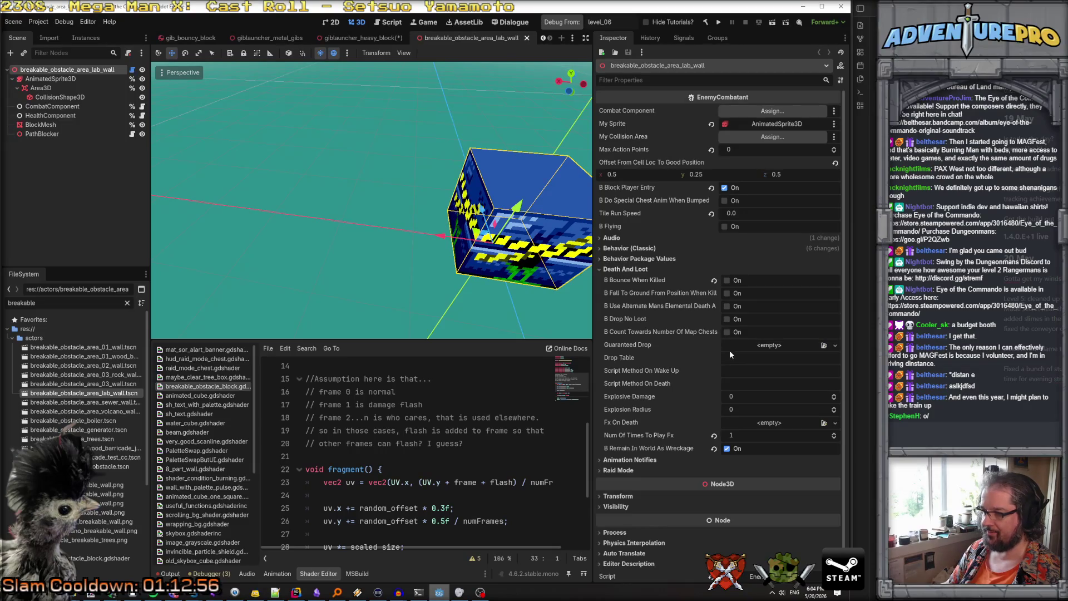
pyautogui.click(791, 425)
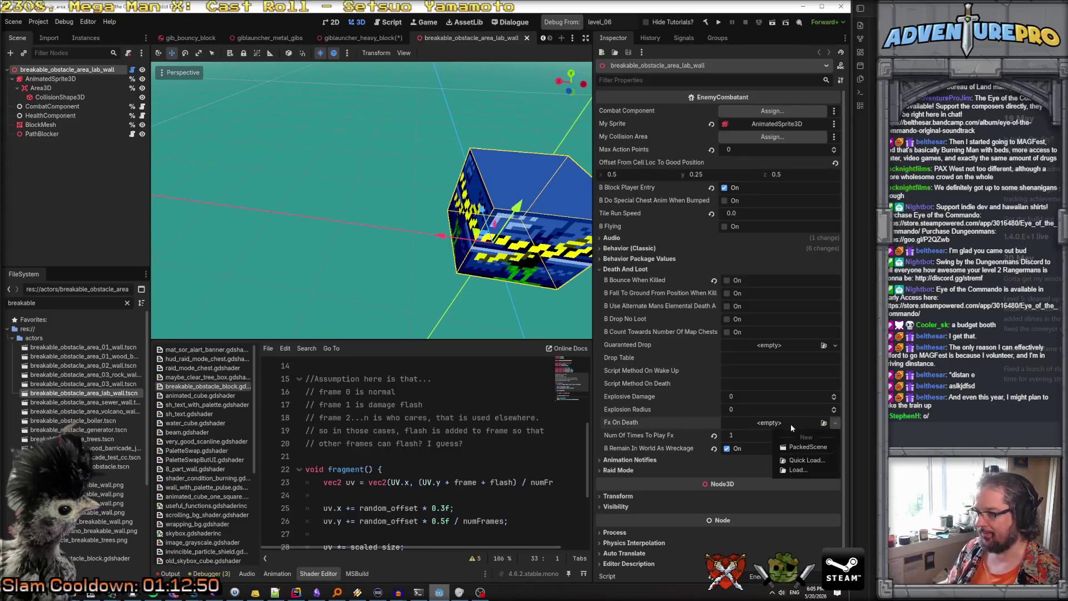
# Quick-load giblauncher_heavy_block.tscn (searched 'launcher') into Fx On Death, then switch to Rider
pyautogui.click(805, 461)
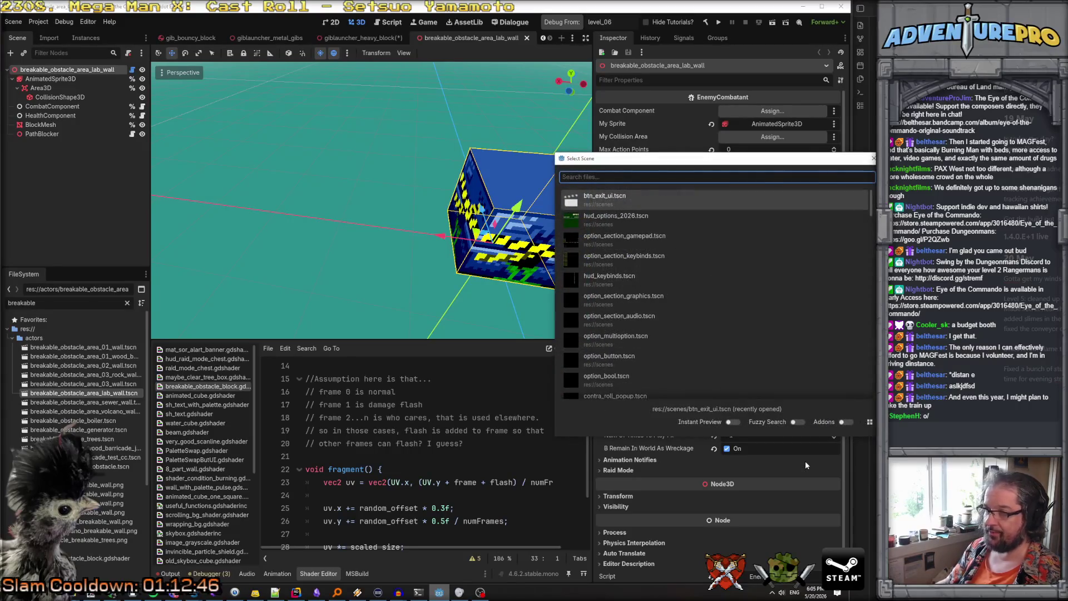
pyautogui.write('gib_la')
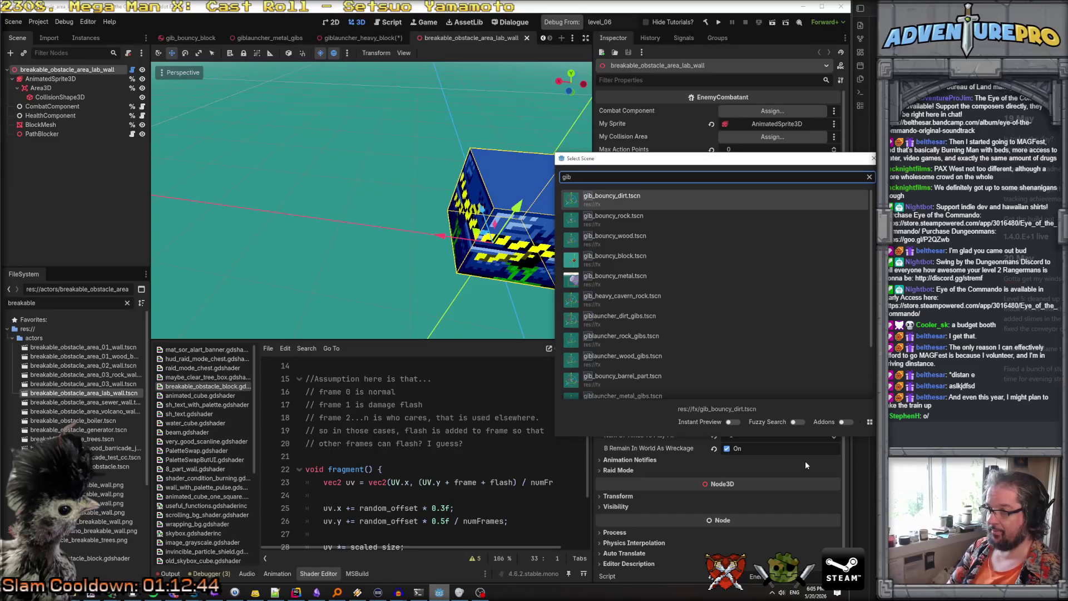
pyautogui.press('BackSpace')
pyautogui.press('BackSpace')
pyautogui.press('BackSpace')
pyautogui.write('launcher')
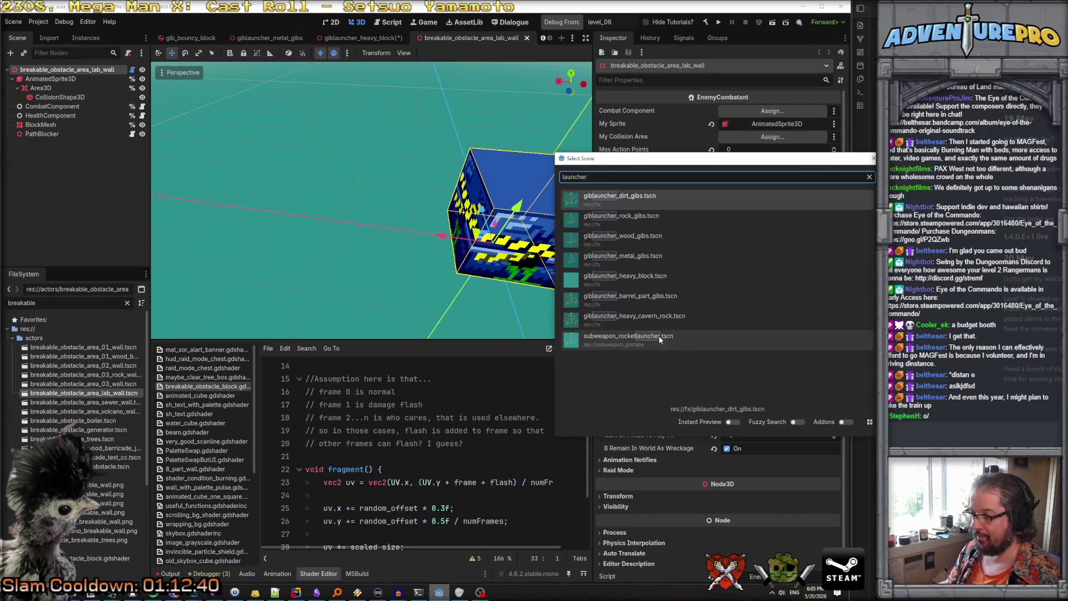
pyautogui.doubleClick(621, 277)
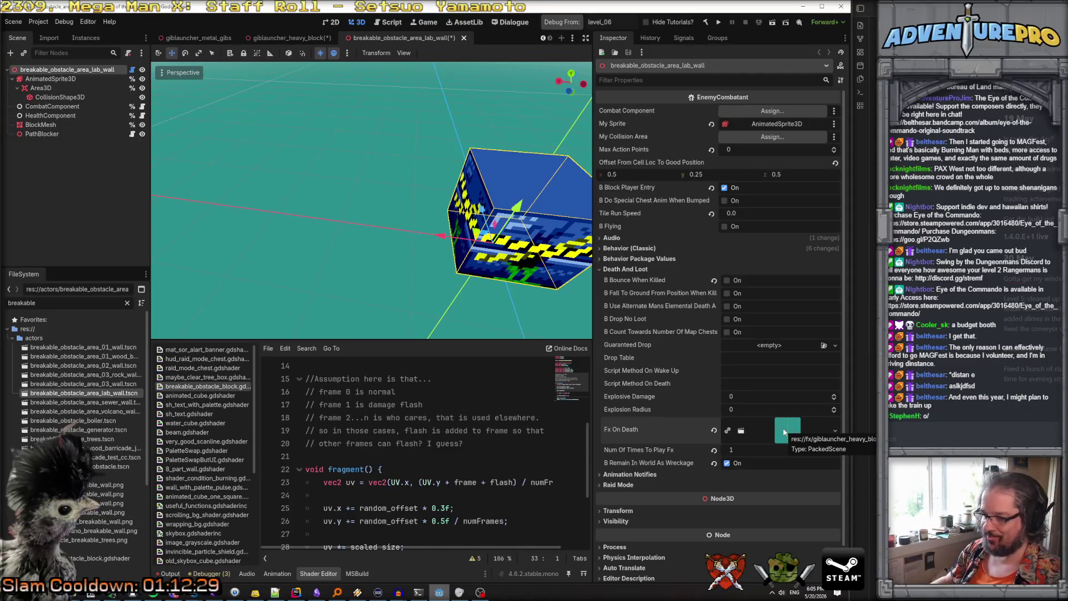
pyautogui.click(296, 592)
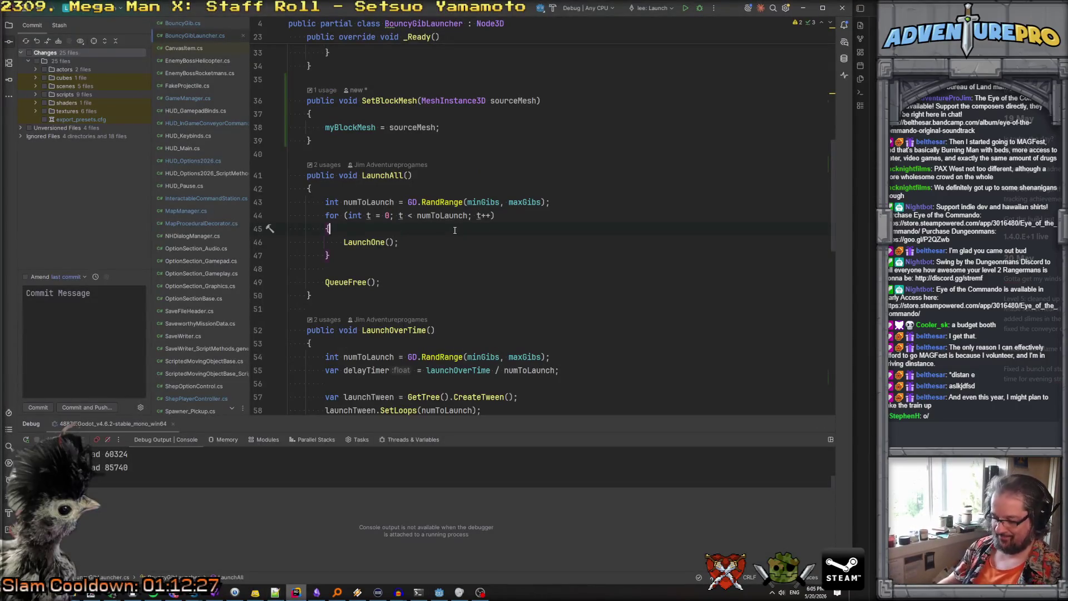
# Search for 'fxondeath' and open EnemyCombatant.cs at the death-effect spawn code
pyautogui.hotkey('ctrl', 'shift', 'f')
pyautogui.write('fxondeath')
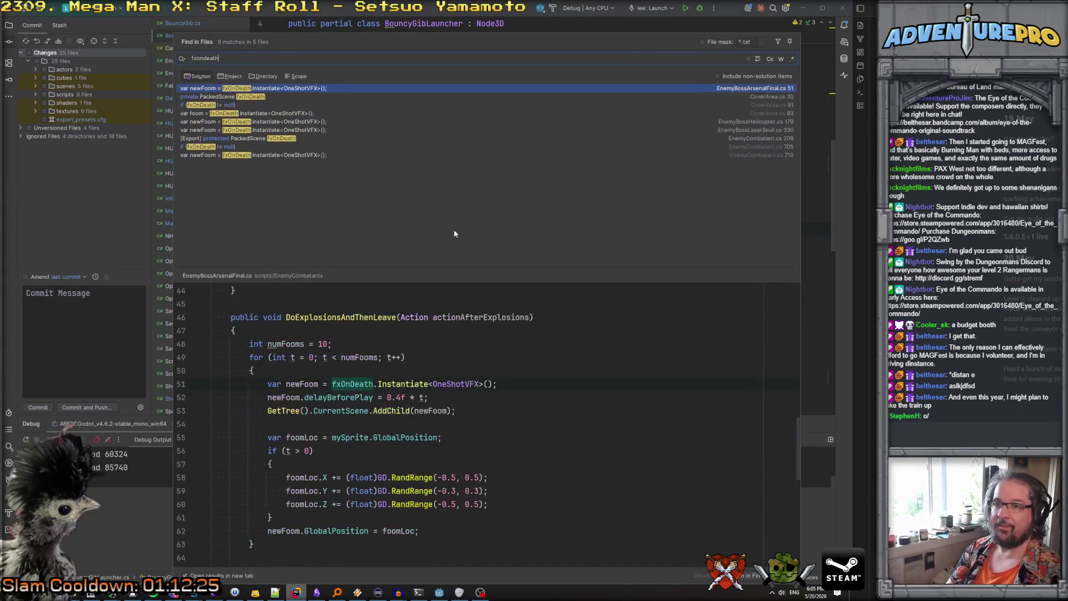
pyautogui.click(248, 138)
pyautogui.click(225, 148)
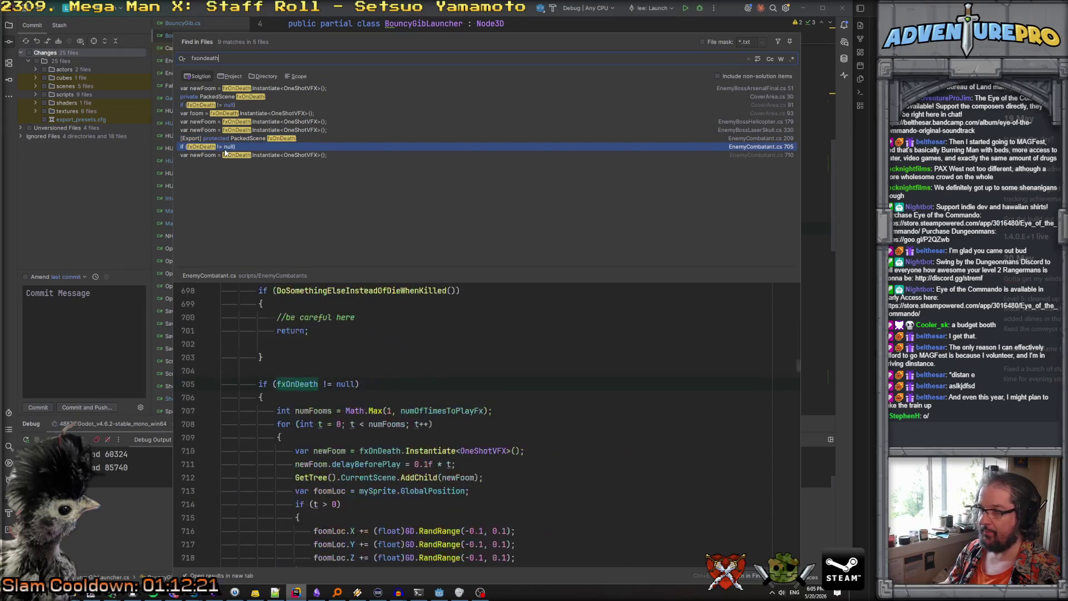
pyautogui.doubleClick(225, 147)
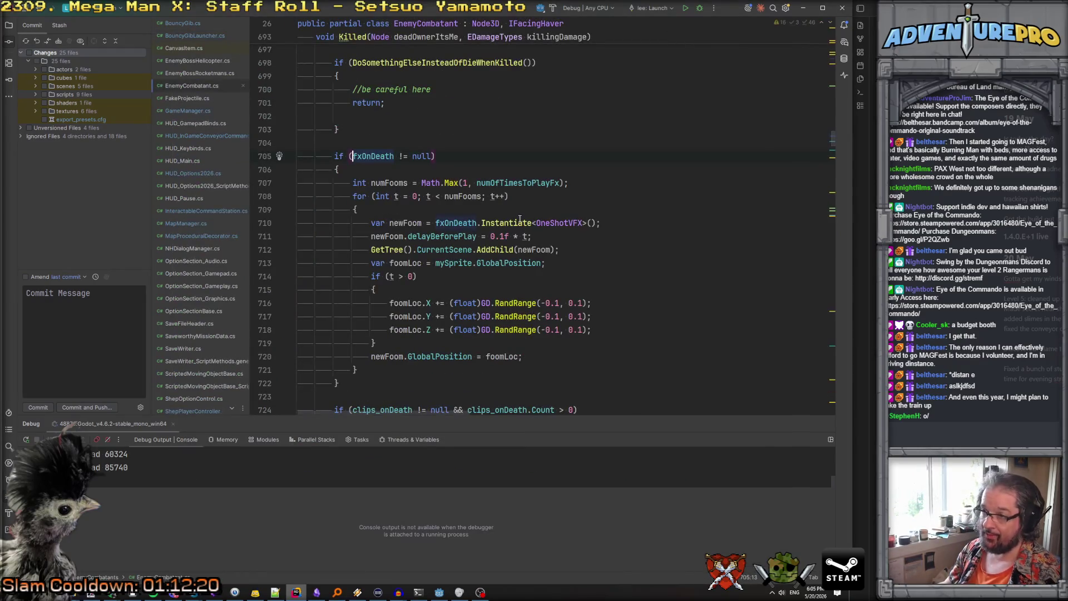
pyautogui.click(521, 195)
pyautogui.press('Down')
pyautogui.press('Down')
pyautogui.press('Down')
pyautogui.click(468, 222)
pyautogui.hotkey('ctrl', 'Left')
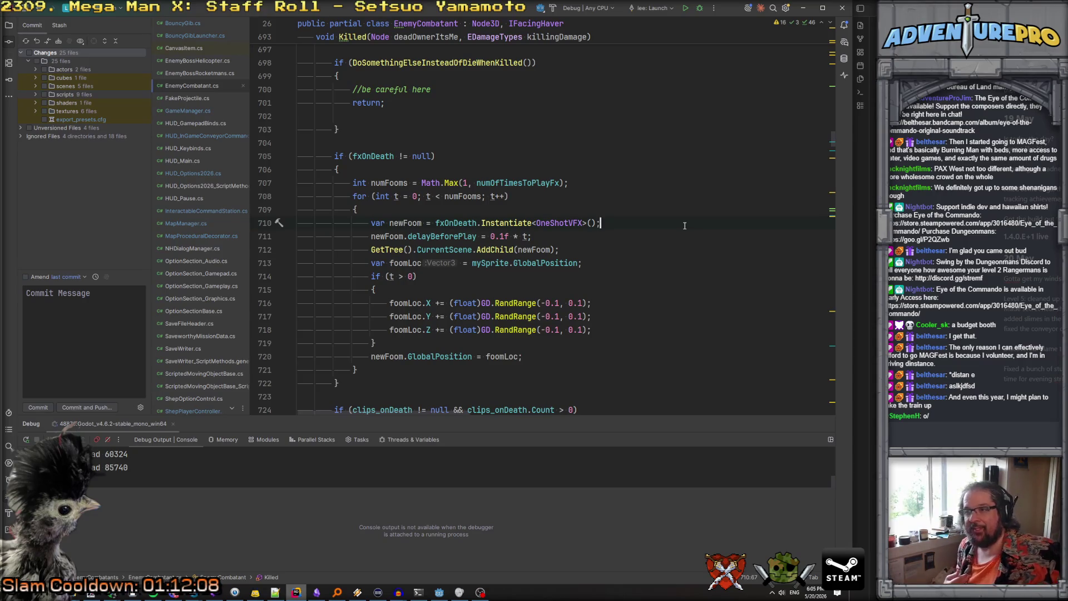
pyautogui.press('Down')
# Insert if (myBlockMesh != null) { newFoom.AssignSourceBlock(myBlockMesh); } after the delay line
pyautogui.press('Return')
pyautogui.press('Return')
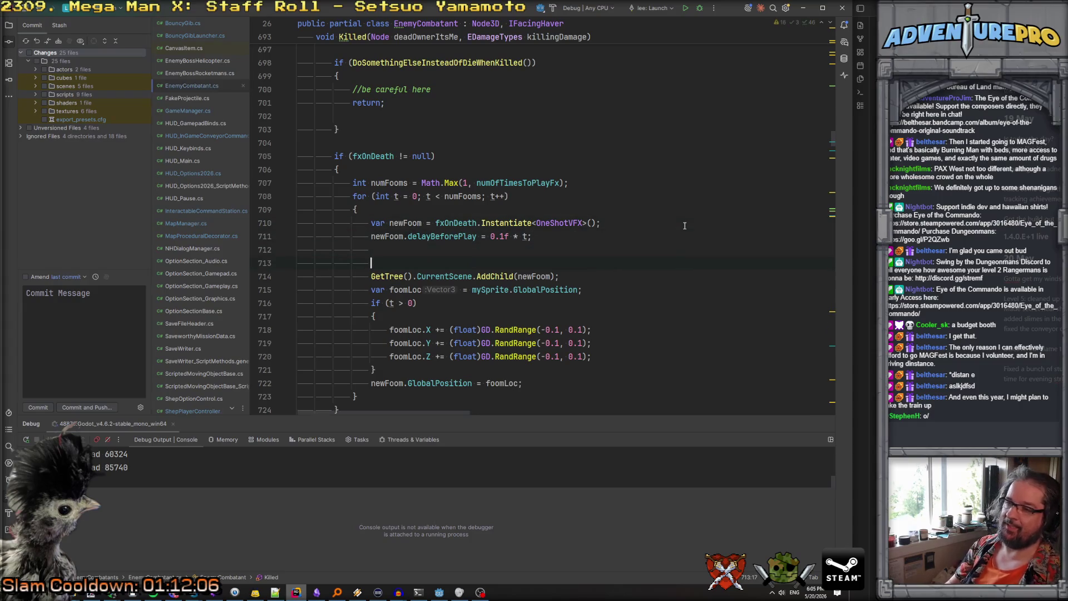
pyautogui.press('Return')
pyautogui.press('Up')
pyautogui.write('if( block')
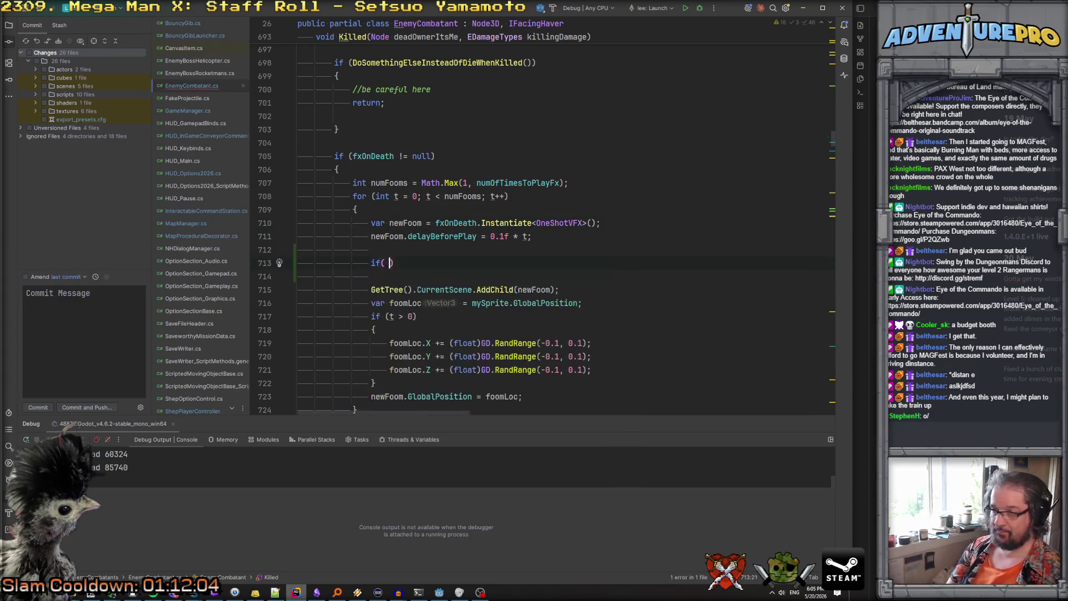
pyautogui.write('m')
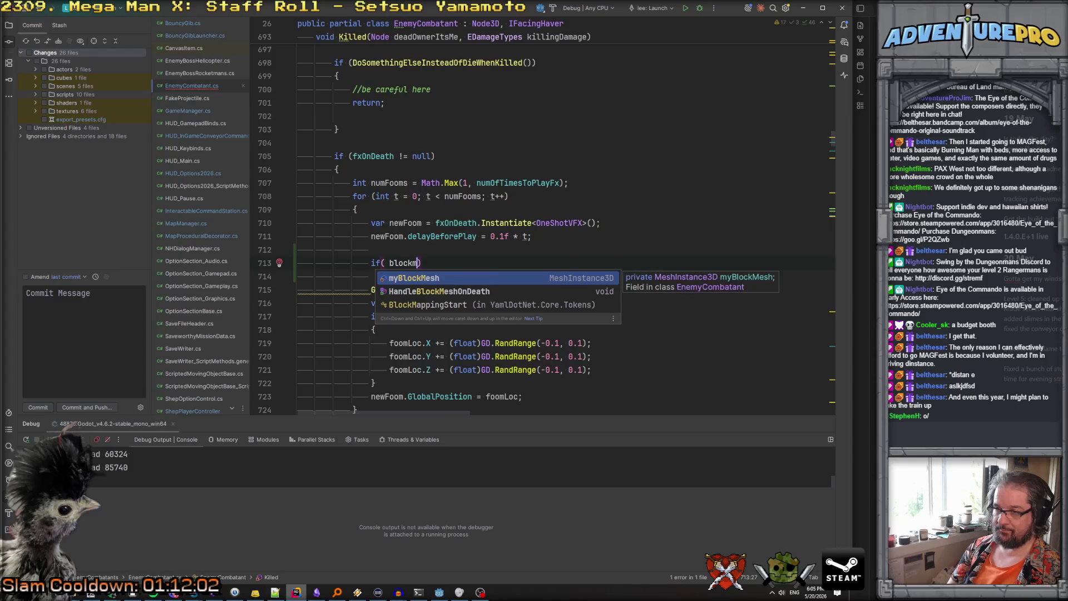
pyautogui.press('Return')
pyautogui.write('!= null )(')
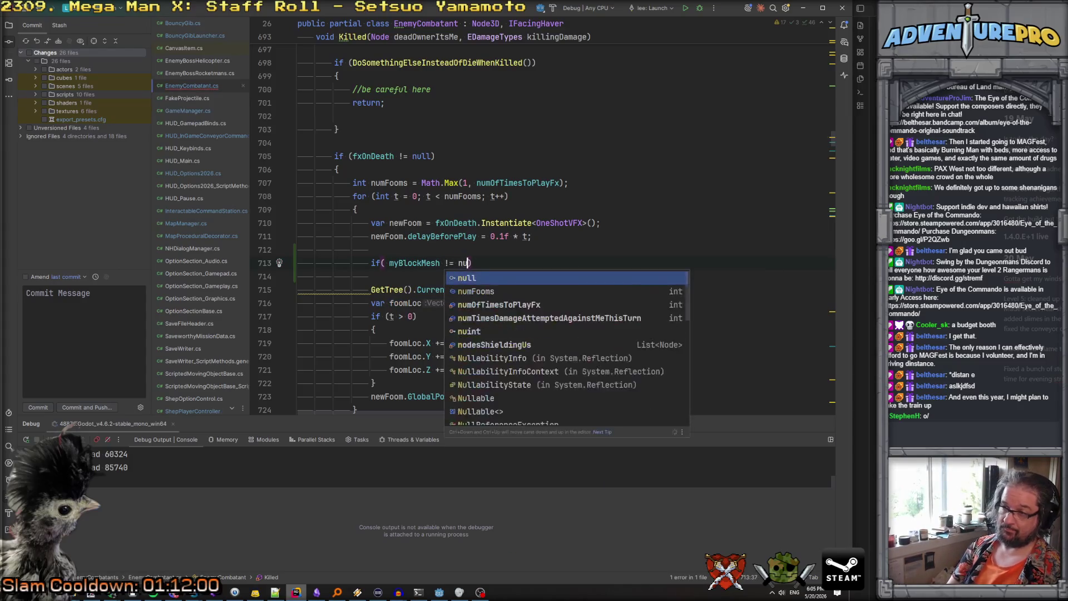
pyautogui.press('BackSpace')
pyautogui.press('Return')
pyautogui.write('{')
pyautogui.press('Return')
pyautogui.write('new')
pyautogui.press('Return')
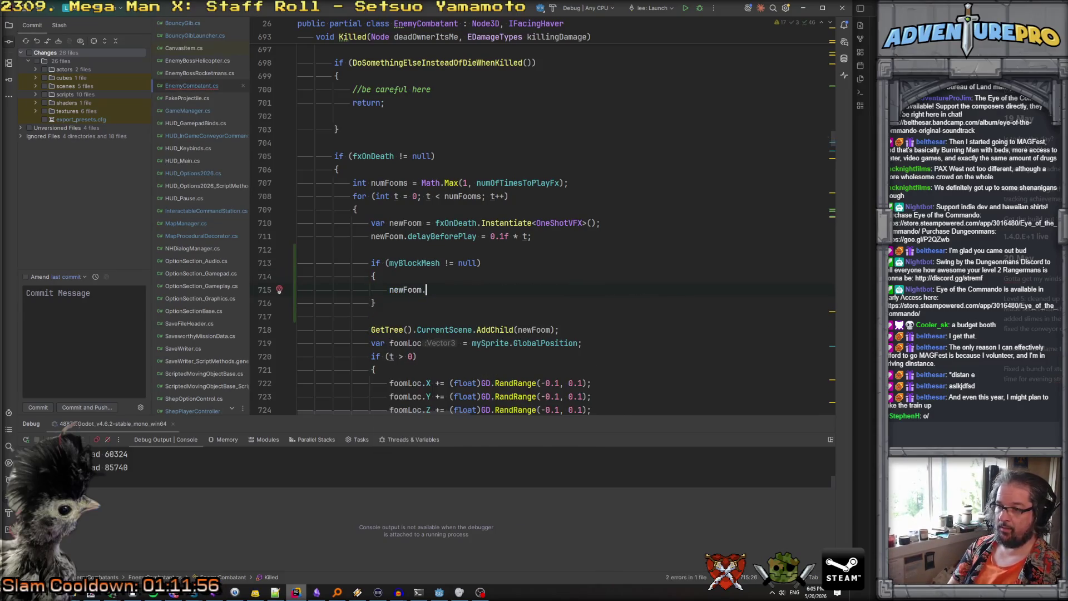
pyautogui.write('.AssignSour')
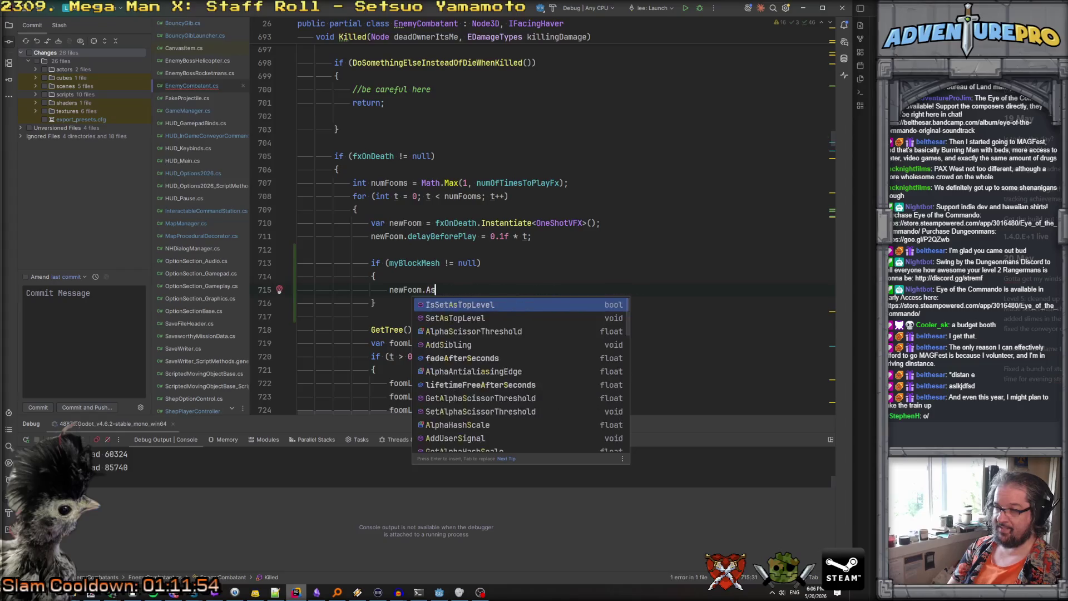
pyautogui.write('ceBlock')
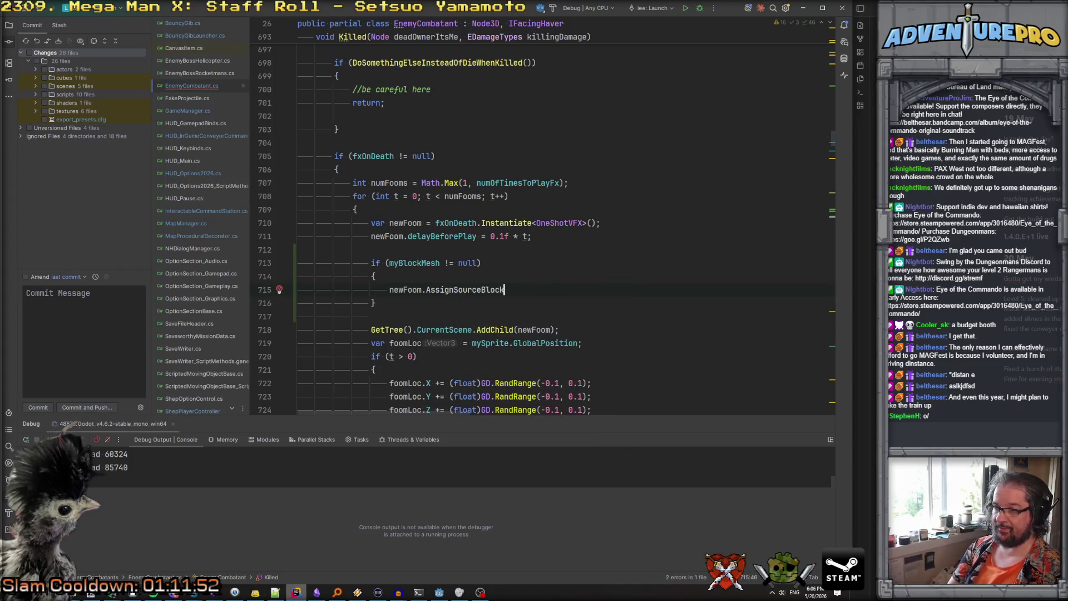
pyautogui.write('(my')
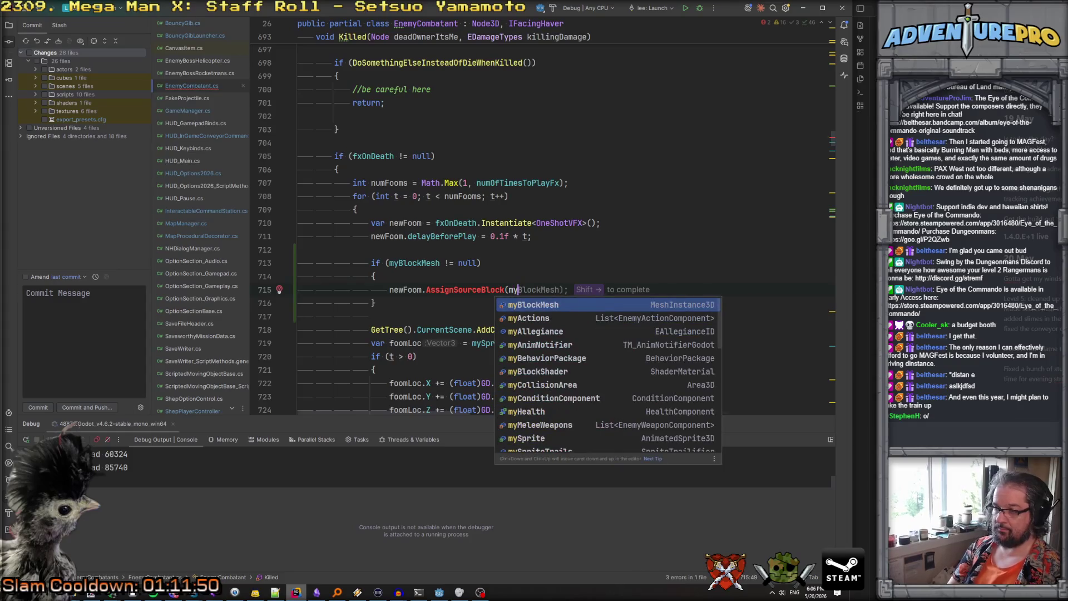
pyautogui.hotkey('shift', 'Right')
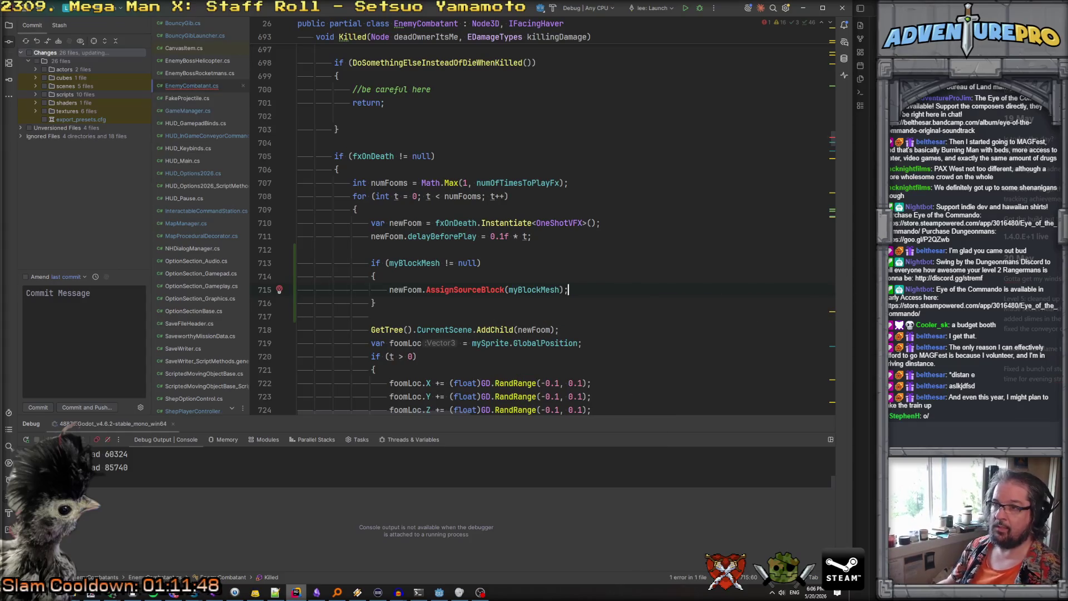
# Review BouncyGibLauncher.cs, then return to the Godot editor
pyautogui.click(169, 36)
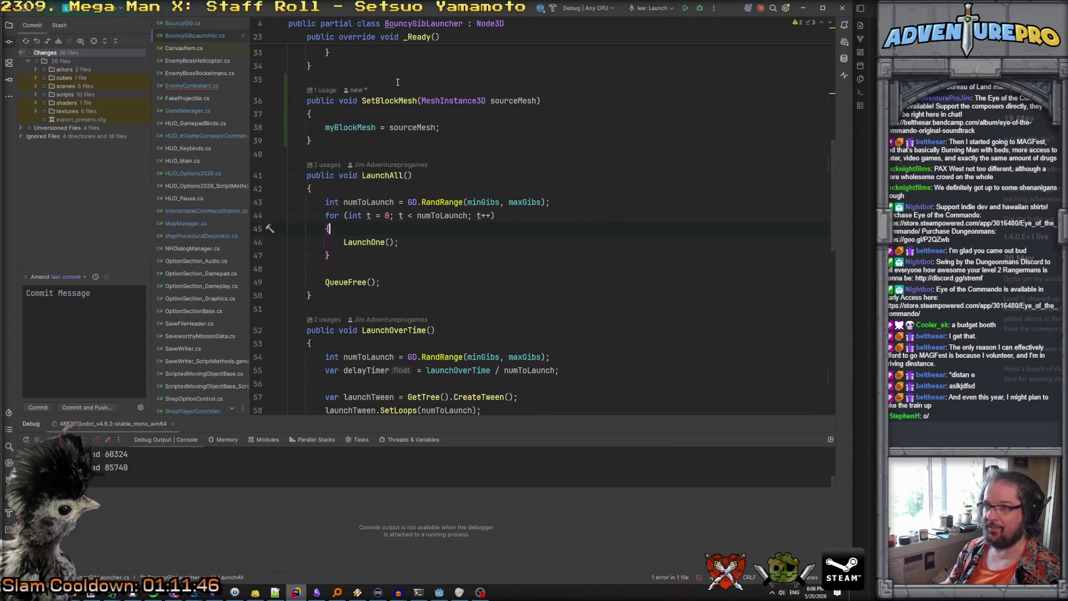
pyautogui.scroll(5, 460, 104)
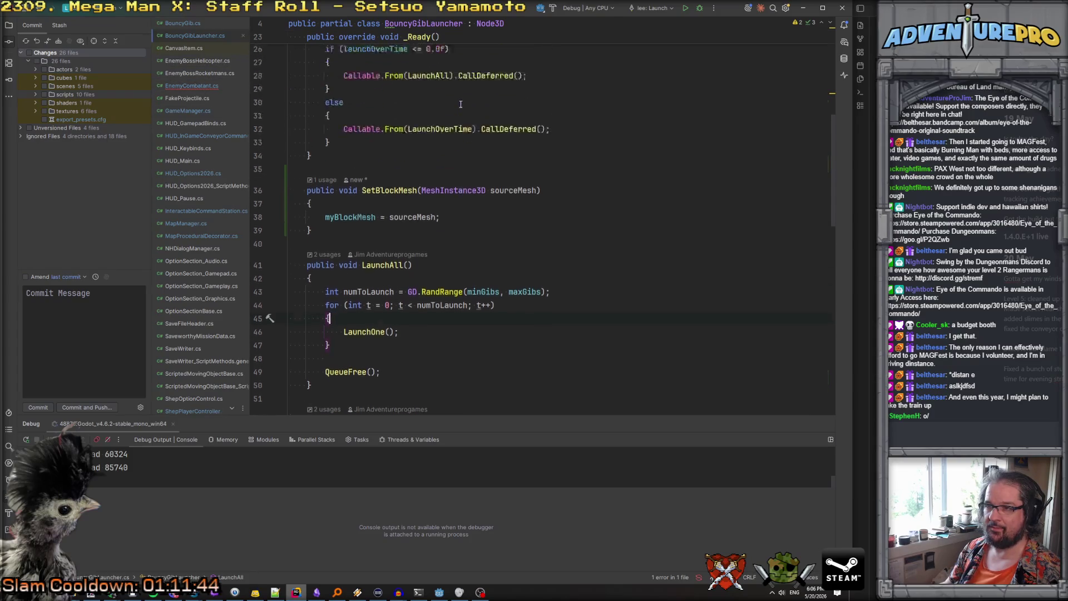
pyautogui.scroll(5, 460, 104)
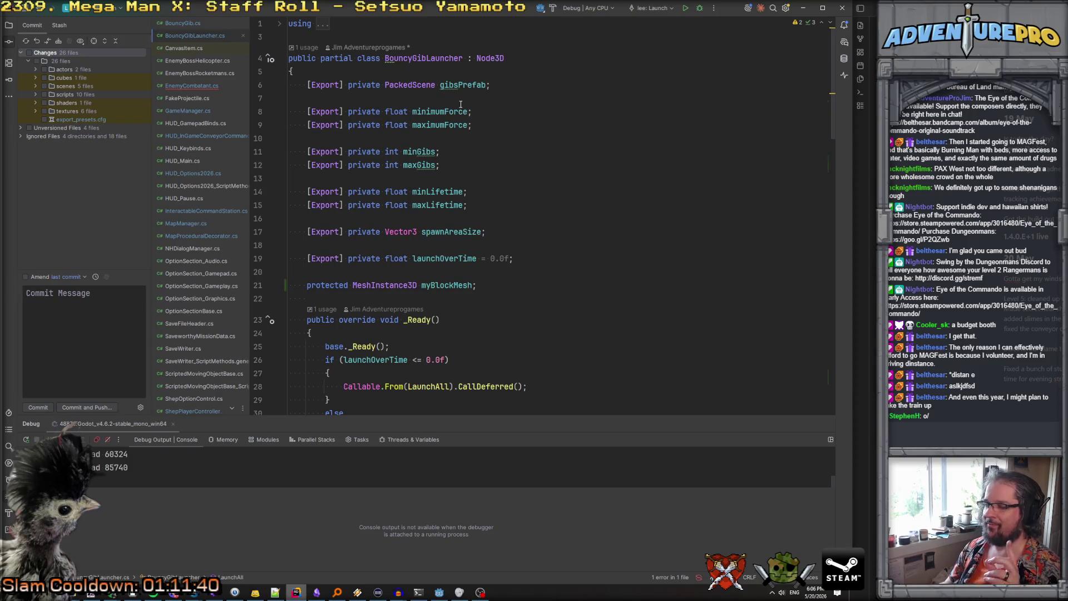
pyautogui.hotkey('alt', 'Tab')
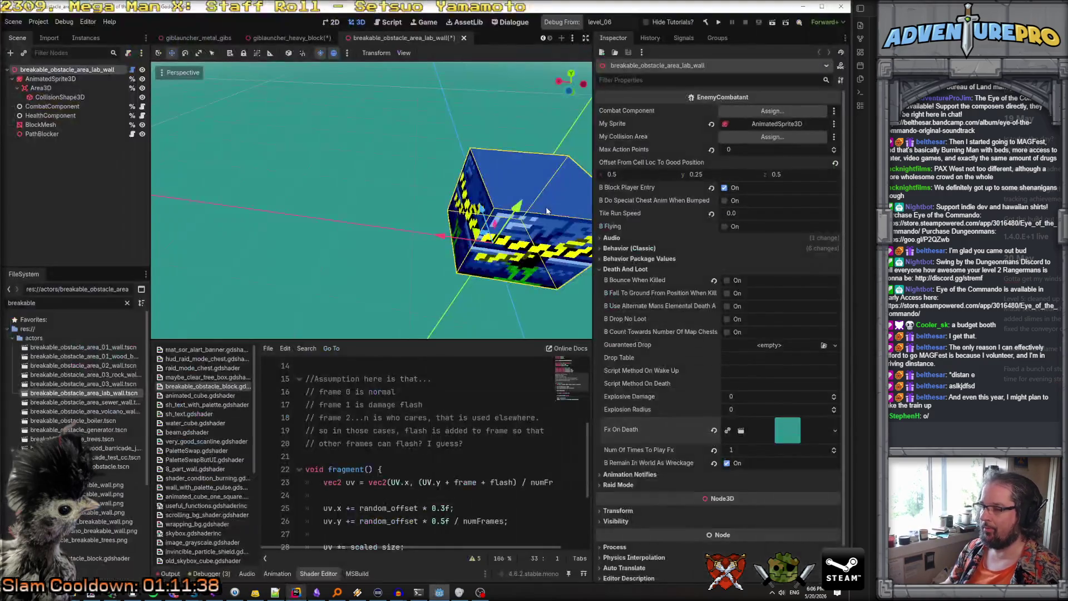
# Open breakable_obstacle_area_01_wall and check its current Fx On Death scene
pyautogui.click(295, 40)
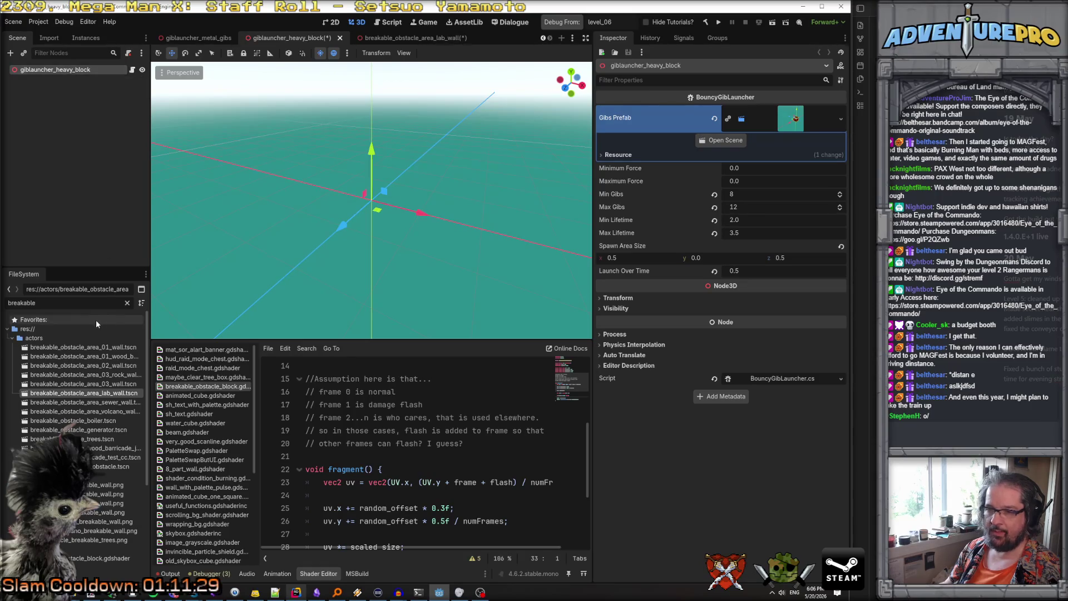
pyautogui.click(103, 348)
pyautogui.doubleClick(103, 347)
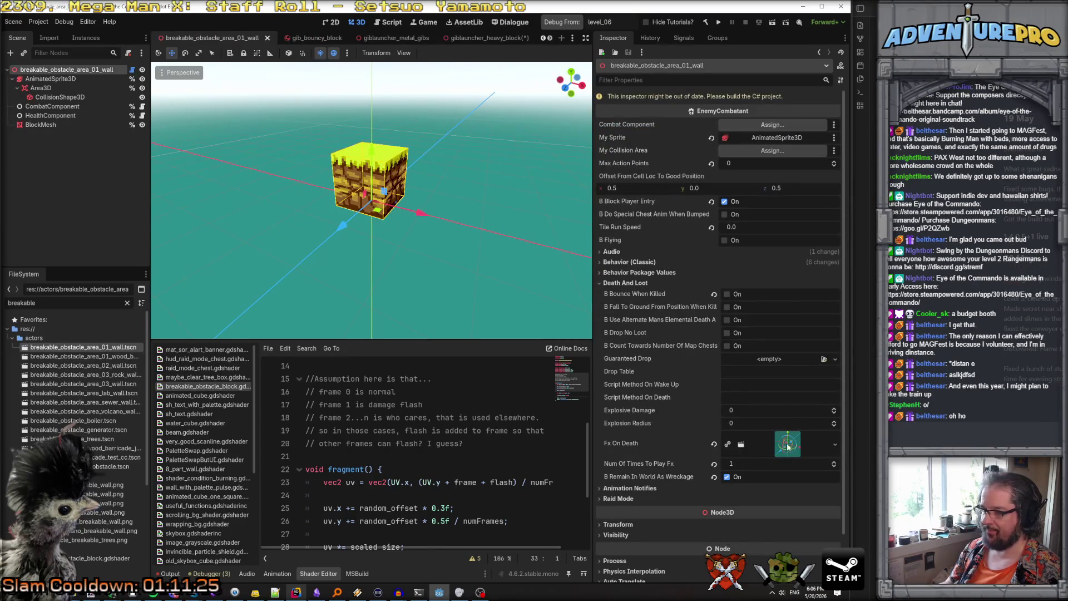
pyautogui.click(787, 445)
# Open fx_explosion_32_with_dirt and inspect its root OneShotVFX spawn list
pyautogui.click(728, 465)
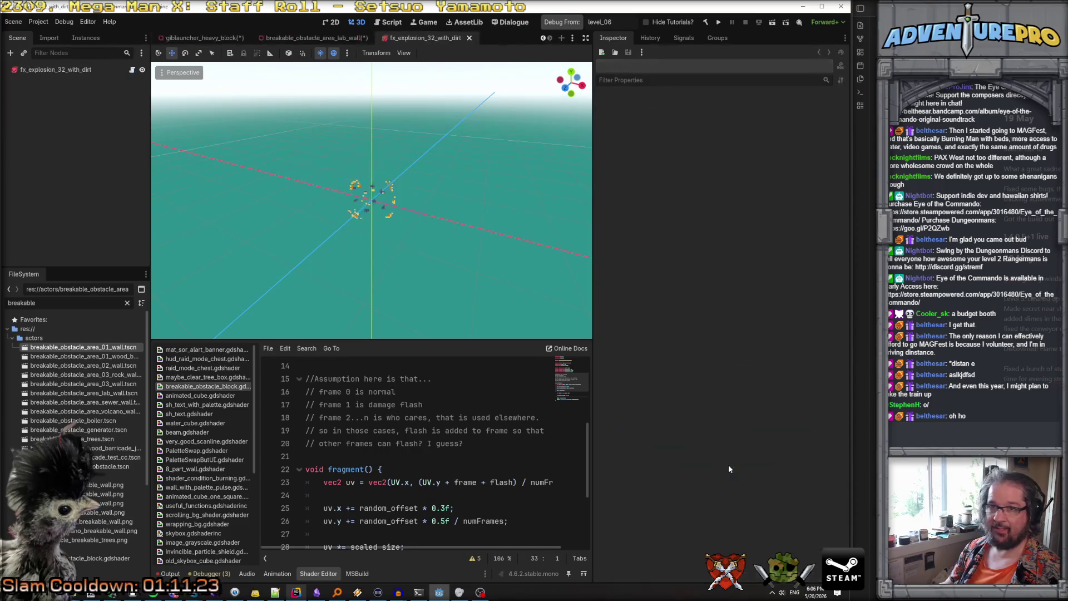
pyautogui.click(79, 71)
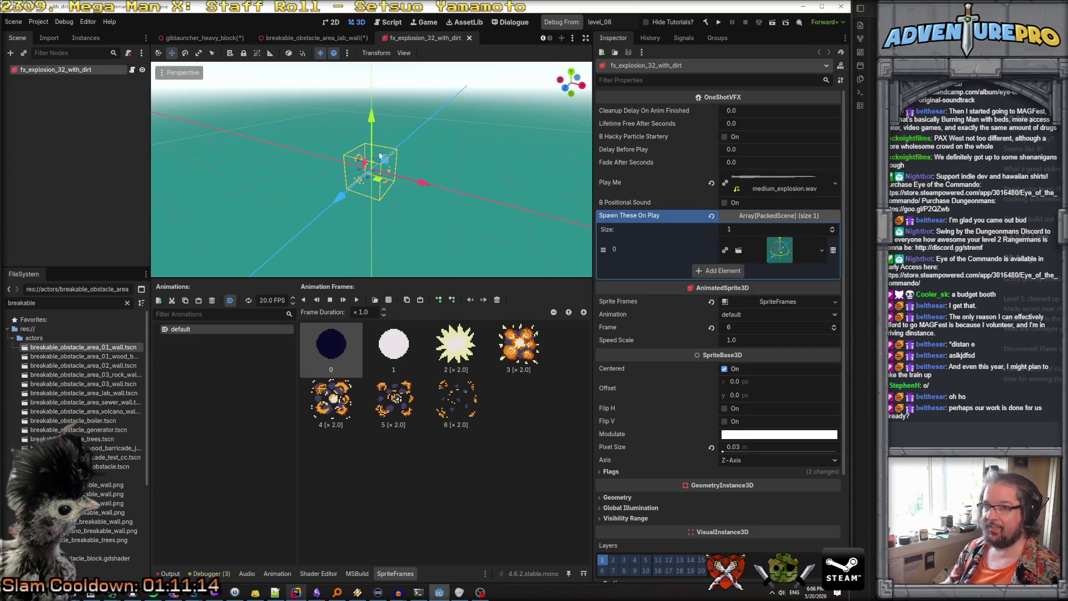
pyautogui.click(54, 304)
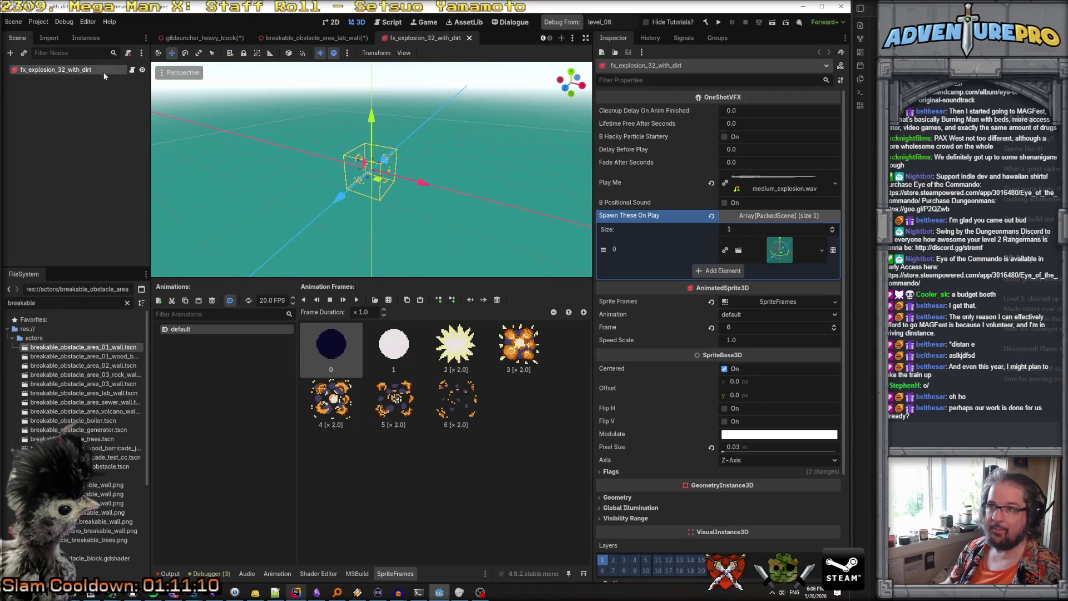
pyautogui.rightClick(442, 37)
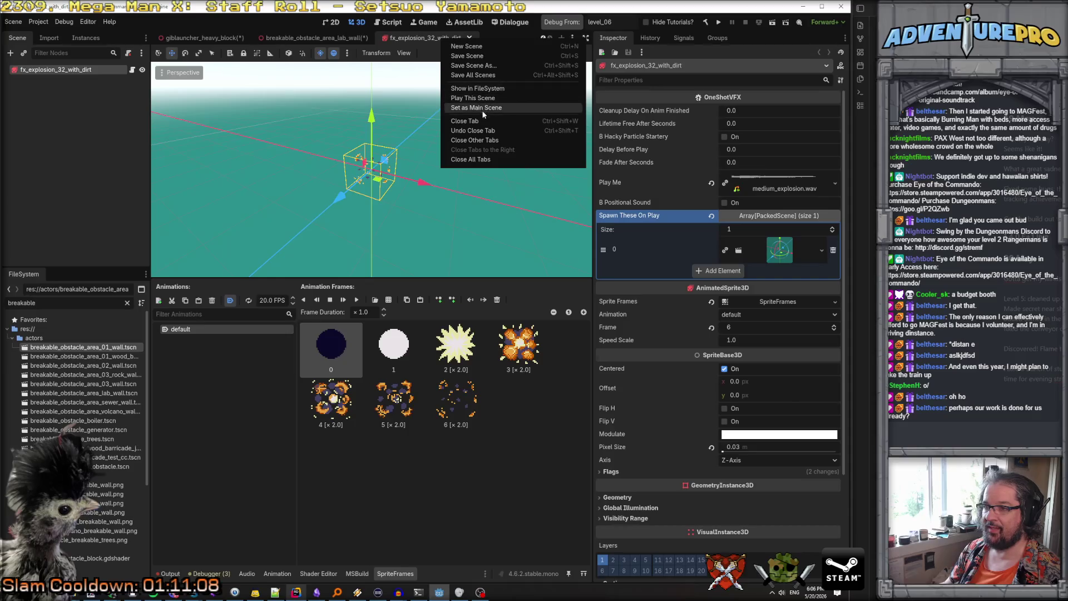
# Save the dirt explosion as fx_explosion_32_with_wall_block.tscn
pyautogui.click(482, 66)
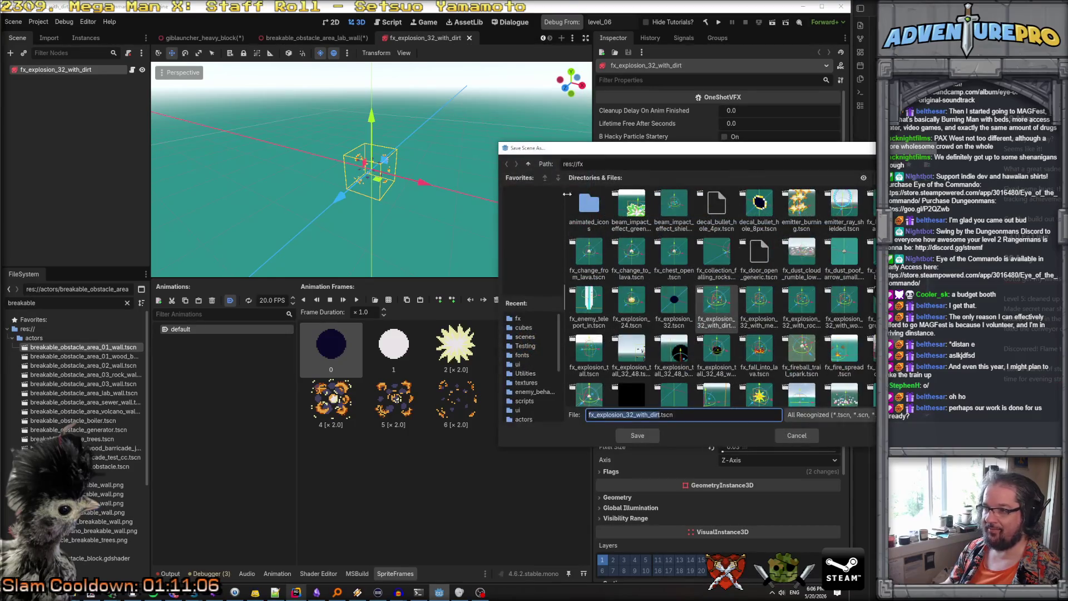
pyautogui.click(637, 416)
pyautogui.moveTo(650, 414); pyautogui.dragTo(659, 415)
pyautogui.write('wall_block')
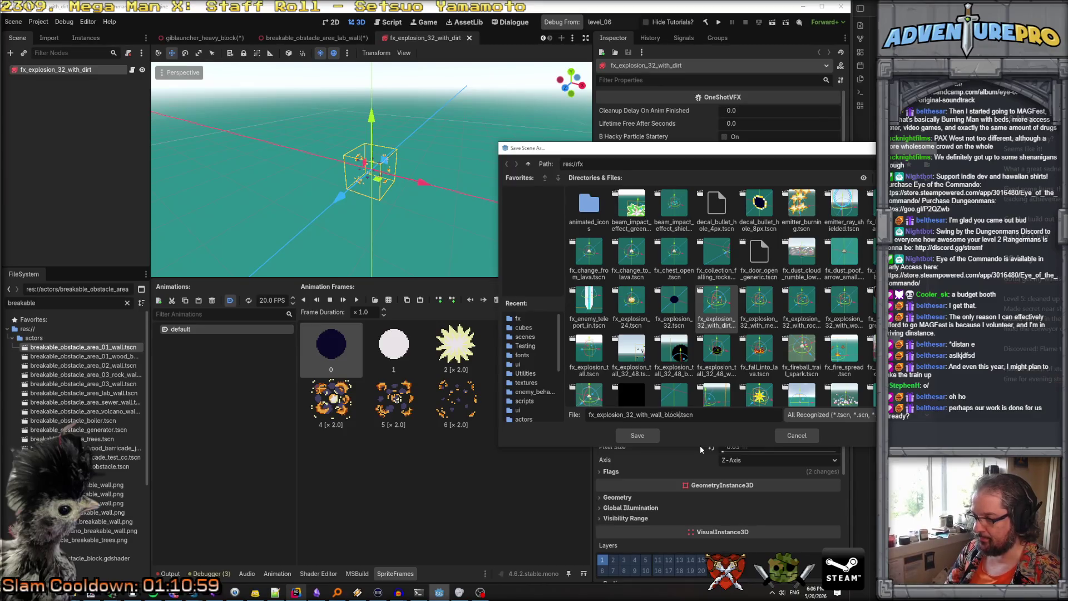
pyautogui.press('Return')
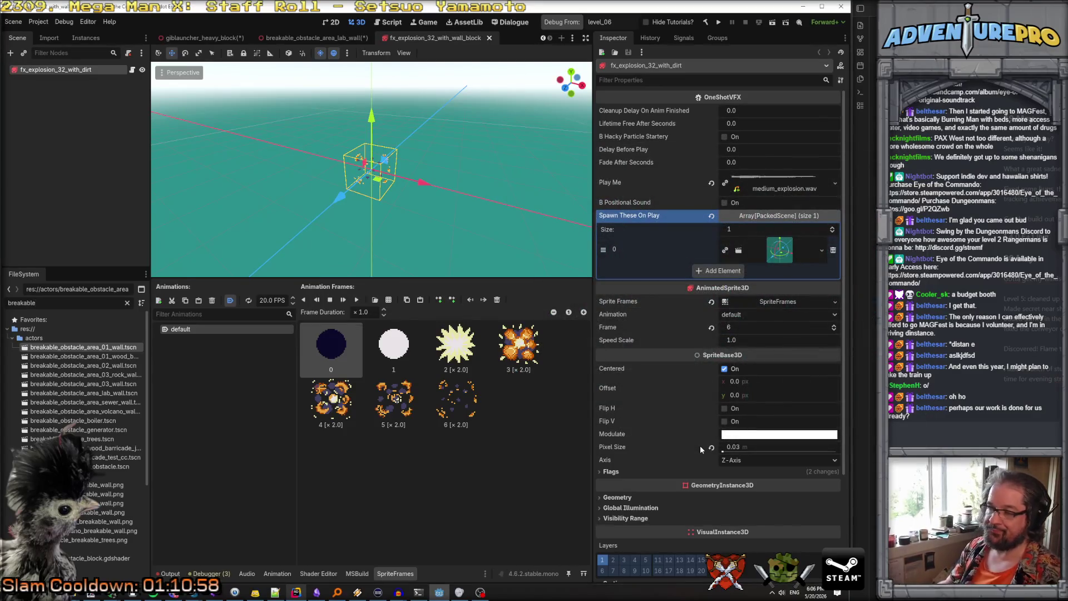
# Rename the copy's root node to fx_explosion_32_with_wall_block
pyautogui.doubleClick(84, 70)
pyautogui.write('wall_block')
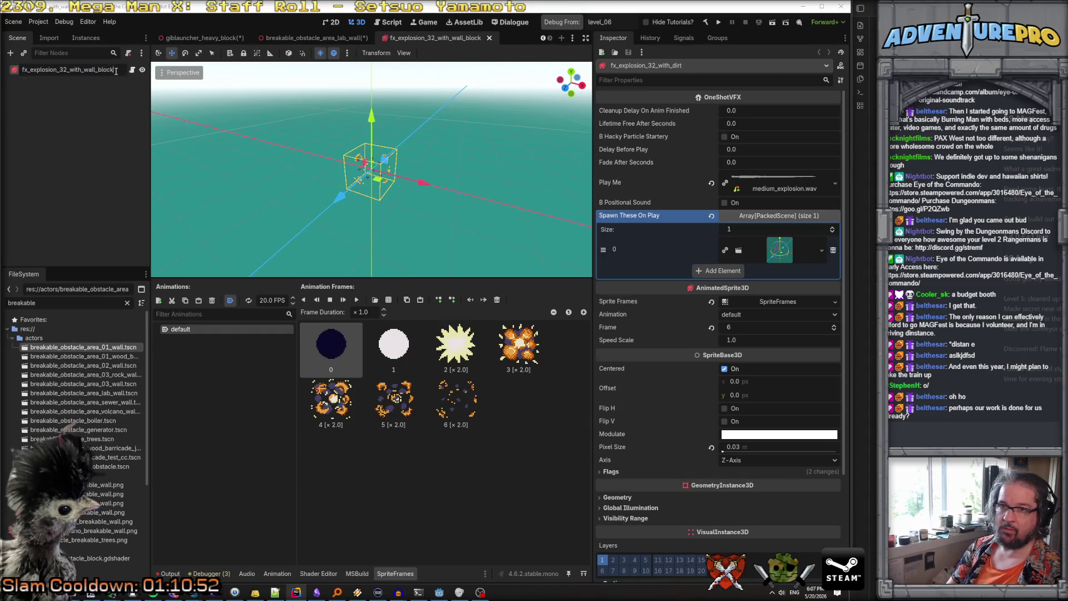
pyautogui.press('Return')
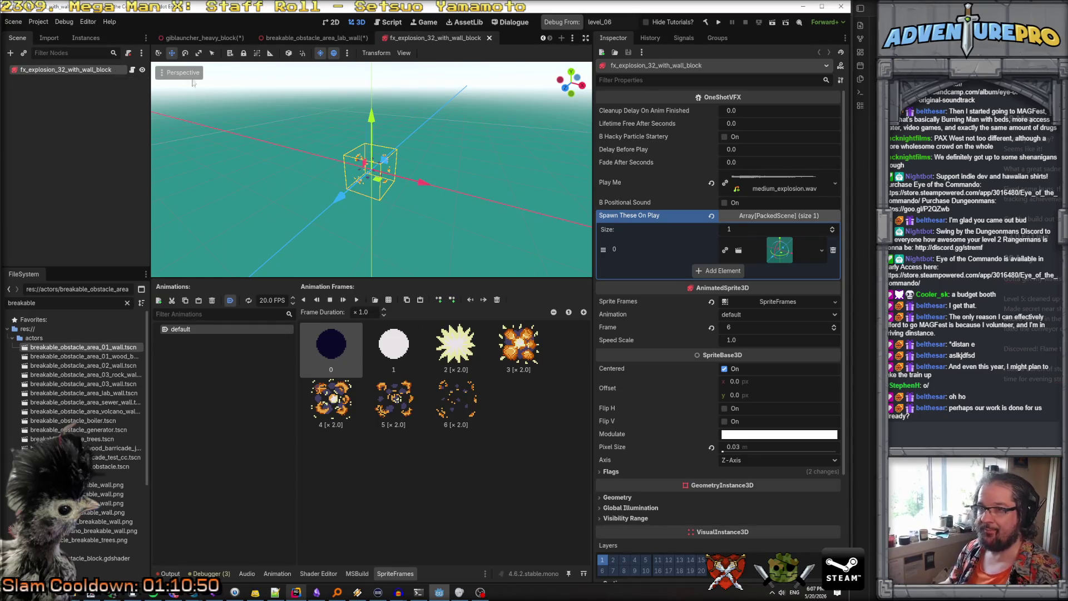
# Drag fx_explosion_32_with_wall_block.tscn into the lab wall's Fx On Death and save the scene
pyautogui.click(318, 37)
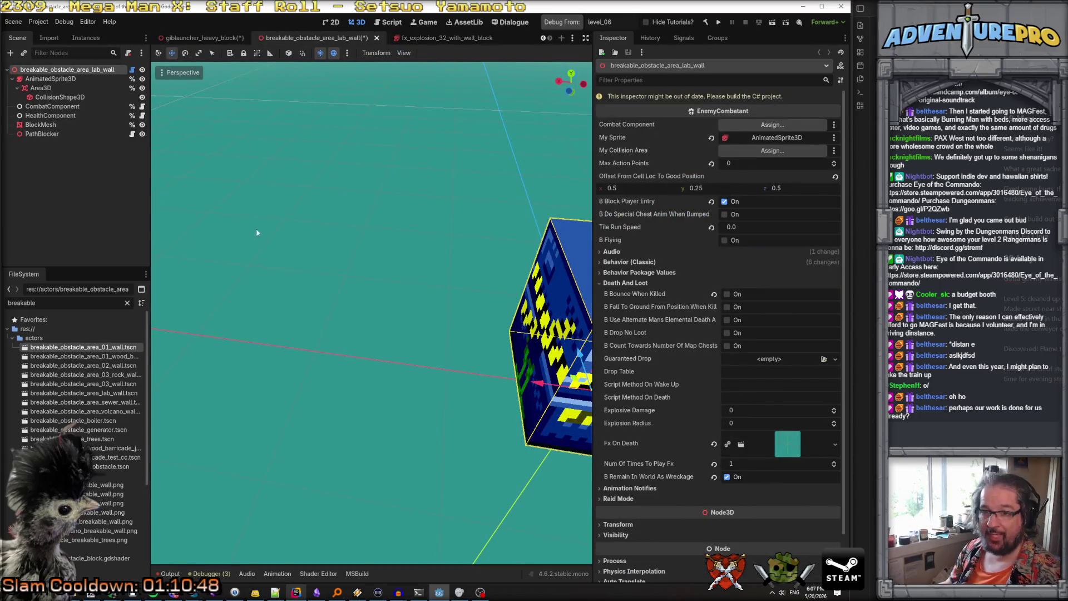
pyautogui.doubleClick(22, 303)
pyautogui.write('fx_expl')
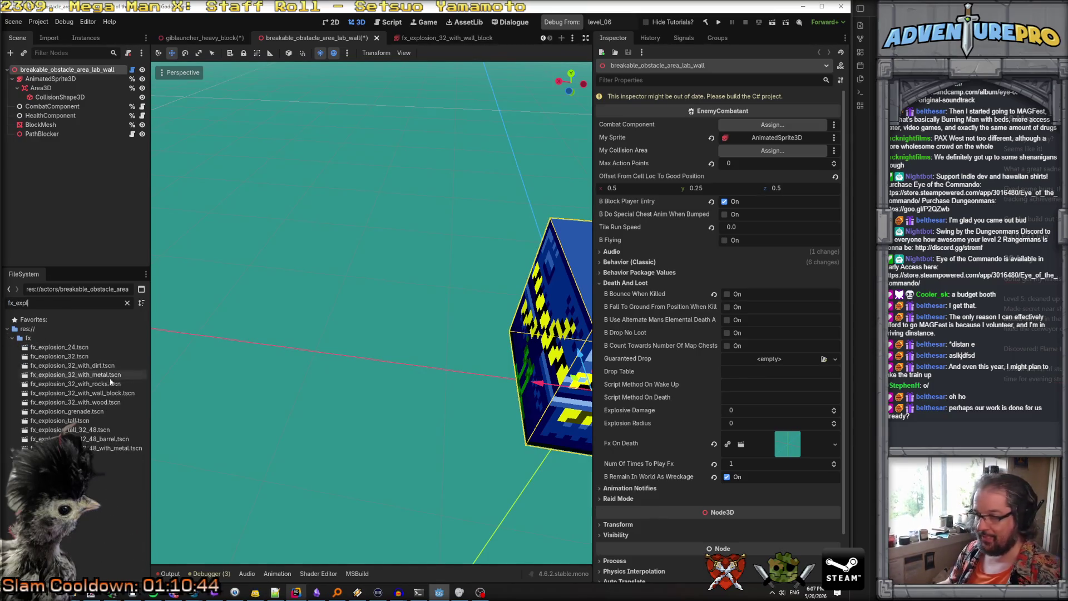
pyautogui.moveTo(82, 393); pyautogui.dragTo(796, 446)
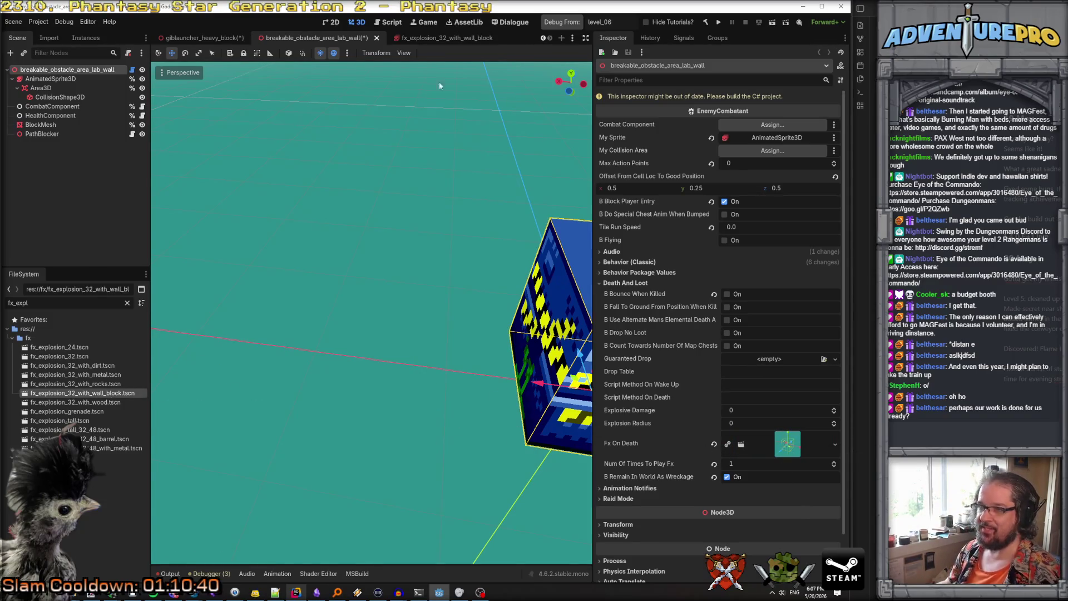
pyautogui.hotkey('ctrl', 's')
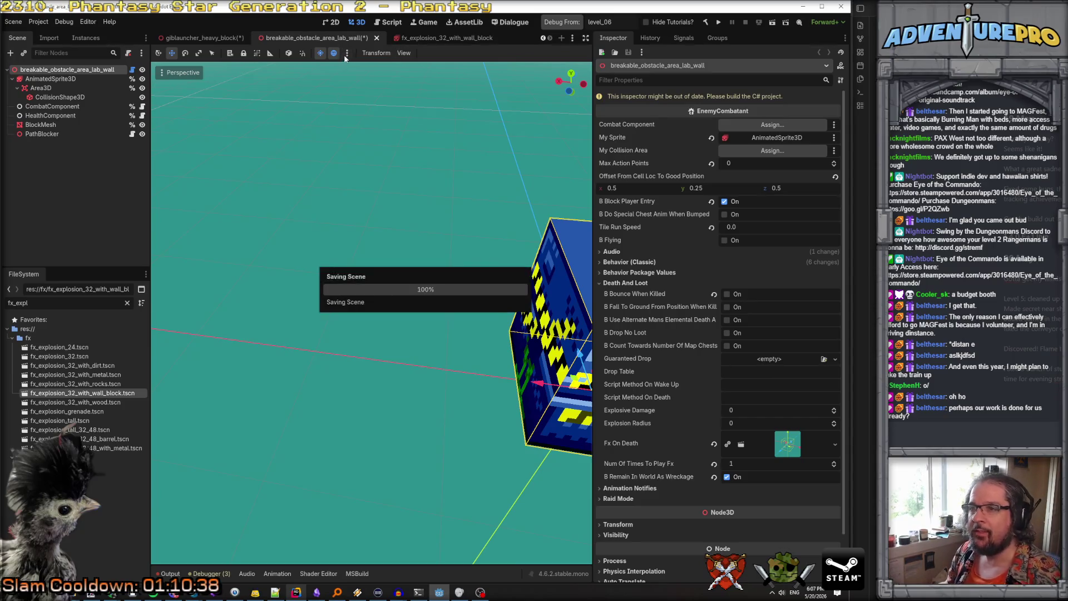
# Put giblauncher_heavy_block.tscn into the wall-block explosion's Spawn These On Play
pyautogui.click(423, 39)
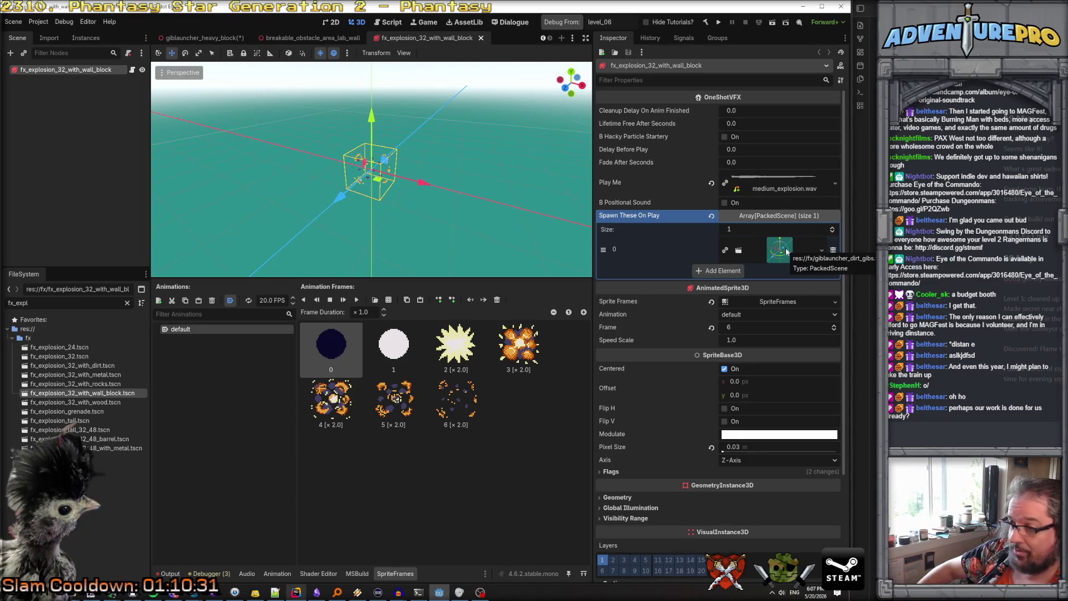
pyautogui.hotkey('ctrl', 'a')
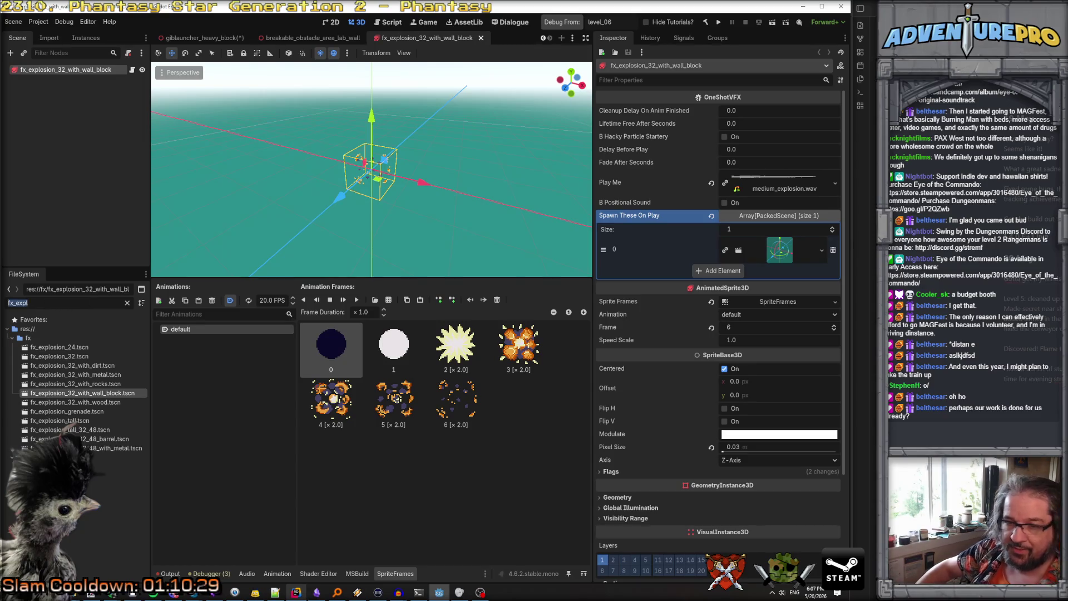
pyautogui.write('giblau')
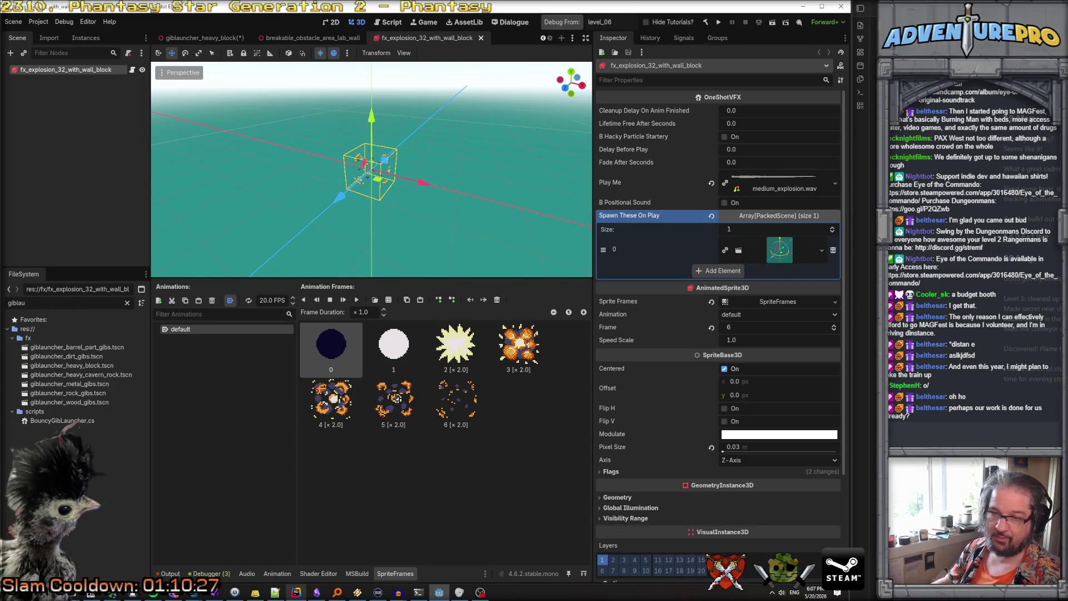
pyautogui.moveTo(67, 366)
pyautogui.mouseDown()
pyautogui.moveTo(643, 342)
pyautogui.moveTo(773, 258)
pyautogui.mouseUp()
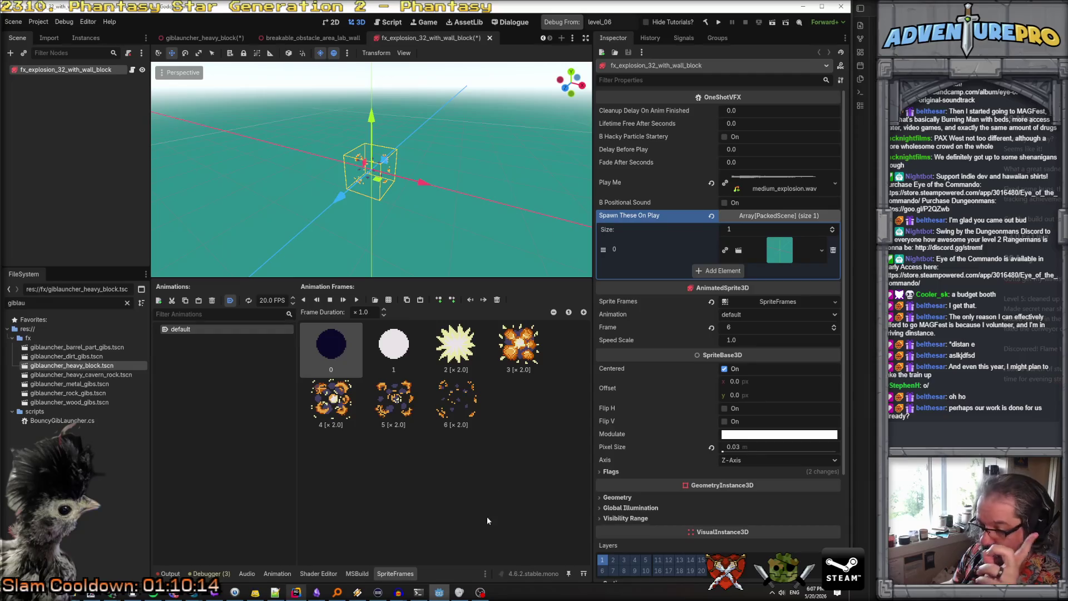
# In Rider, open OneShotVFX.cs through the project-wide search for 'oneshot'
pyautogui.click(296, 592)
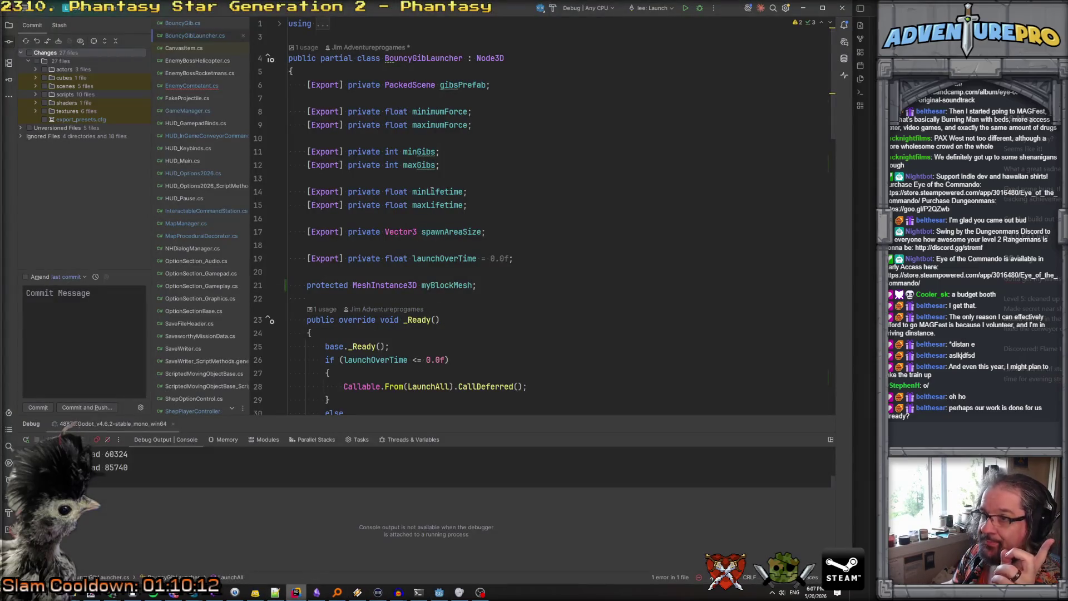
pyautogui.click(513, 215)
pyautogui.hotkey('ctrl', 't')
pyautogui.write('one')
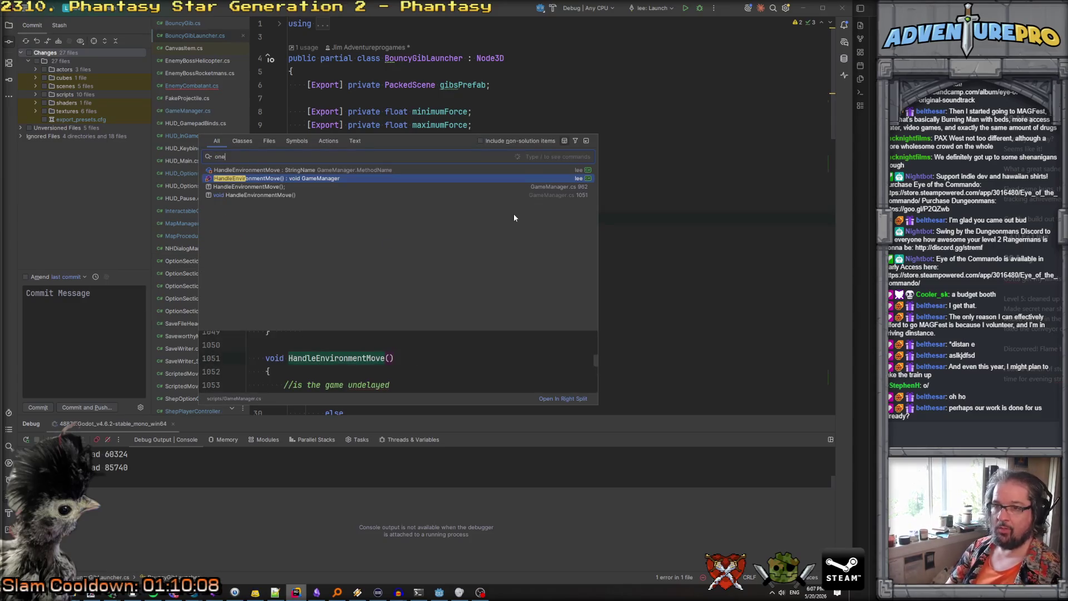
pyautogui.write('shot')
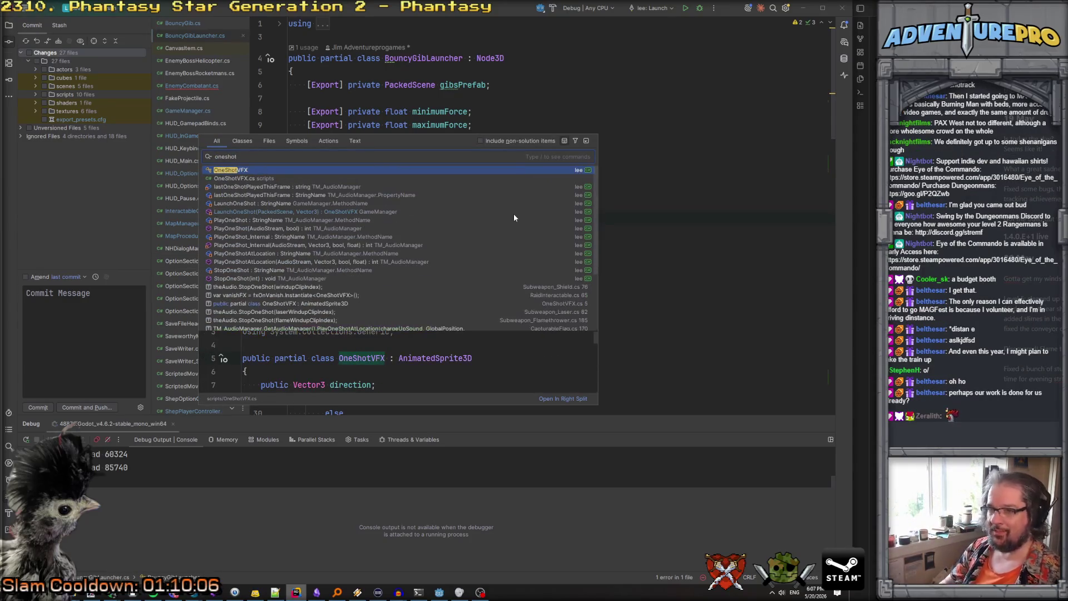
pyautogui.press('Return')
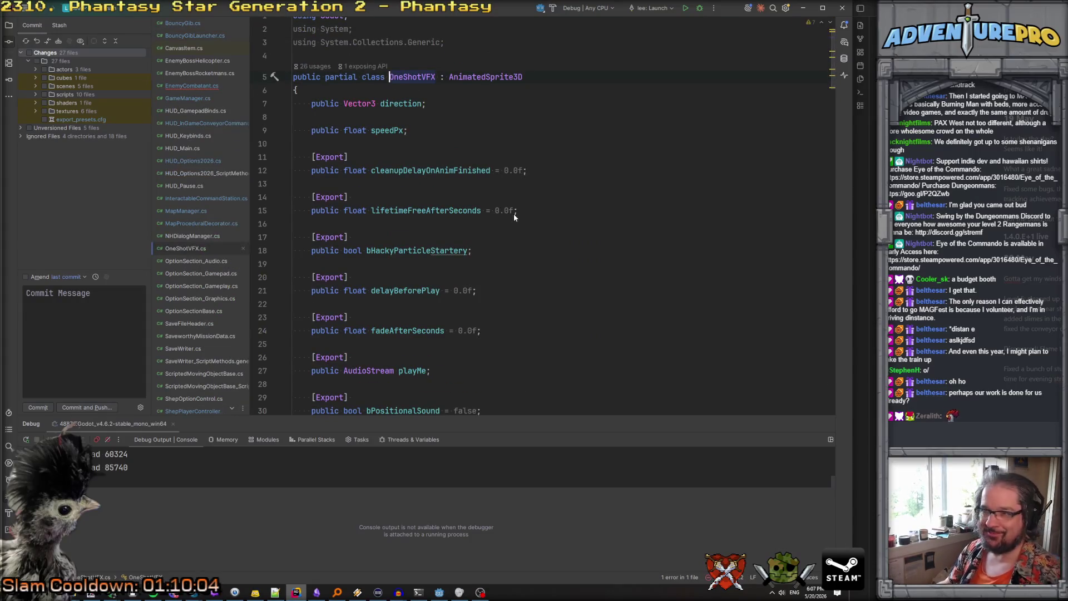
pyautogui.scroll(-10, 514, 217)
pyautogui.scroll(-20, 514, 218)
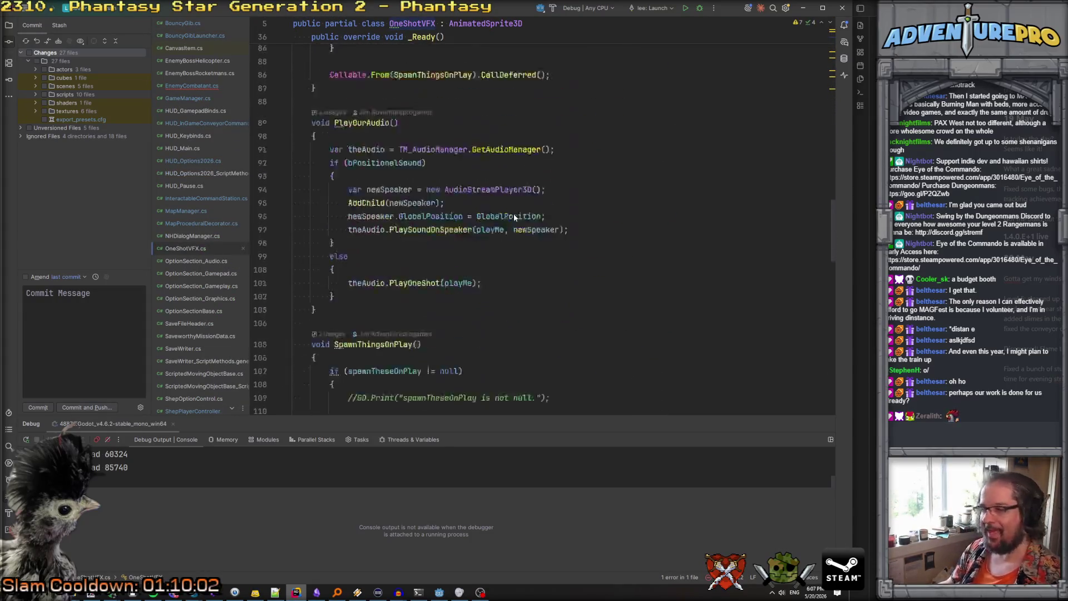
pyautogui.scroll(-10, 513, 217)
# Add a public AssignSourceBlock method at the end of the OneShotVFX class
pyautogui.click(337, 339)
pyautogui.press('Return')
pyautogui.press('Return')
pyautogui.write('public vo')
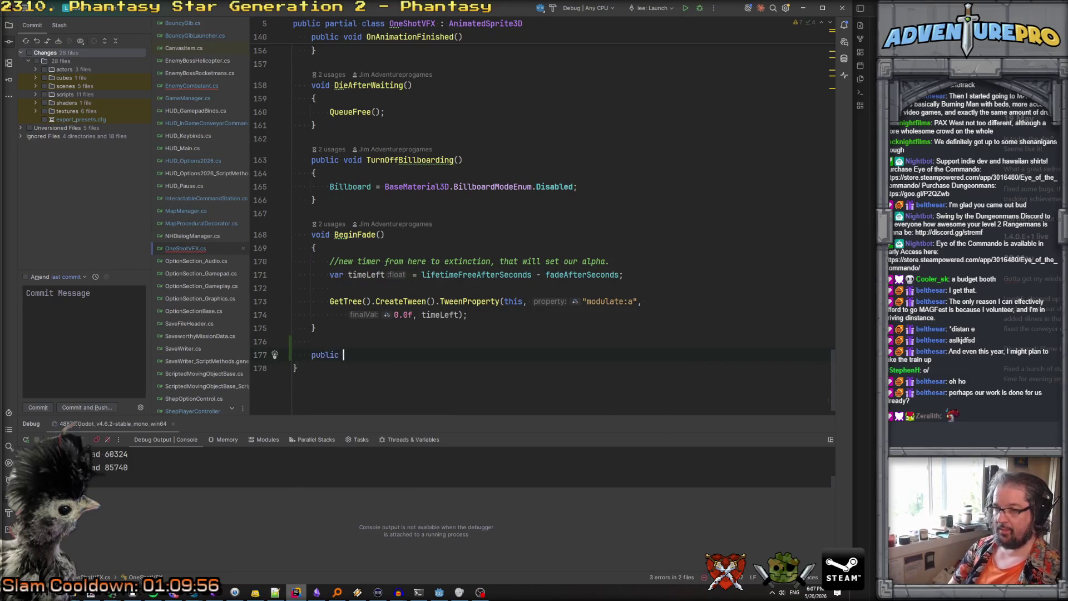
pyautogui.press('Return')
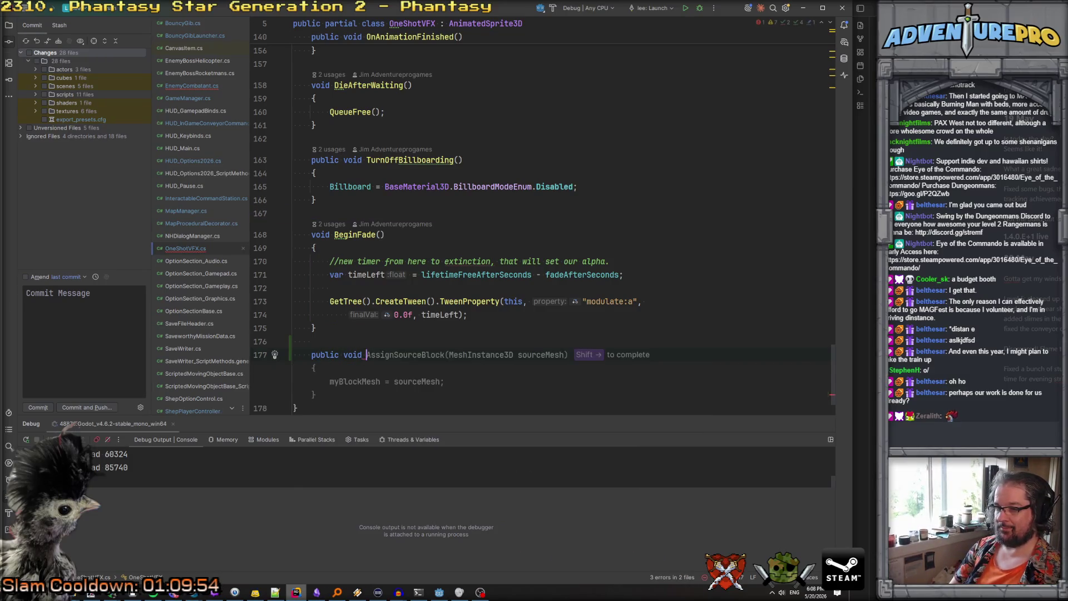
pyautogui.press('Tab')
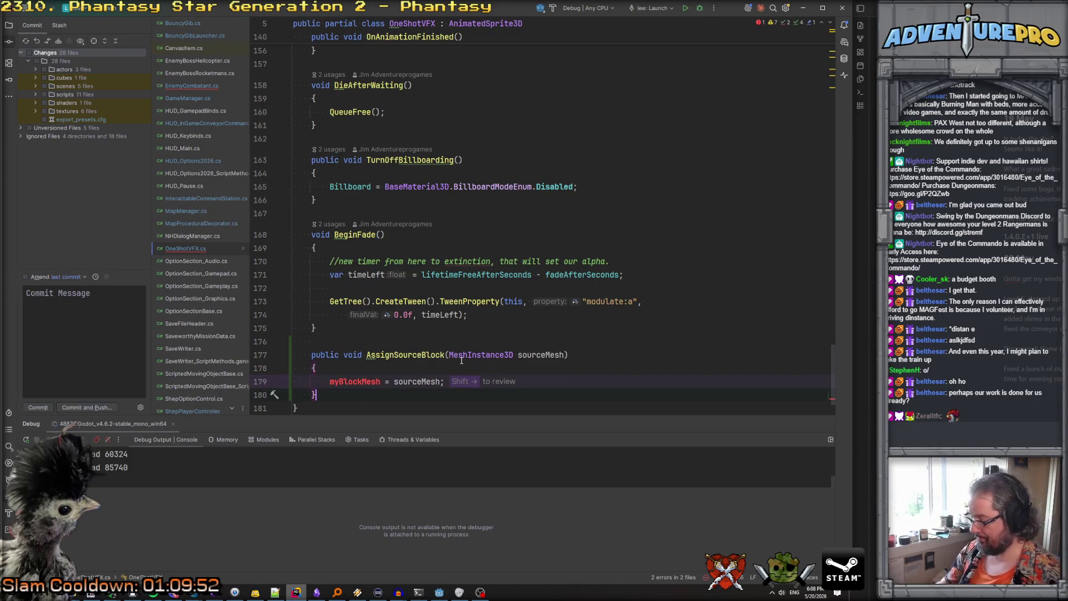
# Add a 'protected MeshInstance3D sourceBlockMesh;' field below spawnTheseOnPlay
pyautogui.scroll(20, 461, 361)
pyautogui.scroll(-4, 461, 361)
pyautogui.click(621, 301)
pyautogui.press('Return')
pyautogui.press('Return')
pyautogui.write('protected ')
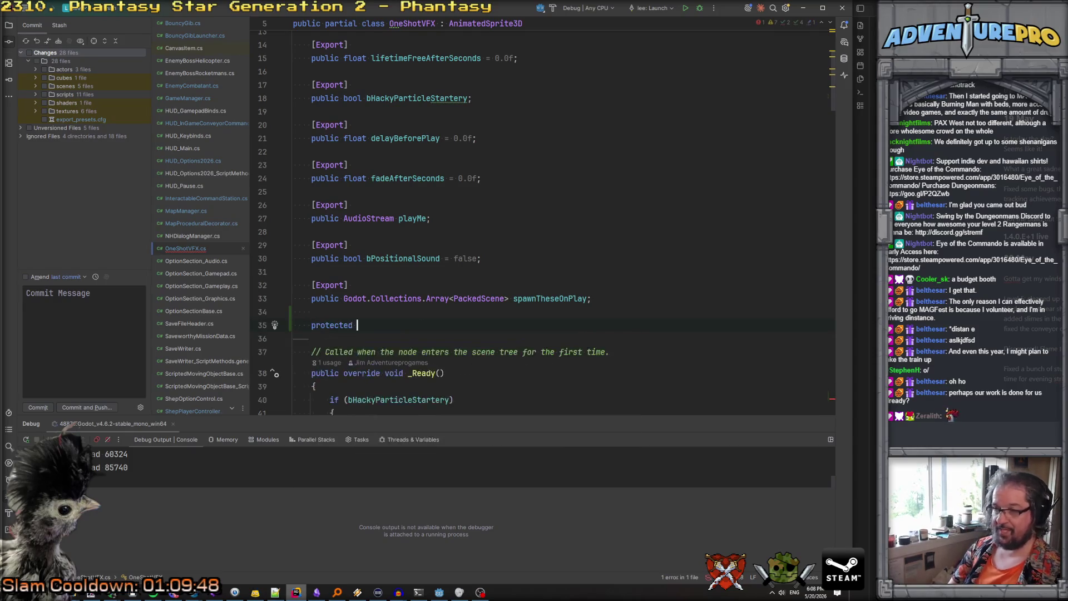
pyautogui.write('MeshInstance3D ')
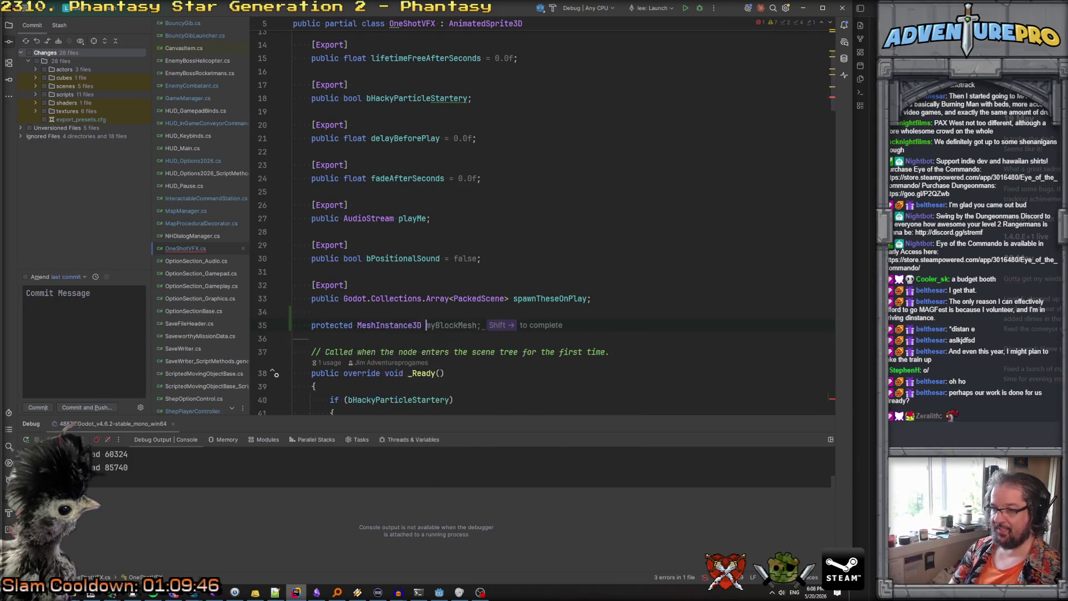
pyautogui.write('sourceBlockMesh;')
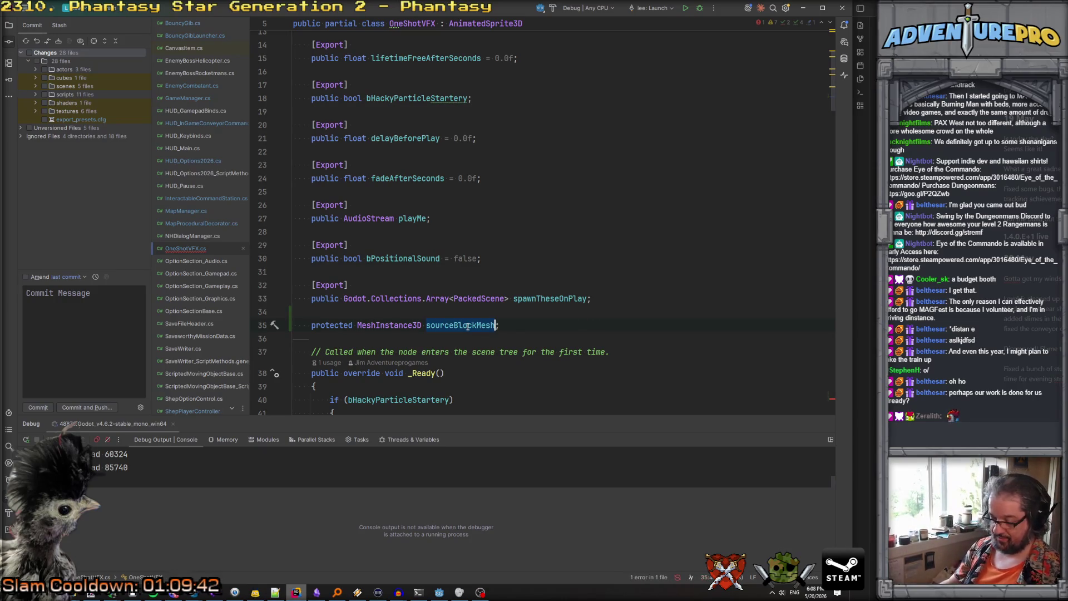
# Make AssignSourceBlock use sourceBlockMesh instead of myBlockMesh
pyautogui.hotkey('ctrl', 'End')
pyautogui.doubleClick(361, 314)
pyautogui.write('sourceBlockMesh')
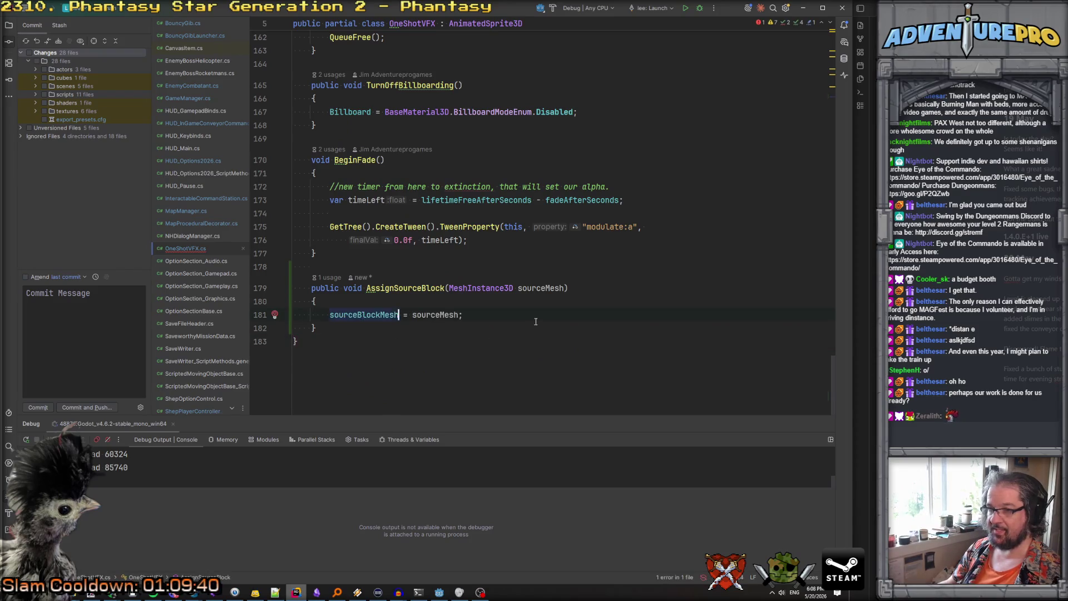
# Review the SpawnThingsOnPlay loop's Instantiate and AddChild lines (115-116)
pyautogui.scroll(5, 453, 275)
pyautogui.scroll(15, 453, 274)
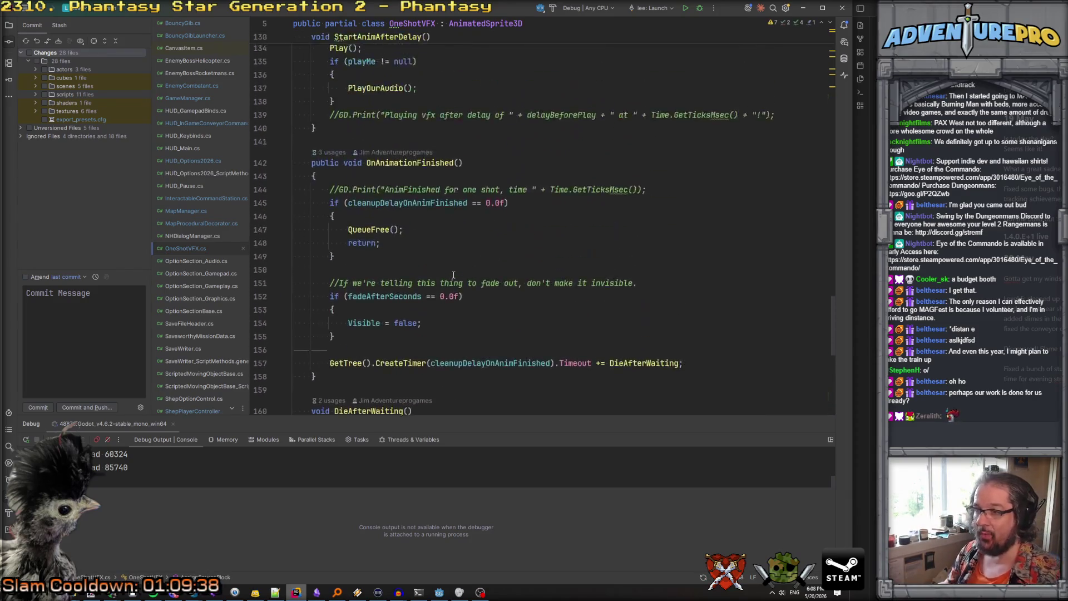
pyautogui.scroll(4, 453, 275)
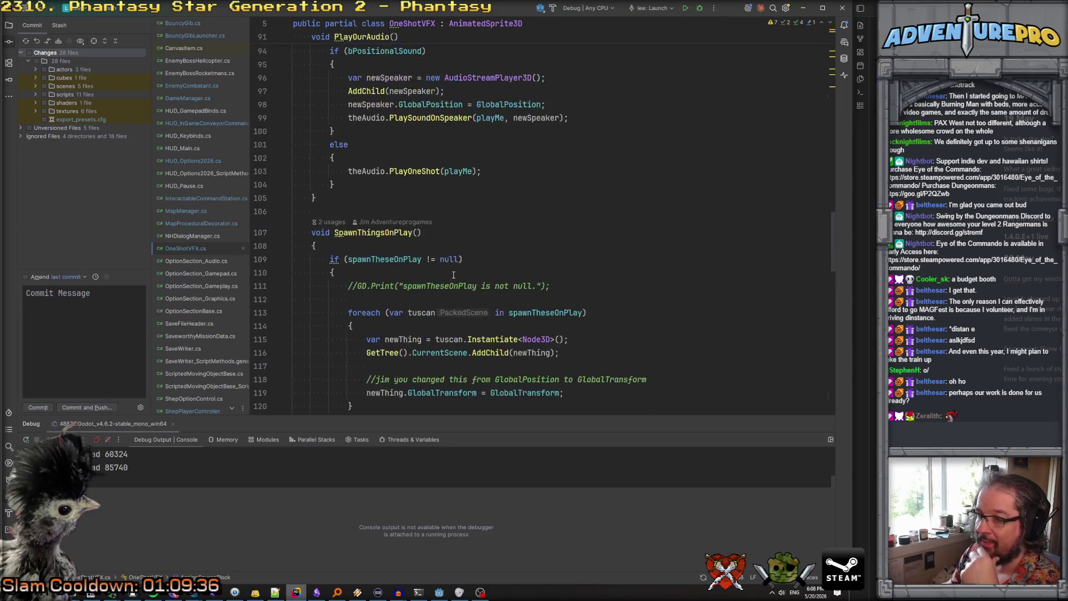
pyautogui.scroll(-3, 453, 275)
pyautogui.click(542, 271)
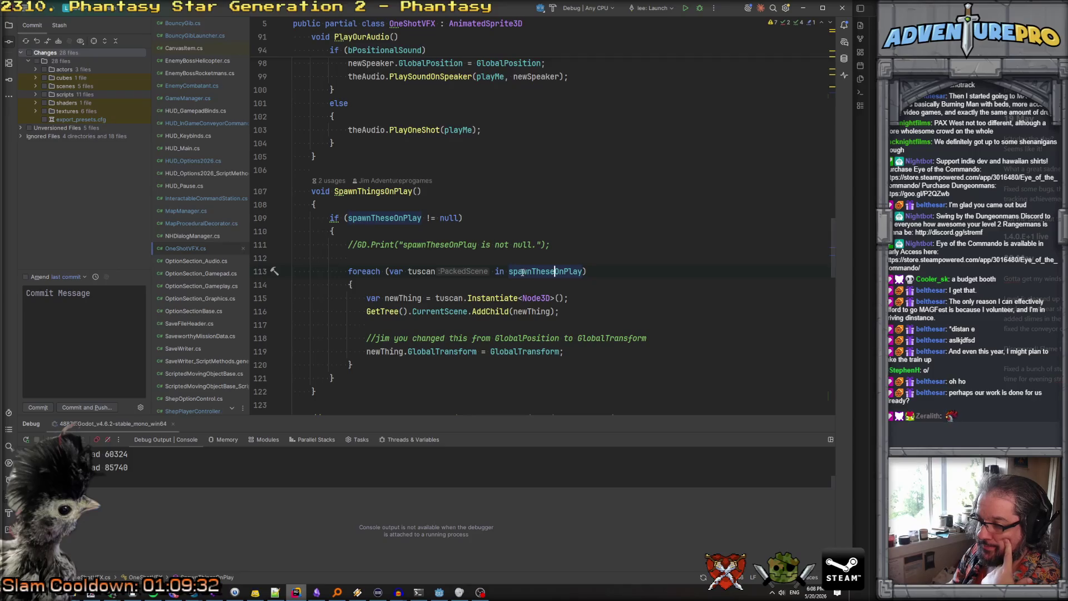
pyautogui.moveTo(522, 271)
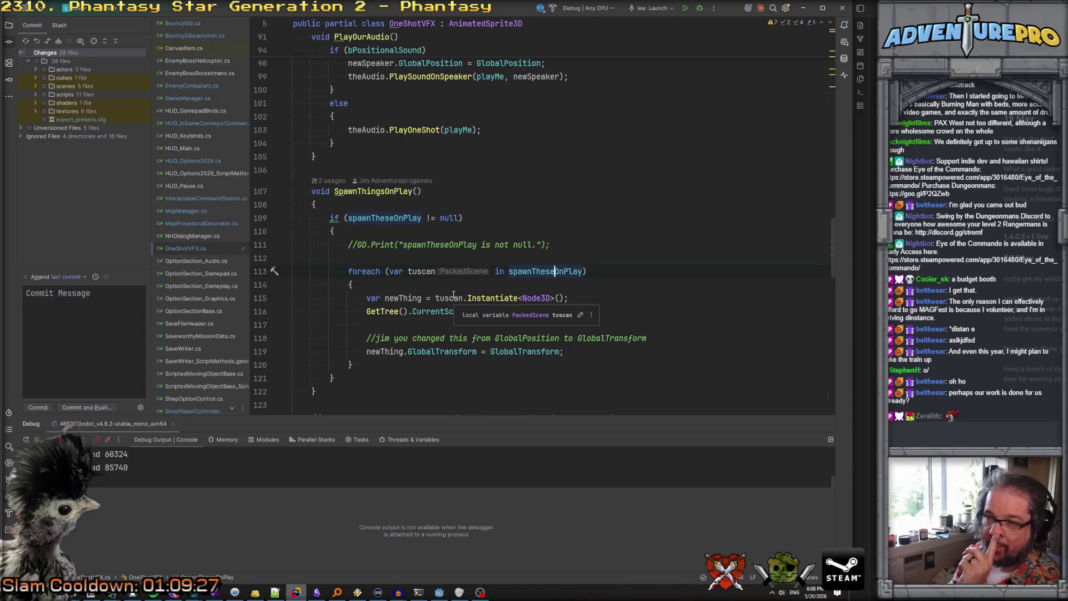
pyautogui.scroll(2, 453, 295)
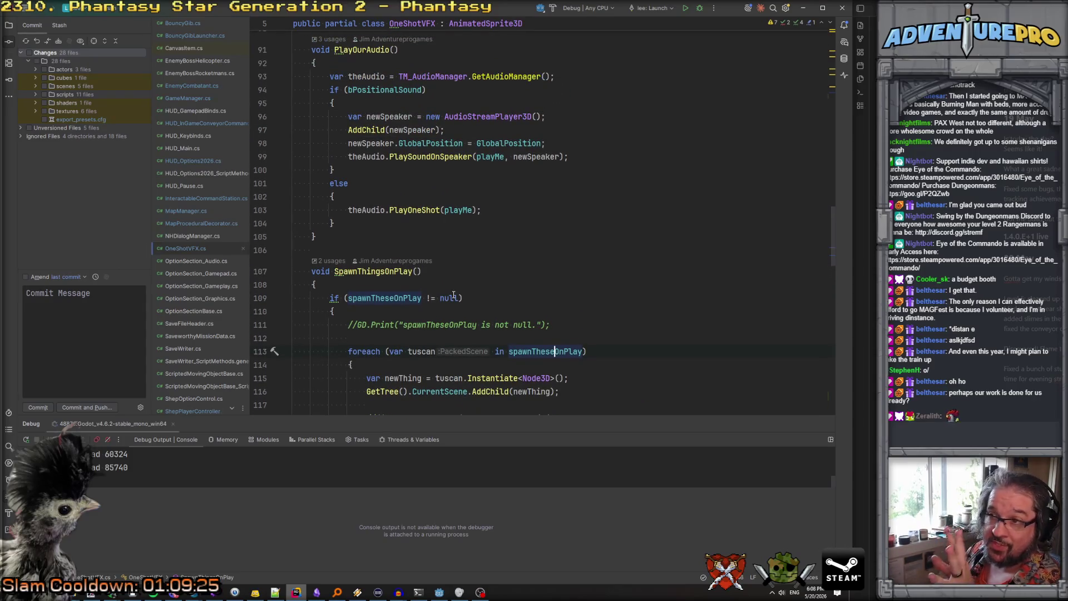
pyautogui.scroll(-3, 453, 295)
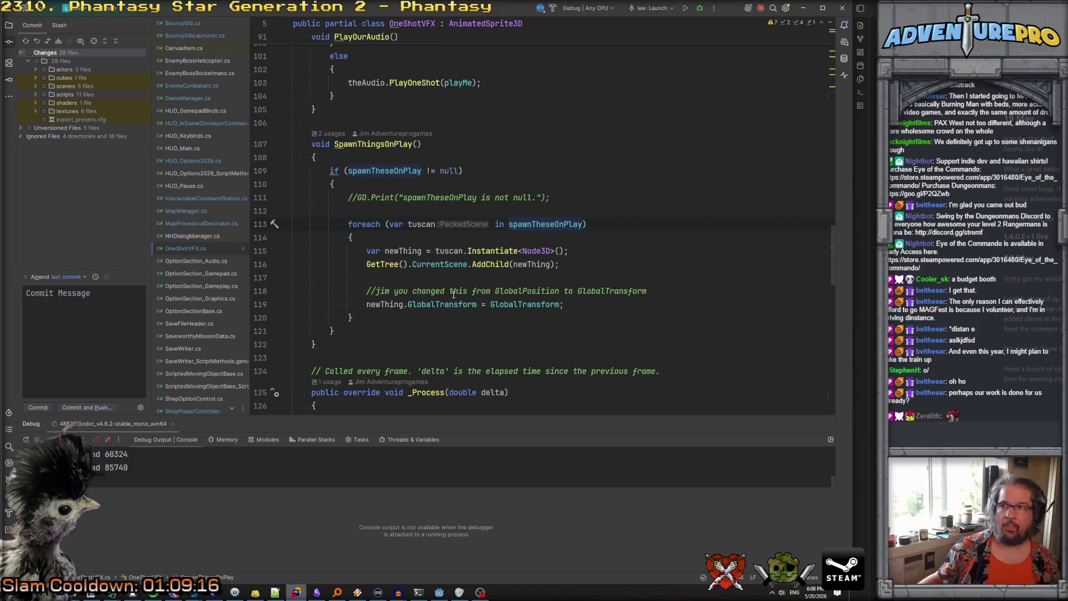
pyautogui.click(527, 250)
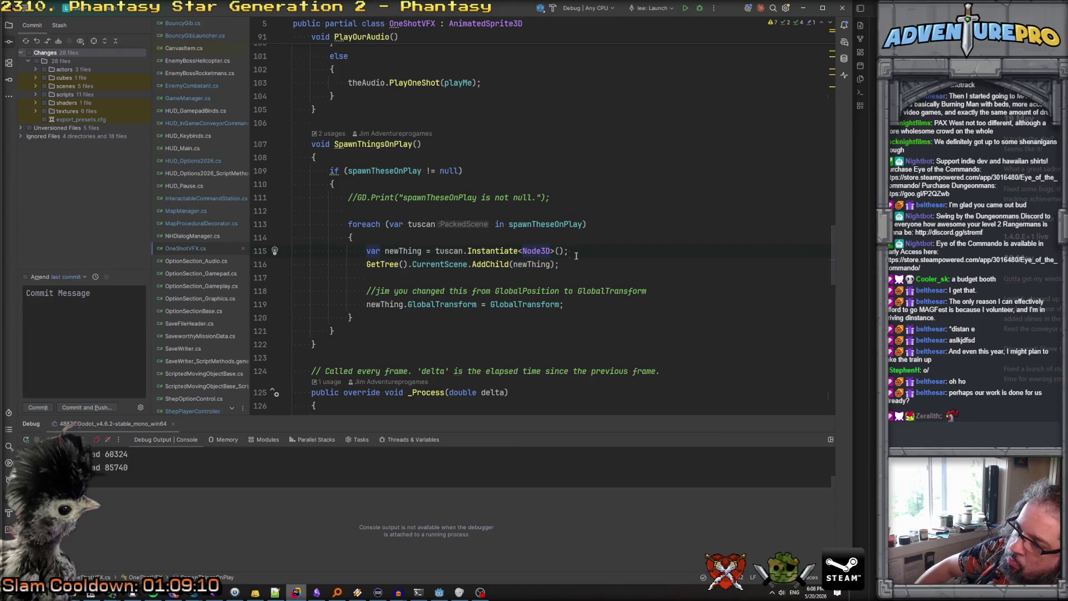
pyautogui.click(500, 264)
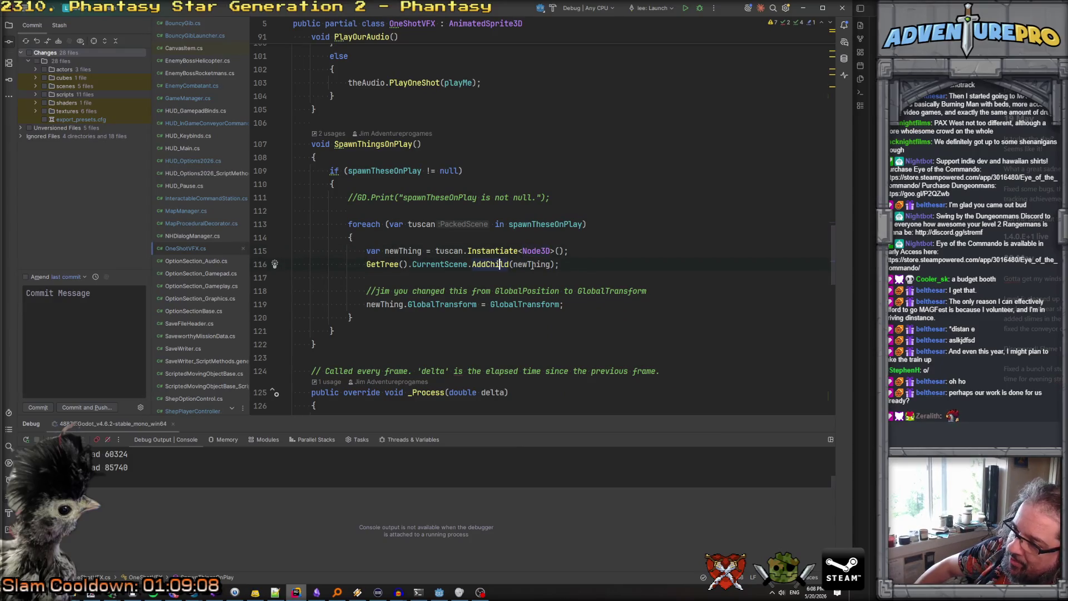
pyautogui.click(499, 252)
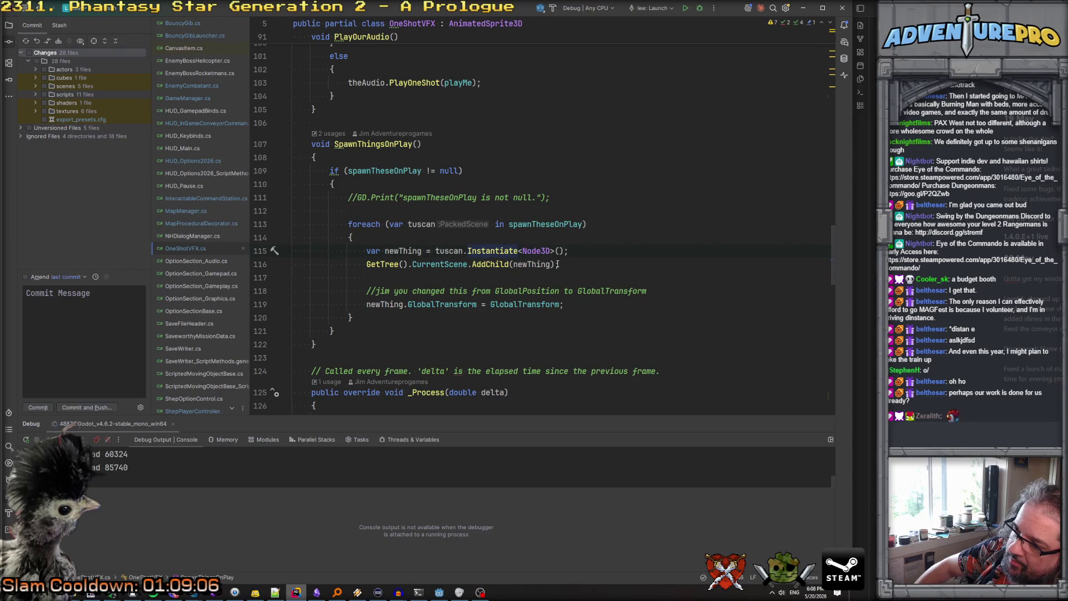
pyautogui.click(567, 251)
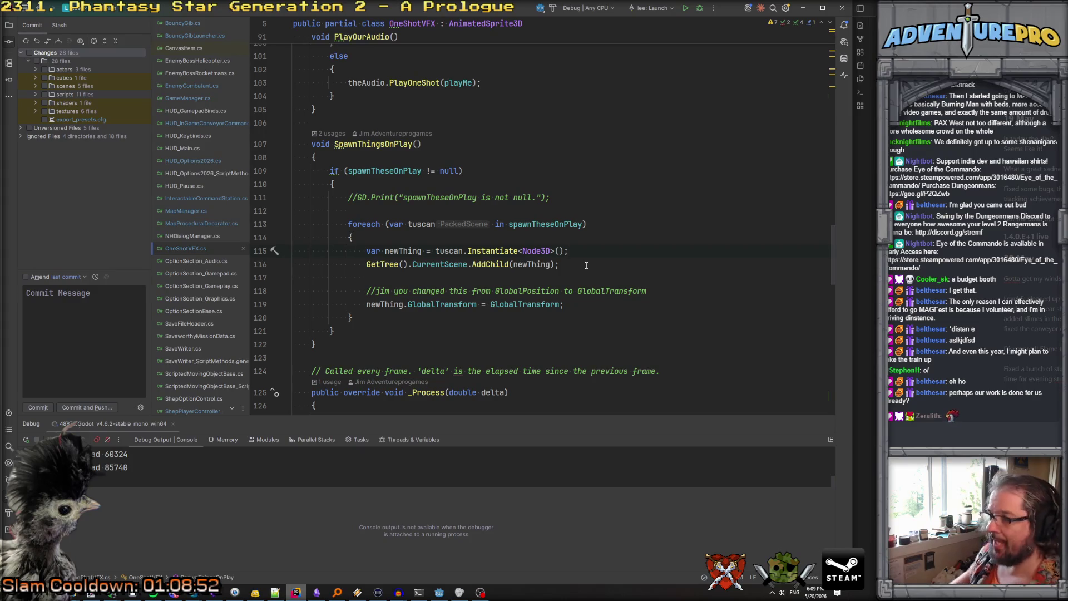
# After AddChild, add if(newThing.HasMethod("GetDataFromOneShotVFX")) calling newThing.Call("GetDataFromOneShotVFX", this)
pyautogui.click(585, 266)
pyautogui.press('Return')
pyautogui.write('if( new')
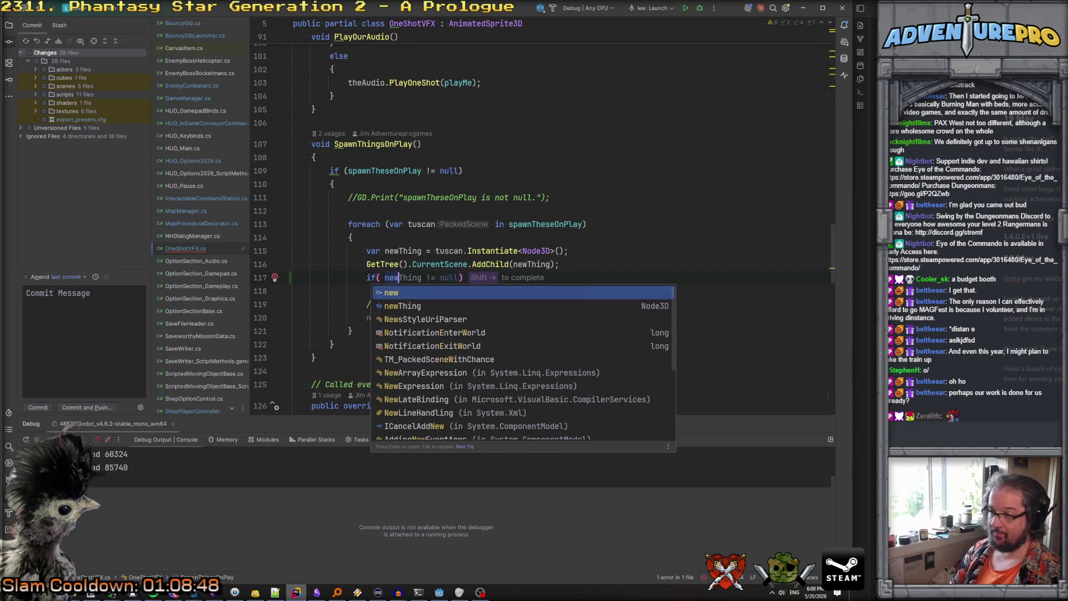
pyautogui.write('Thing.HasMe')
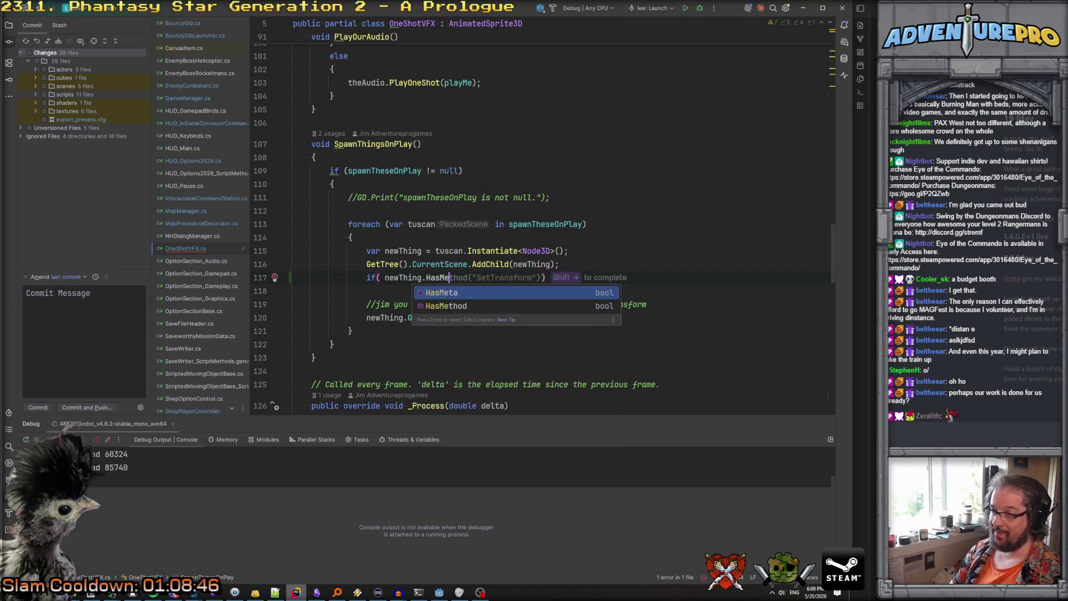
pyautogui.write('thod')
pyautogui.press('Return')
pyautogui.write('"Get')
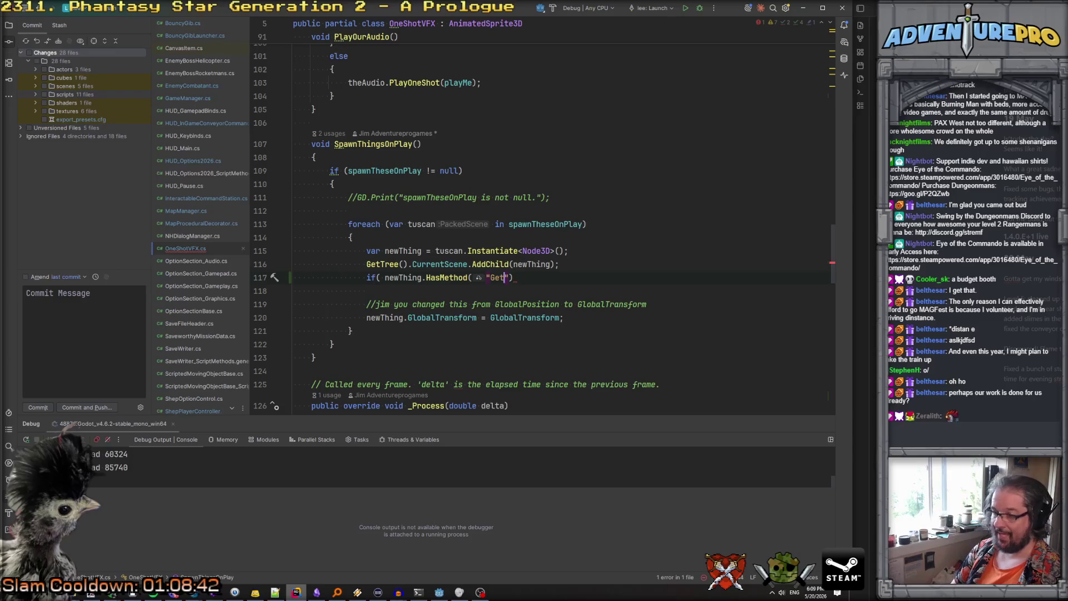
pyautogui.write('DataFromOneShotVFG')
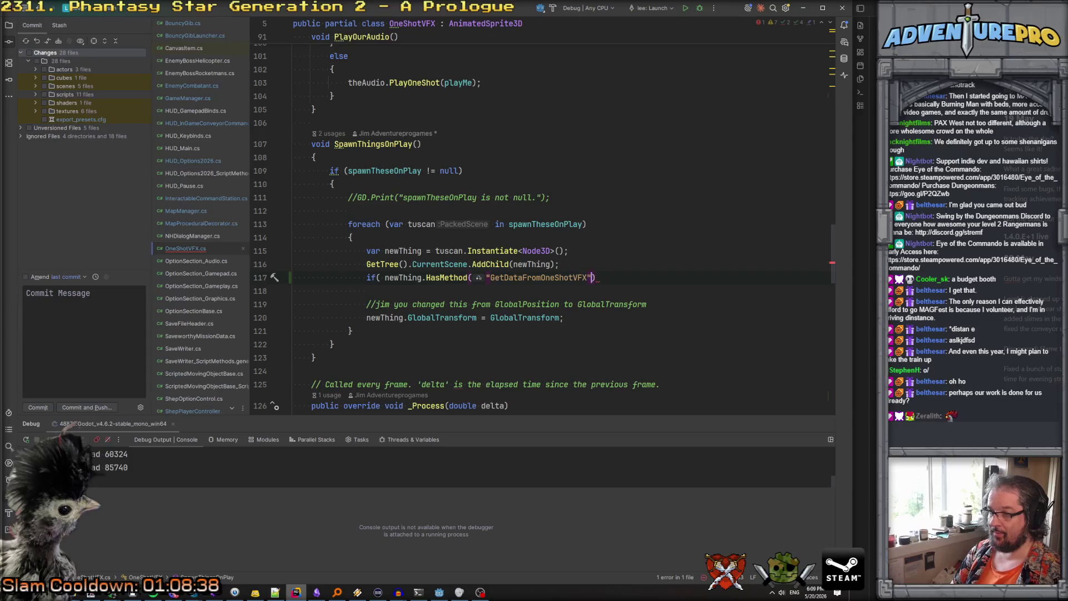
pyautogui.write(')')
pyautogui.press('Tab')
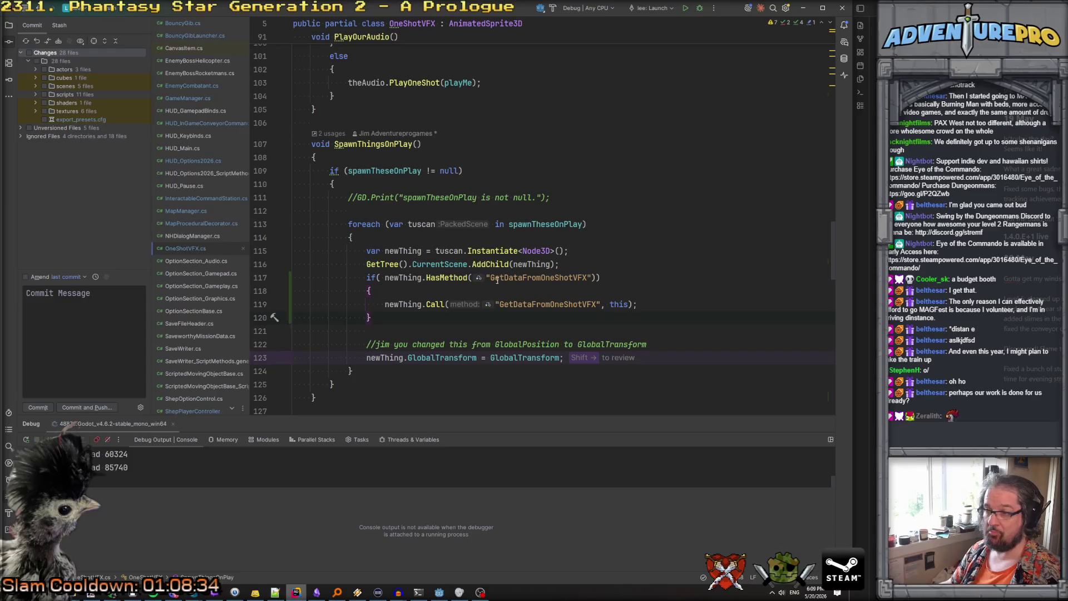
pyautogui.moveTo(487, 277); pyautogui.dragTo(591, 277)
pyautogui.hotkey('ctrl', 'c')
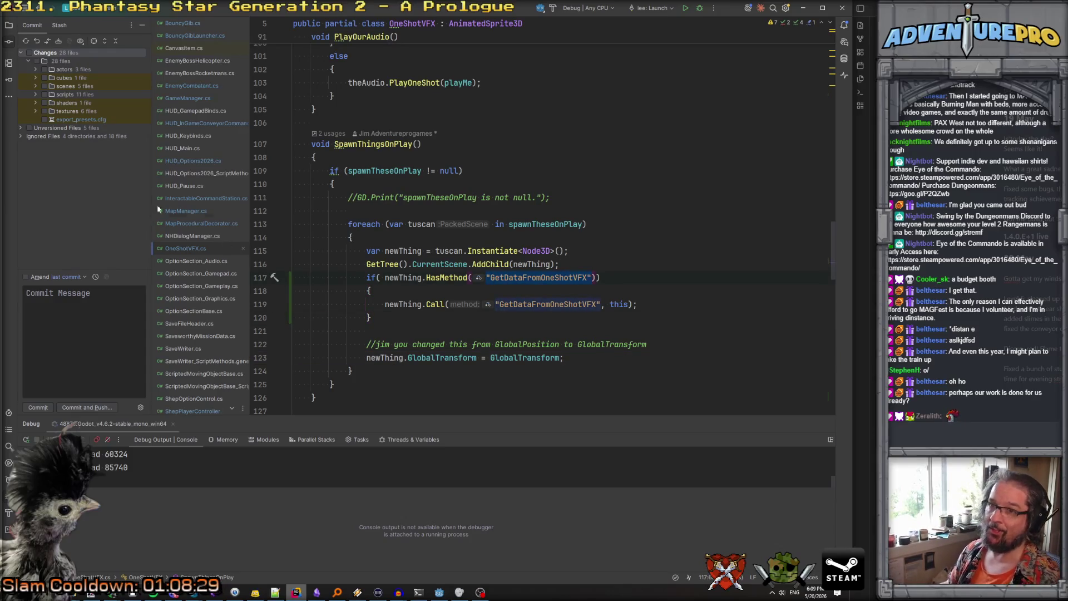
pyautogui.click(530, 304)
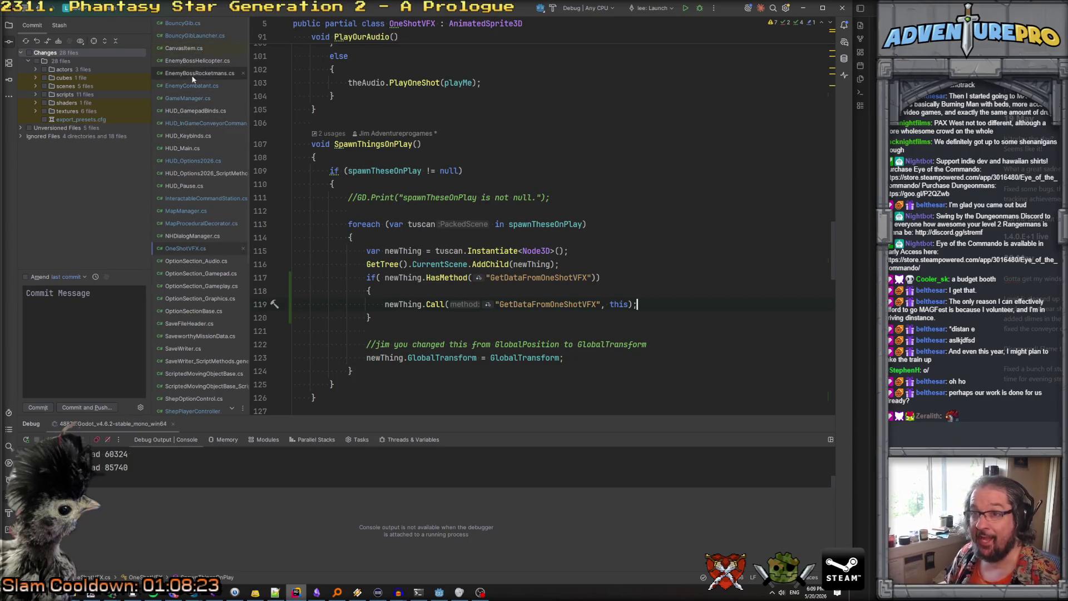
# Start a 'public void' declaration with the pasted GetDataFromOneShotVFX name at the end of BouncyGibLauncher.cs
pyautogui.doubleClick(188, 37)
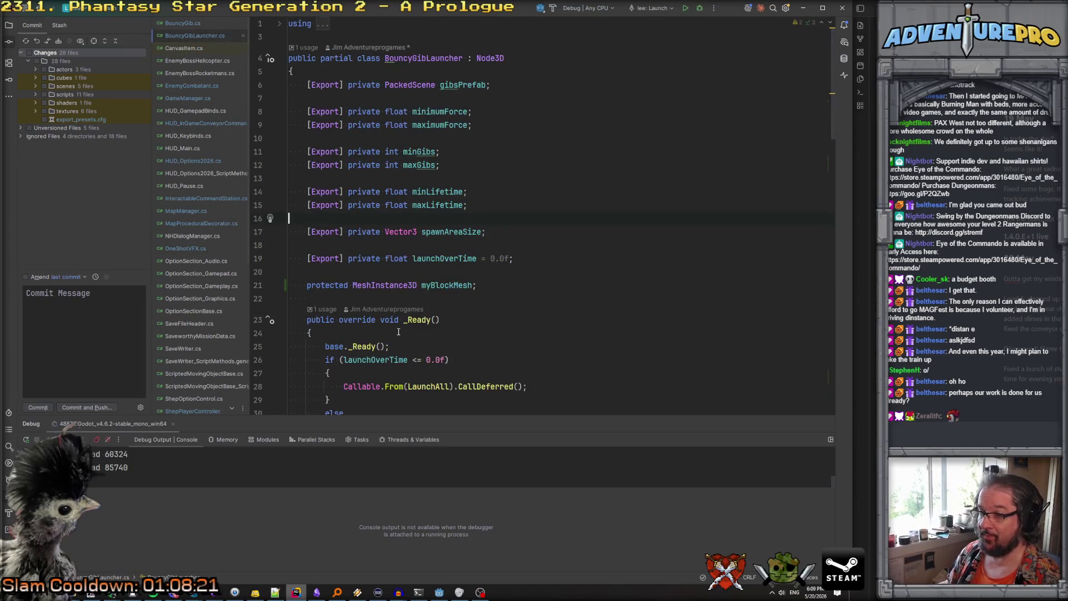
pyautogui.scroll(-15, 398, 334)
pyautogui.click(341, 329)
pyautogui.press('Return')
pyautogui.press('Return')
pyautogui.write('public vo')
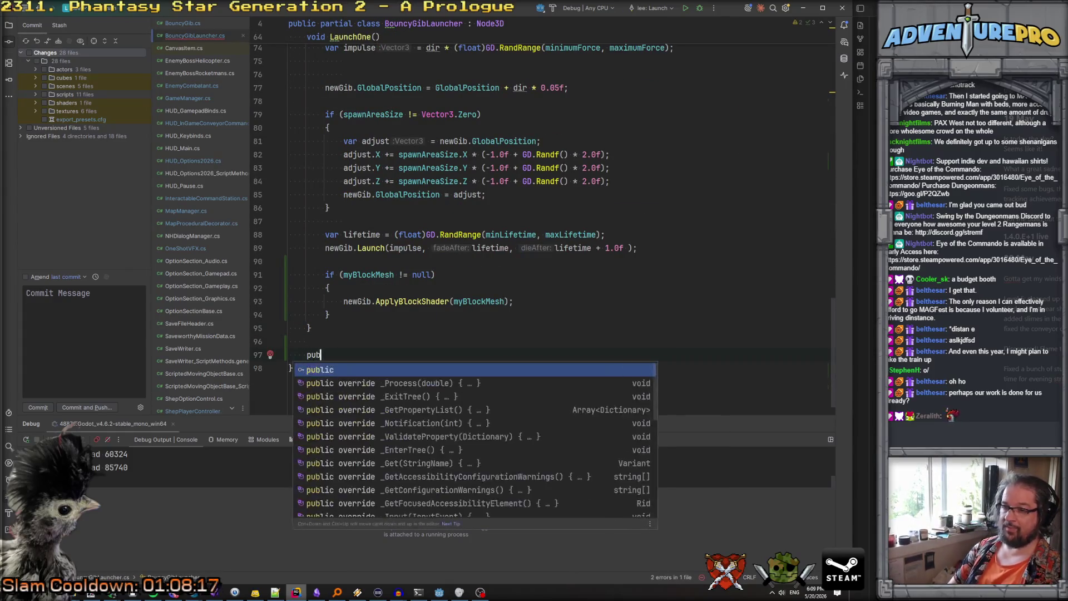
pyautogui.write('id')
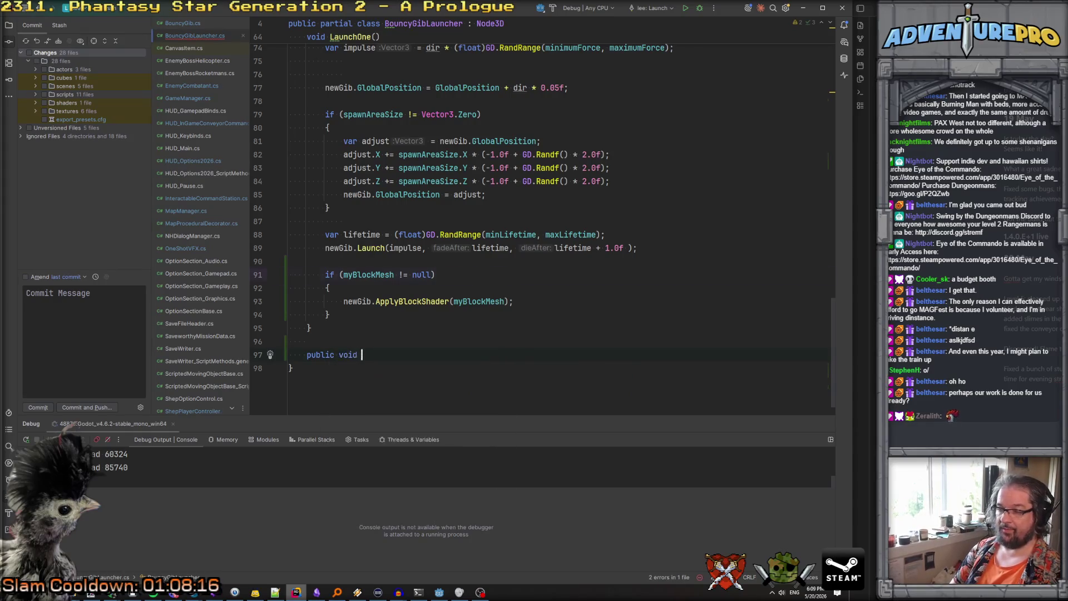
pyautogui.hotkey('ctrl', 'v')
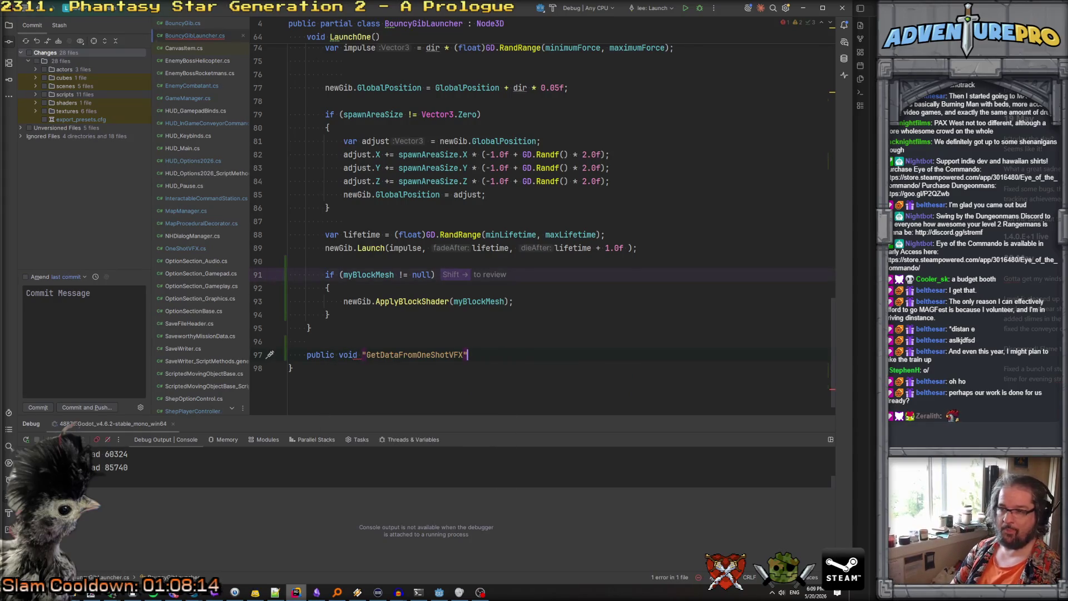
pyautogui.click(288, 367)
# Strip the stray quotes and give the method a (OneShotVFX sourceVFX) parameter and an empty body
pyautogui.click(467, 354)
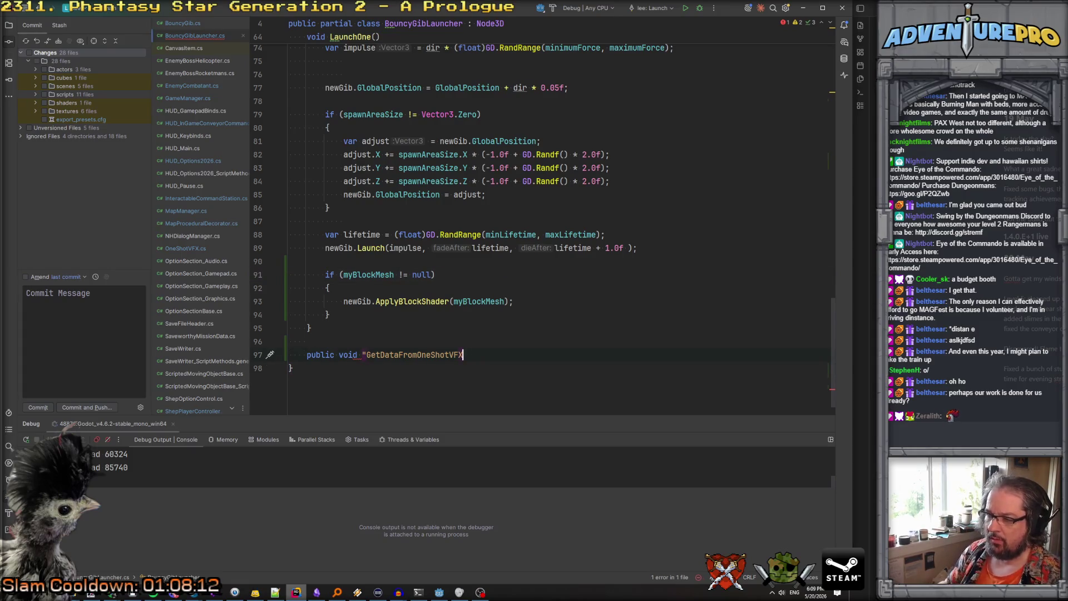
pyautogui.click(365, 354)
pyautogui.press('BackSpace')
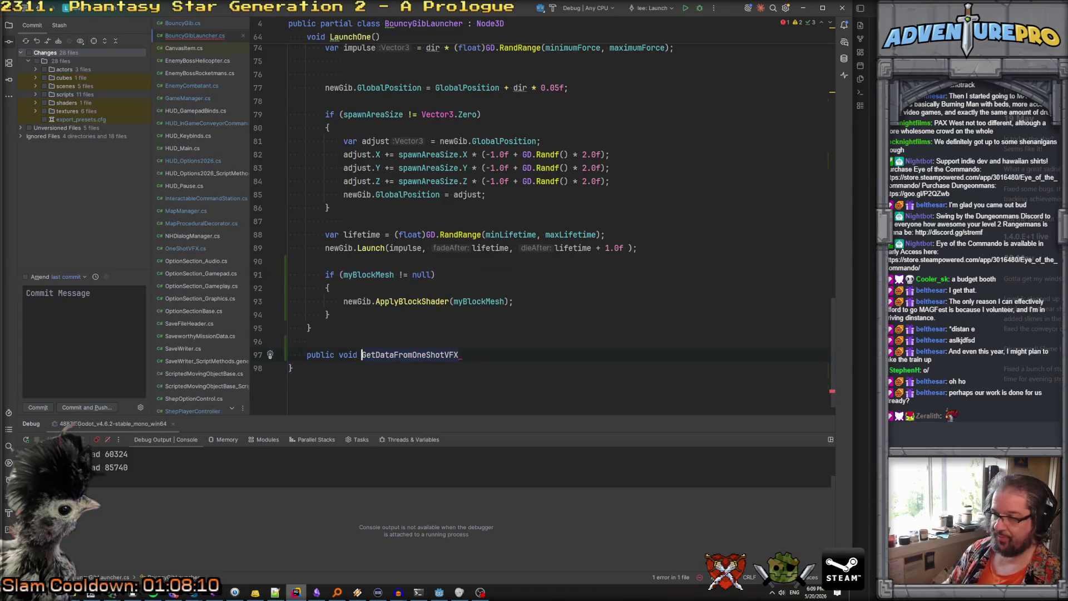
pyautogui.press('End')
pyautogui.write('(OneShotVFX s')
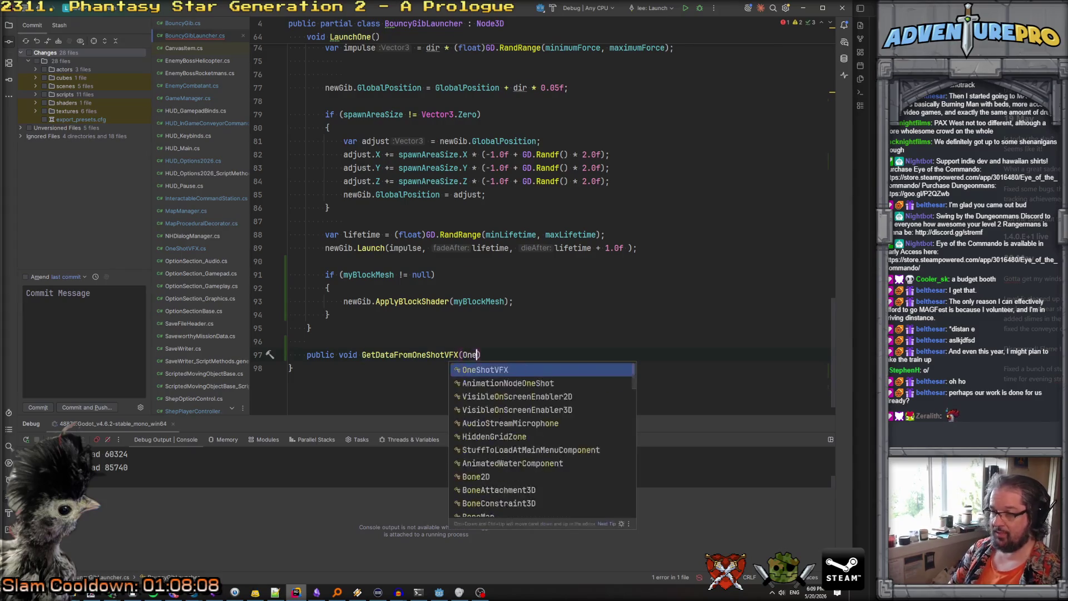
pyautogui.write('ourceVFX')
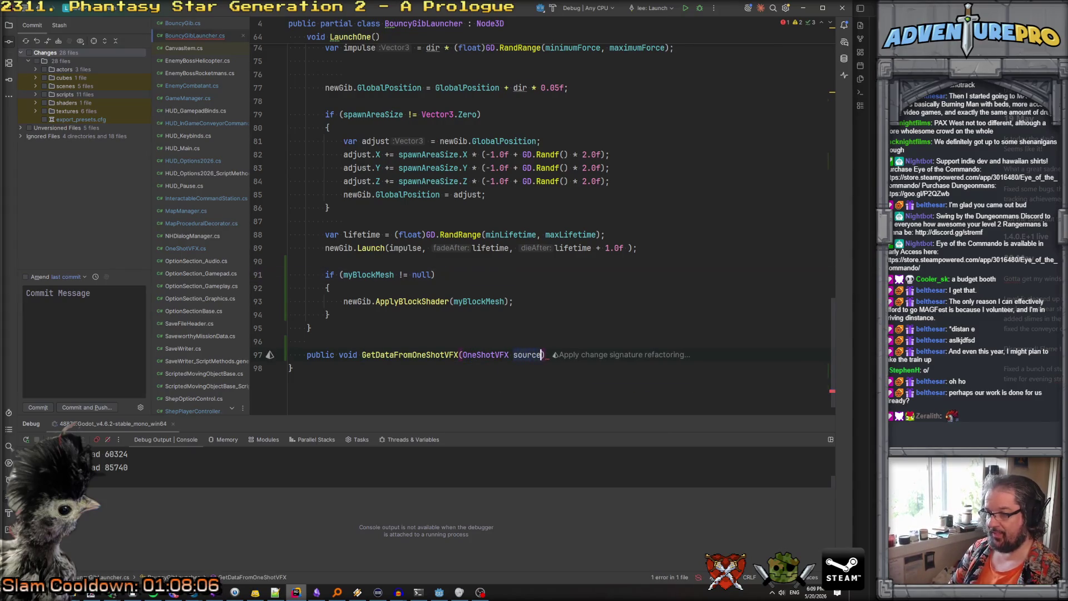
pyautogui.press('Return')
pyautogui.write('{')
pyautogui.press('Return')
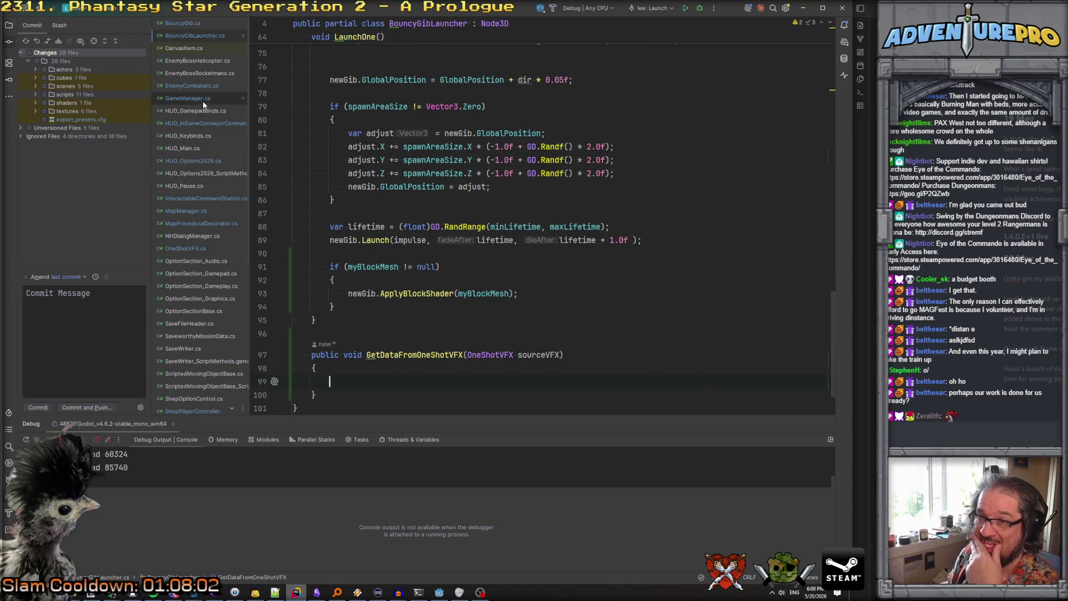
# Change sourceBlockMesh in OneShotVFX.cs from protected to public
pyautogui.click(198, 249)
pyautogui.scroll(15, 419, 254)
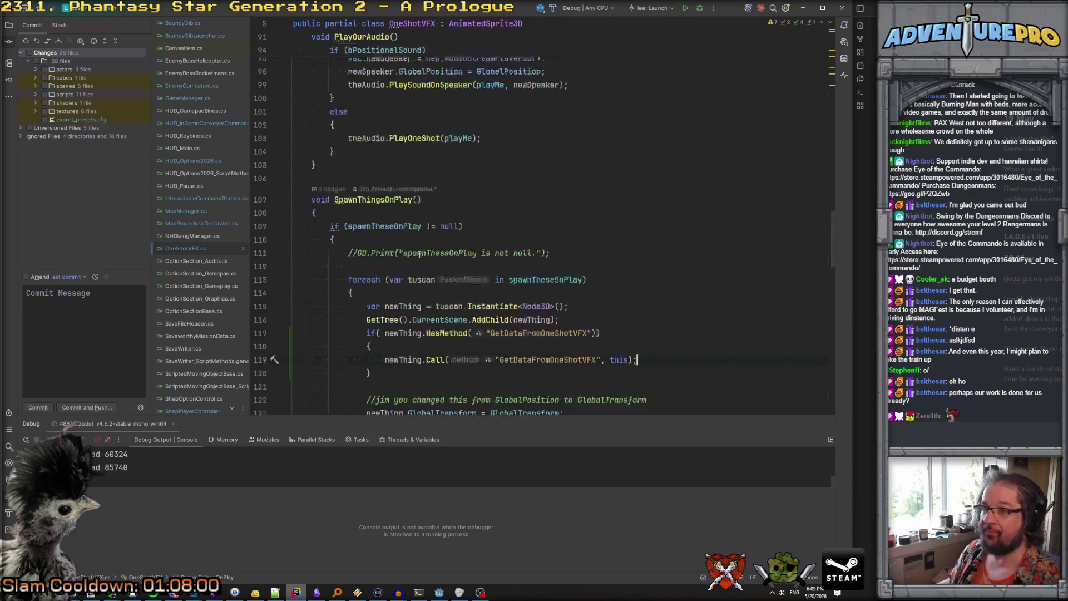
pyautogui.scroll(-3, 420, 254)
pyautogui.doubleClick(340, 244)
pyautogui.write('public MeshInstance3D sourceBlockMesh;')
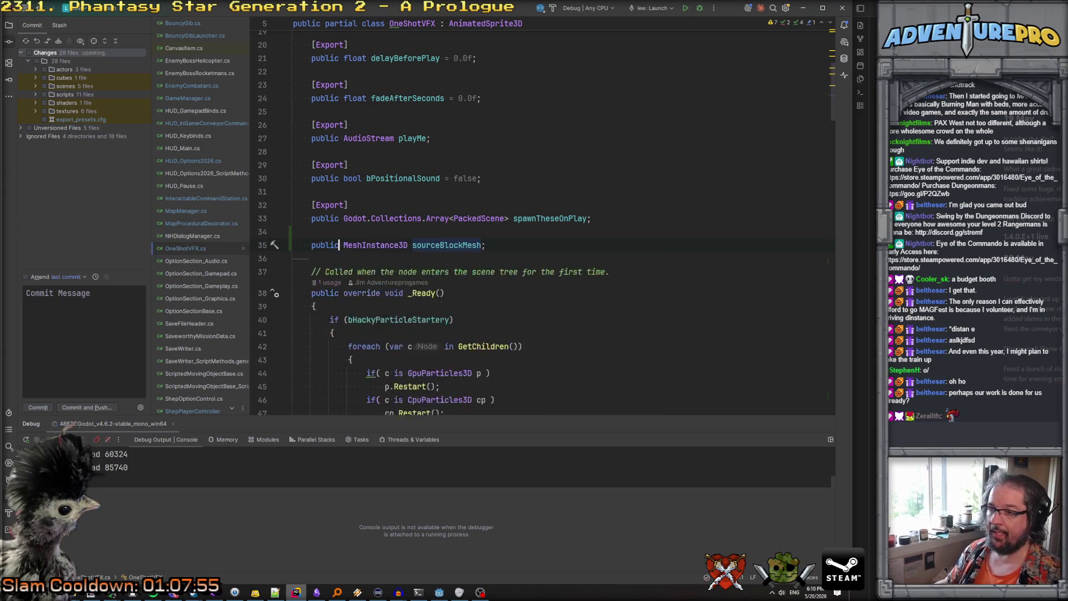
pyautogui.scroll(-5, 415, 322)
pyautogui.hotkey('ctrl', 'Tab')
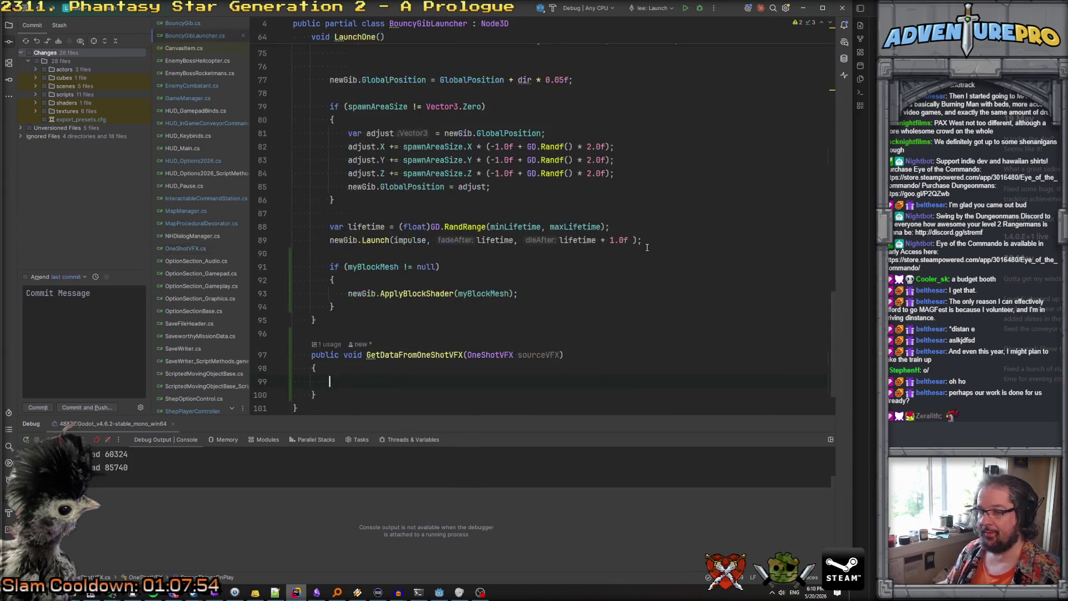
# Add 'if (sourceVFX == null) return;' at the start of GetDataFromOneShotVFX
pyautogui.write('if( sourceVFX !')
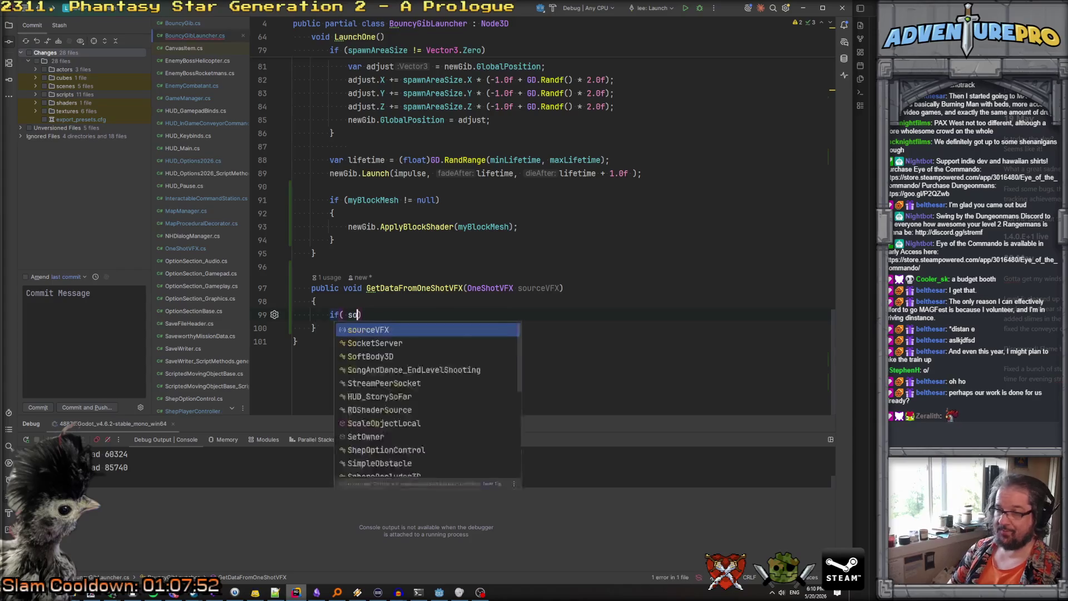
pyautogui.press('BackSpace')
pyautogui.write('== null )')
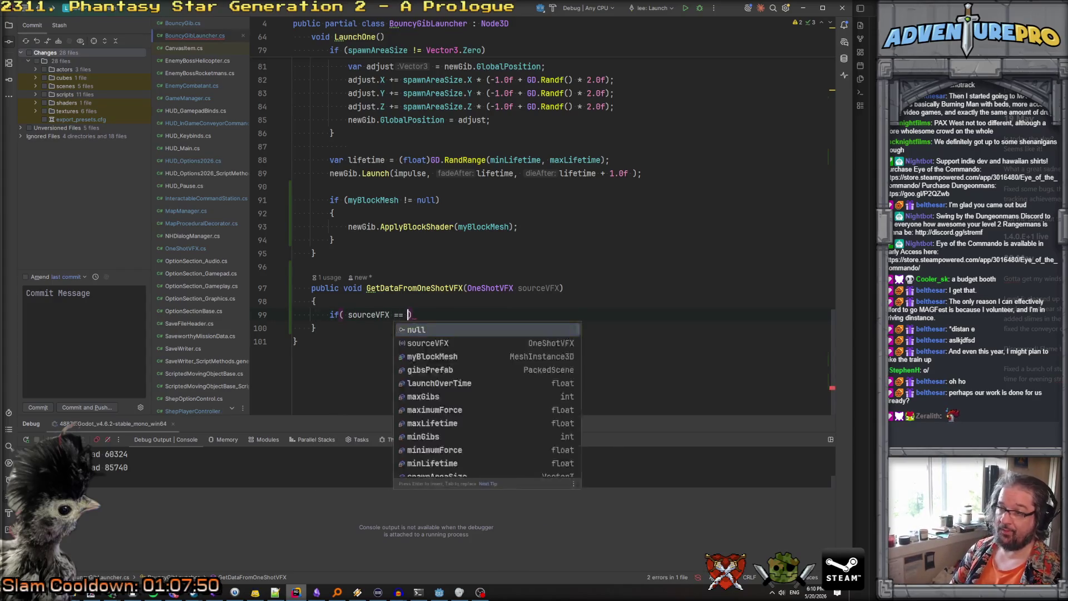
pyautogui.press('Return')
pyautogui.write('return;')
pyautogui.press('Return')
pyautogui.press('Return')
# Replace the unfinished if with 'myBlockMesh = sourceVFX.sourceBlockMesh;'
pyautogui.write('if( ')
pyautogui.write('sourceVFX.')
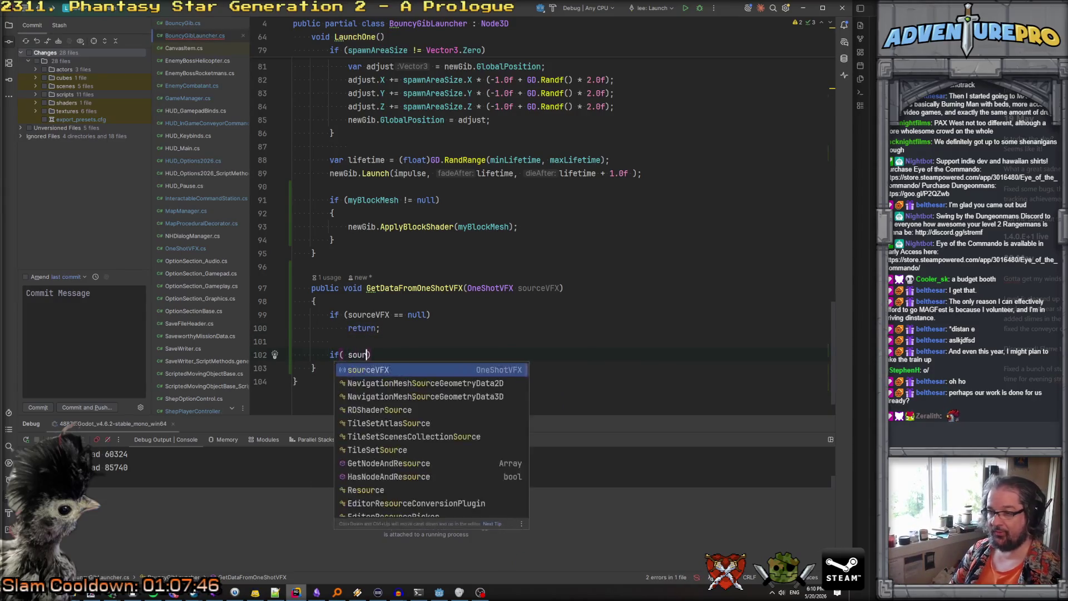
pyautogui.write('sou')
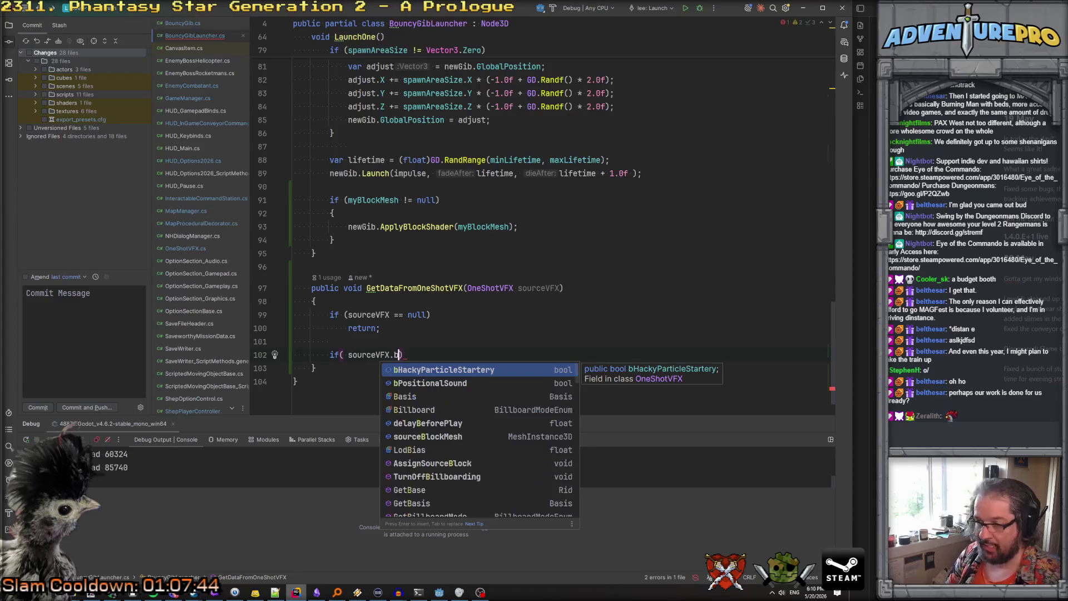
pyautogui.press('Return')
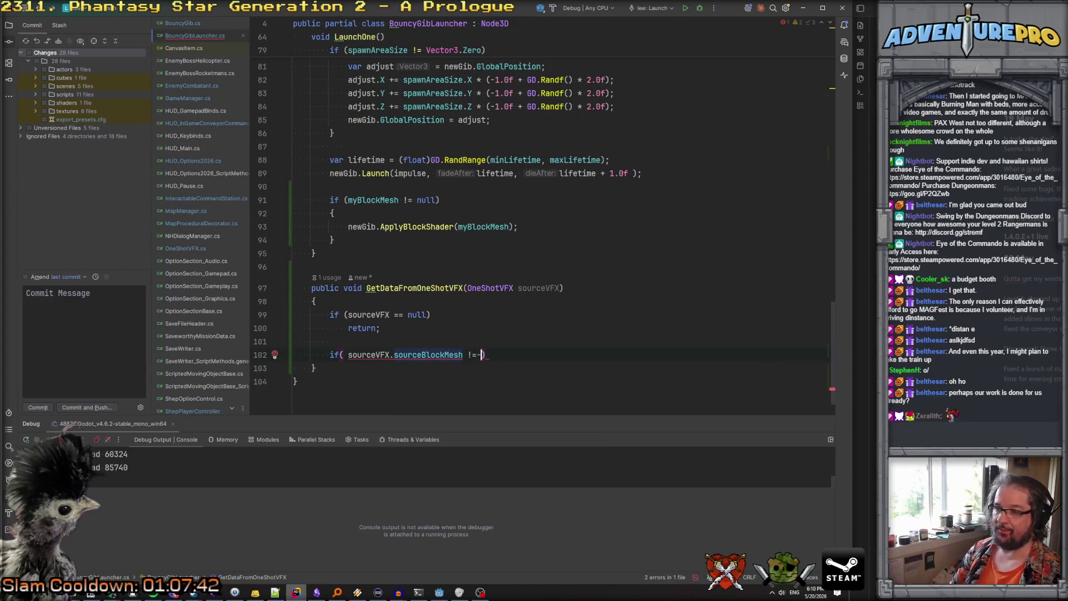
pyautogui.moveTo(332, 354); pyautogui.dragTo(525, 349)
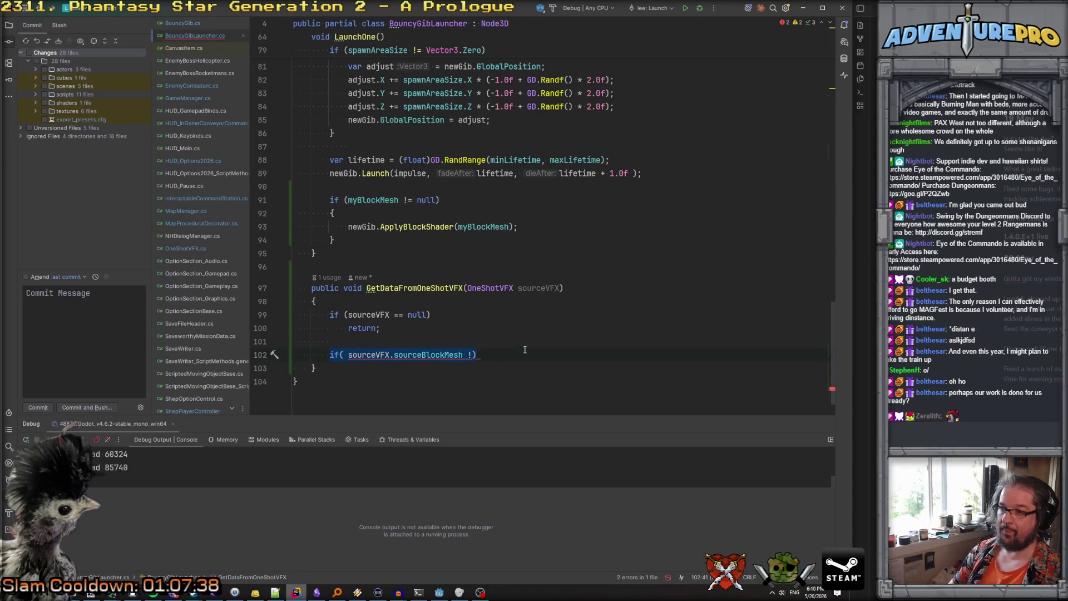
pyautogui.press('BackSpace')
pyautogui.write('my')
pyautogui.press('Return')
pyautogui.write('= sourceVFX.')
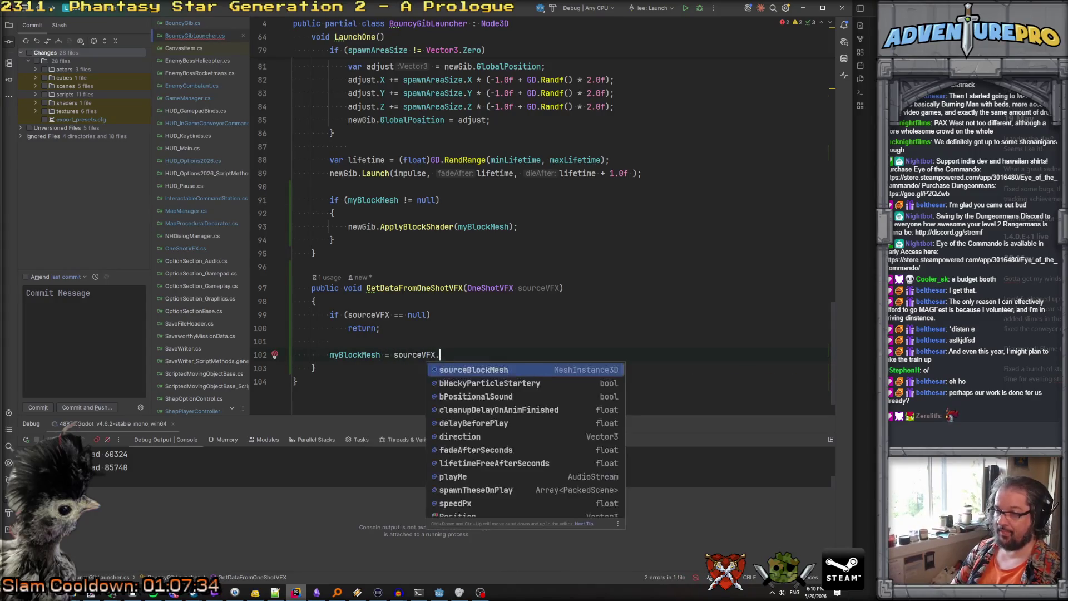
pyautogui.press('Return')
pyautogui.write(';')
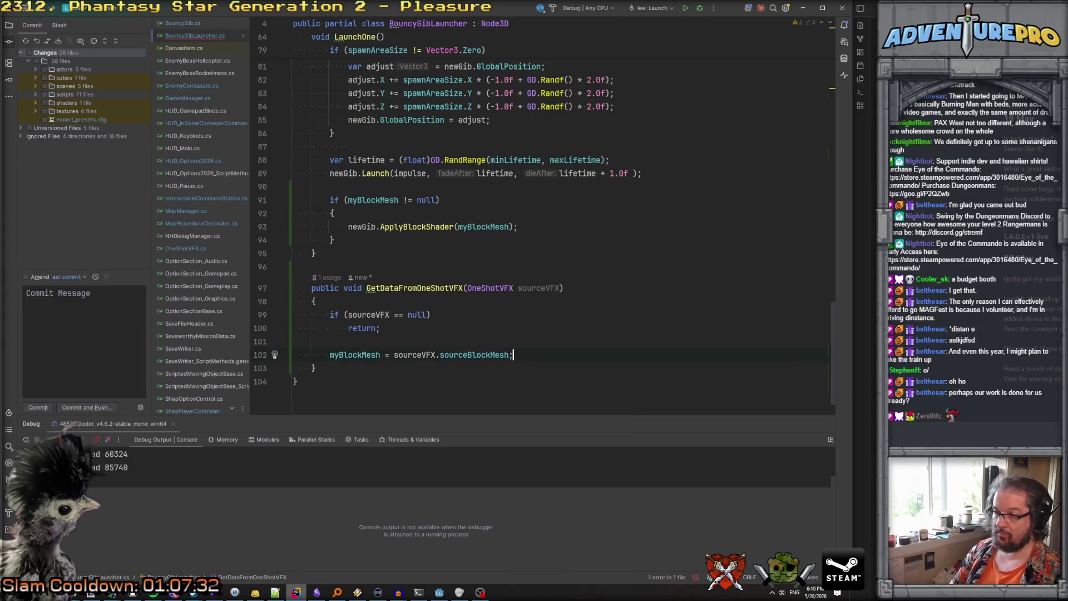
# Review the LaunchOne code and its ApplyBlockShader call
pyautogui.scroll(10, 459, 336)
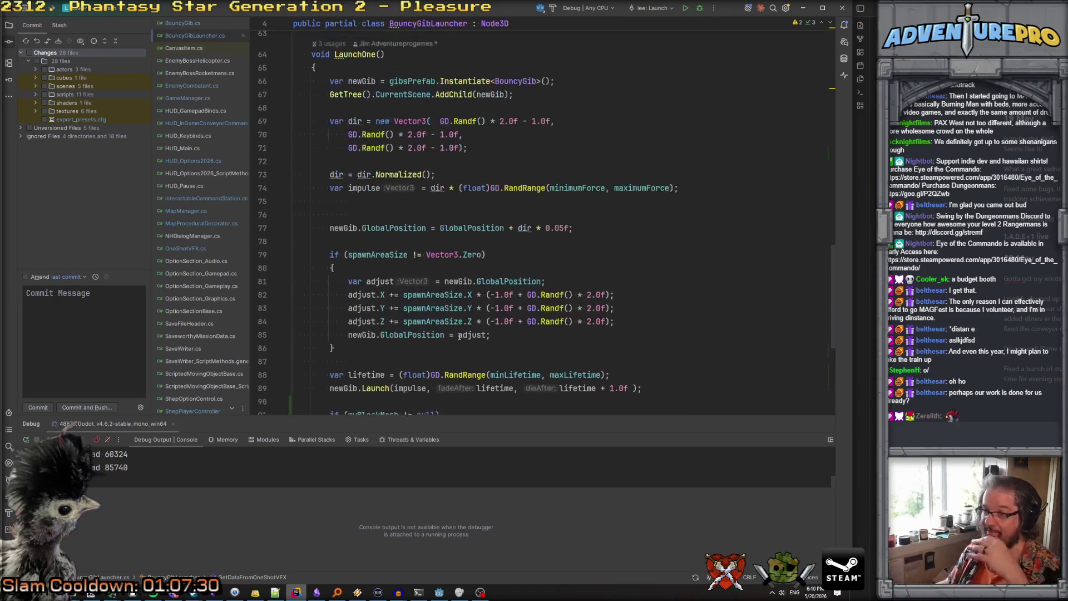
pyautogui.scroll(-8, 459, 336)
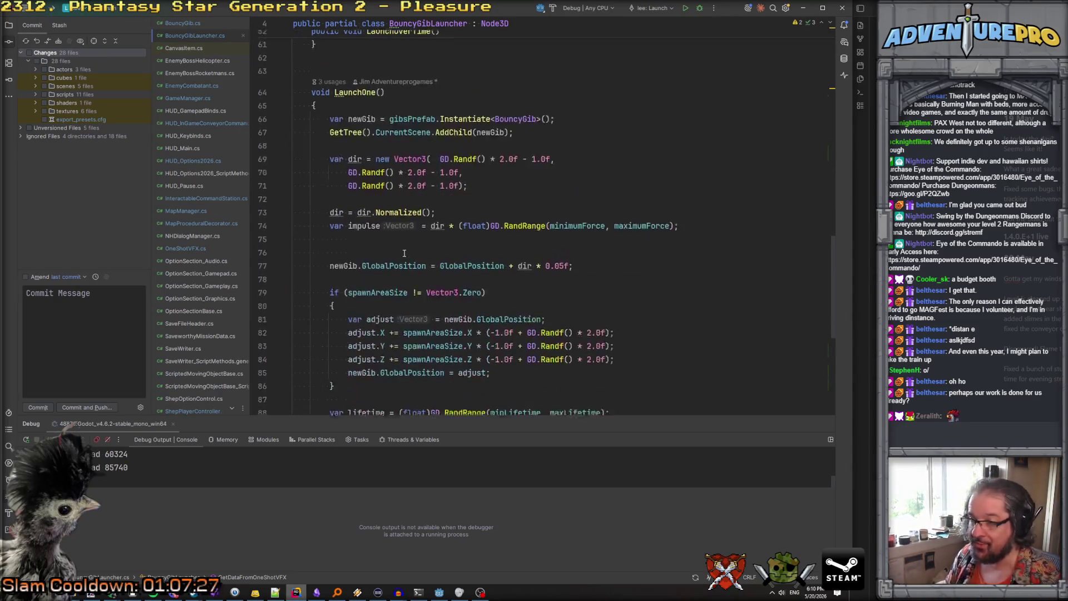
pyautogui.click(381, 320)
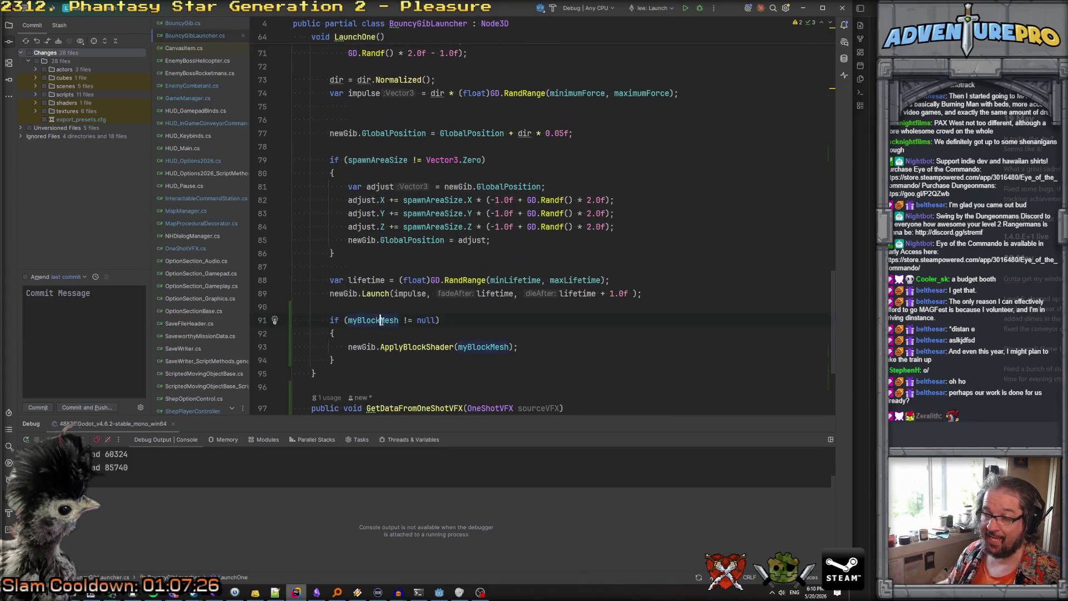
pyautogui.click(403, 347)
pyautogui.scroll(-4, 547, 296)
pyautogui.scroll(20, 540, 286)
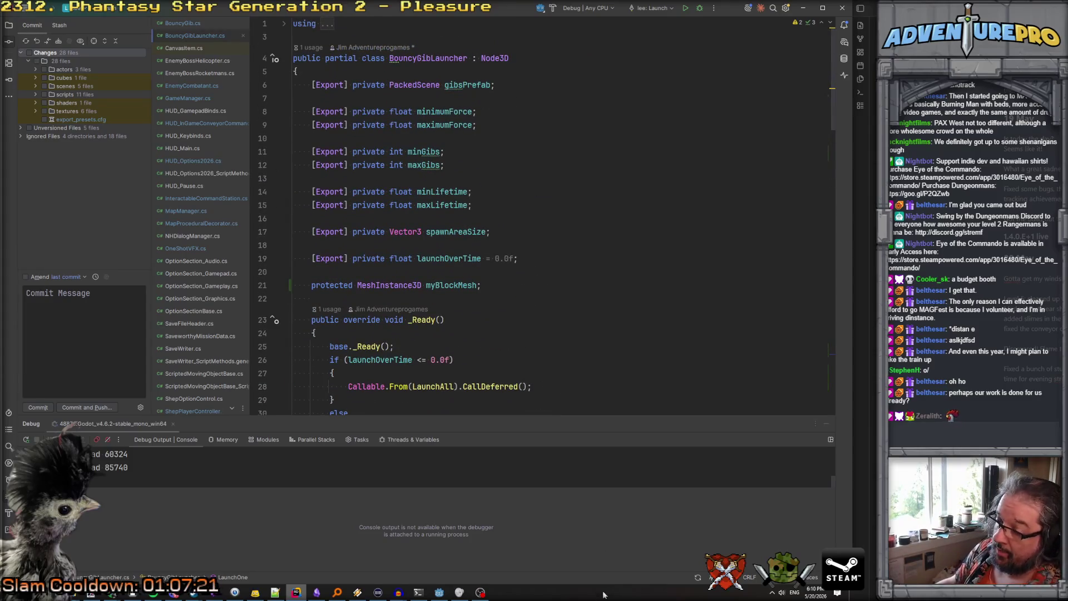
# Back in Godot, save the explosion scene and the giblauncher_heavy_block scene
pyautogui.click(439, 592)
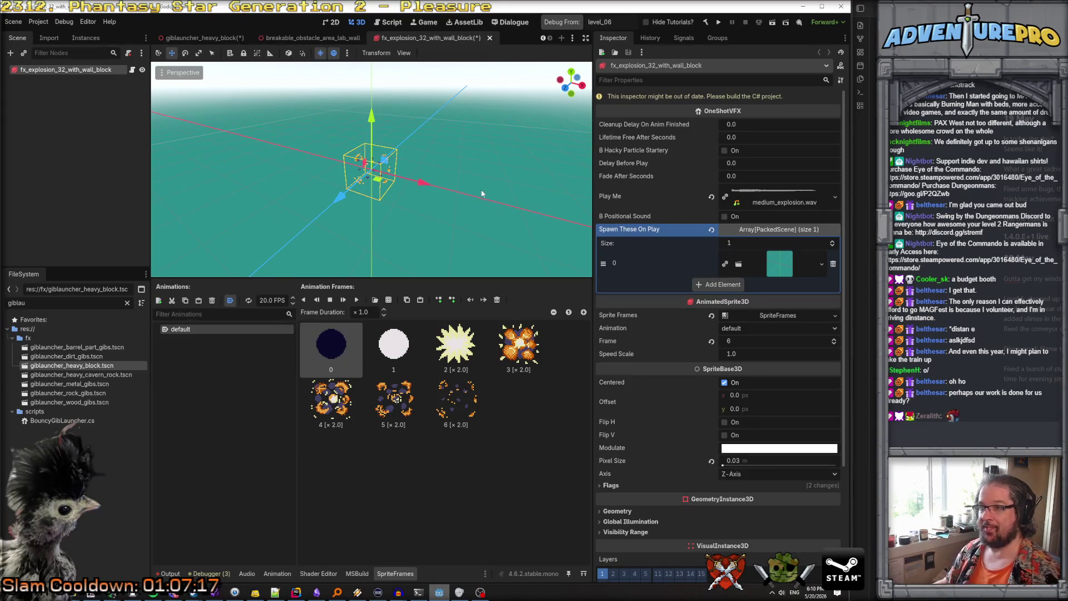
pyautogui.hotkey('ctrl', 's')
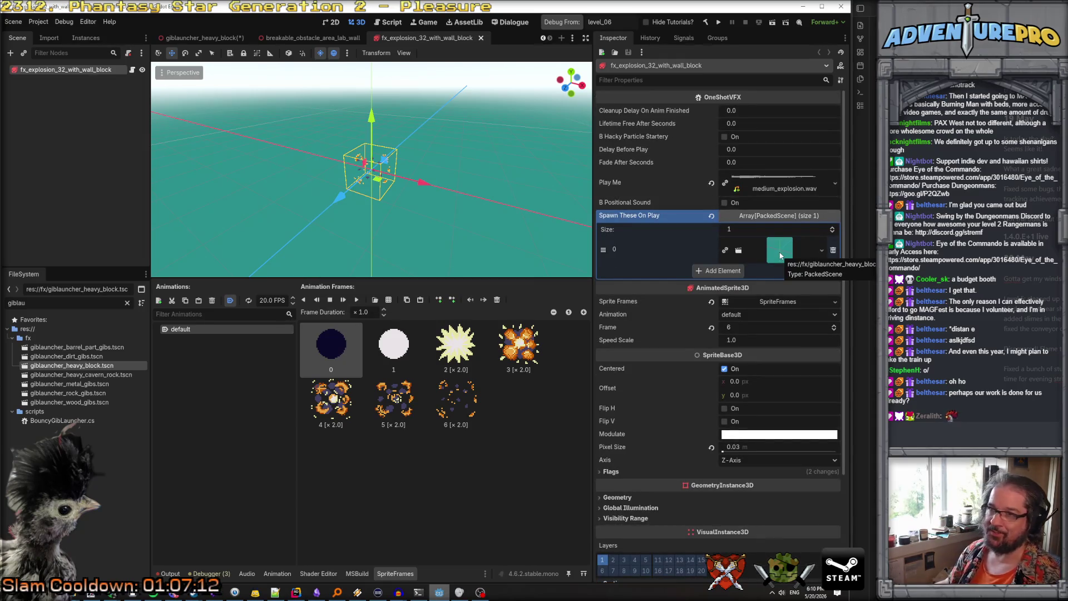
pyautogui.moveTo(780, 255)
pyautogui.mouseDown()
pyautogui.moveTo(266, 83)
pyautogui.moveTo(210, 38)
pyautogui.mouseUp()
pyautogui.hotkey('ctrl', 's')
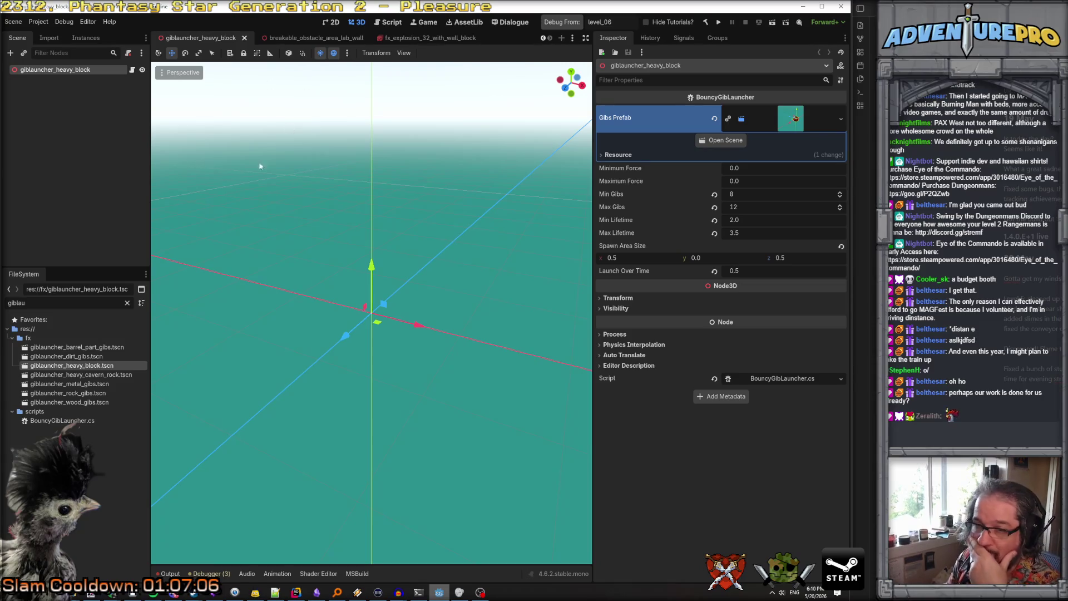
# Close the extra scene tabs, discarding the never-saved scene, and return to door_volcano_blue
pyautogui.click(245, 39)
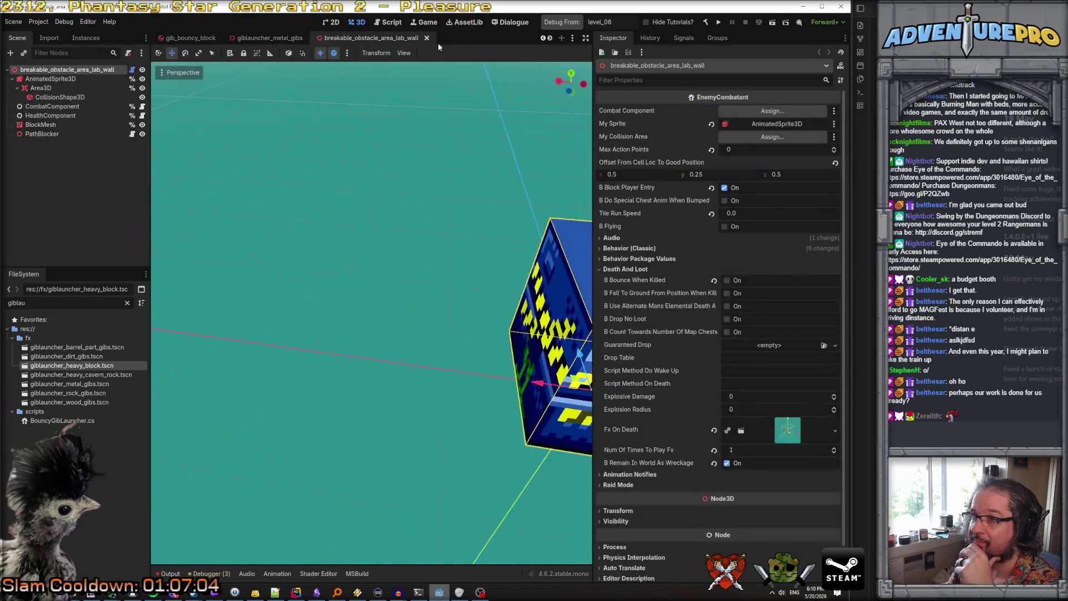
pyautogui.click(426, 39)
pyautogui.click(315, 39)
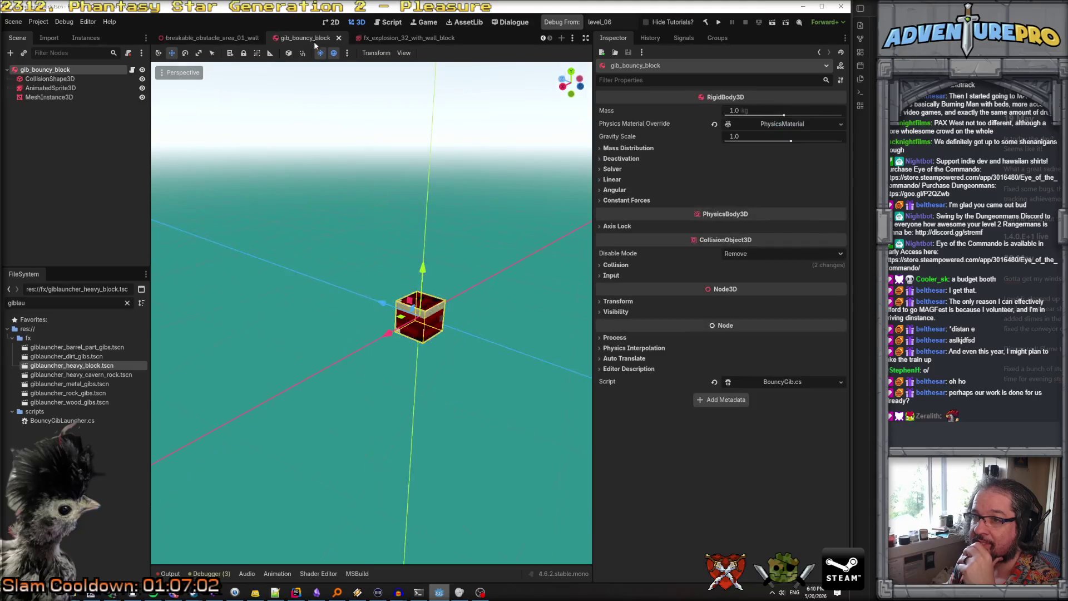
pyautogui.click(339, 39)
pyautogui.click(396, 39)
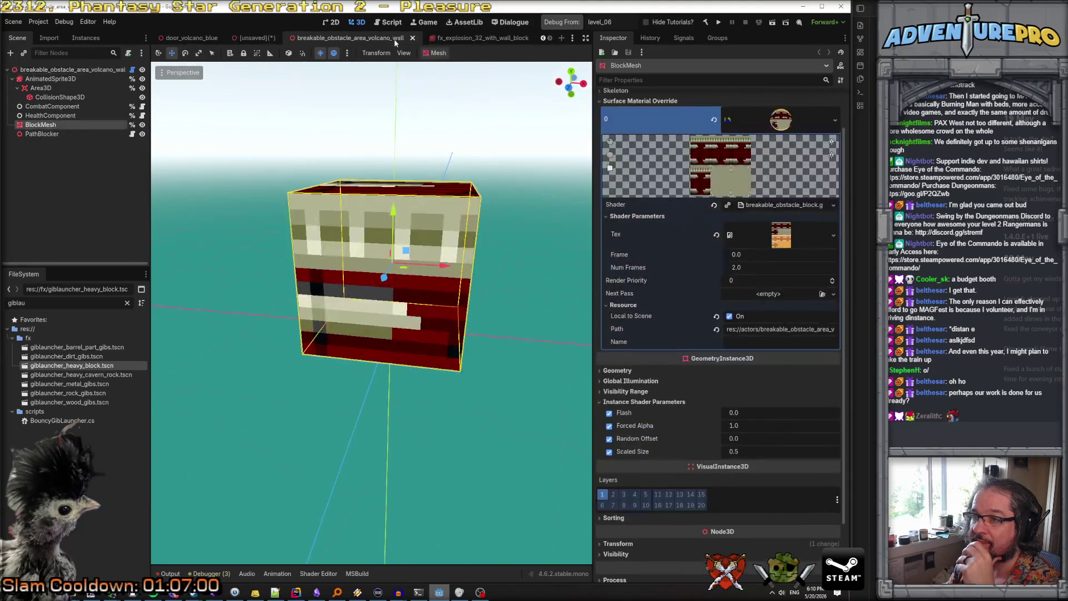
pyautogui.click(413, 39)
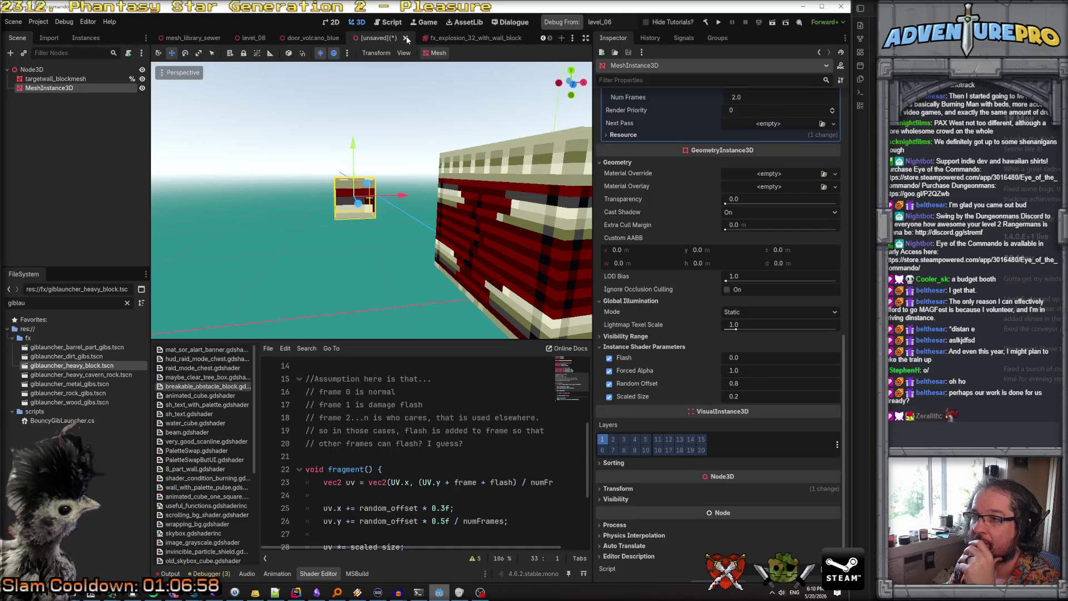
pyautogui.click(405, 38)
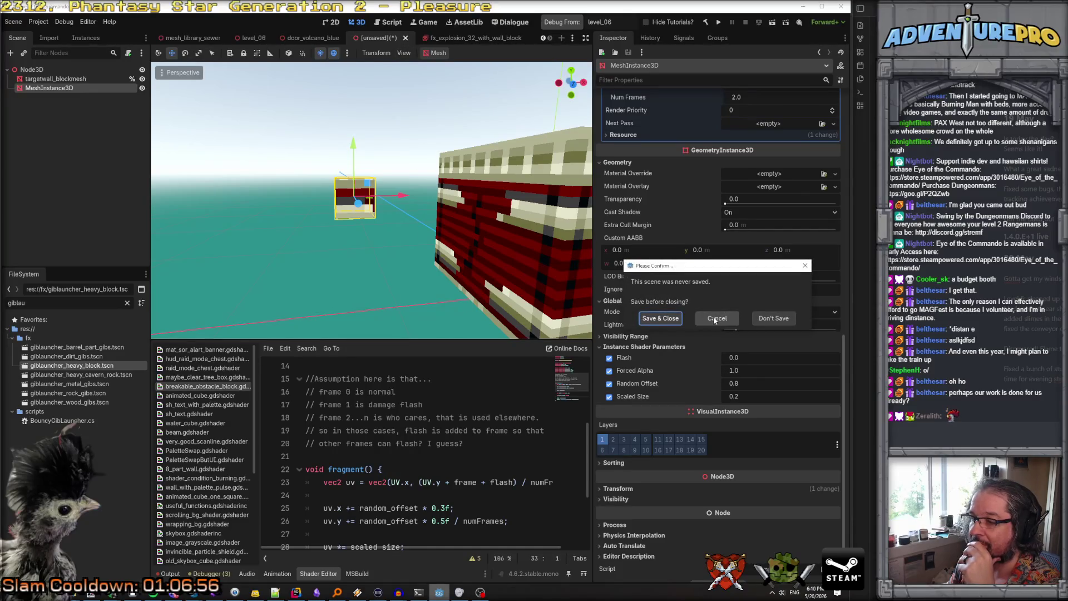
pyautogui.click(773, 318)
pyautogui.click(415, 37)
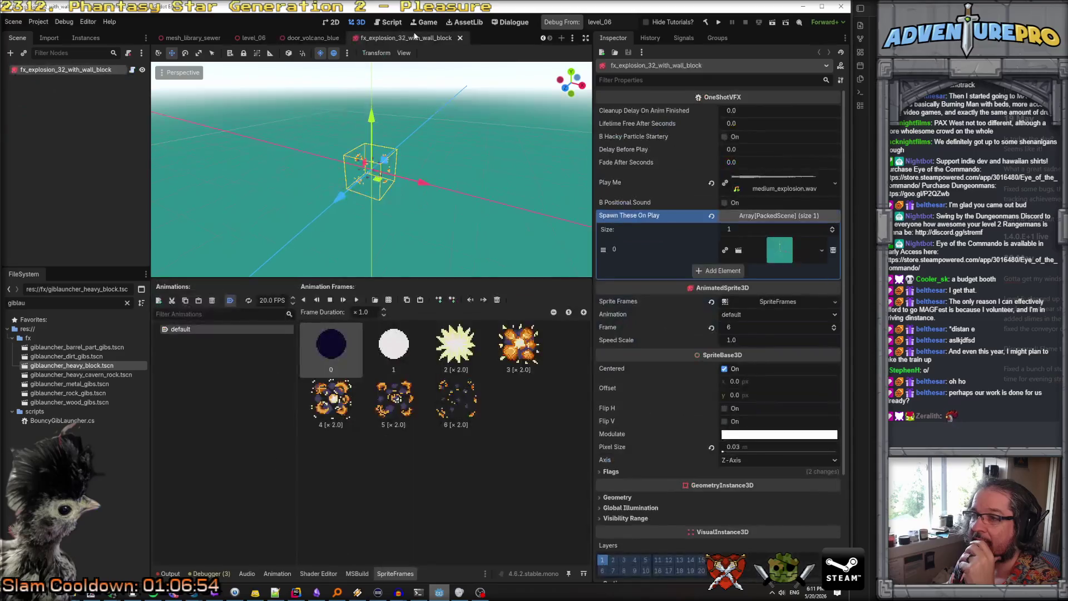
pyautogui.click(312, 37)
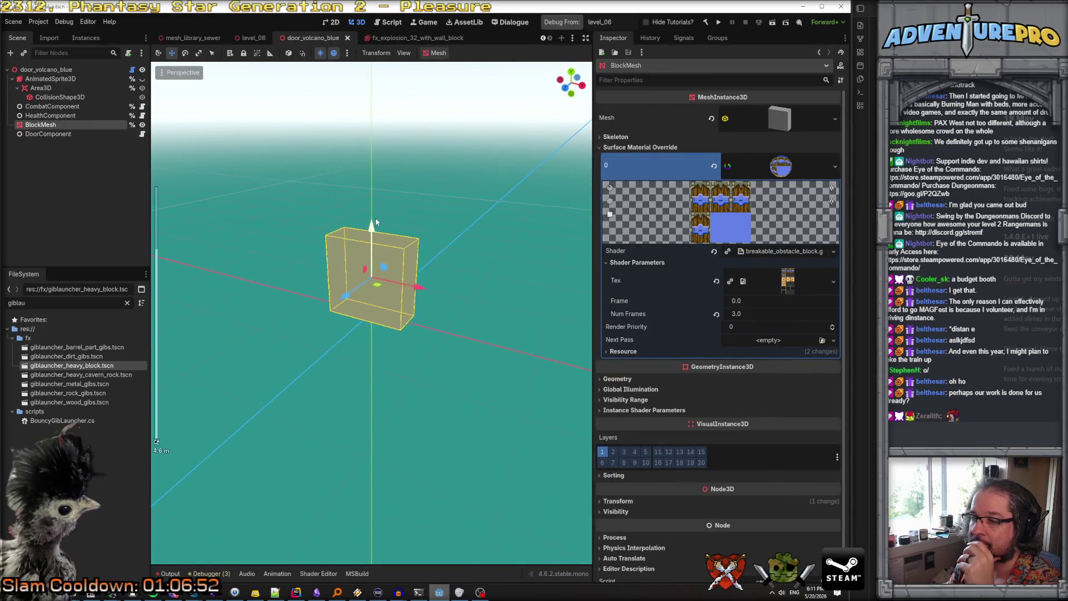
# Set the door_volcano_blue BlockMesh's Scaled Size shader parameter to 1.0, save, and close the scene
pyautogui.click(50, 115)
pyautogui.click(50, 125)
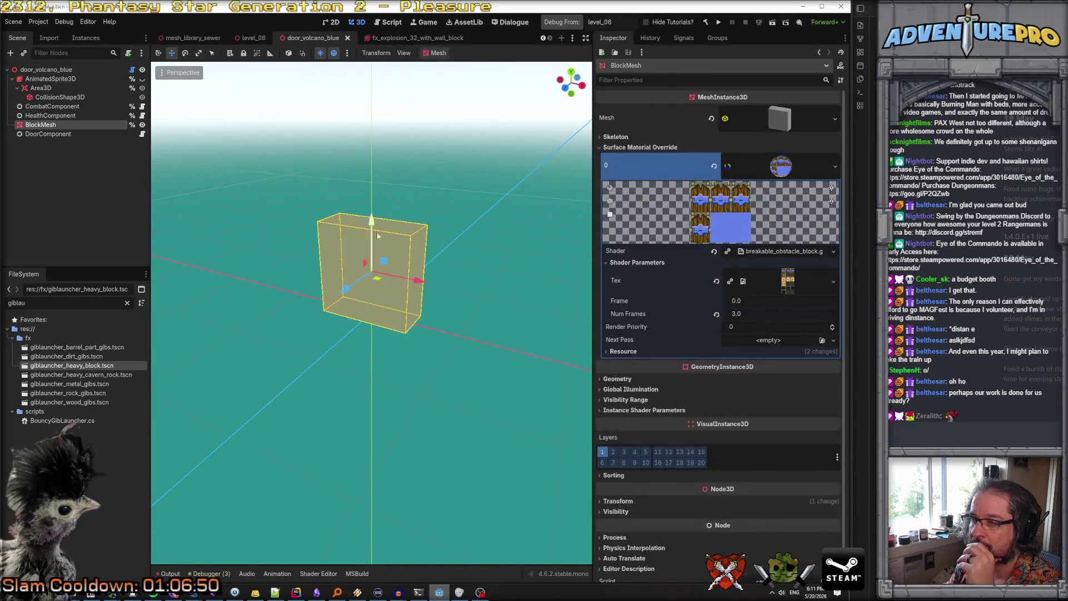
pyautogui.click(633, 412)
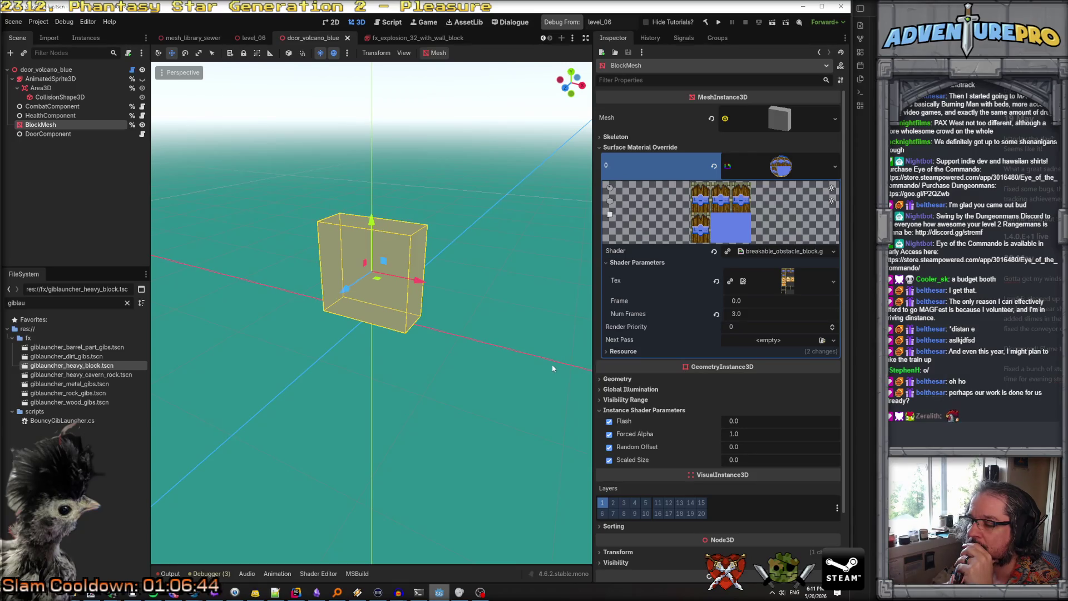
pyautogui.click(763, 458)
pyautogui.write('1')
pyautogui.press('Return')
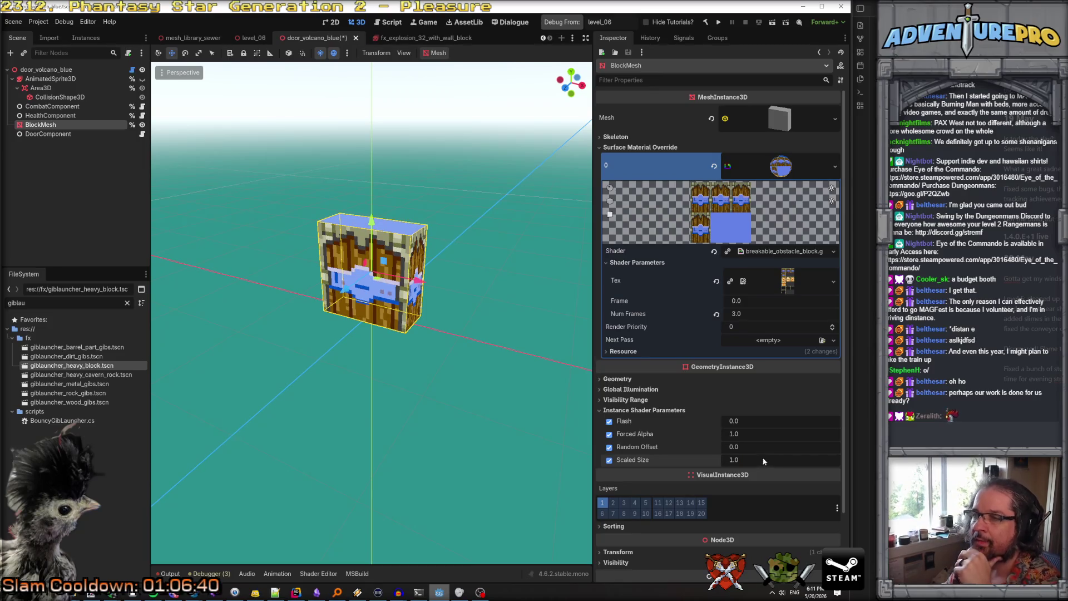
pyautogui.hotkey('ctrl', 's')
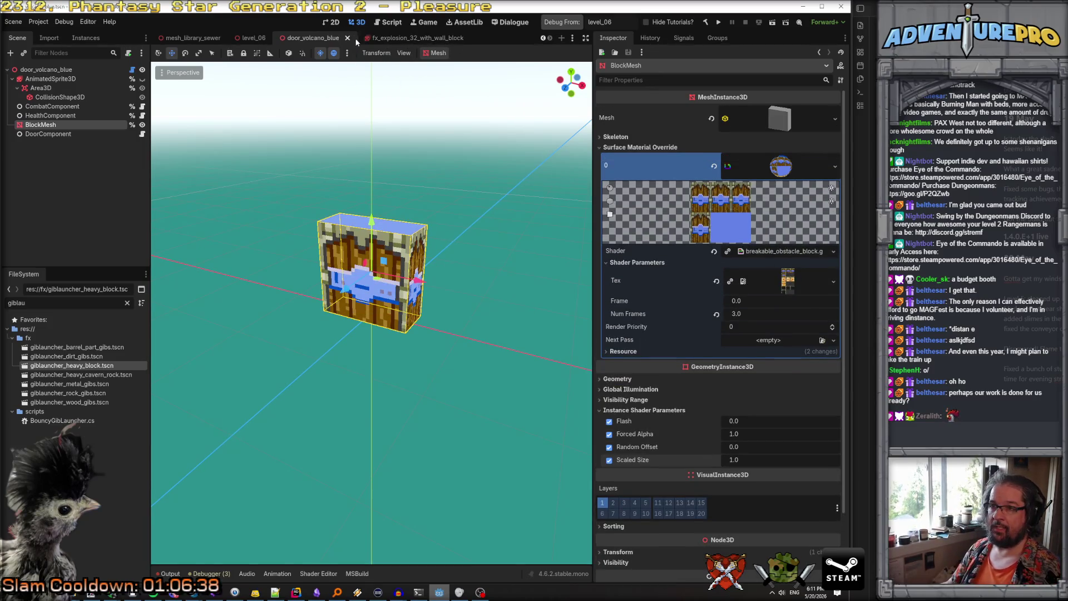
pyautogui.click(347, 38)
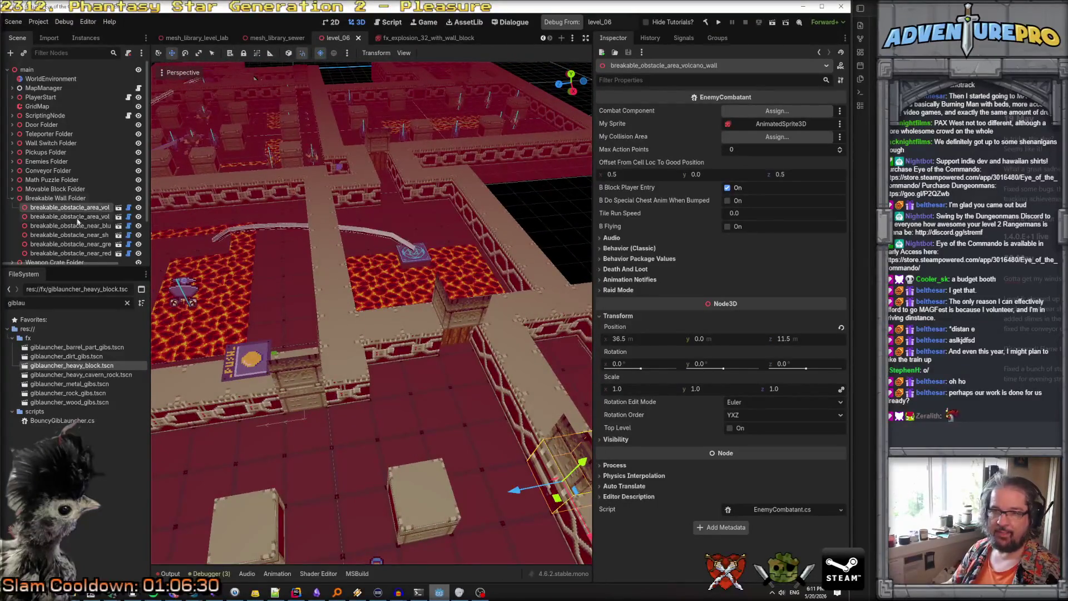
# Fly the viewport across level_06's lava level toward the wooden-door wall block
pyautogui.scroll(-3, 75, 162)
pyautogui.press('w')
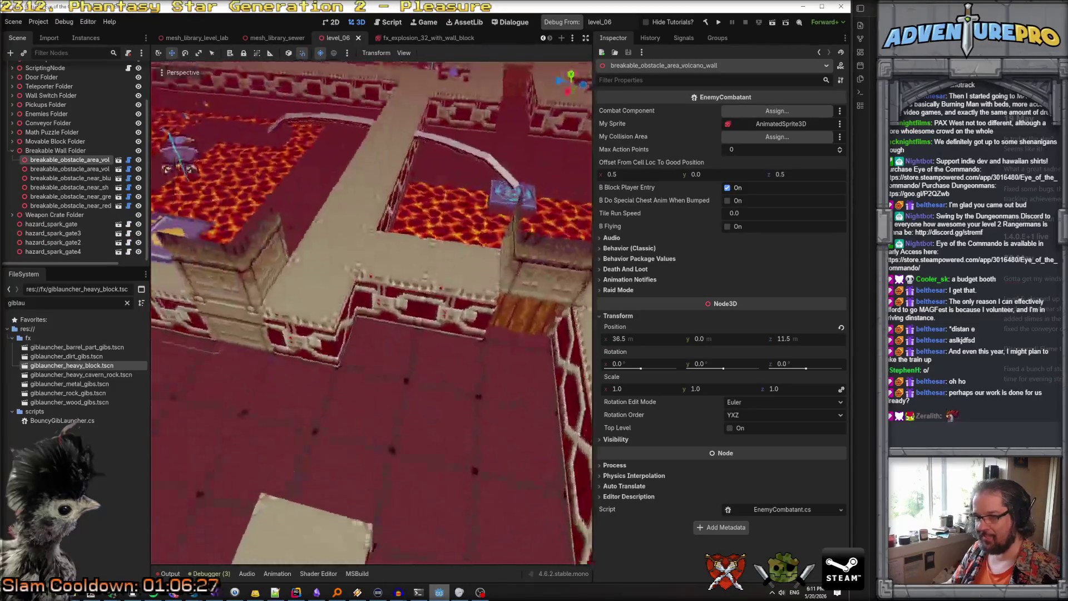
pyautogui.press('s')
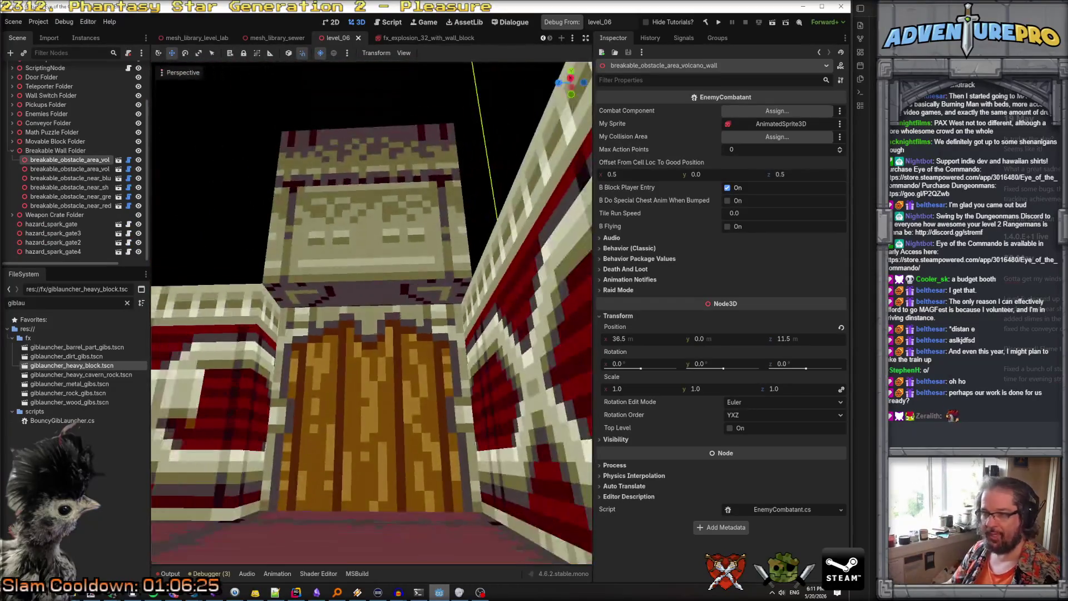
pyautogui.press('w')
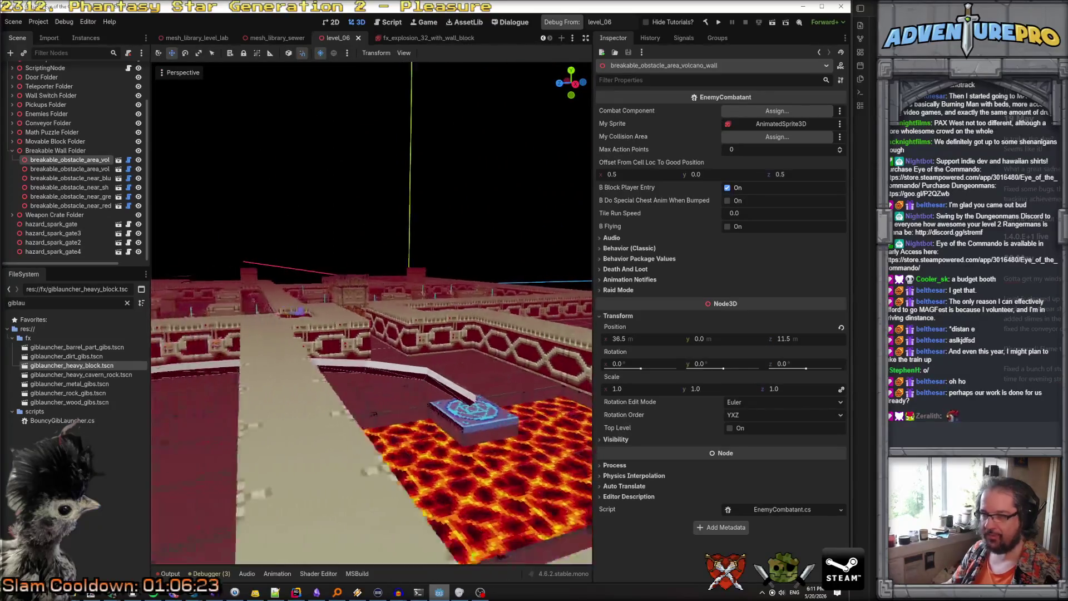
pyautogui.press('s')
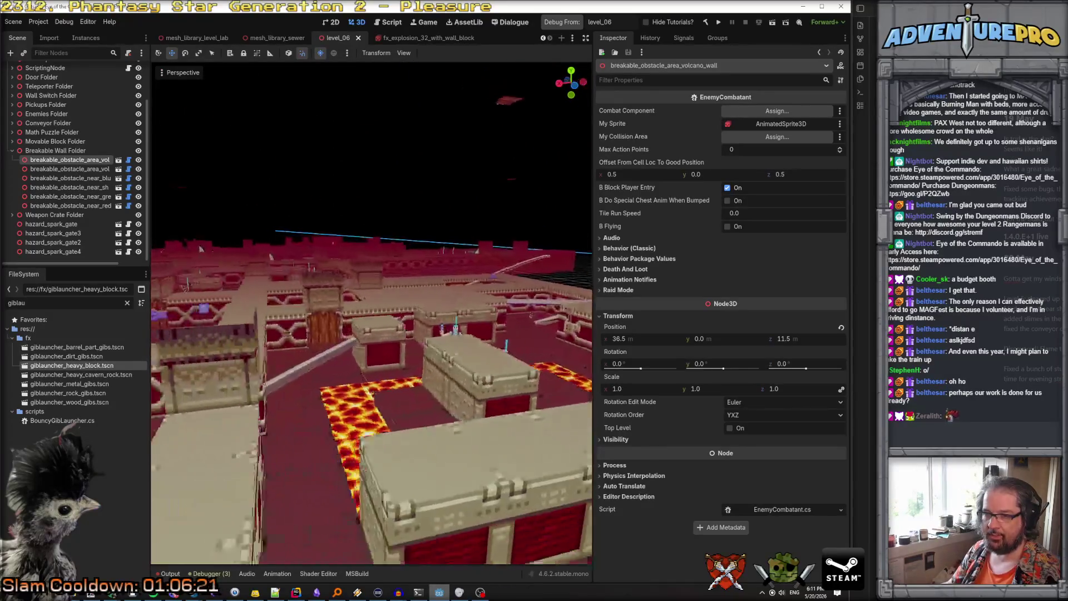
# Collapse Breakable Wall Folder and filter the scene tree by 'door'
pyautogui.click(12, 150)
pyautogui.click(57, 52)
pyautogui.write('door')
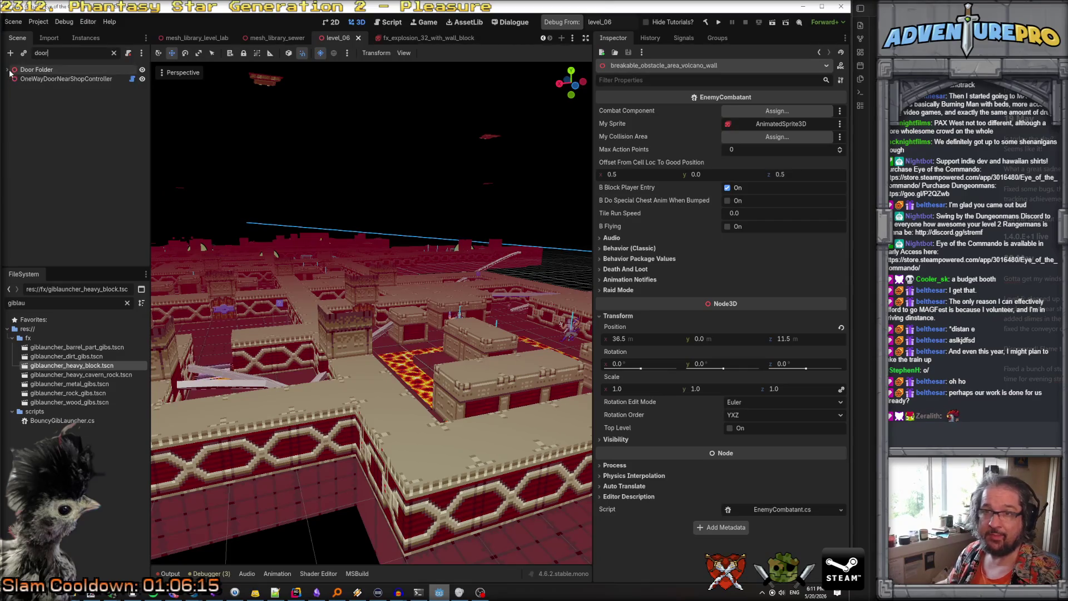
# Expand Door Folder and frame door_volcano_math_puzzle_01 and door_volcano_blue in the viewport
pyautogui.click(8, 69)
pyautogui.doubleClick(75, 180)
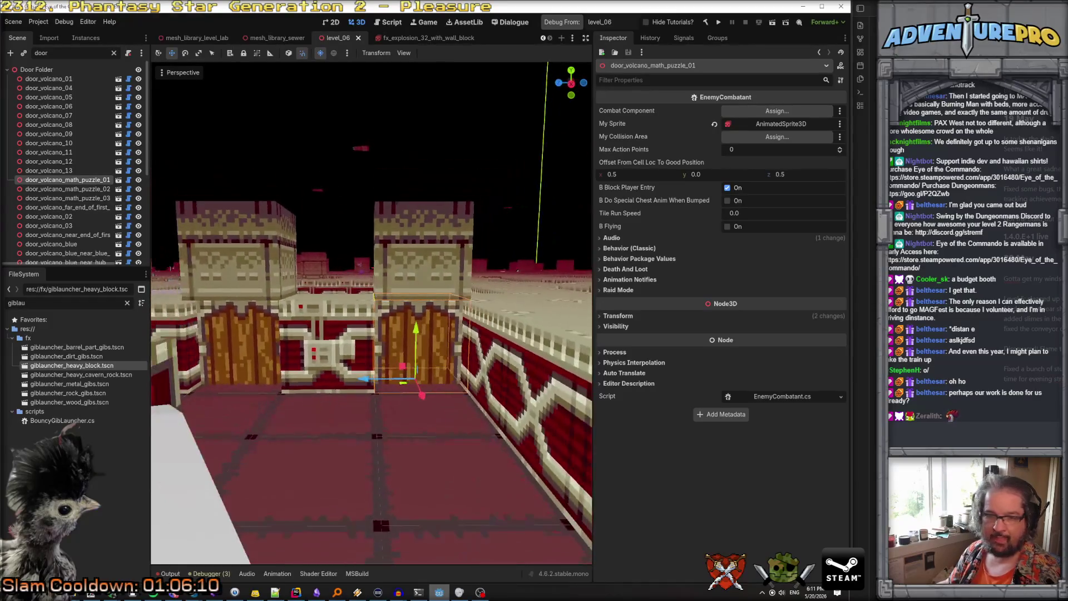
pyautogui.click(26, 247)
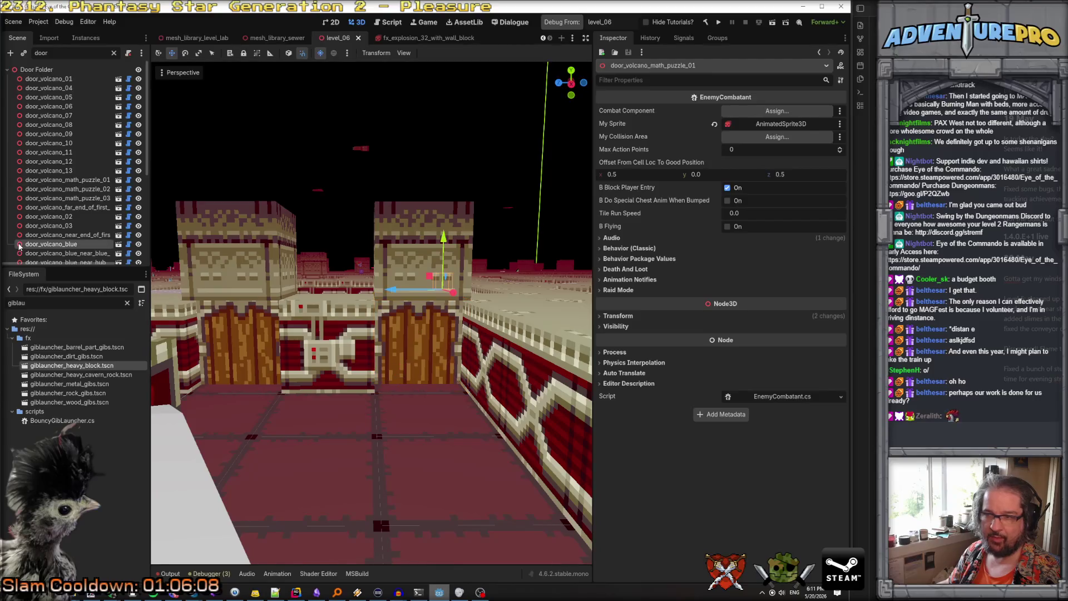
pyautogui.doubleClick(22, 246)
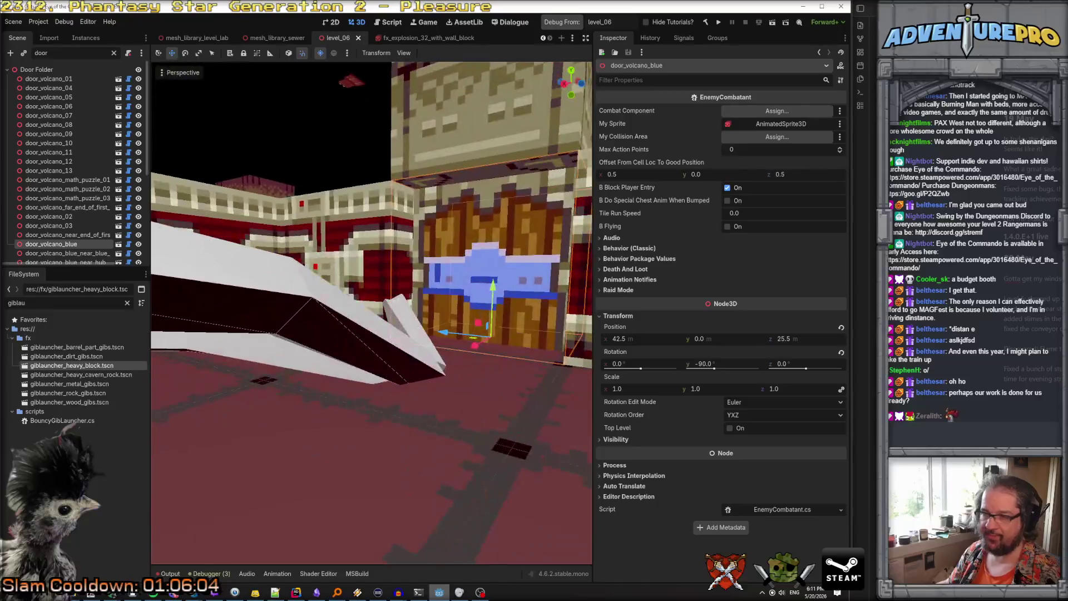
pyautogui.scroll(-3, 49, 227)
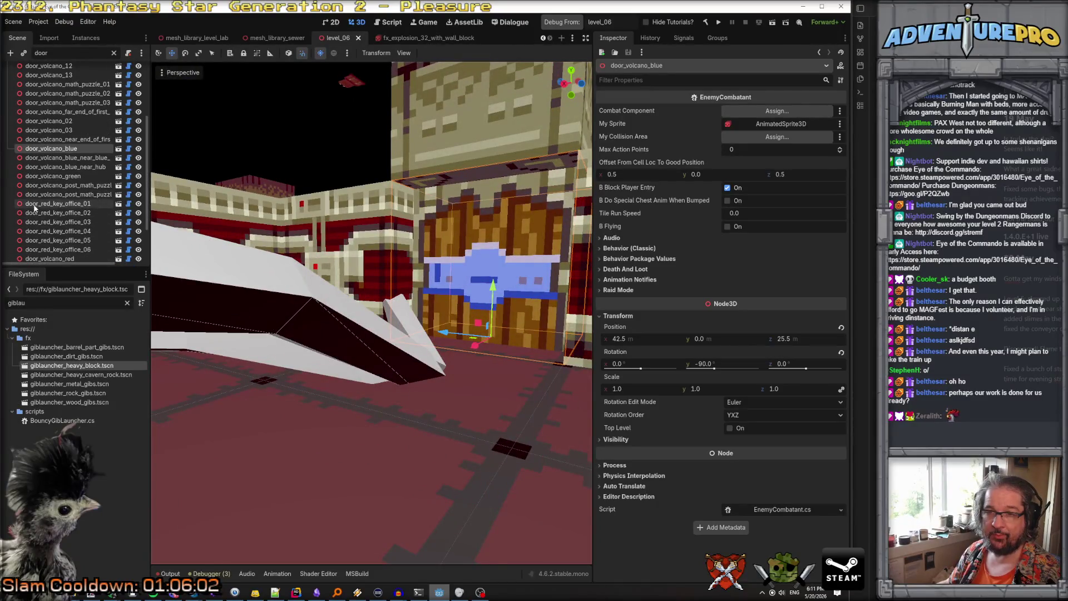
# Frame door_red_key_office_01 and door_volcano_red in the viewport
pyautogui.doubleClick(21, 205)
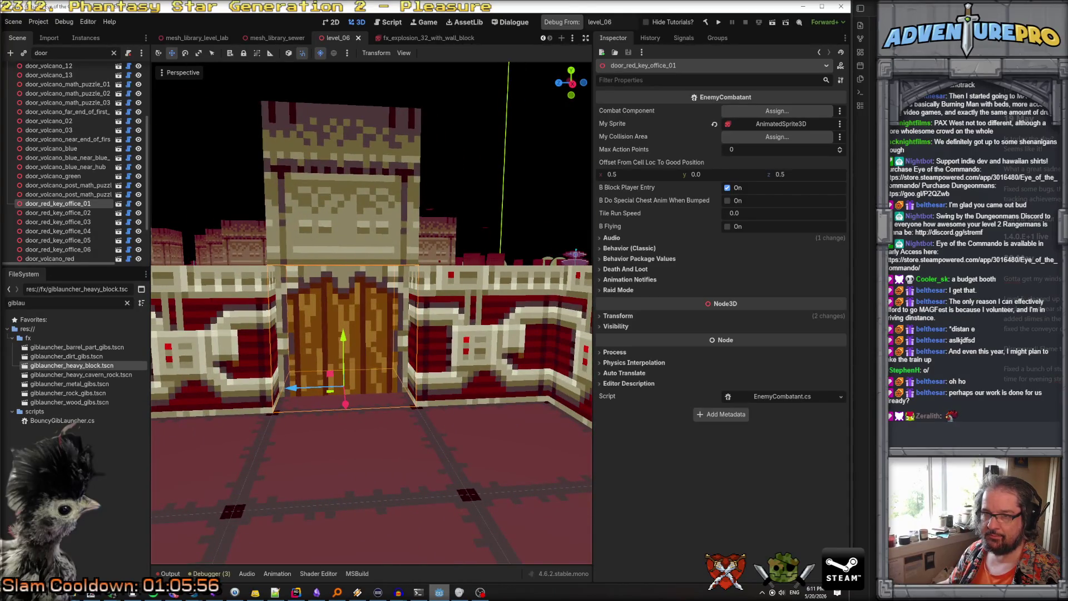
pyautogui.scroll(-2, 30, 213)
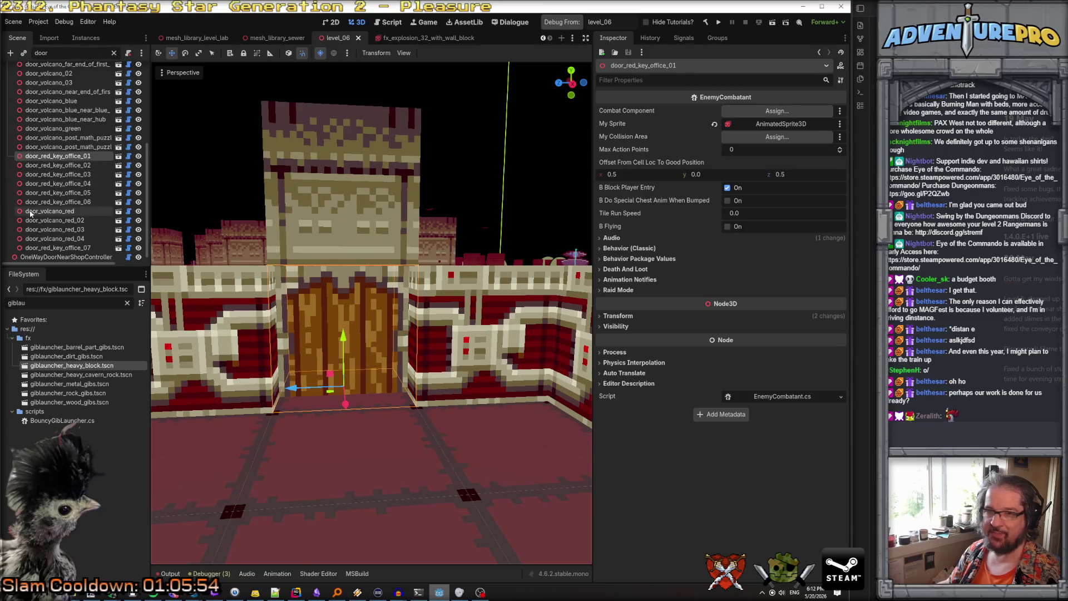
pyautogui.click(30, 211)
pyautogui.doubleClick(30, 212)
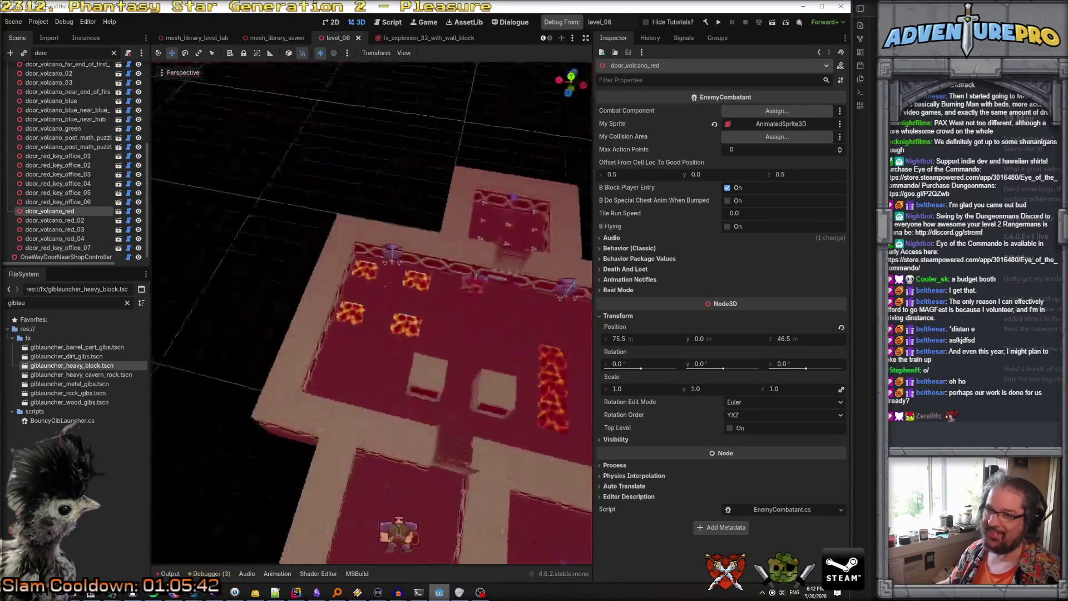
pyautogui.press('f')
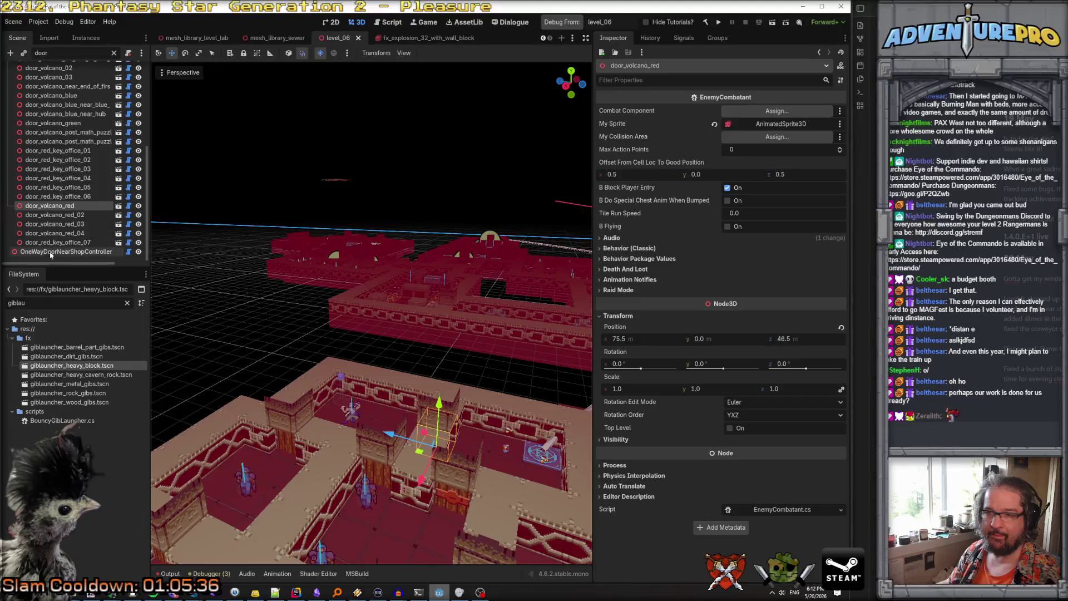
pyautogui.scroll(5, 54, 246)
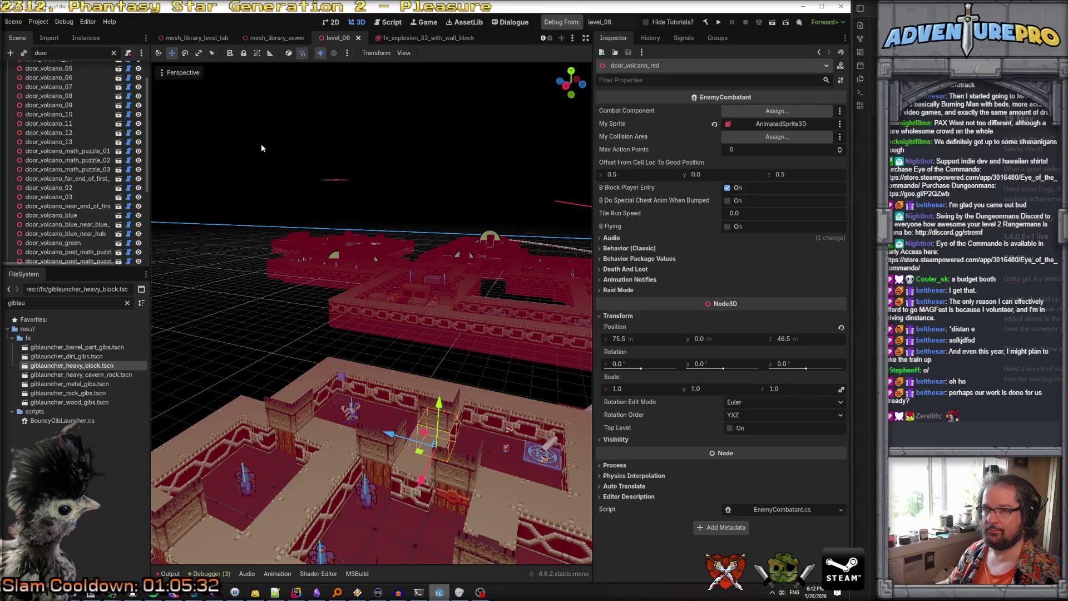
pyautogui.hotkey('ctrl', 'a')
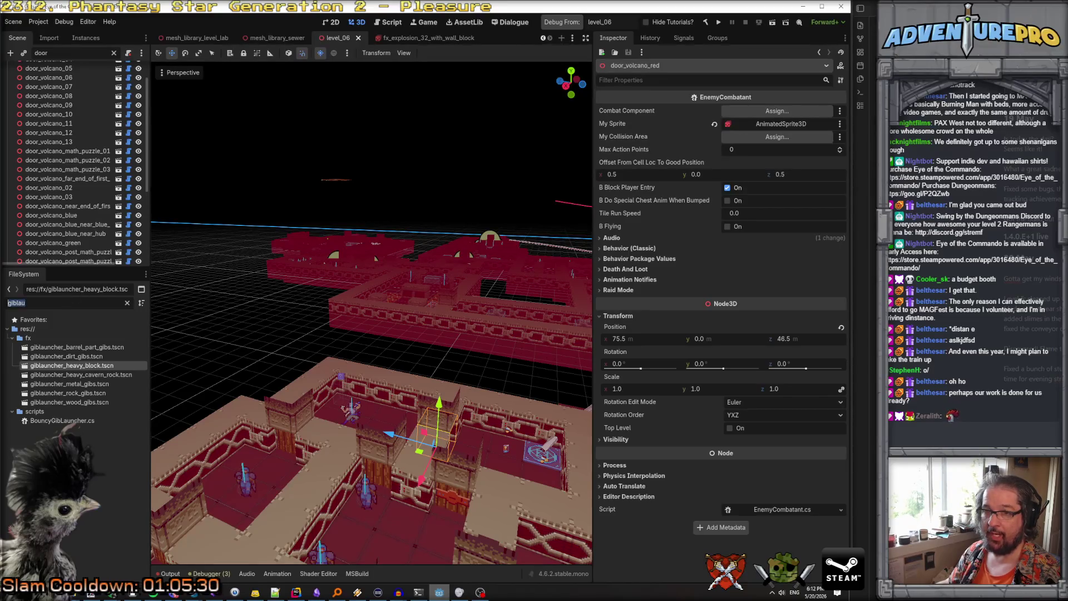
# Search files for 'obstacle', open and frame breakable_obstacle_area_lab_wall, then open the sewer_wall scene
pyautogui.write('obst')
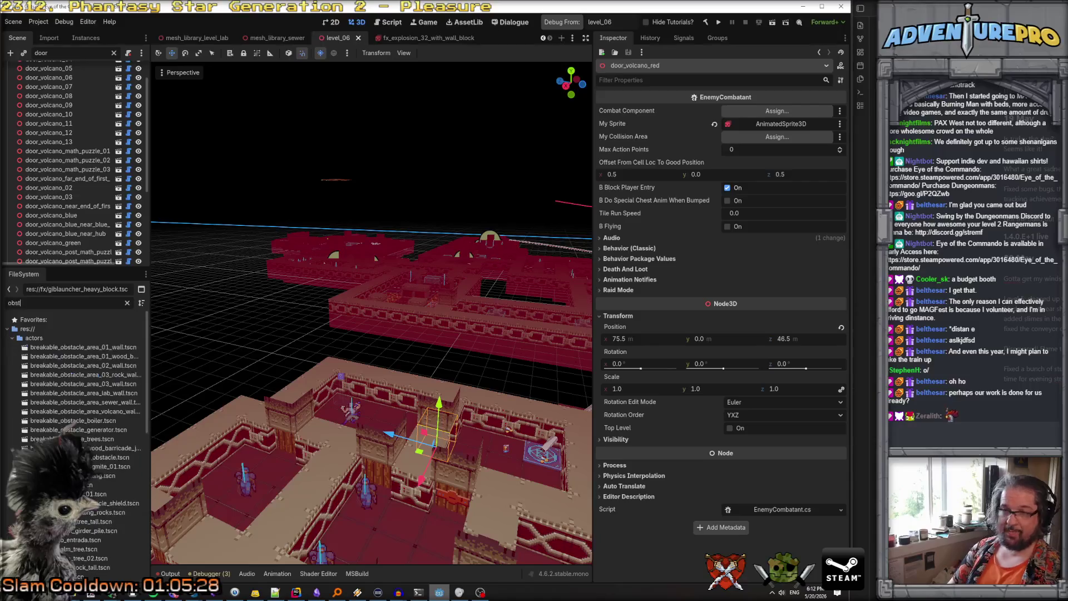
pyautogui.write('acle_')
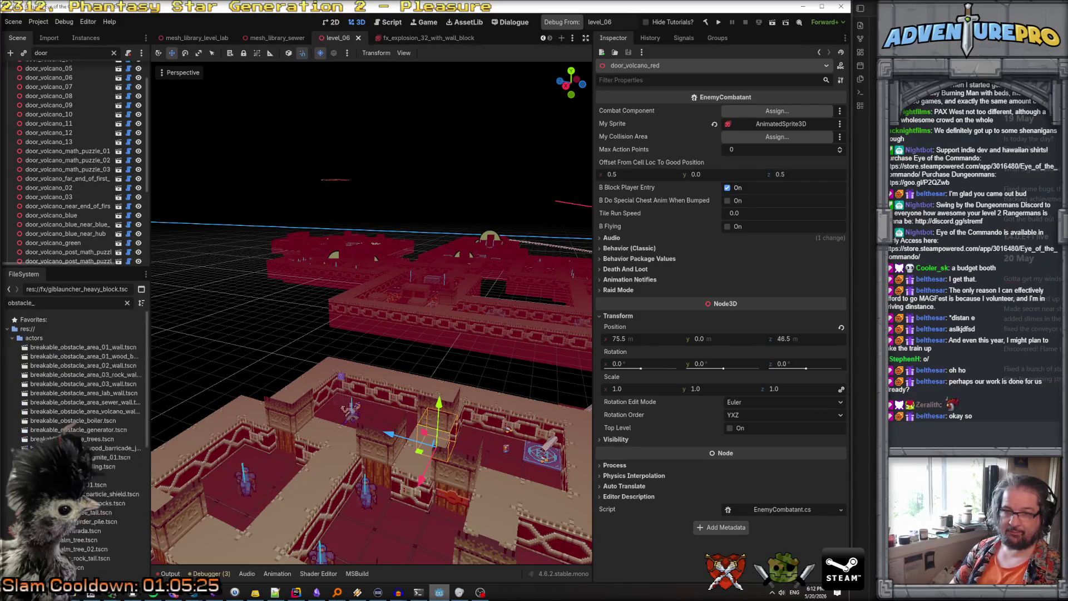
pyautogui.press('BackSpace')
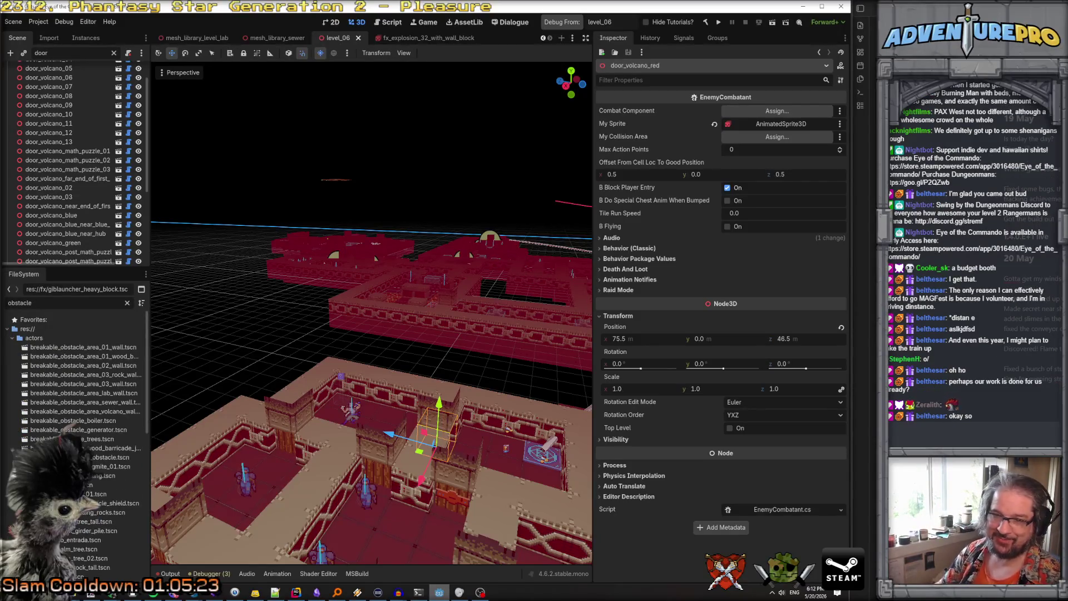
pyautogui.doubleClick(78, 394)
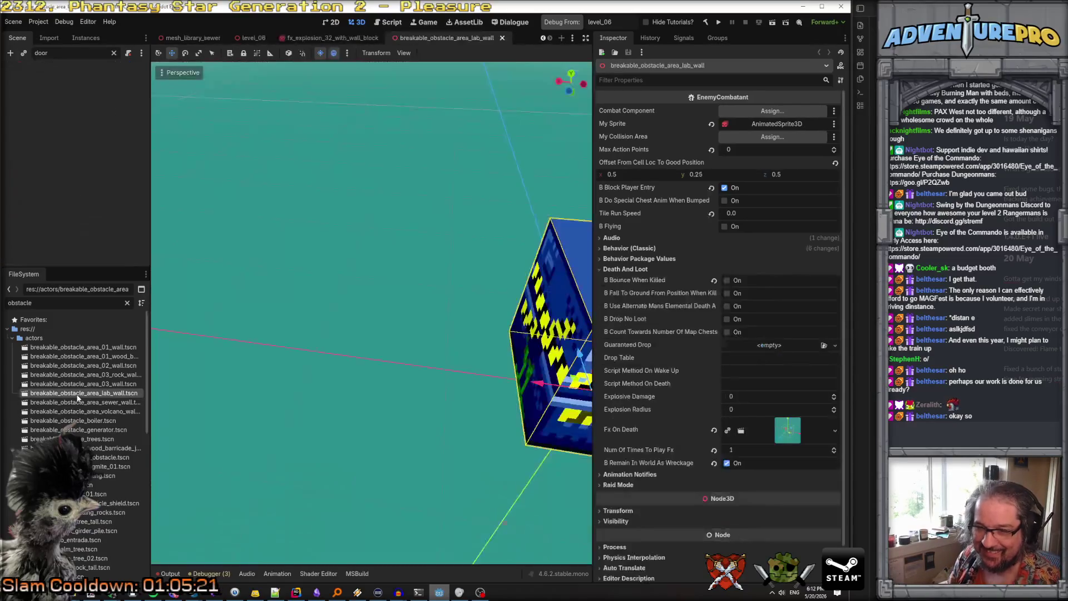
pyautogui.press('f')
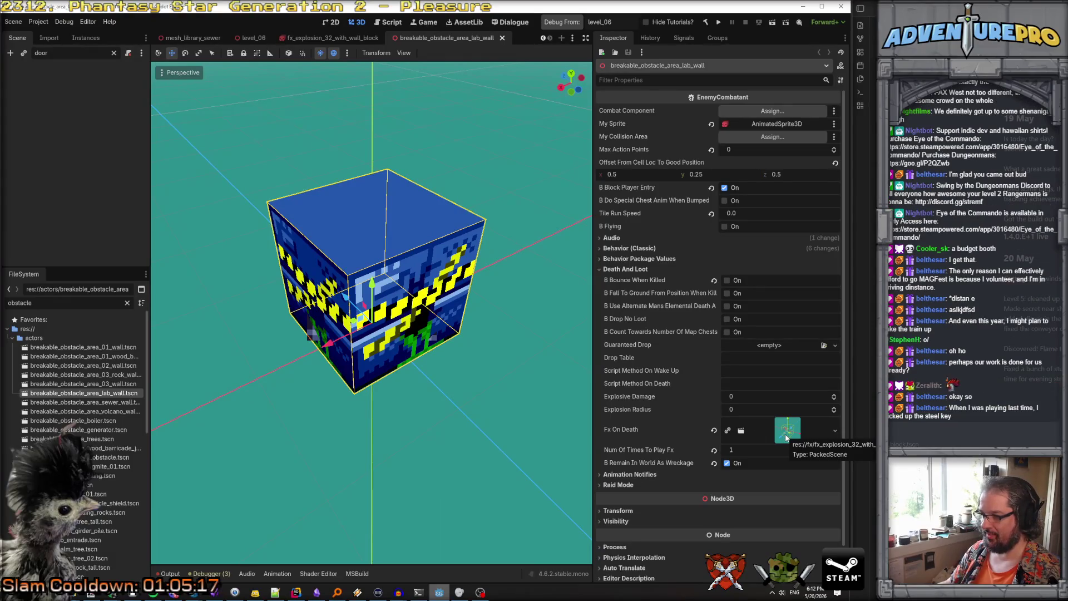
pyautogui.doubleClick(100, 405)
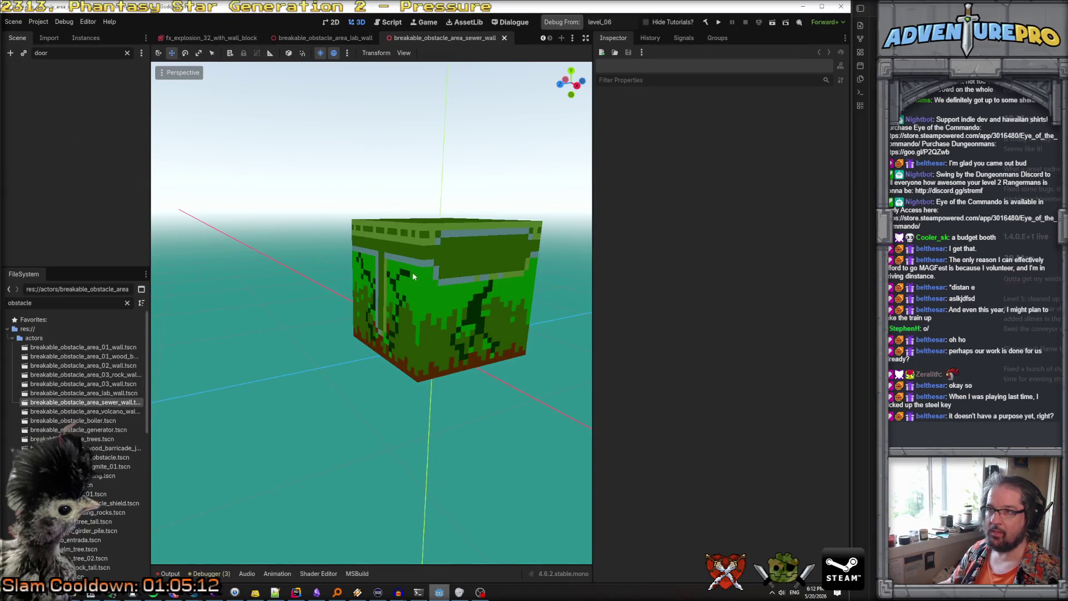
# Load fx_explosion_32_with_wall_block into the sewer wall root's Death And Loot Fx On Death
pyautogui.click(127, 52)
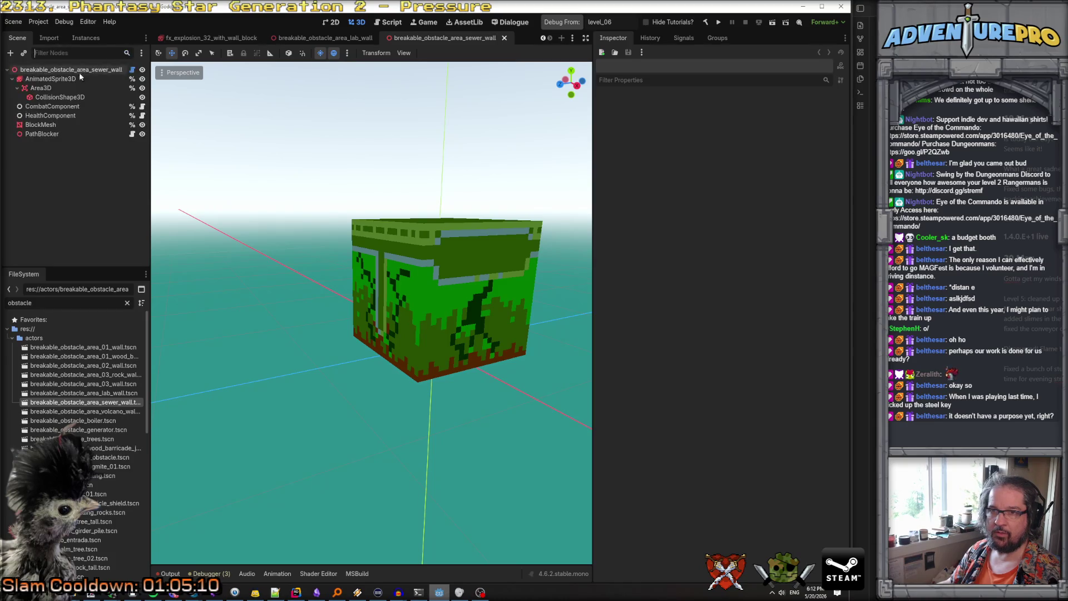
pyautogui.click(95, 70)
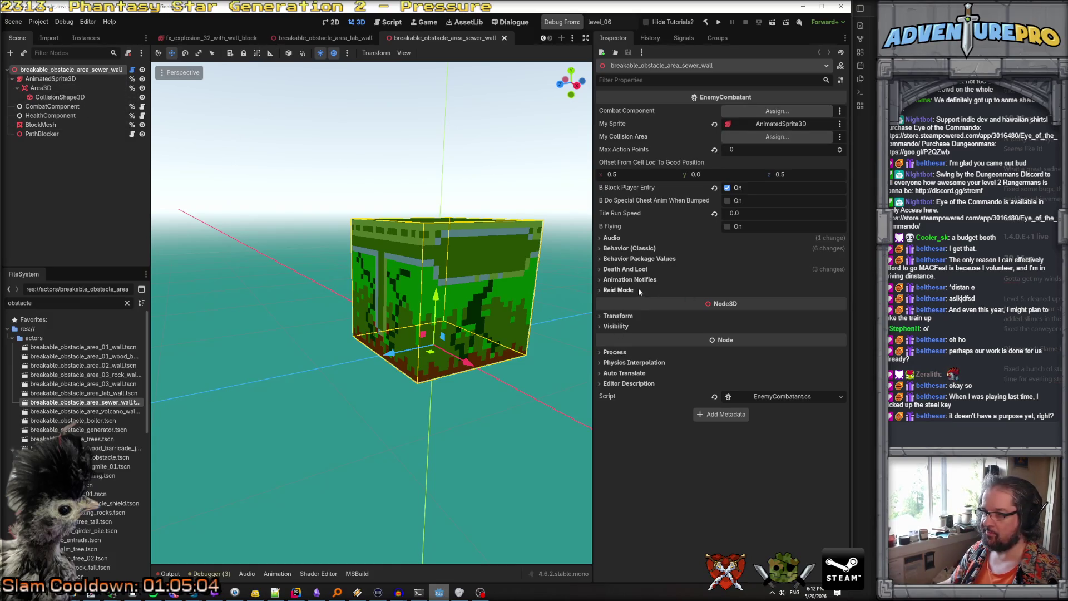
pyautogui.click(631, 268)
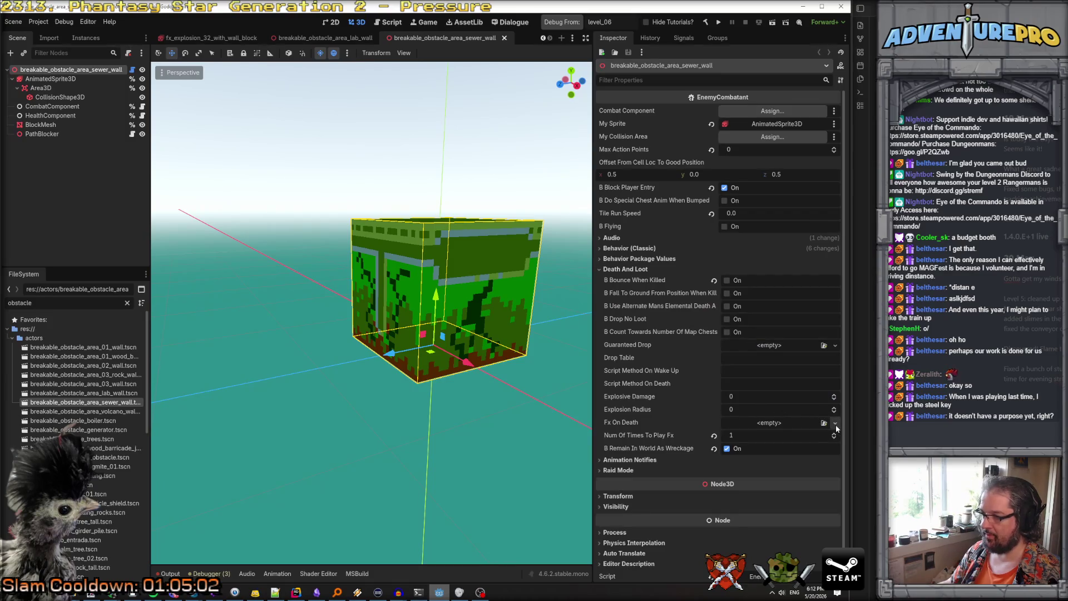
pyautogui.click(835, 424)
pyautogui.click(810, 458)
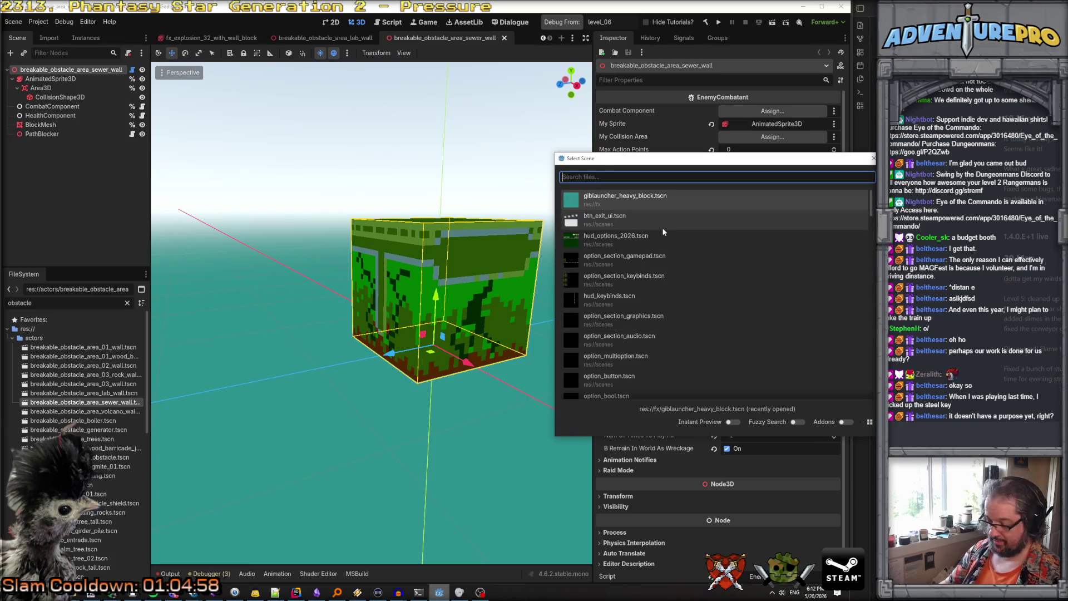
pyautogui.write('fx_')
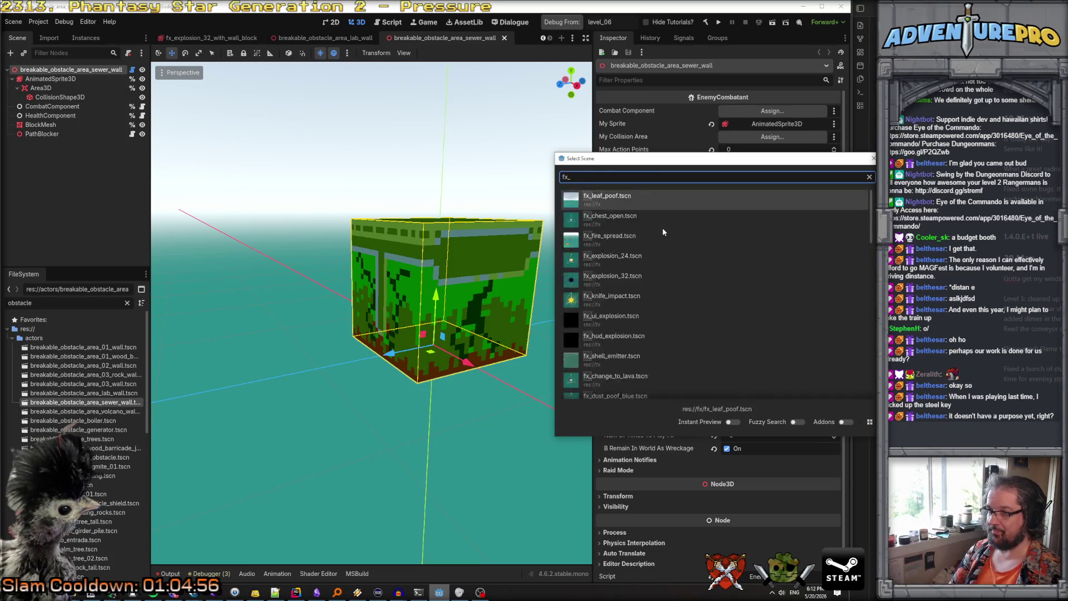
pyautogui.write('explo')
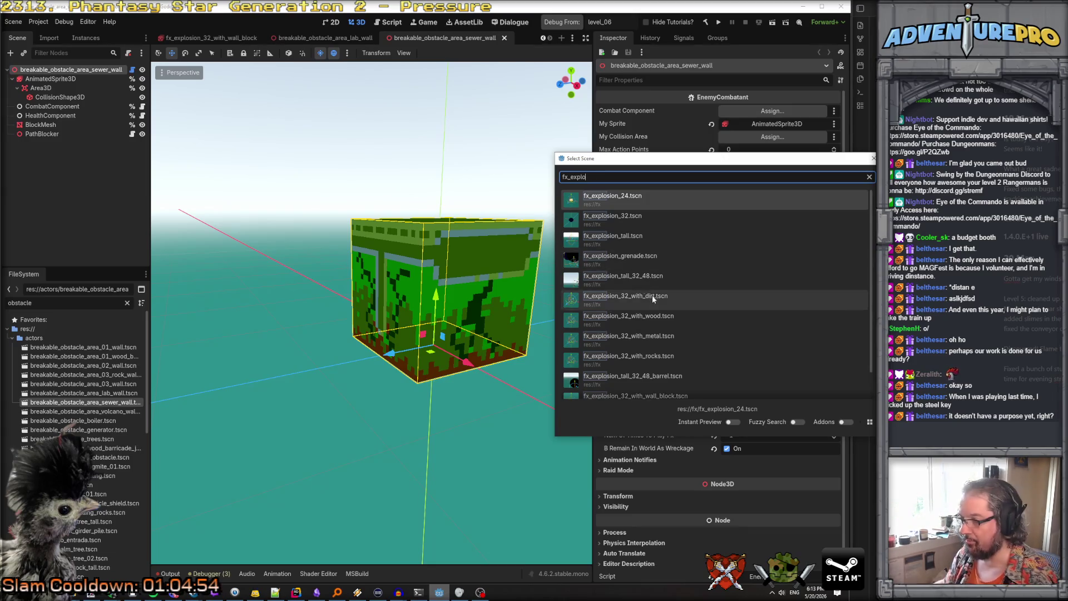
pyautogui.doubleClick(650, 370)
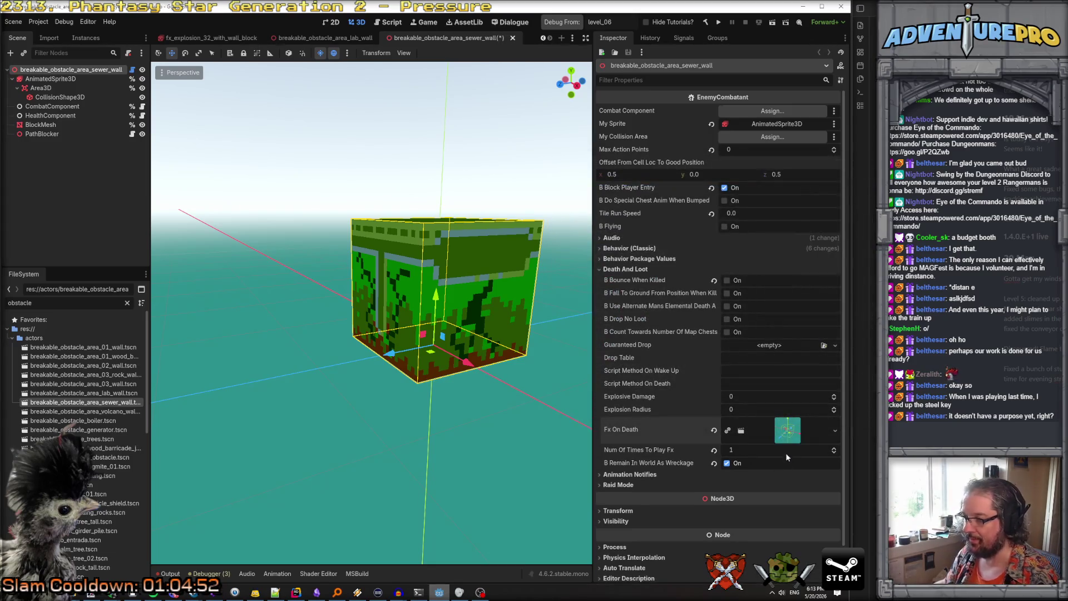
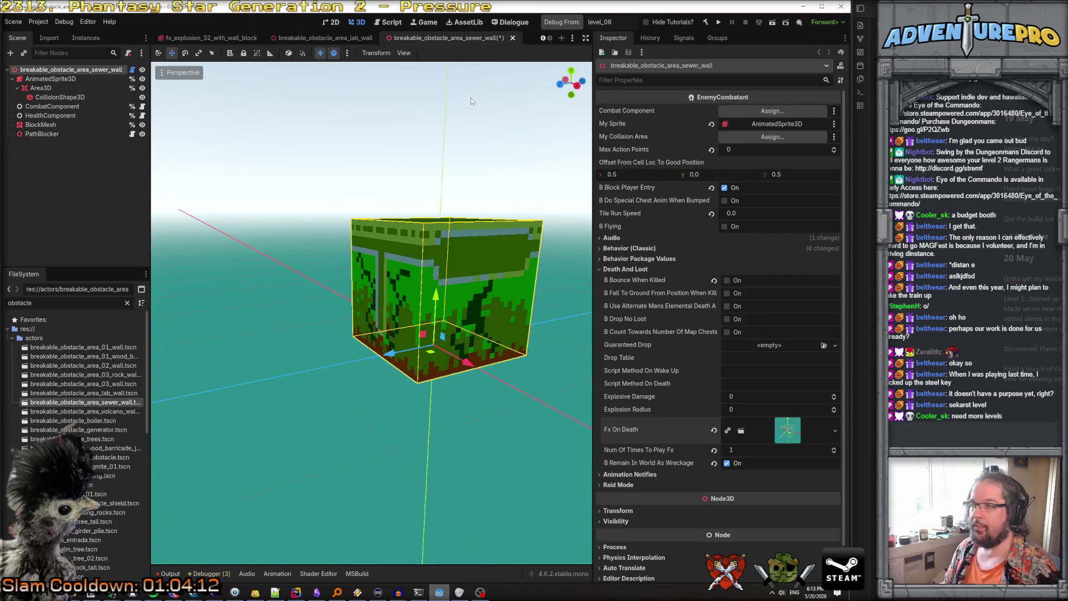
# Save the sewer wall obstacle scene and run the game starting from level_05
pyautogui.click(470, 140)
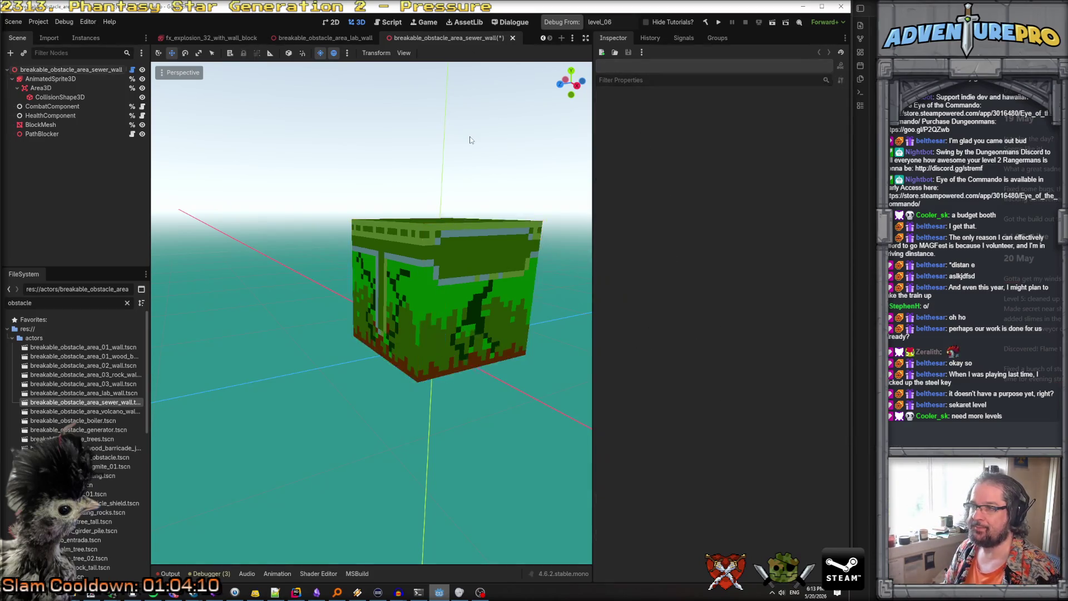
pyautogui.hotkey('ctrl', 's')
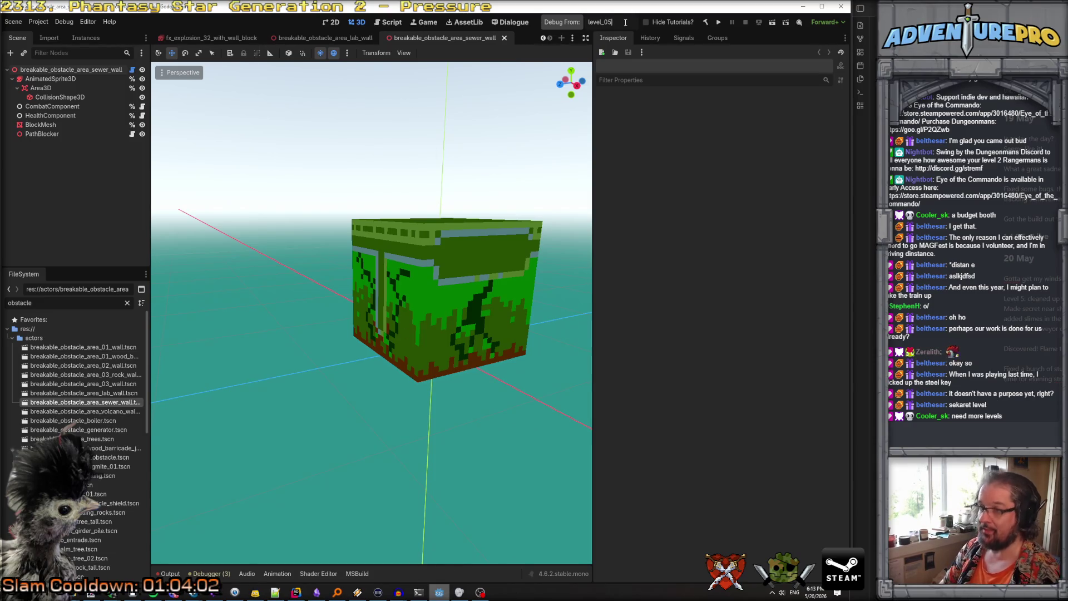
pyautogui.press('F5')
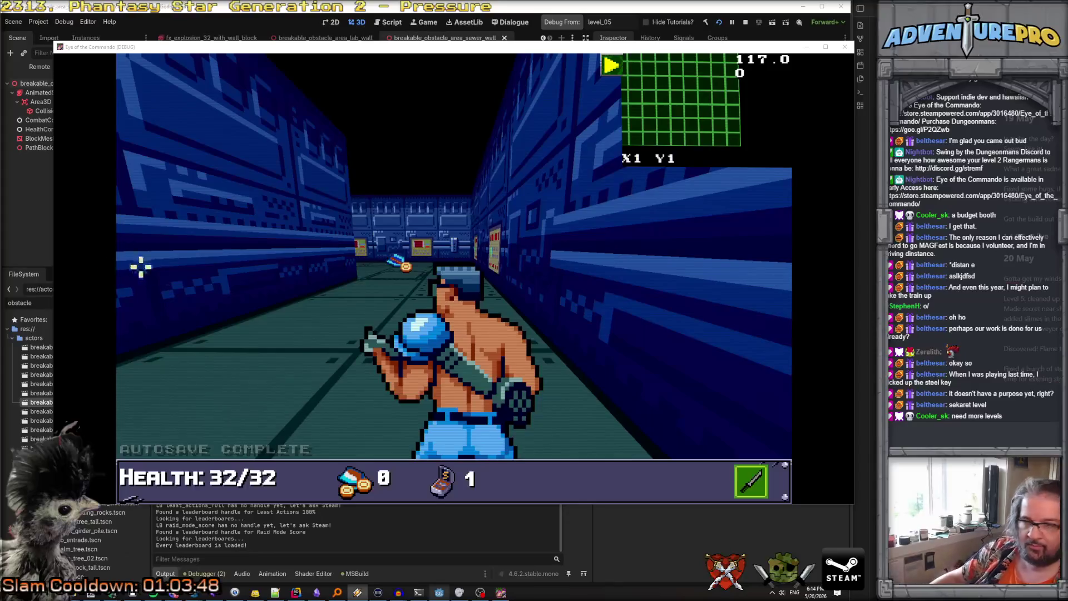
# Fire a test shot, then browse the pause menu's audio options and inventory before resuming
pyautogui.click(369, 210)
pyautogui.press('Escape')
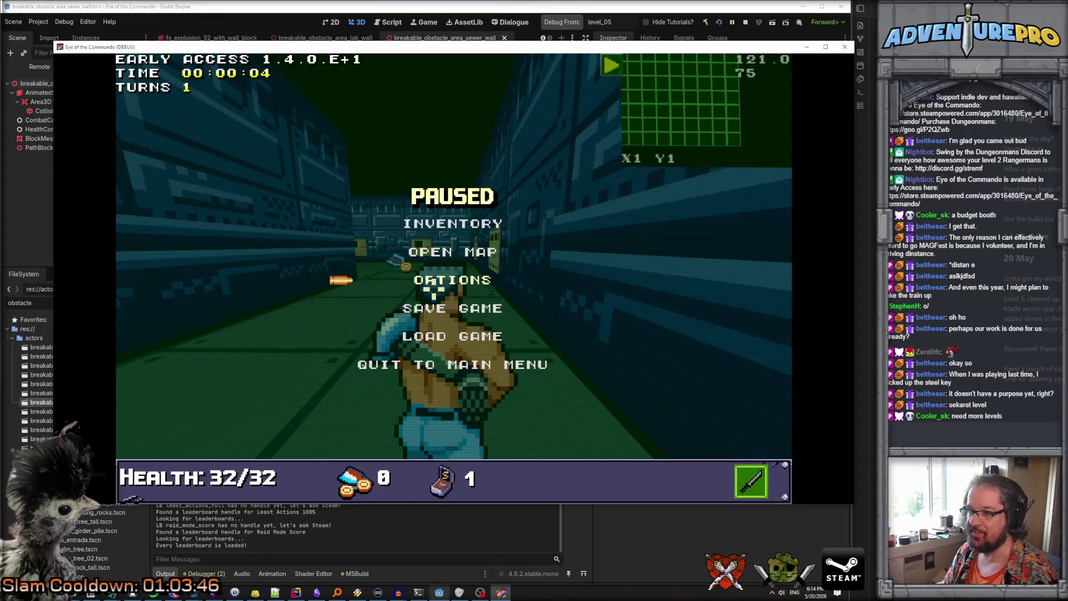
pyautogui.click(423, 281)
pyautogui.click(457, 109)
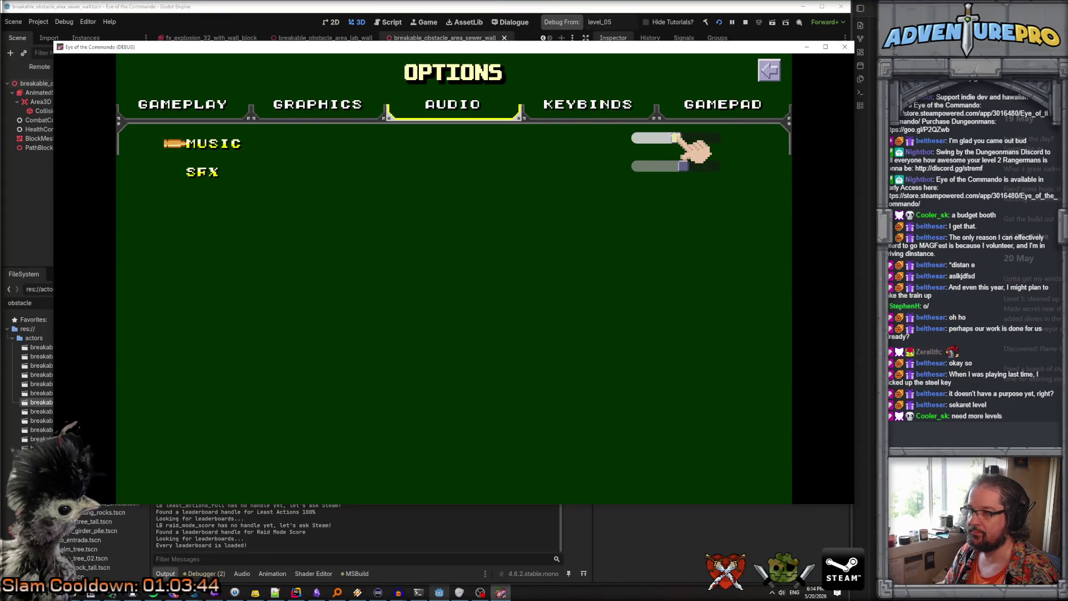
pyautogui.click(769, 72)
pyautogui.click(445, 223)
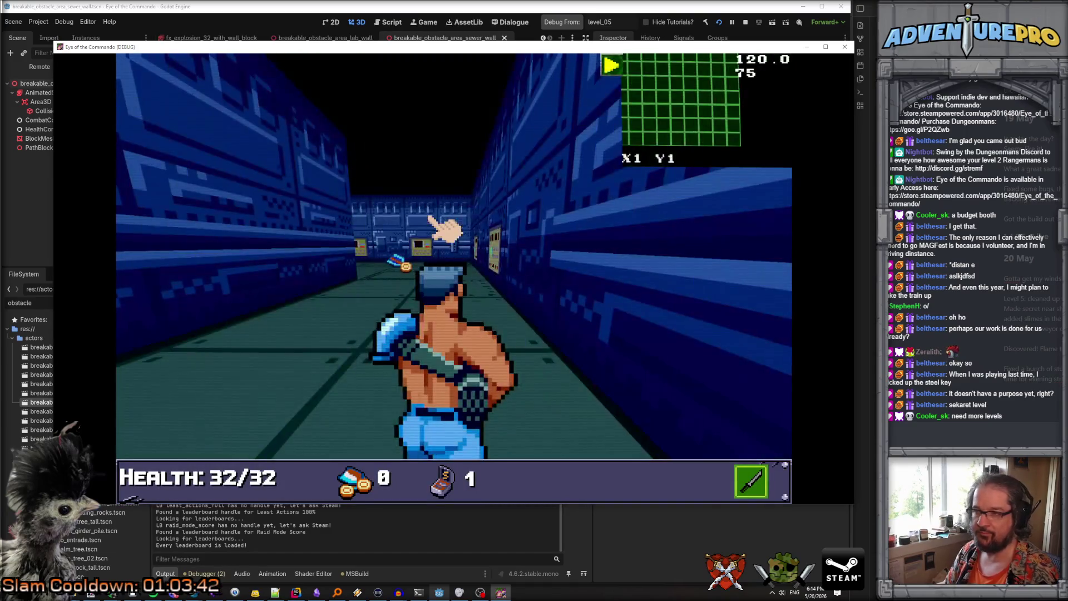
pyautogui.press('Escape')
# Run the console cheats TP 40 10, UNDYING and GUNDAMAGE 30
pyautogui.press('`')
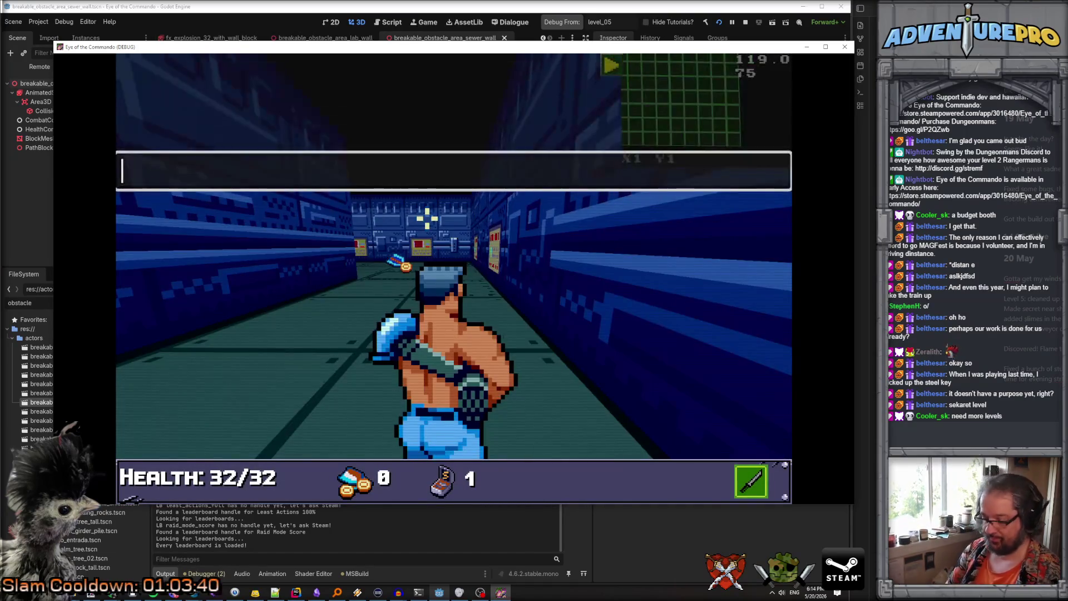
pyautogui.write('TP 40 10')
pyautogui.press('Return')
pyautogui.press('`')
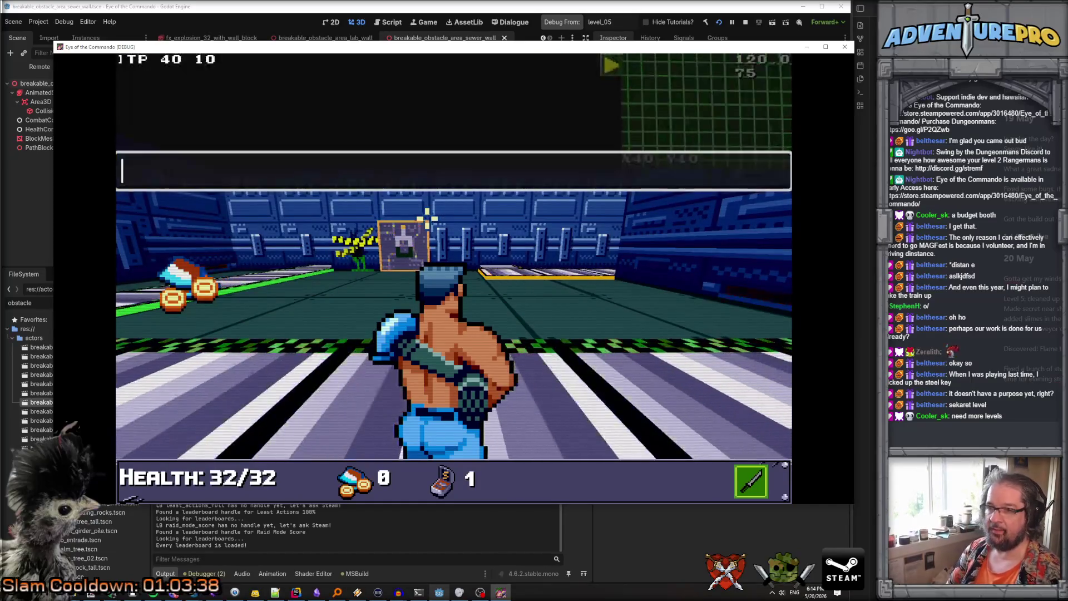
pyautogui.write('UNDYY')
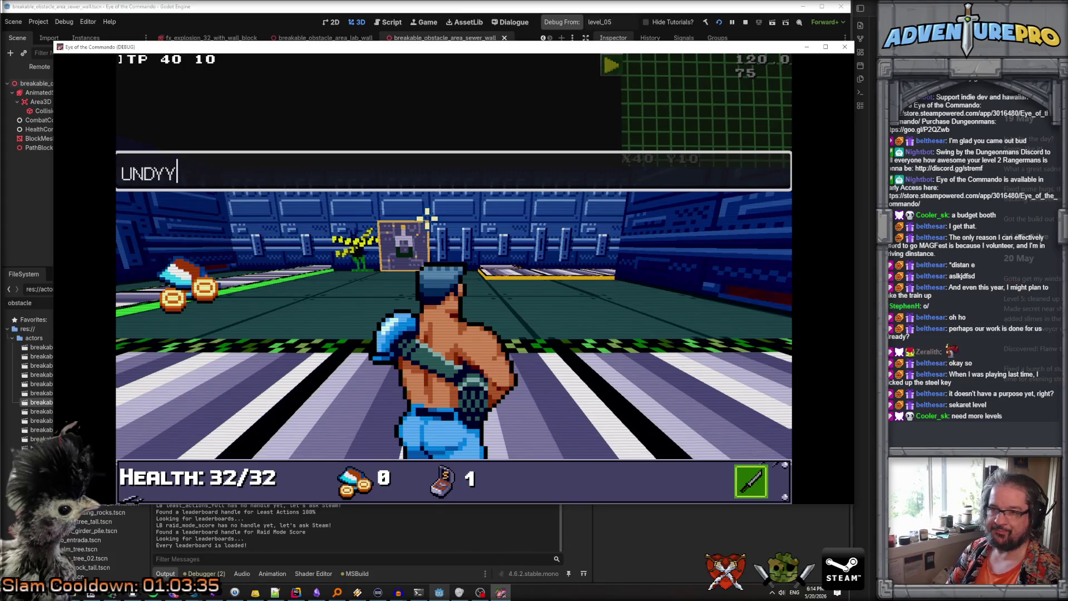
pyautogui.press('BackSpace')
pyautogui.write('YING')
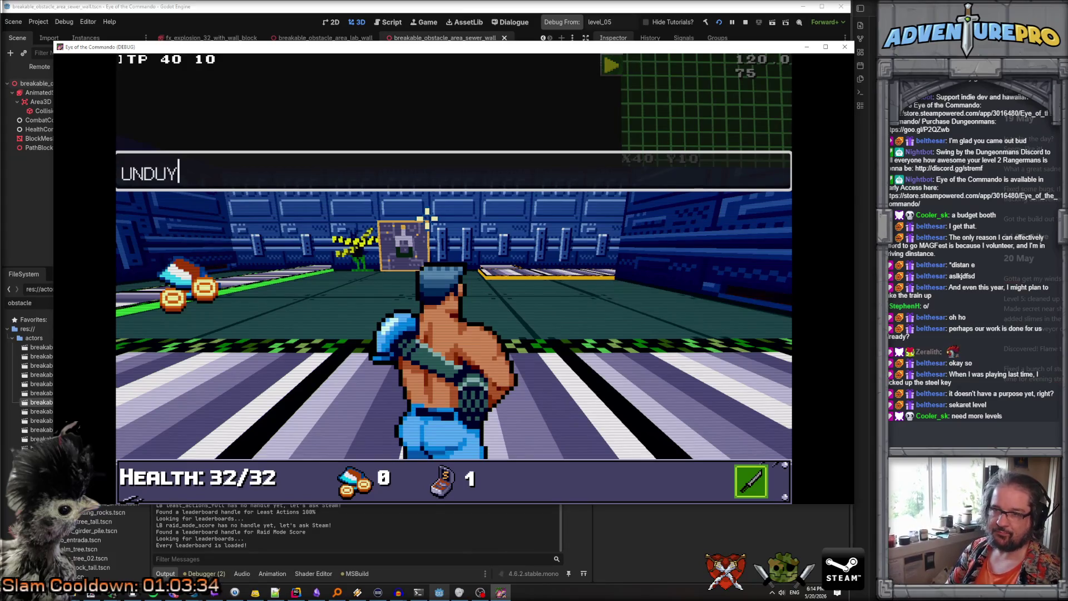
pyautogui.press('Return')
pyautogui.write('GUNDAMAGE 30')
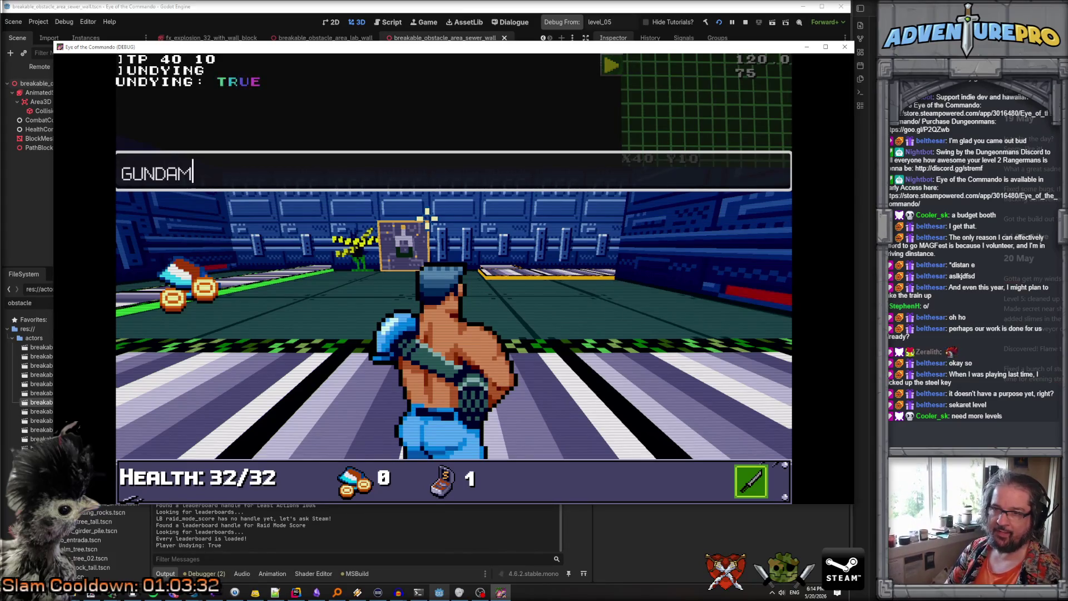
pyautogui.press('Return')
pyautogui.press('`')
# Walk up to the breakable wall, shoot it apart, and kill the green enemy behind it
pyautogui.press('w')
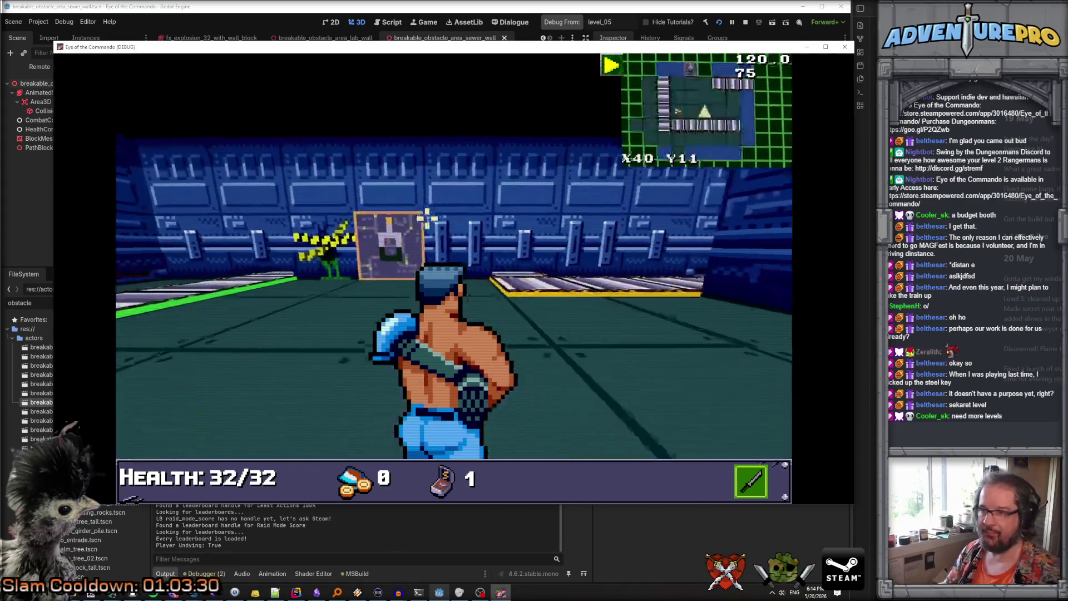
pyautogui.press('a')
pyautogui.press('q')
pyautogui.press('w')
pyautogui.click(321, 220)
pyautogui.click(538, 288)
pyautogui.click(474, 251)
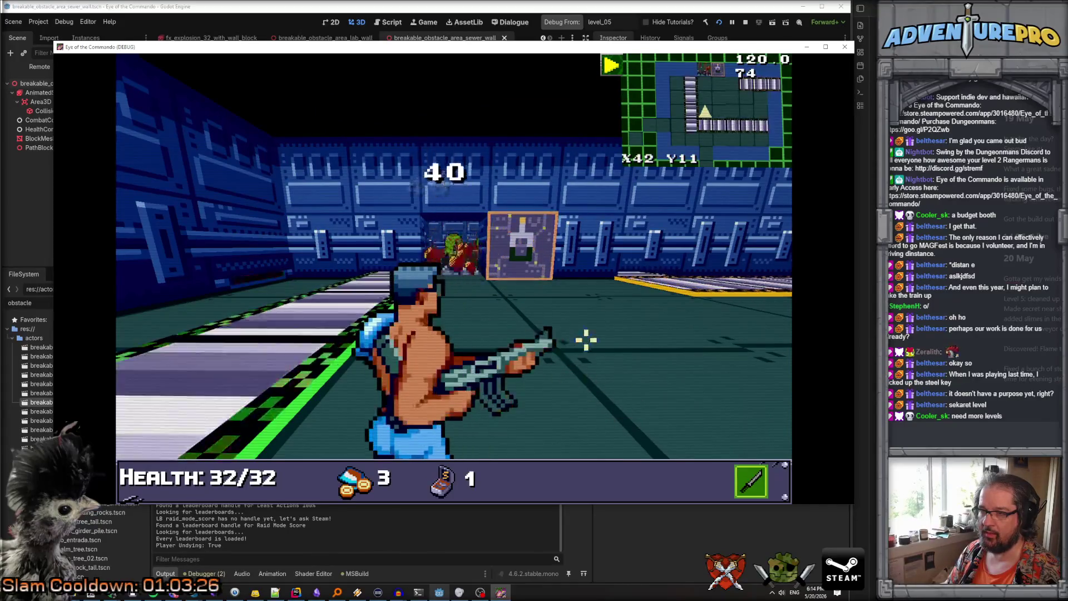
pyautogui.press('w')
pyautogui.press('w')
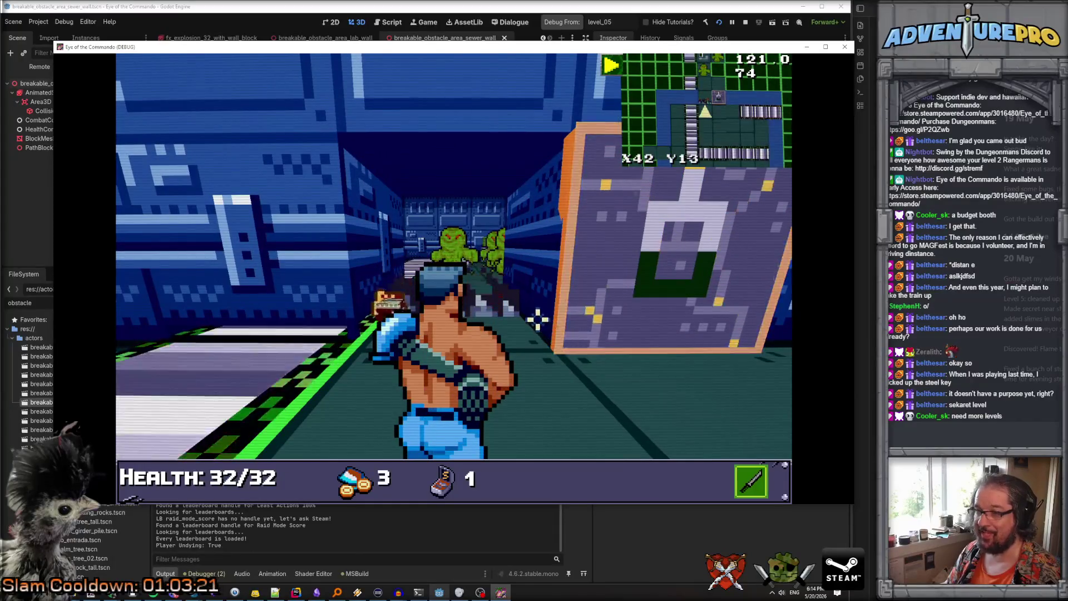
pyautogui.click(507, 301)
pyautogui.click(460, 239)
pyautogui.click(453, 244)
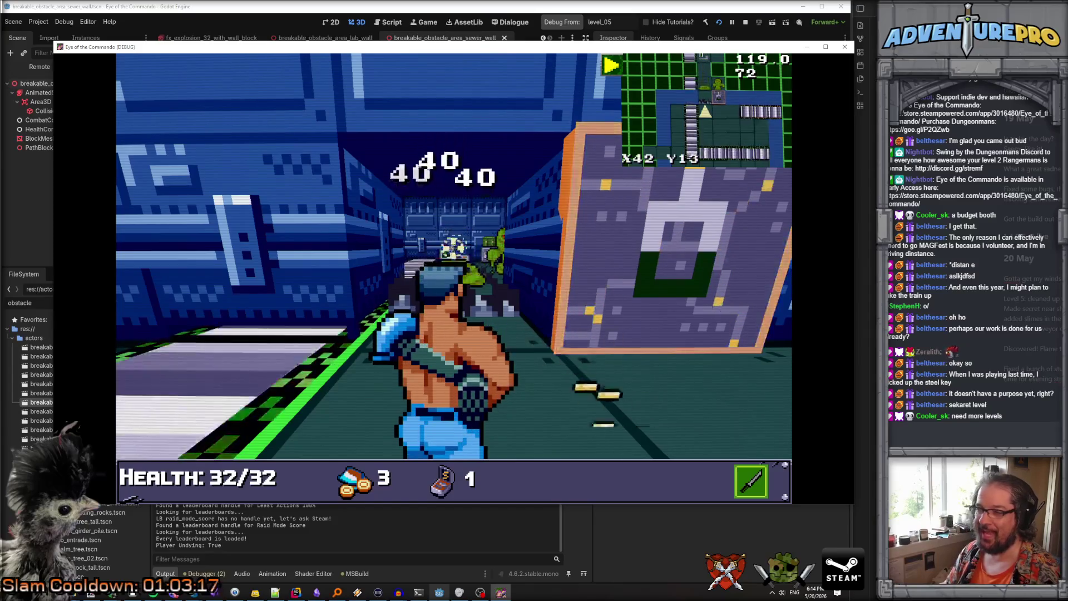
# Stop the game, check the Debugger errors, and relaunch the game
pyautogui.press('F8')
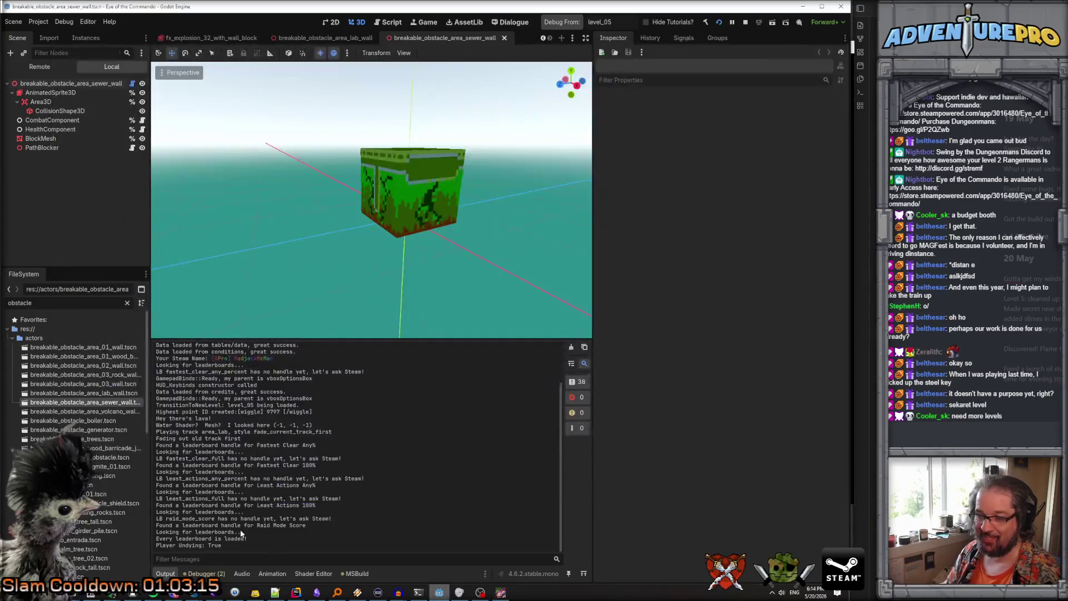
pyautogui.click(207, 573)
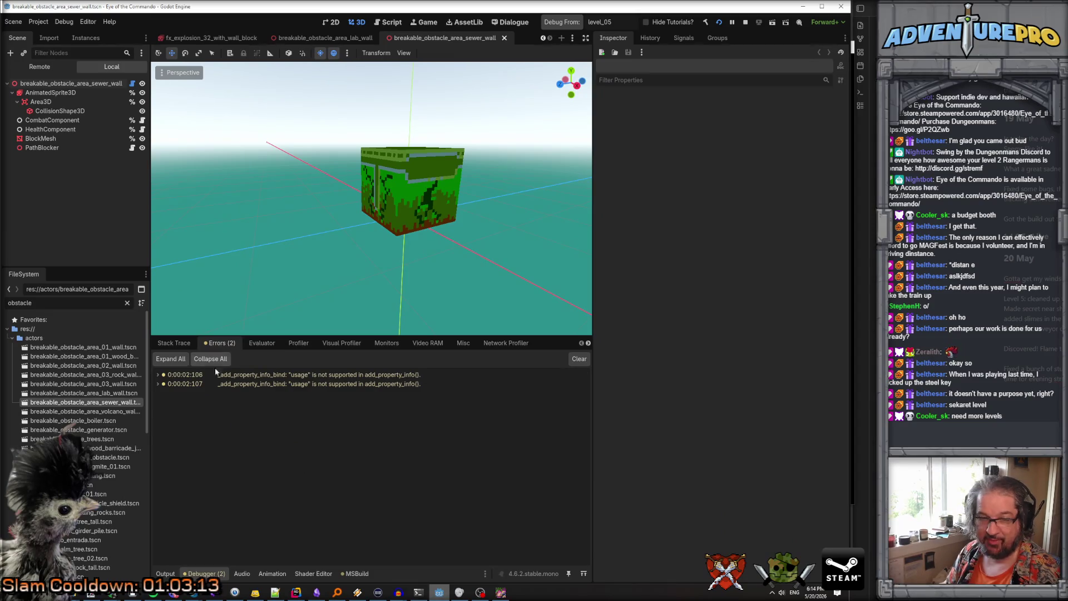
pyautogui.press('F5')
pyautogui.press('space')
pyautogui.press('space')
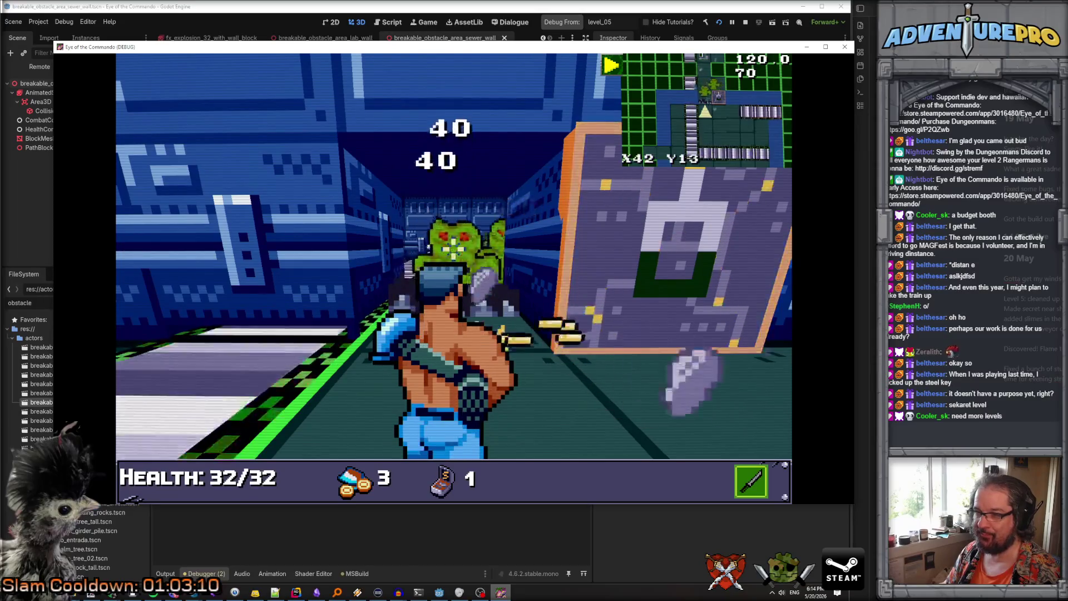
# Enter the secret area, pick up the SF-58 MK 2, and try the weapon slots
pyautogui.press('Up')
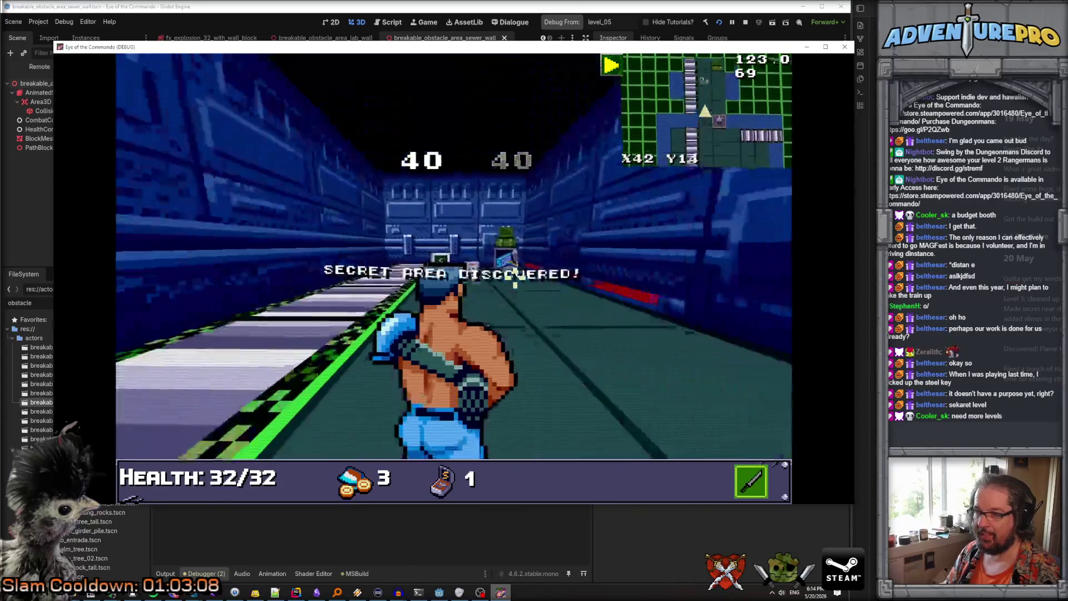
pyautogui.press('Left')
pyautogui.press('Up')
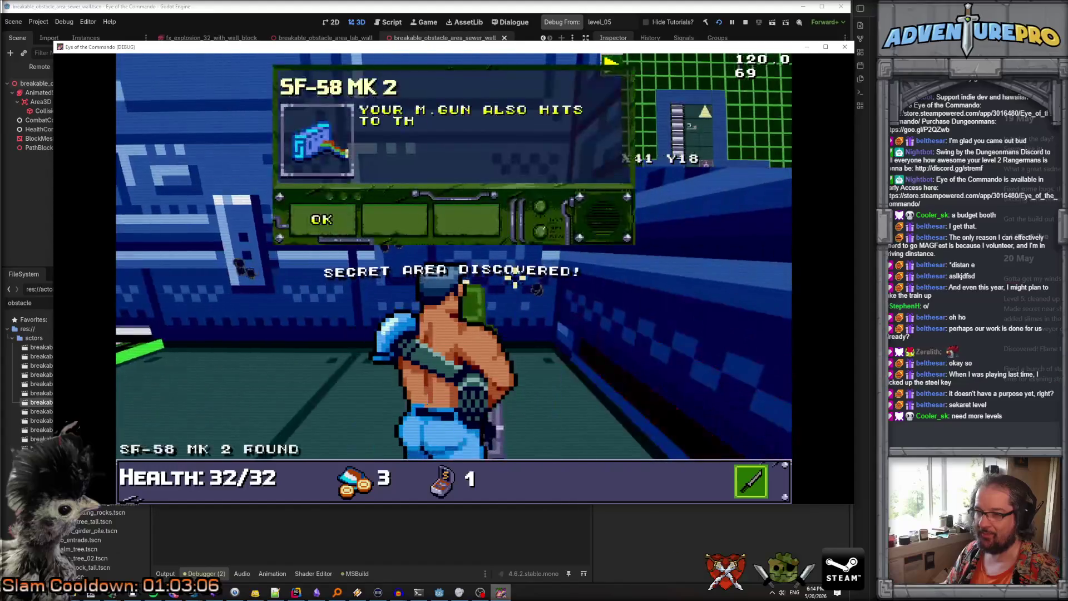
pyautogui.click(326, 219)
pyautogui.press('Left')
pyautogui.press('Up')
pyautogui.press('2')
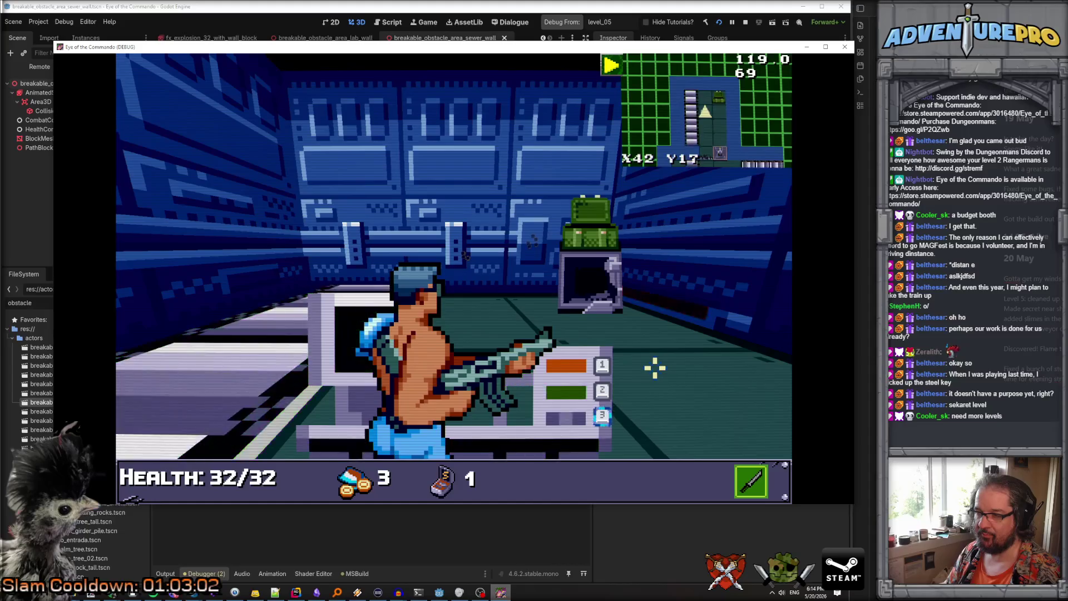
pyautogui.press('1')
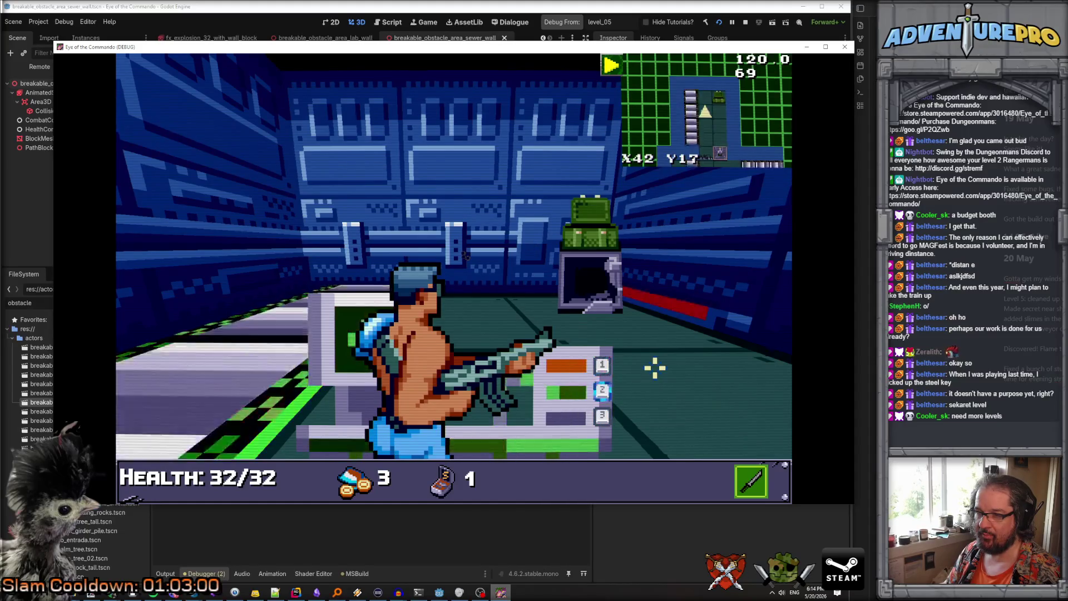
# Walk back through the corridors to the wall, then switch to the code in Rider
pyautogui.press('Left')
pyautogui.press('Left')
pyautogui.press('Up')
pyautogui.press('Up')
pyautogui.press('Up')
pyautogui.press('Up')
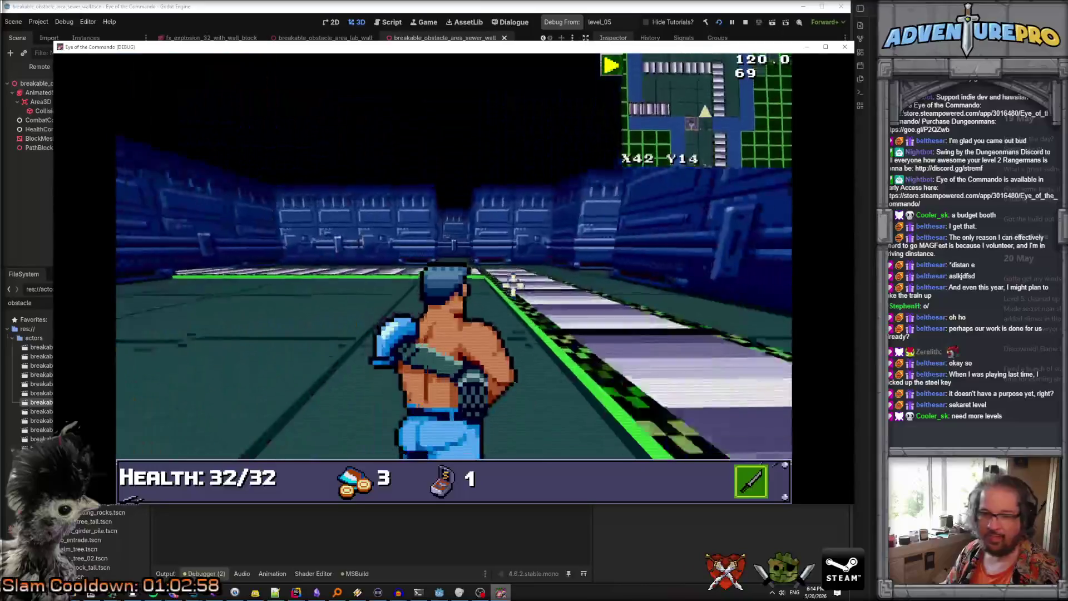
pyautogui.press('Left')
pyautogui.press('Up')
pyautogui.press('Up')
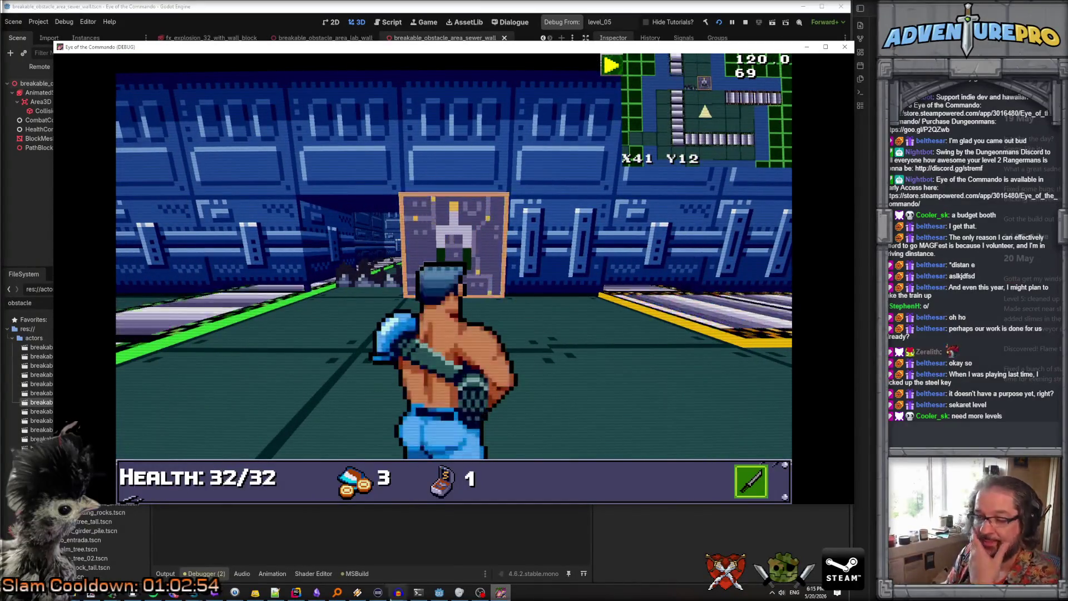
pyautogui.hotkey('alt', 'Tab')
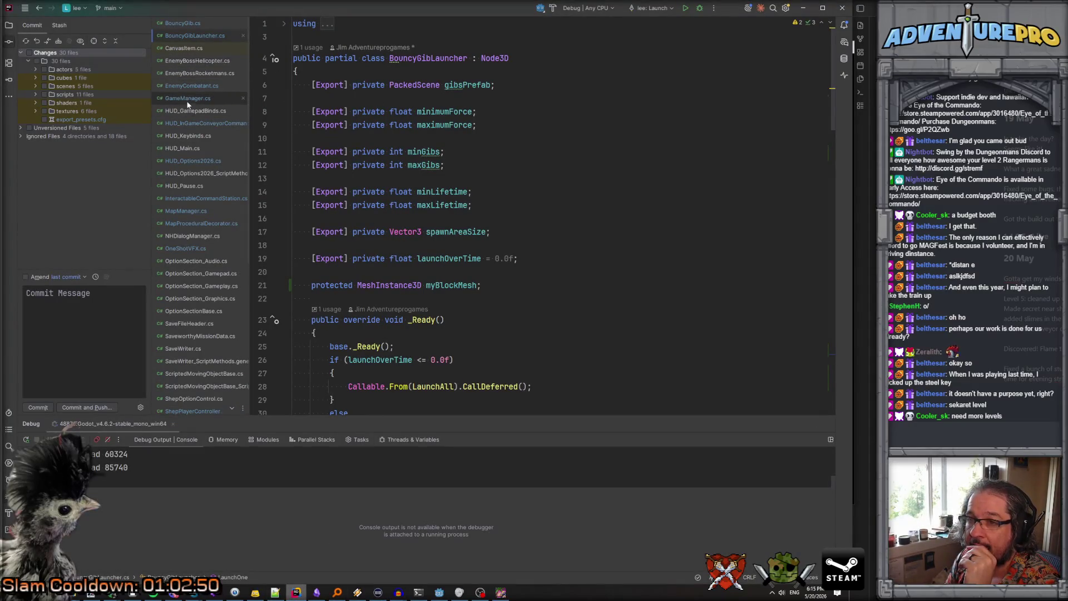
# In EnemyCombatant.cs, trace fxOnDeath's AssignSourceBlock call to its OneShotVFX definition and back
pyautogui.click(193, 86)
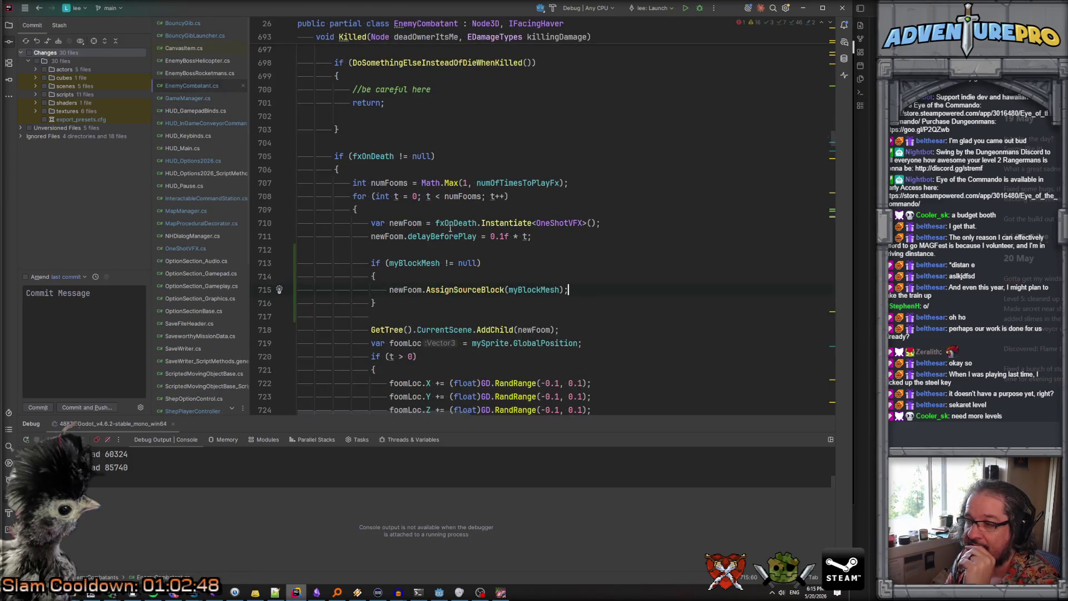
pyautogui.scroll(-2, 450, 228)
pyautogui.scroll(2, 450, 228)
pyautogui.scroll(-2, 450, 228)
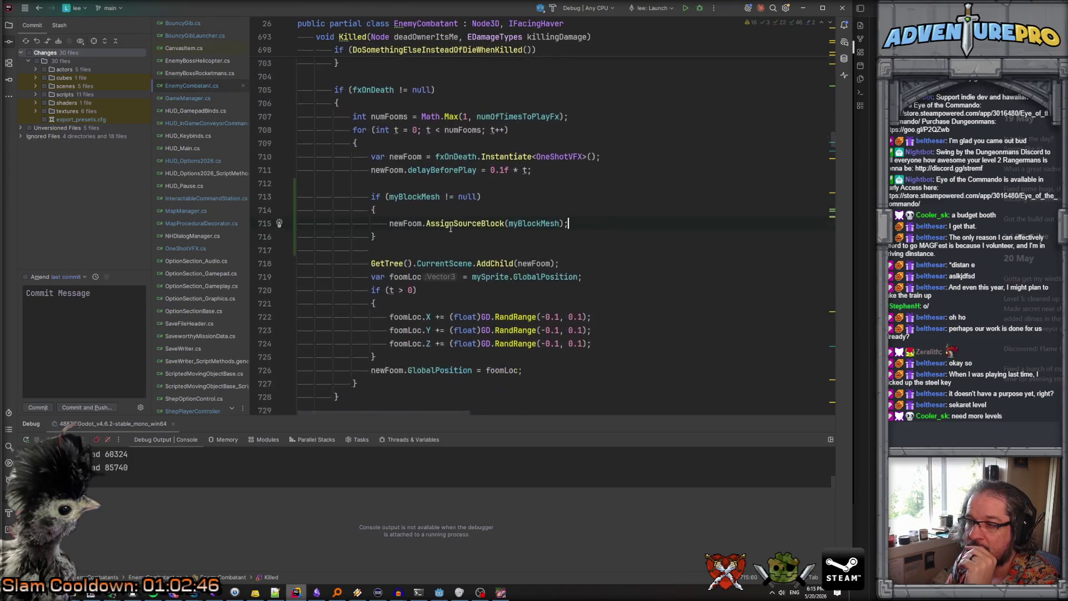
pyautogui.scroll(1, 450, 228)
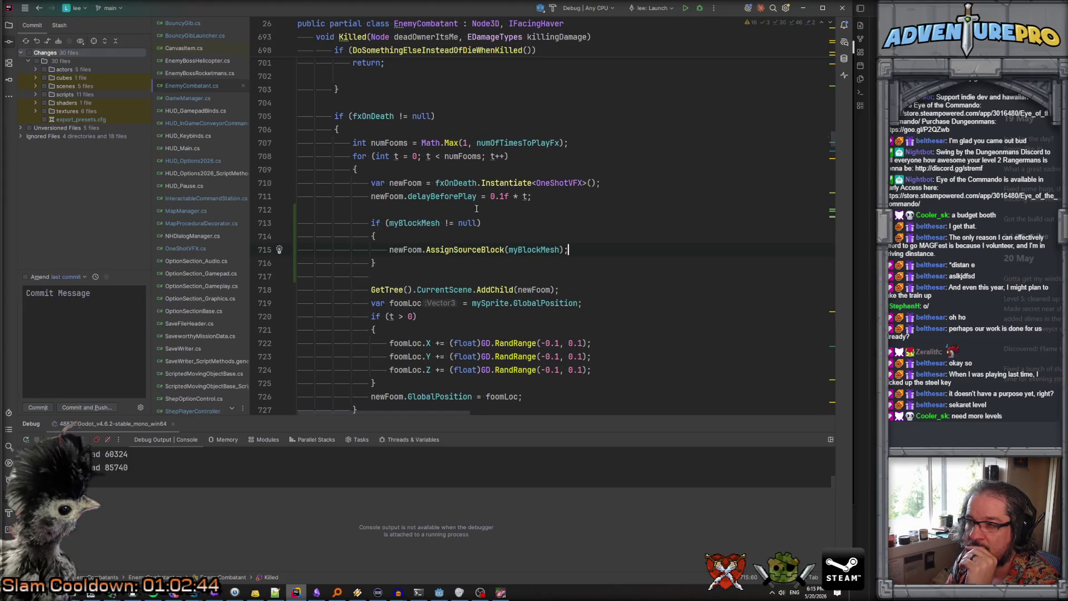
pyautogui.click(474, 184)
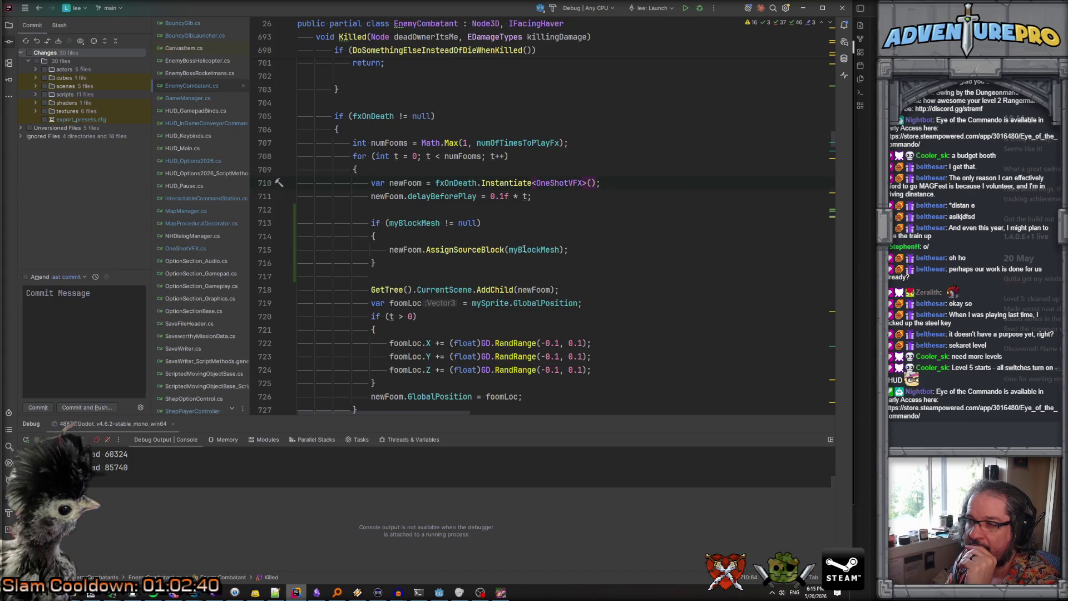
pyautogui.click(477, 249)
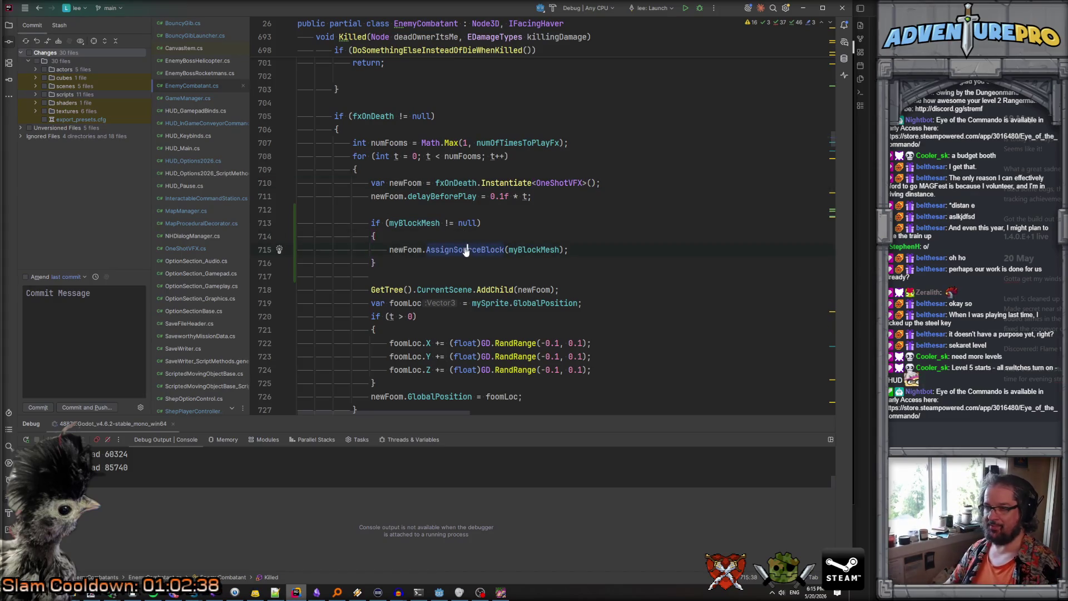
pyautogui.keyDown('ctrl'); pyautogui.click(468, 249); pyautogui.keyUp('ctrl')
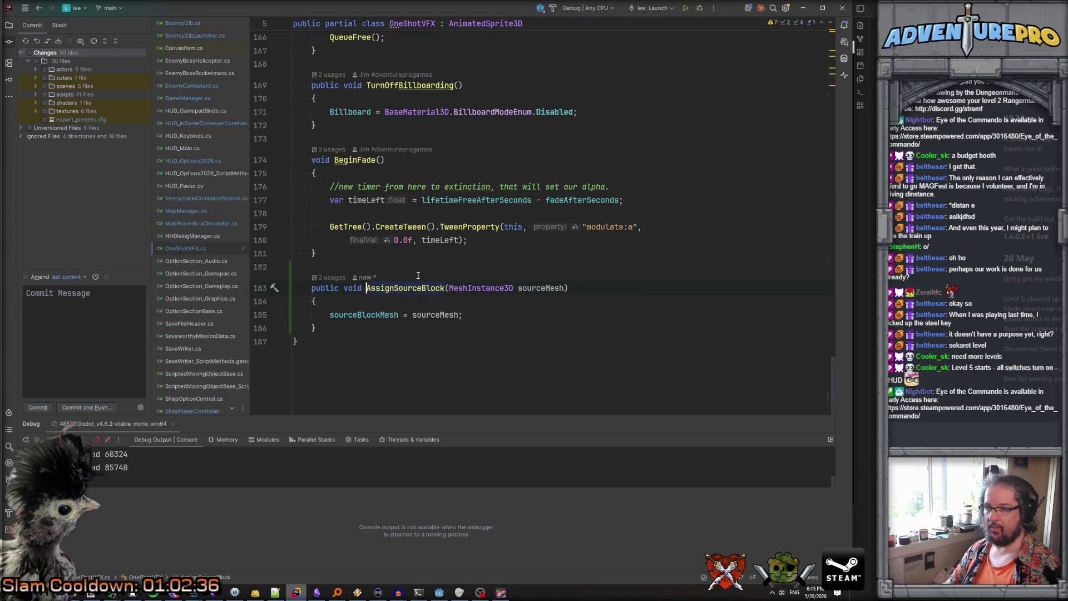
pyautogui.hotkey('ctrl', '-')
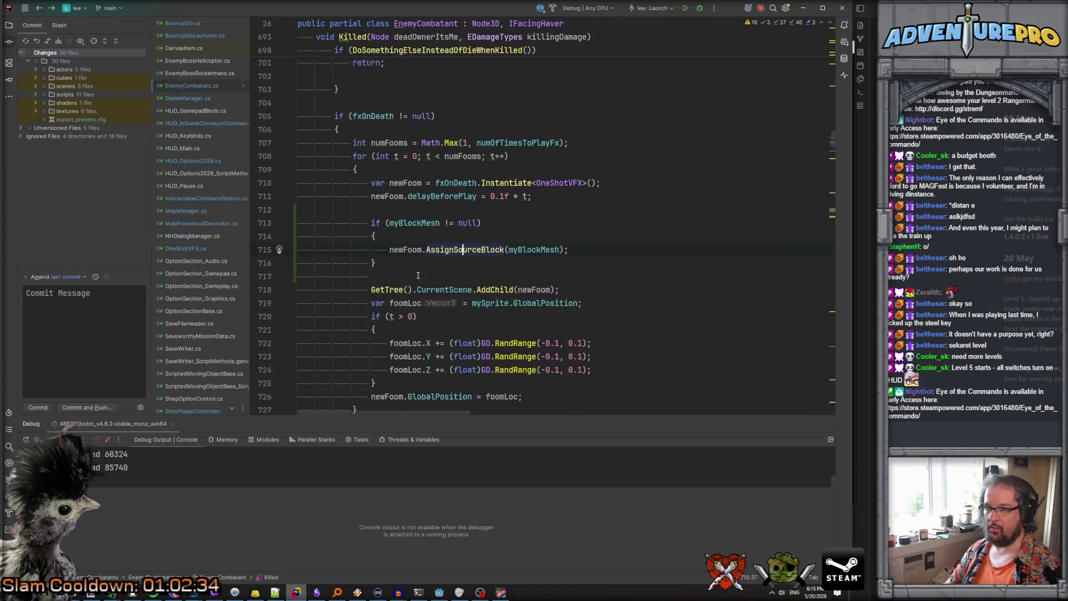
# Look up the AddChild definition, then open the OneShotVFX class at its _Ready method
pyautogui.scroll(-1, 433, 237)
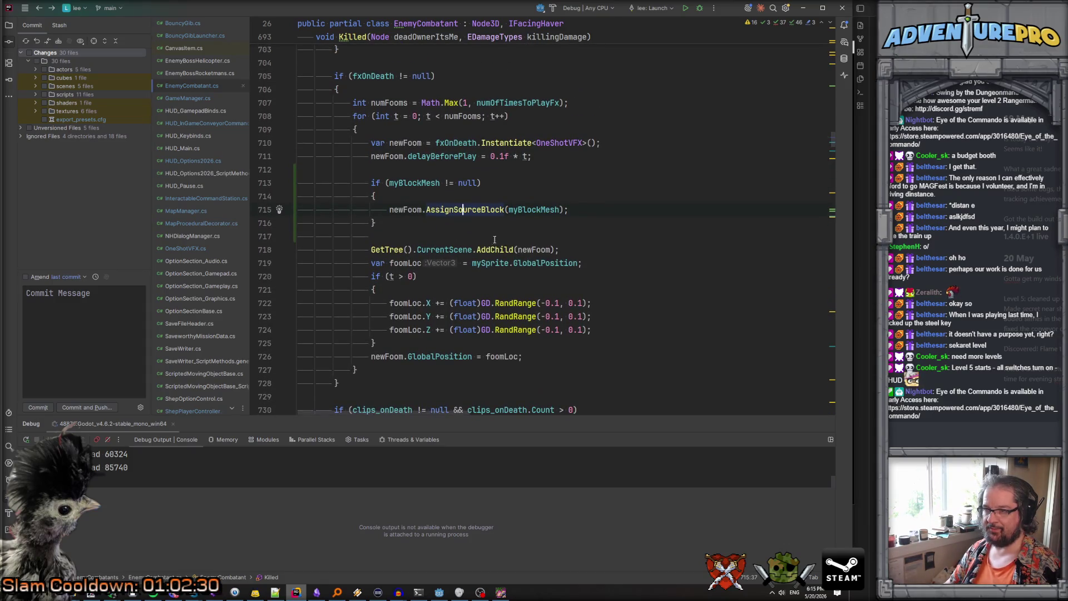
pyautogui.keyDown('ctrl'); pyautogui.click(491, 249); pyautogui.keyUp('ctrl')
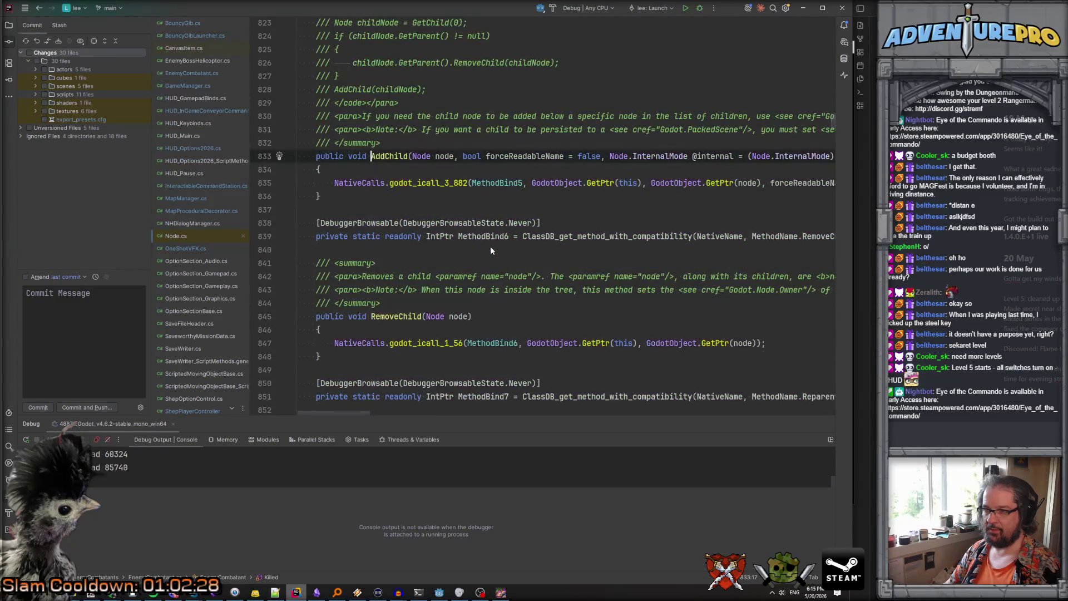
pyautogui.hotkey('ctrl', '-')
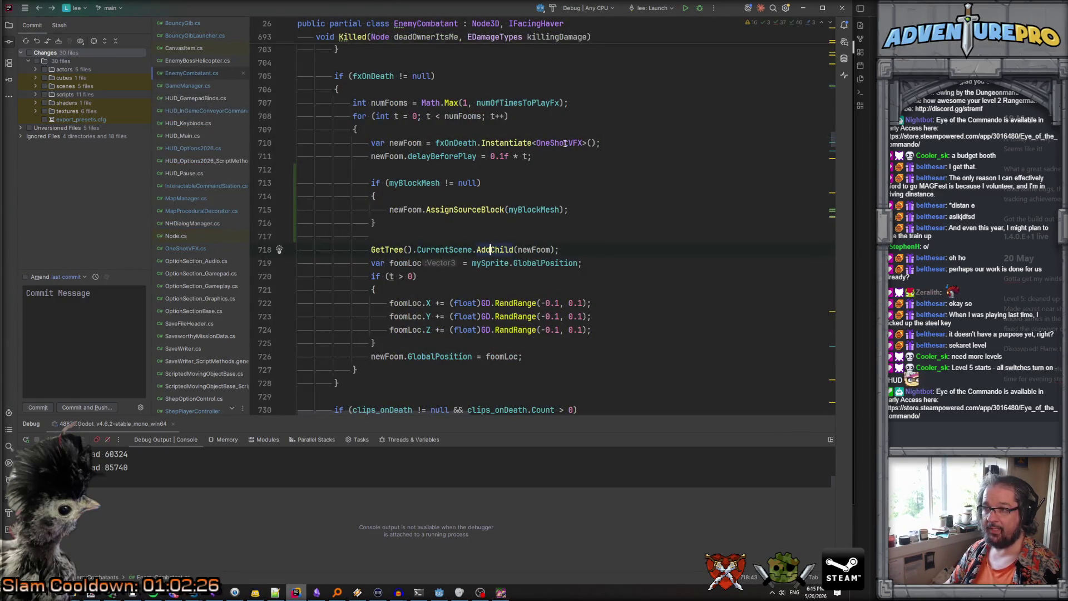
pyautogui.keyDown('ctrl'); pyautogui.click(565, 142); pyautogui.keyUp('ctrl')
pyautogui.scroll(-15, 488, 172)
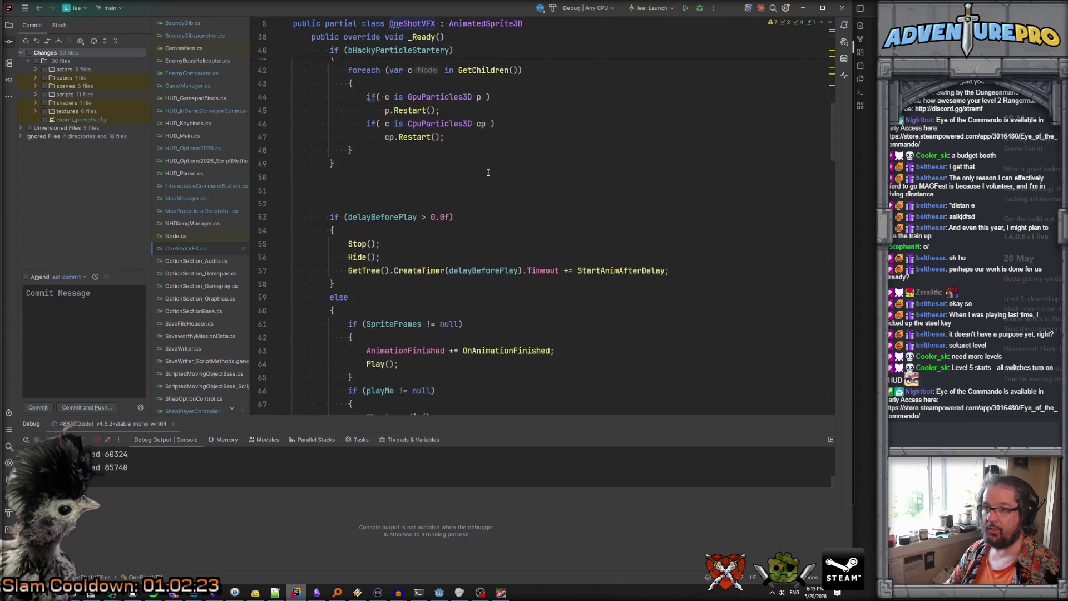
# Read through the OneShotVFX.cs script
pyautogui.scroll(-8, 488, 172)
pyautogui.scroll(5, 487, 173)
pyautogui.scroll(13, 488, 172)
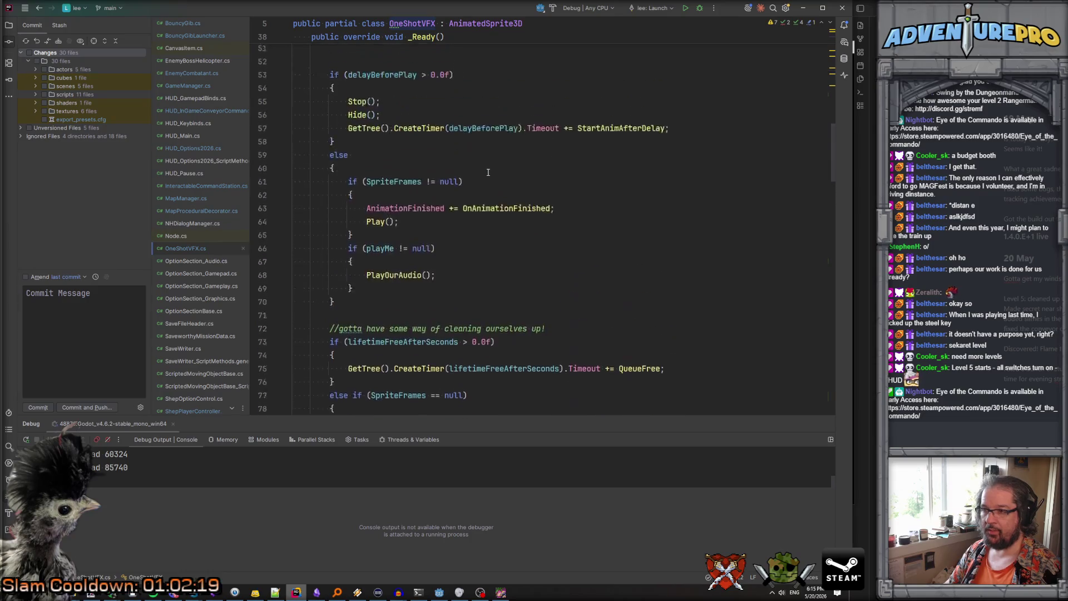
pyautogui.scroll(-20, 487, 173)
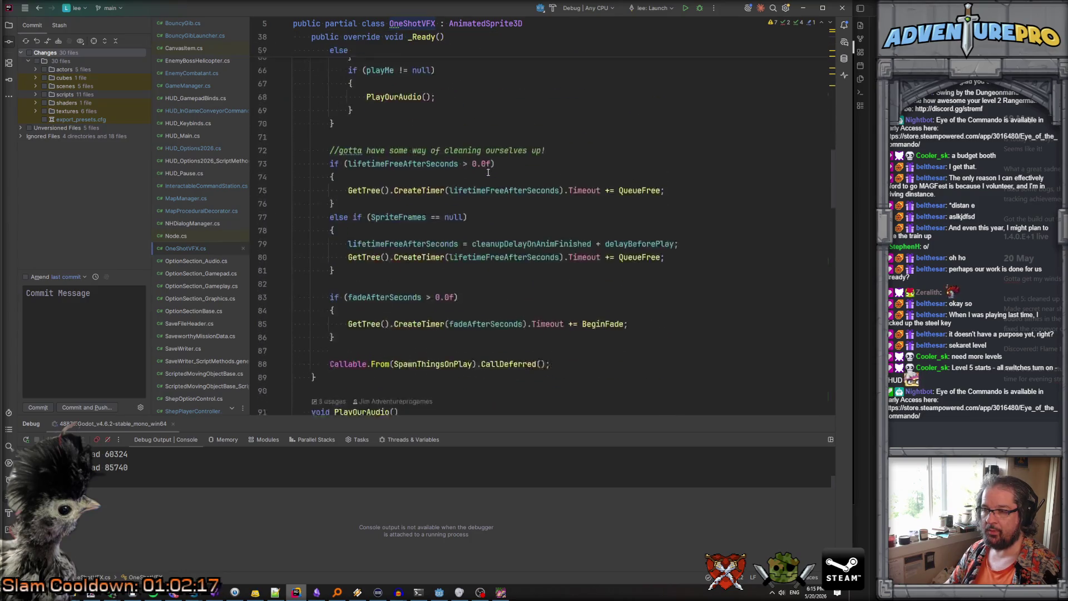
pyautogui.scroll(-18, 488, 173)
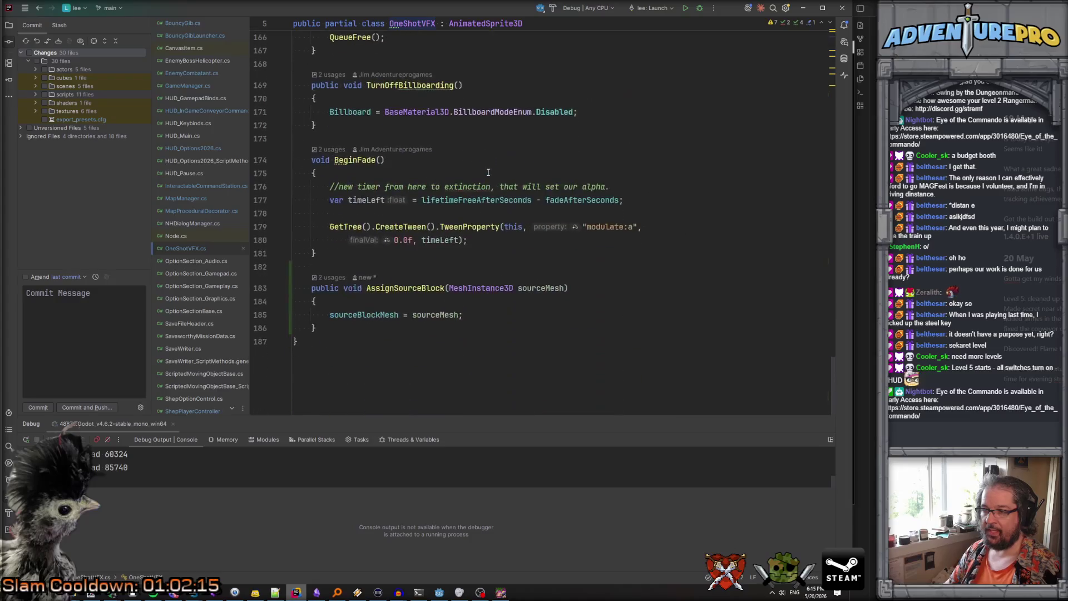
pyautogui.scroll(15, 379, 301)
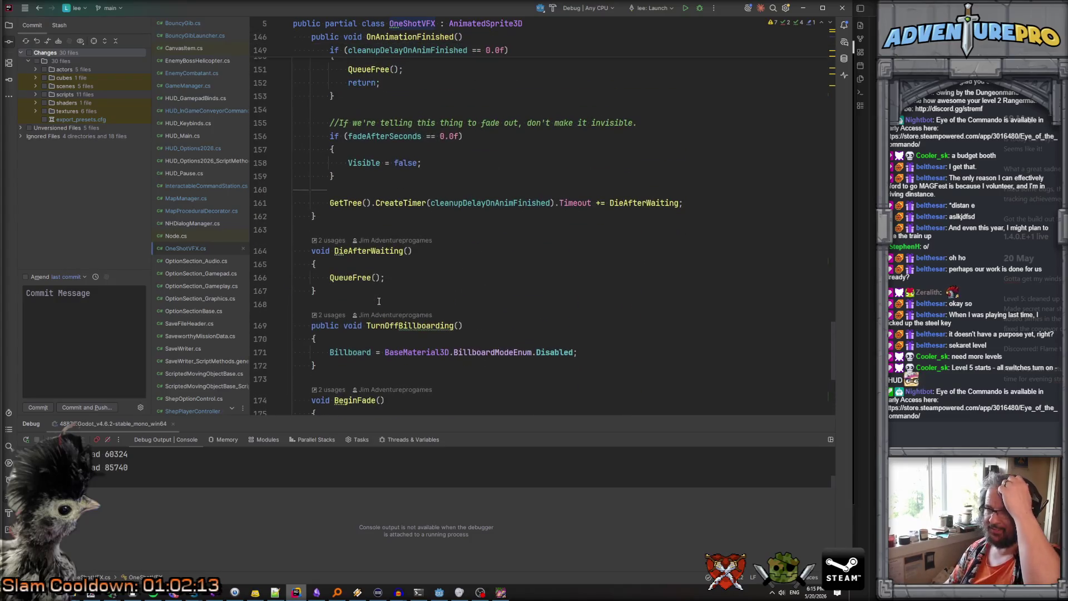
pyautogui.scroll(7, 379, 301)
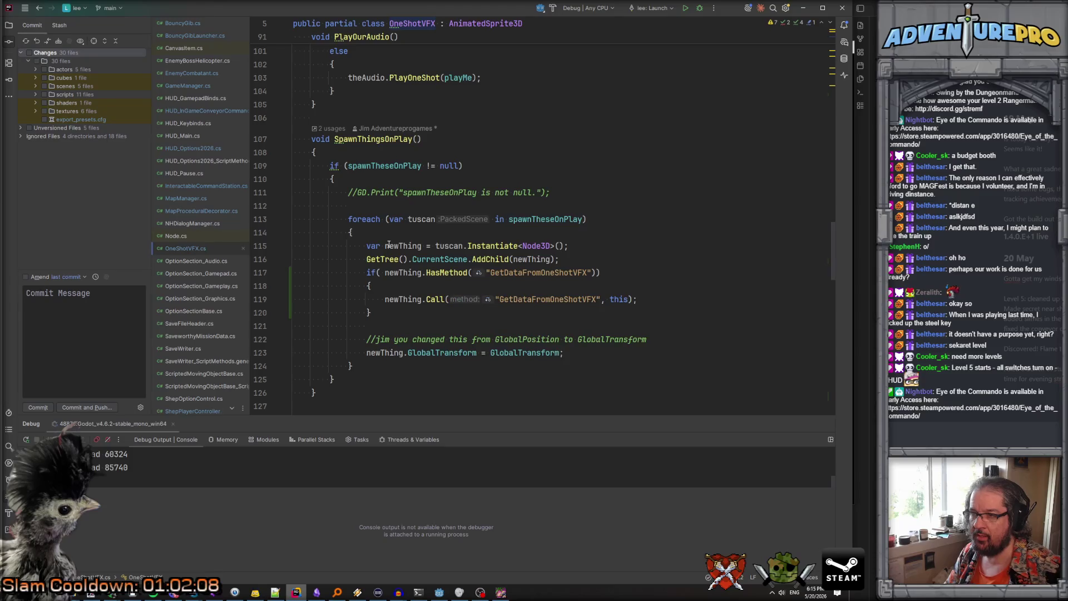
pyautogui.moveTo(389, 244)
pyautogui.scroll(-1, 427, 245)
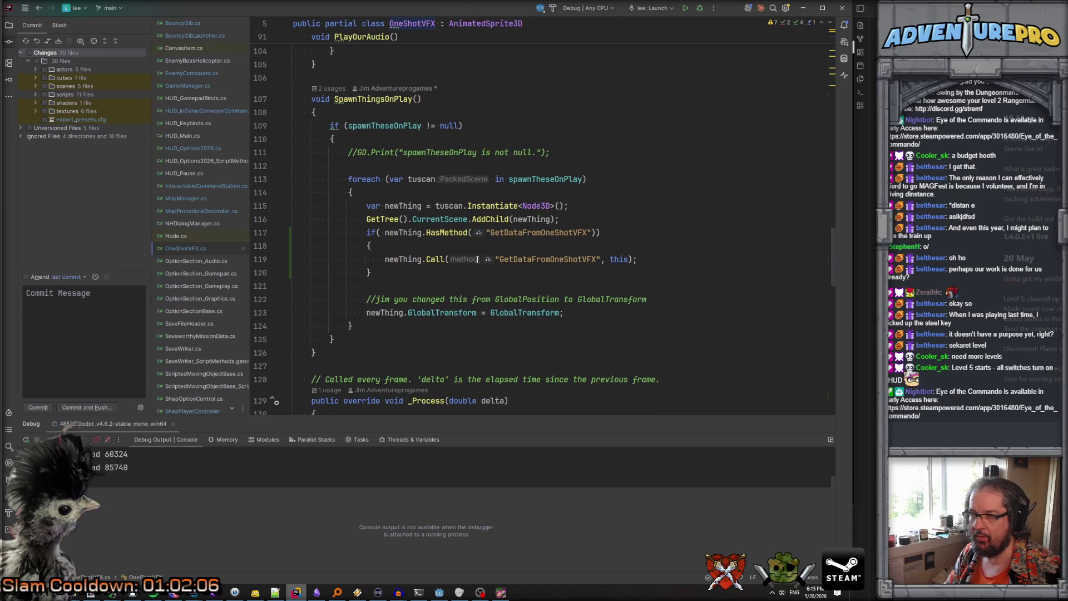
pyautogui.scroll(-2, 517, 278)
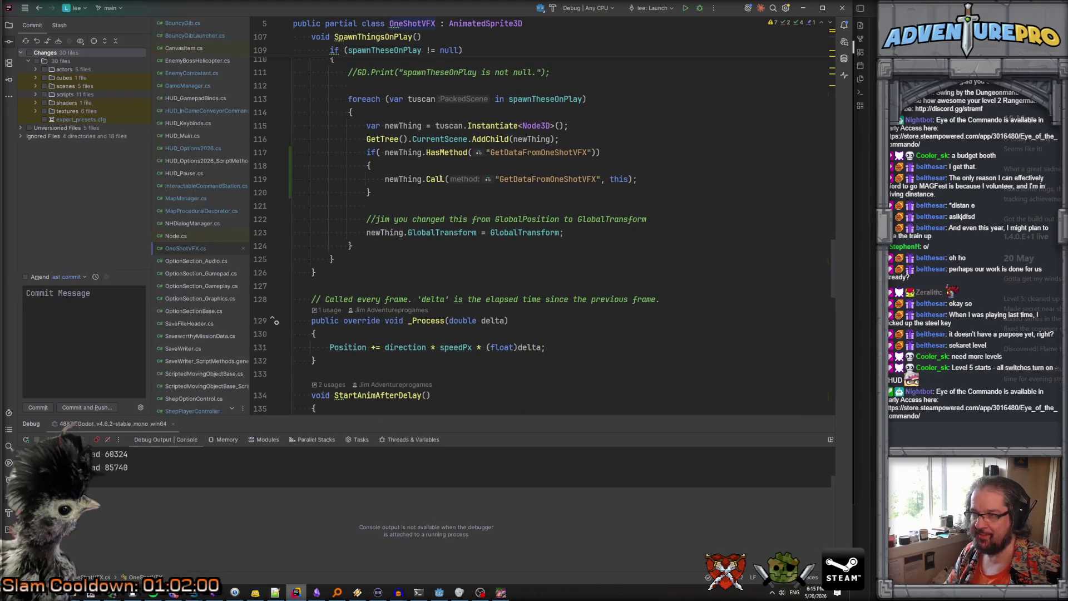
pyautogui.scroll(-18, 413, 248)
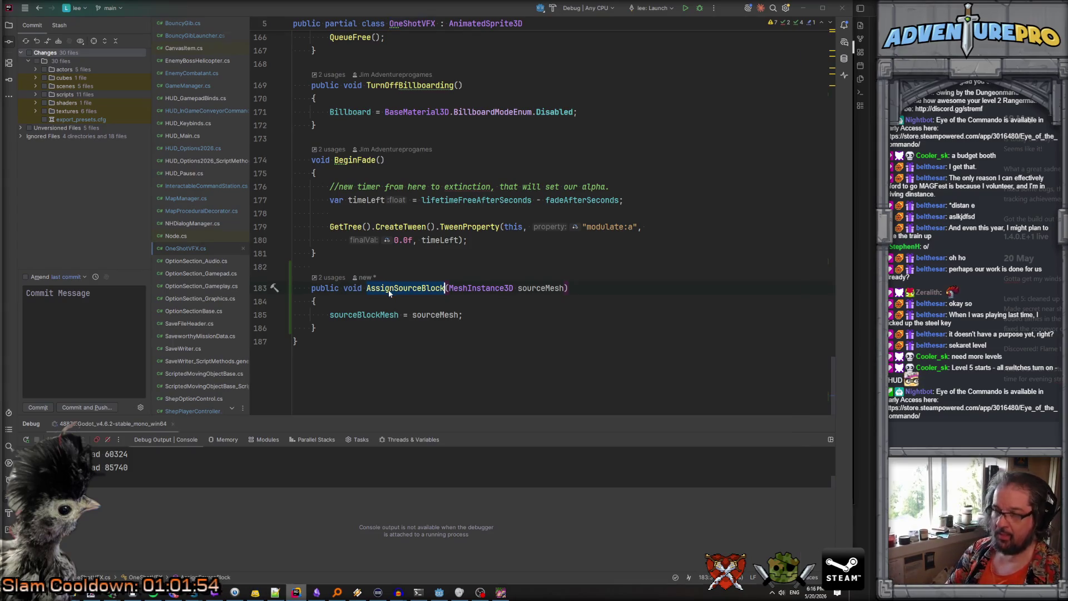
# Search the whole project for AssignSourceBlock and preview its two matches
pyautogui.hotkey('ctrl', 'shift', 'f')
pyautogui.click(250, 97)
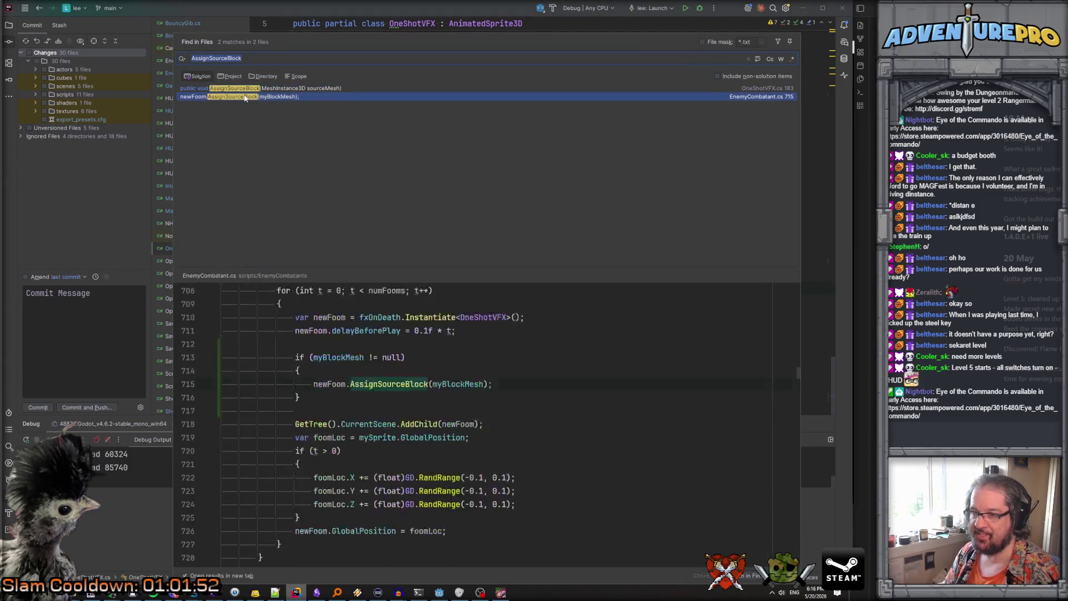
pyautogui.press('Up')
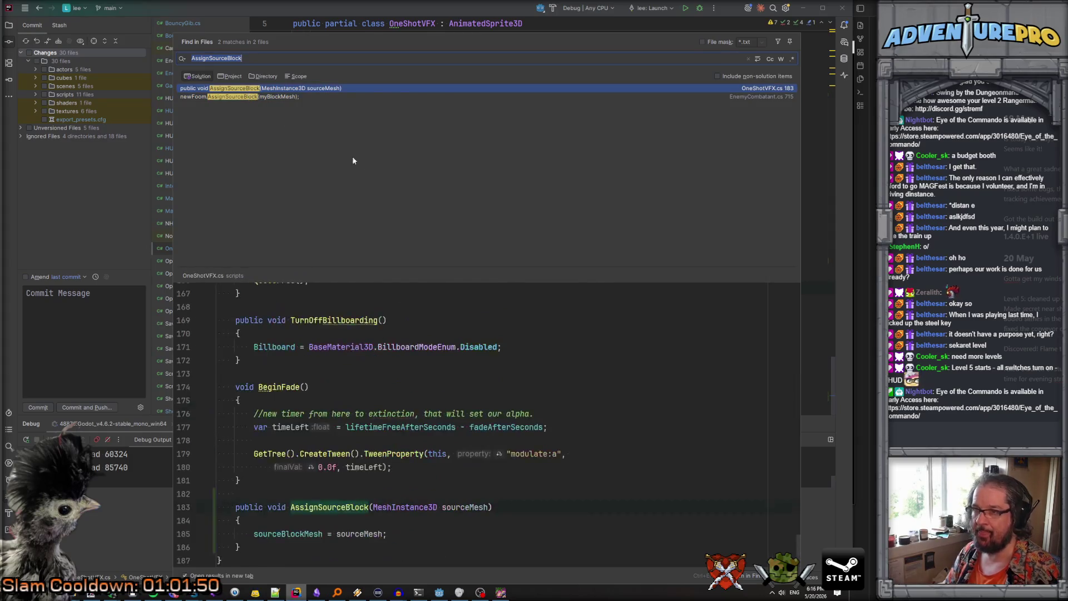
# Open the OneShotVFX declaration and scroll to the SpawnThingsOnPlay method
pyautogui.press('Return')
pyautogui.scroll(8, 454, 206)
pyautogui.scroll(10, 454, 206)
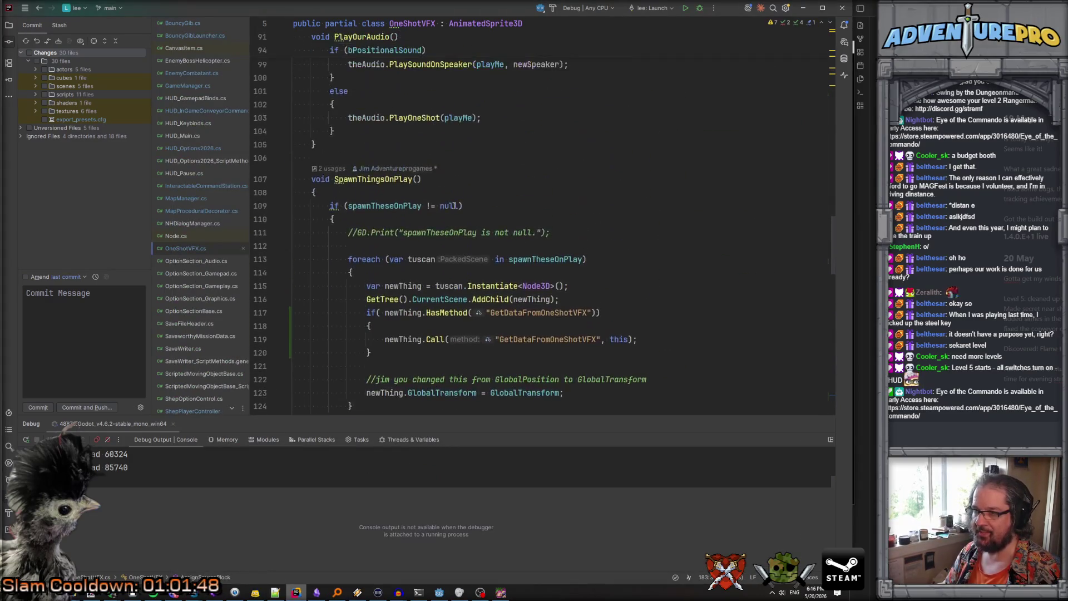
pyautogui.scroll(-3, 454, 205)
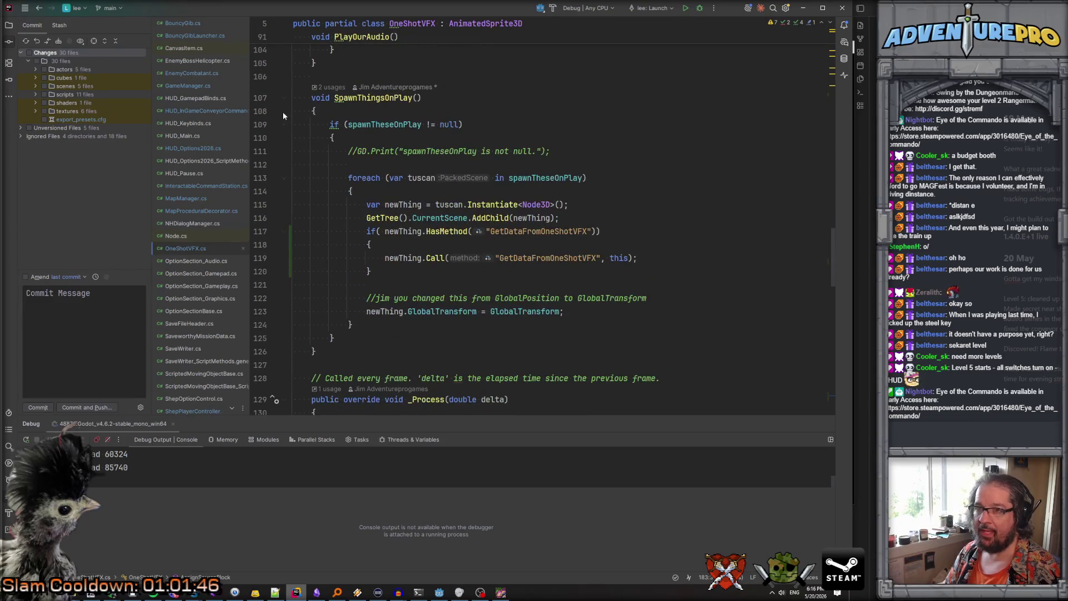
# Move the AddChild(newThing) line below the HasMethod/Call block, then bring up the running game
pyautogui.click(578, 217)
pyautogui.hotkey('shift', 'Home')
pyautogui.press('BackSpace')
pyautogui.click(442, 284)
pyautogui.write('GetTree().CurrentScene.AddChild(newThing);')
pyautogui.press('Return')
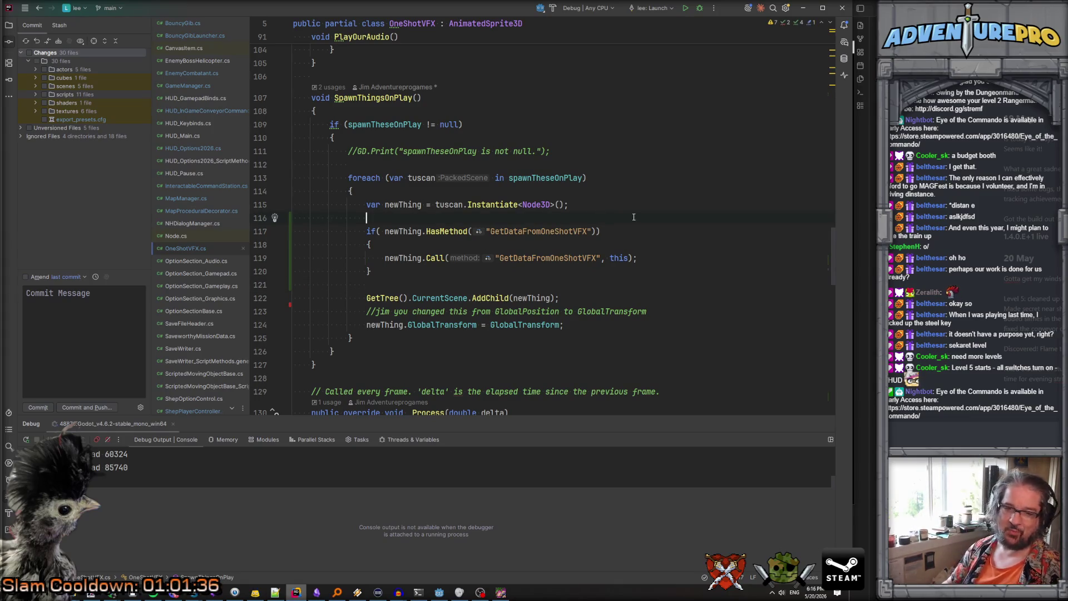
pyautogui.press('Delete')
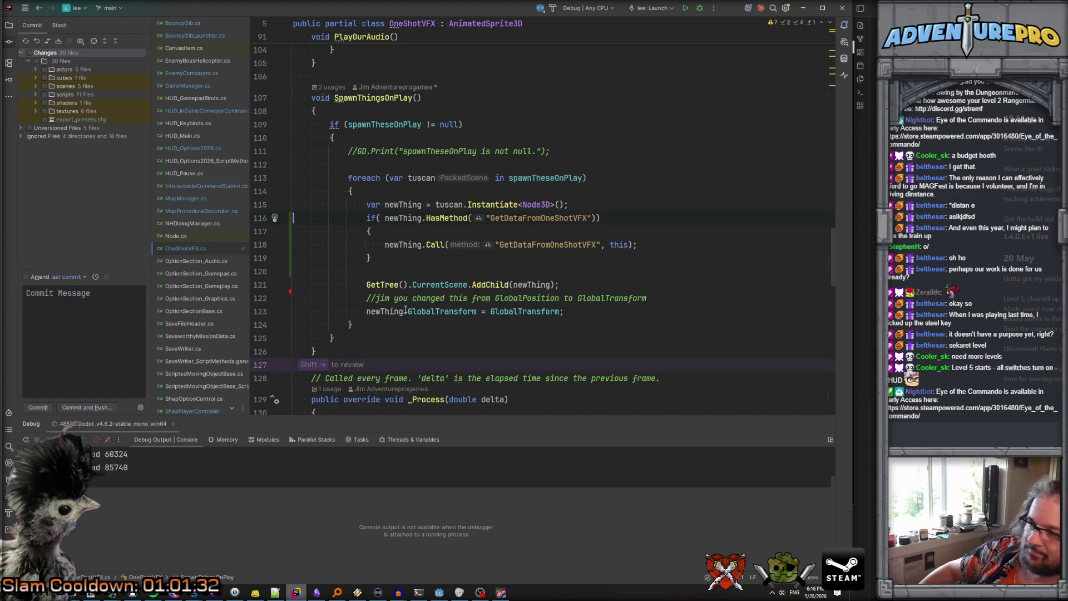
pyautogui.click(427, 258)
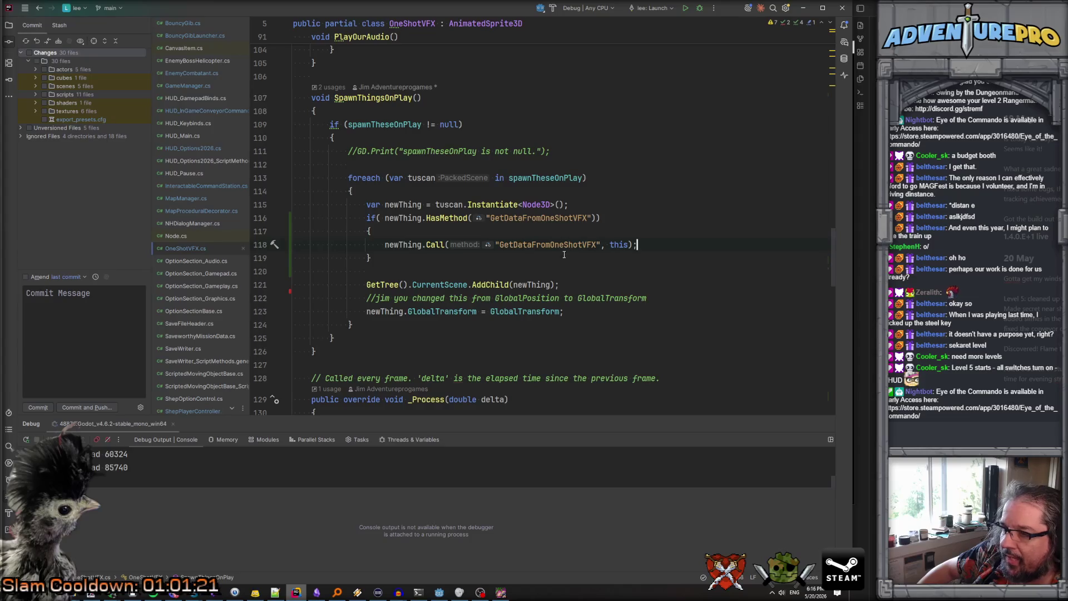
pyautogui.click(501, 594)
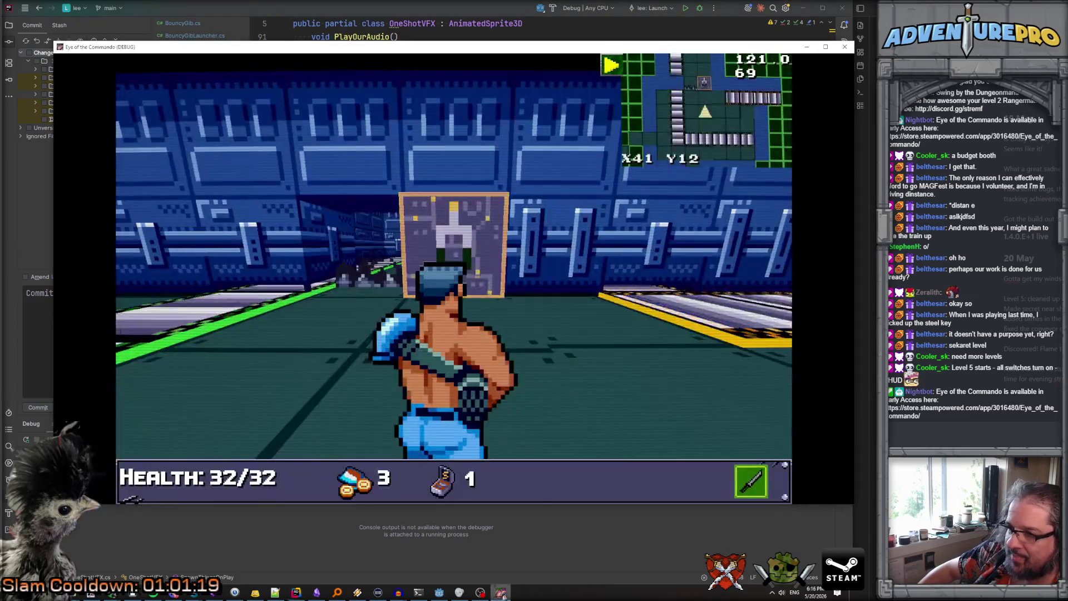
# Open the breakable lab wall scene and its fx_explosion_32_with_wall_block death effect scene
pyautogui.click(845, 49)
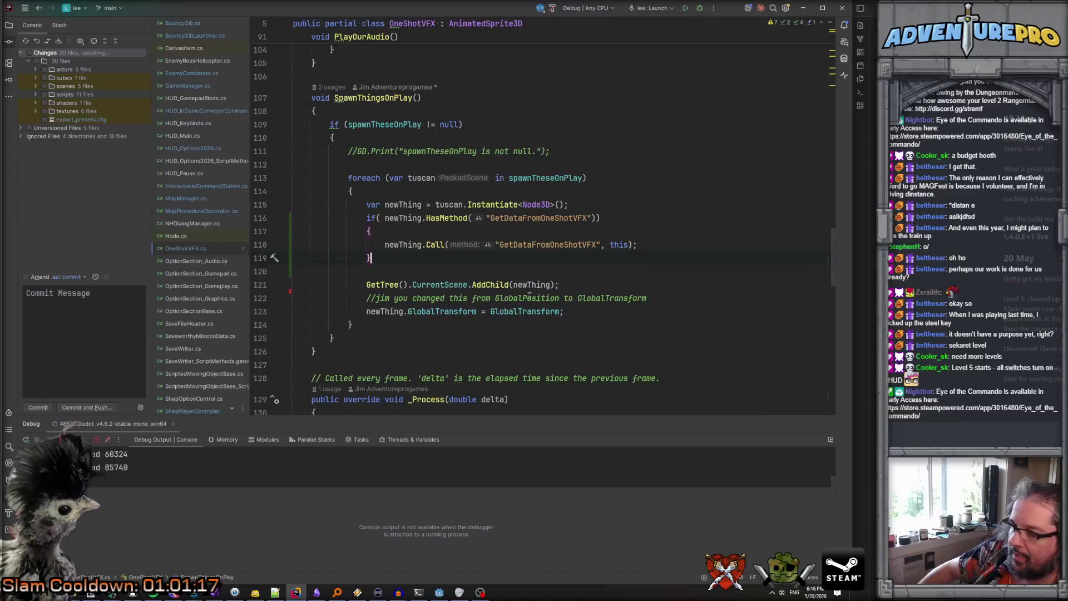
pyautogui.click(296, 593)
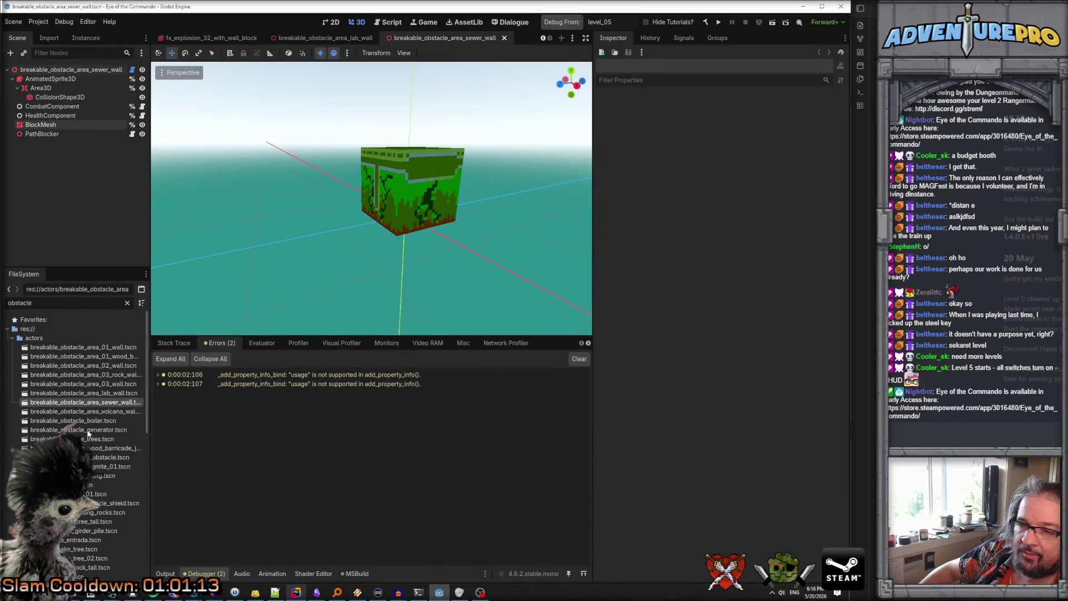
pyautogui.doubleClick(104, 394)
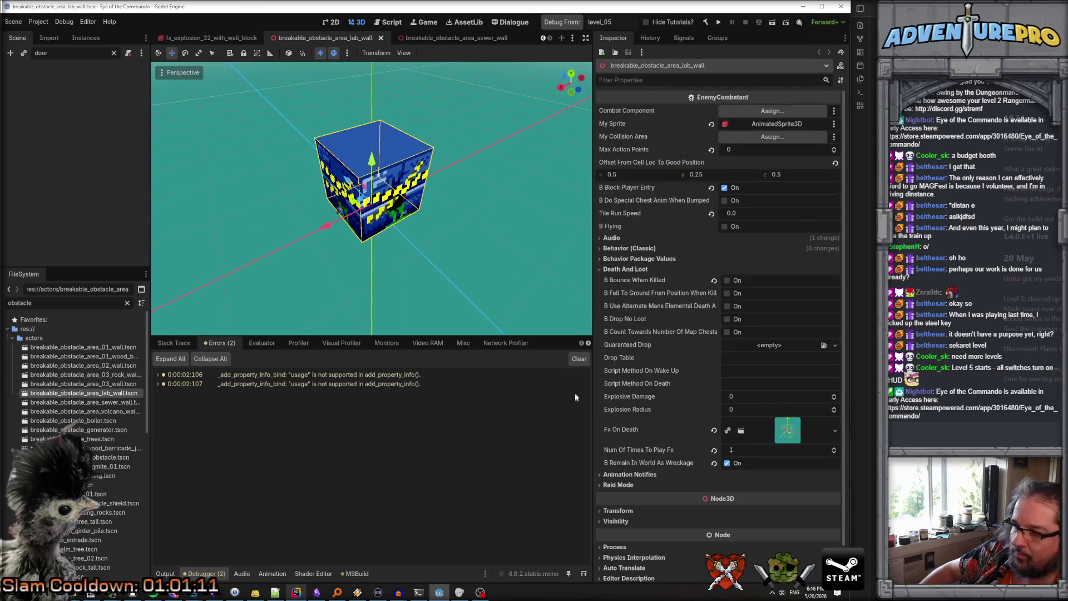
pyautogui.click(787, 423)
pyautogui.click(724, 452)
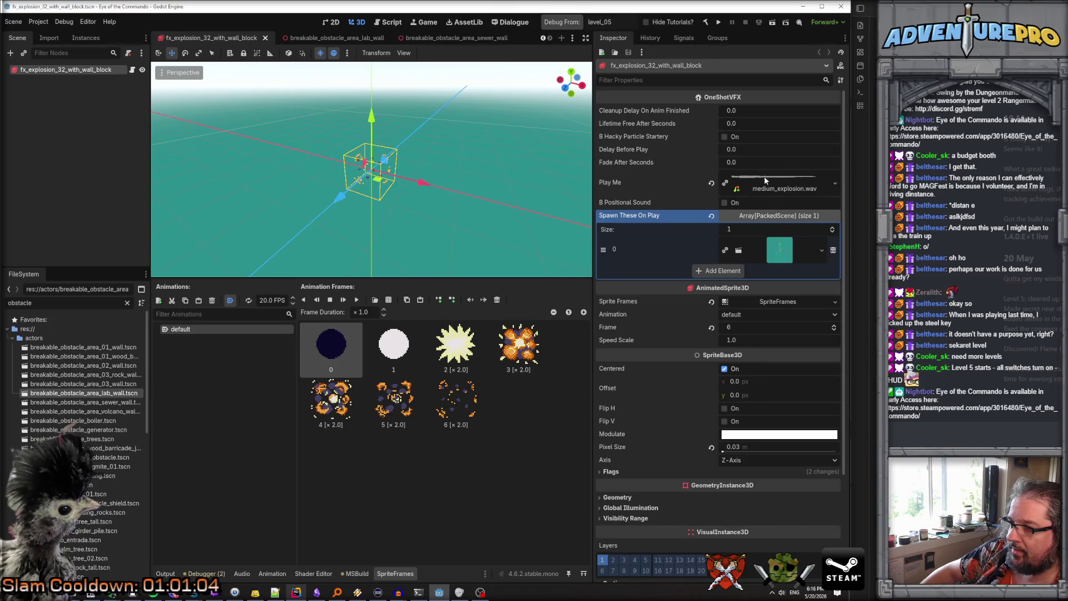
# Follow the explosion's spawned gib launcher into the gib_bouncy_block scene and inspect its AnimatedSprite3D
pyautogui.click(780, 253)
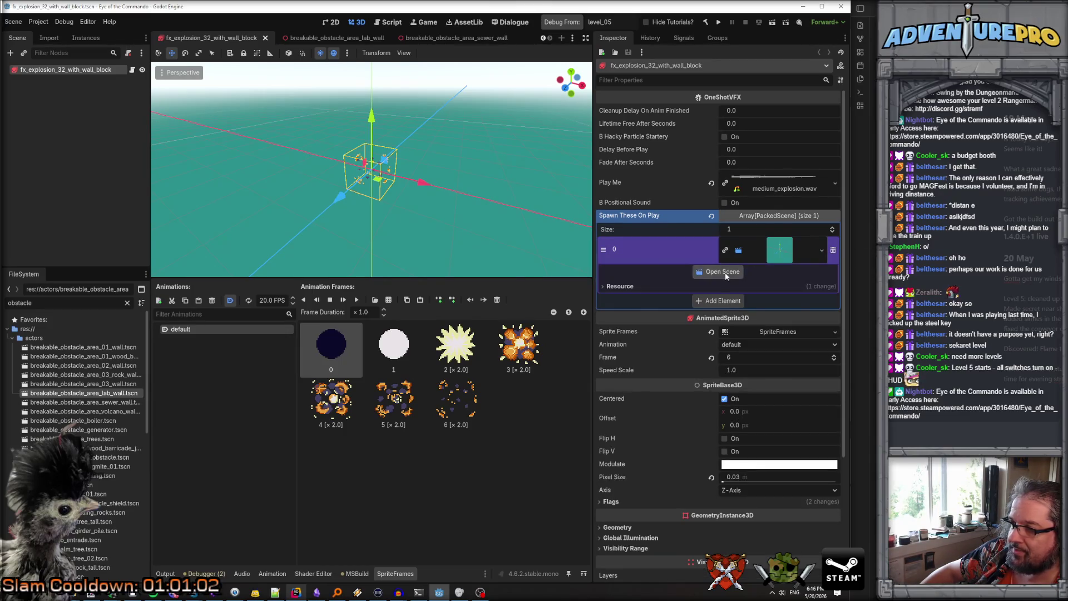
pyautogui.click(725, 272)
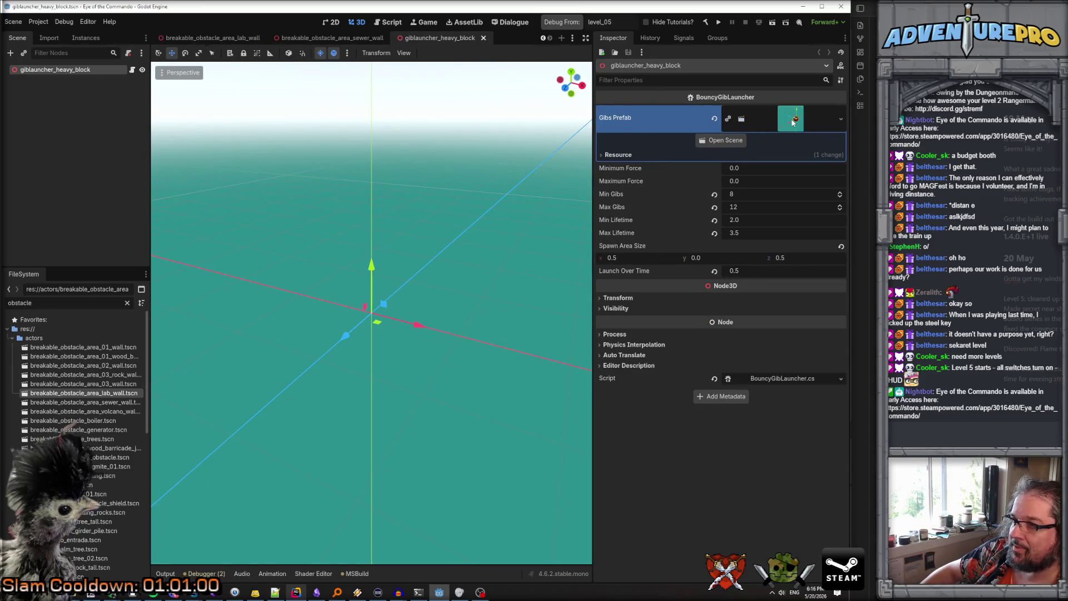
pyautogui.click(728, 140)
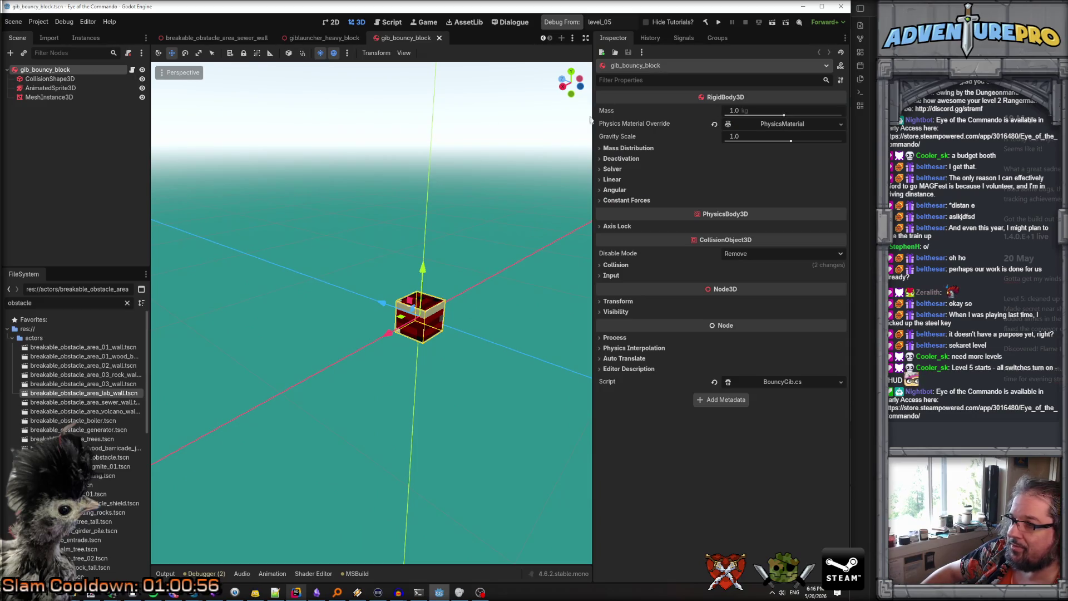
pyautogui.click(77, 88)
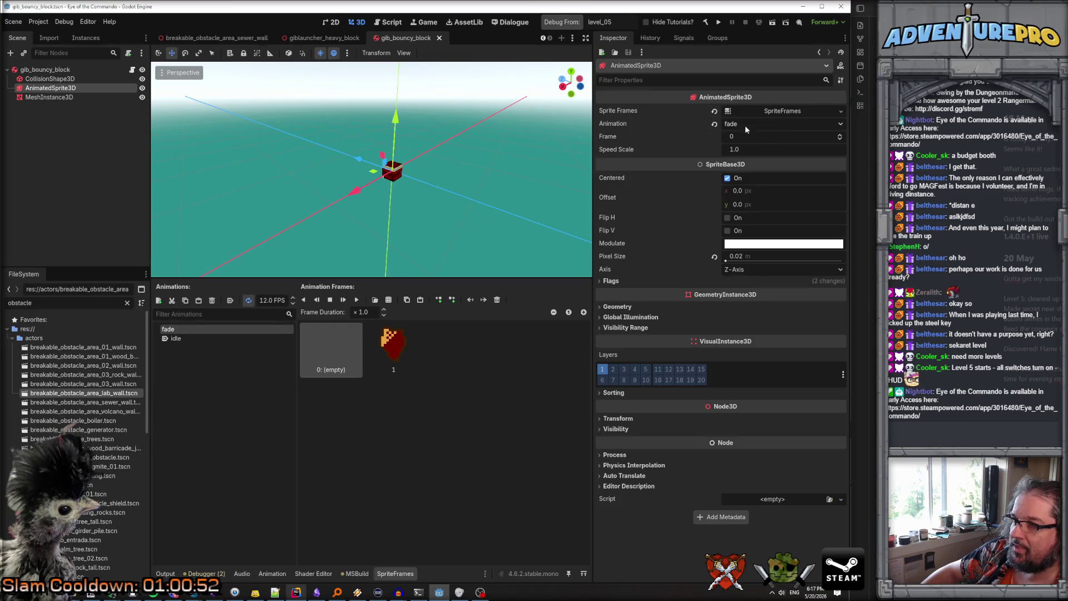
# Remove the block frame from the fade animation and all idle frames, then save gib_bouncy_block
pyautogui.click(407, 346)
pyautogui.press('Delete')
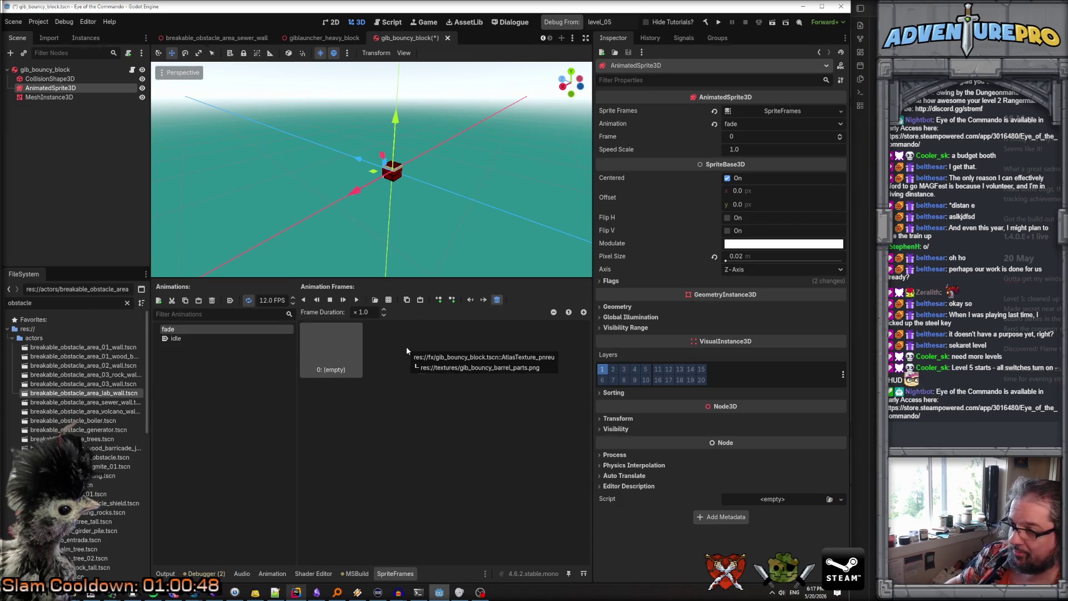
pyautogui.click(280, 338)
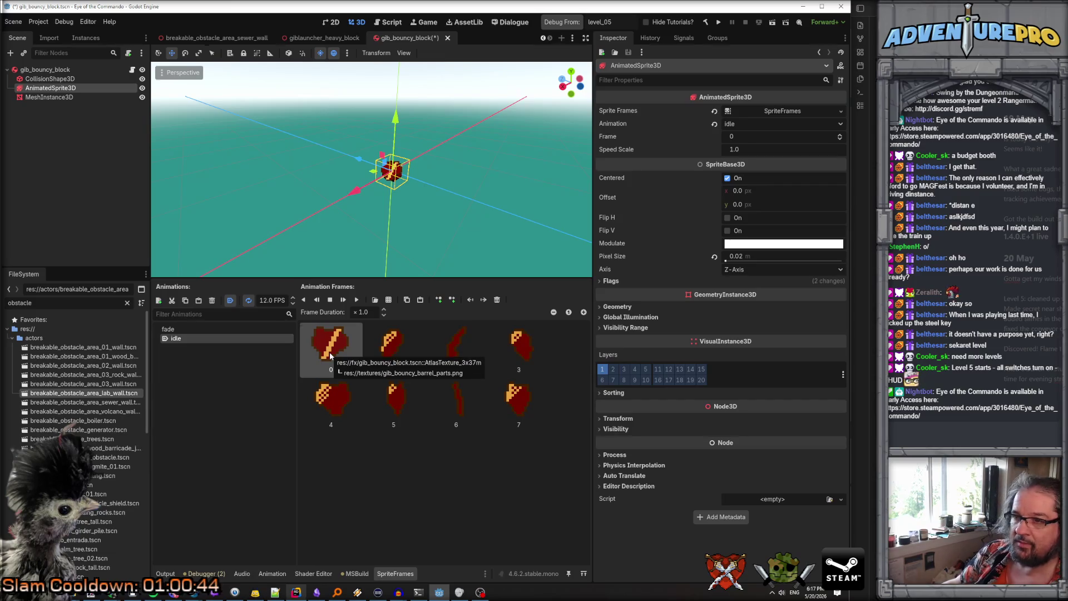
pyautogui.press('Delete')
pyautogui.press('Delete')
pyautogui.press('Delete')
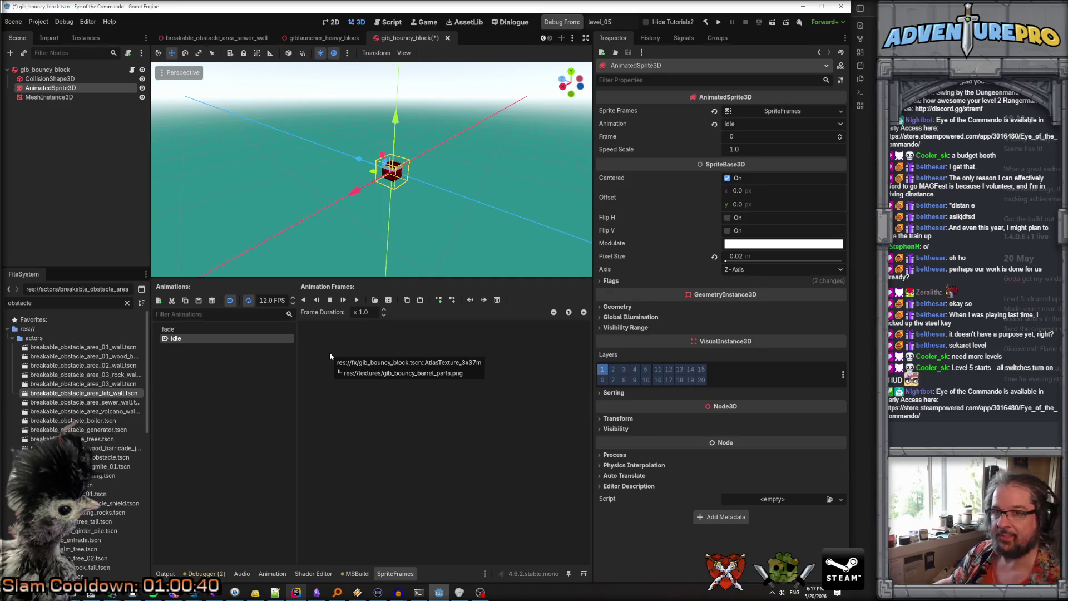
pyautogui.hotkey('ctrl', 's')
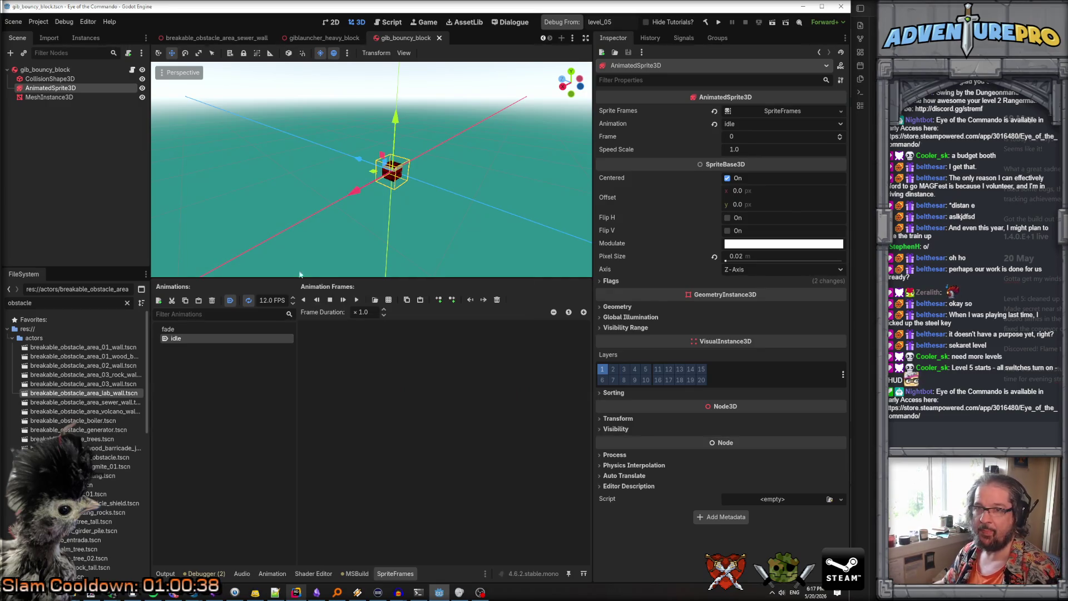
pyautogui.click(50, 97)
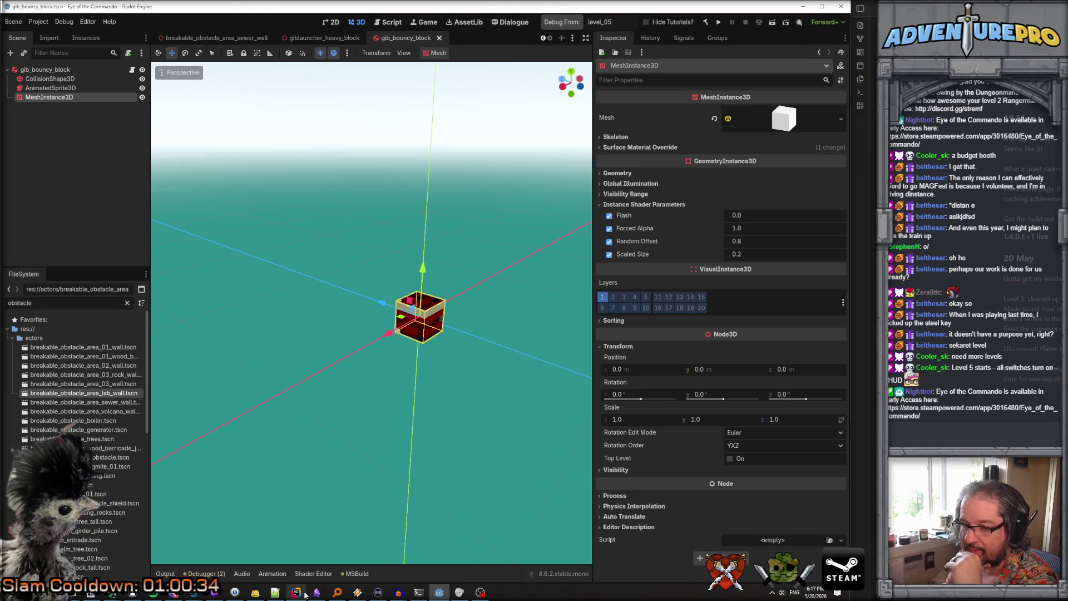
pyautogui.click(55, 70)
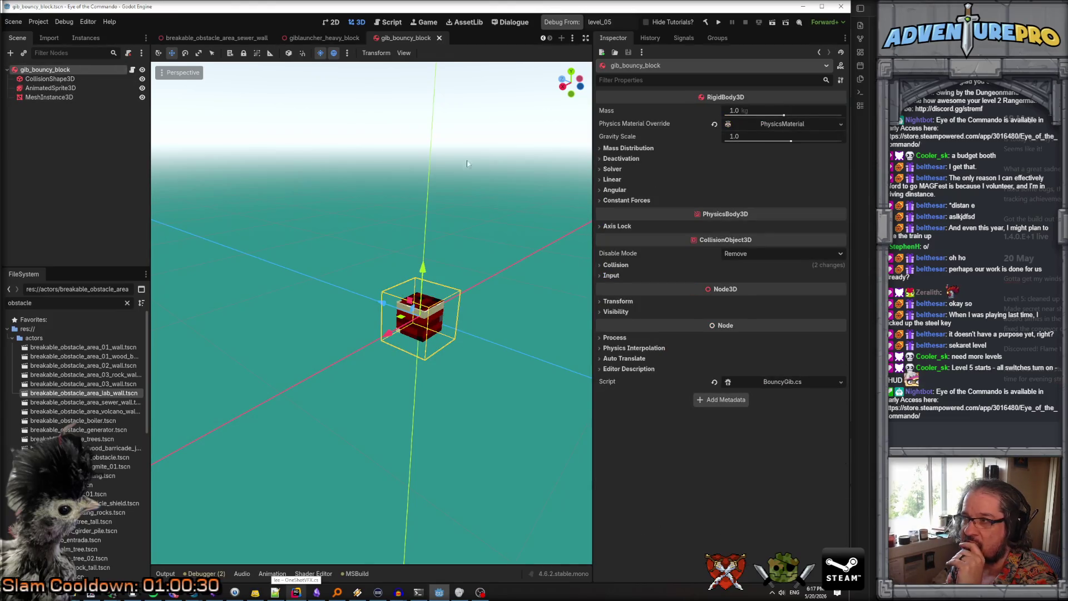
pyautogui.click(296, 593)
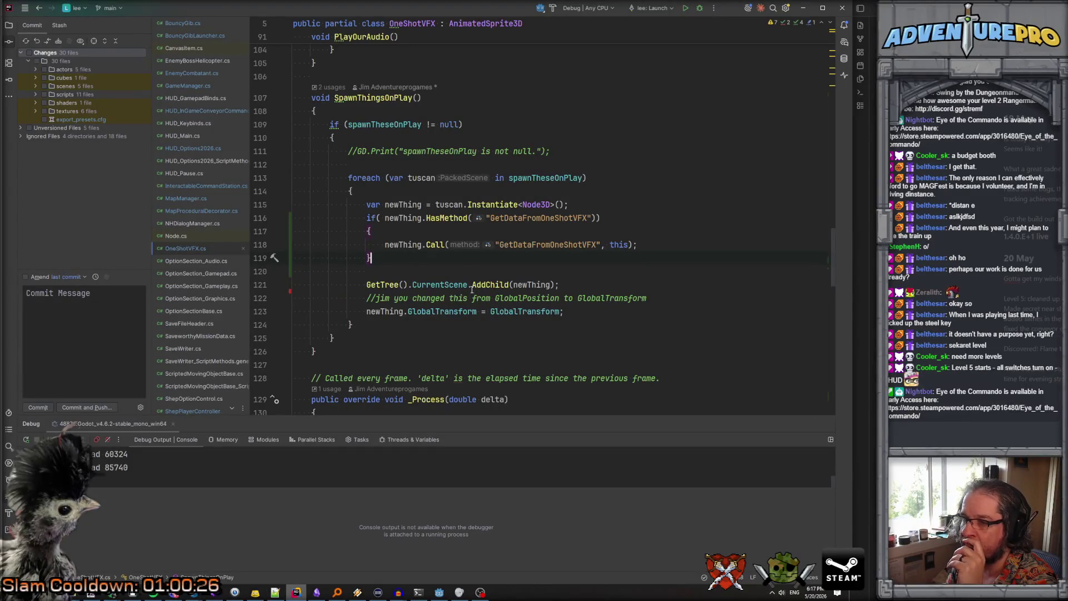
# From BouncyGibLauncher.cs, follow the line 93 ApplyBlockShader call into BouncyGib.cs and inspect the myBlockMesh check
pyautogui.scroll(-5, 461, 256)
pyautogui.scroll(-5, 460, 246)
pyautogui.scroll(7, 461, 246)
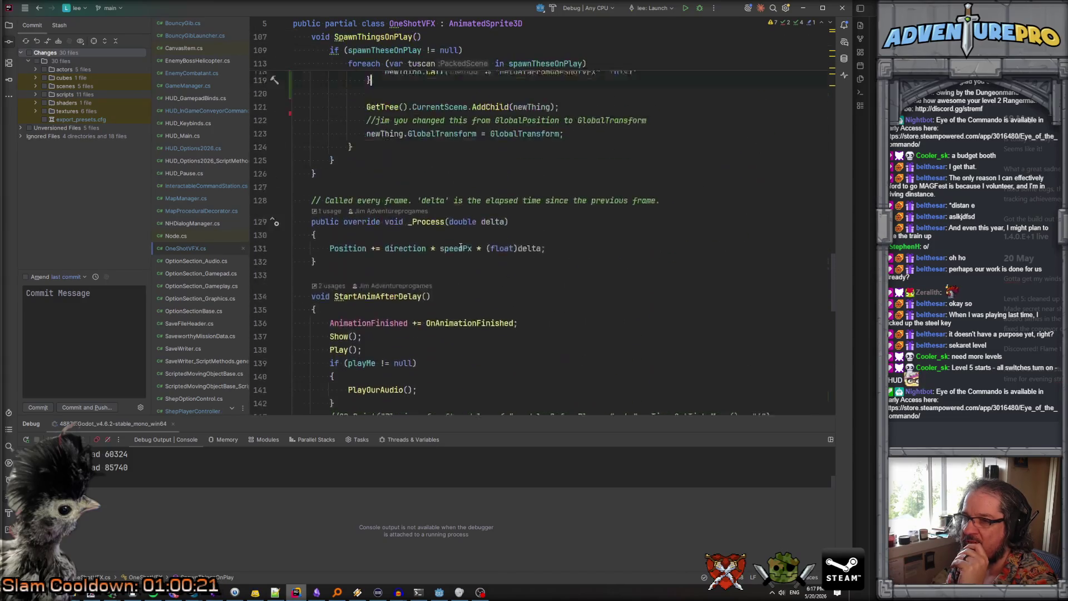
pyautogui.scroll(6, 461, 246)
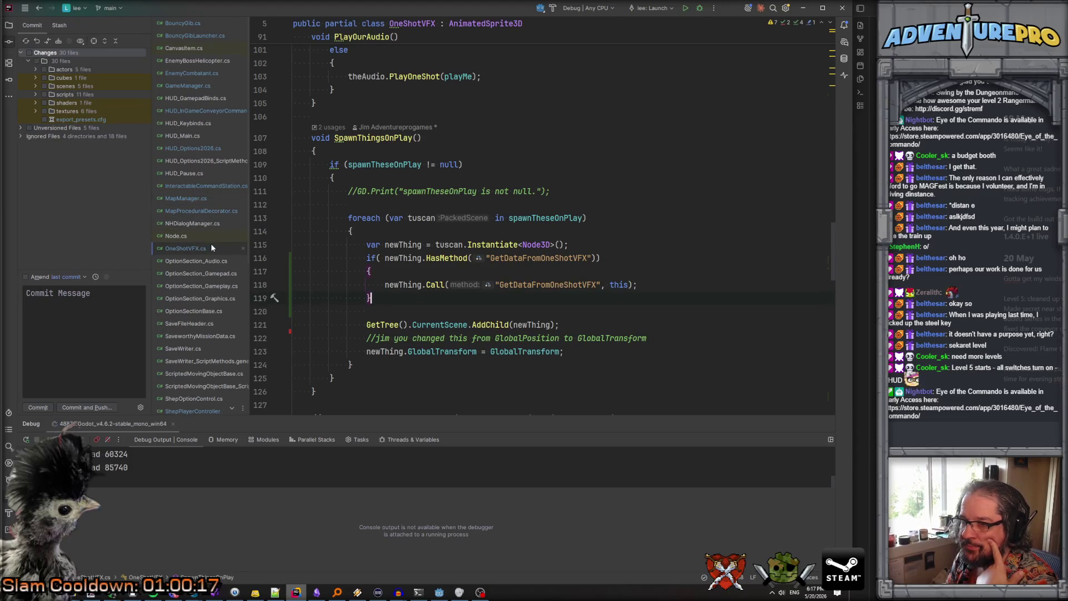
pyautogui.scroll(-4, 497, 285)
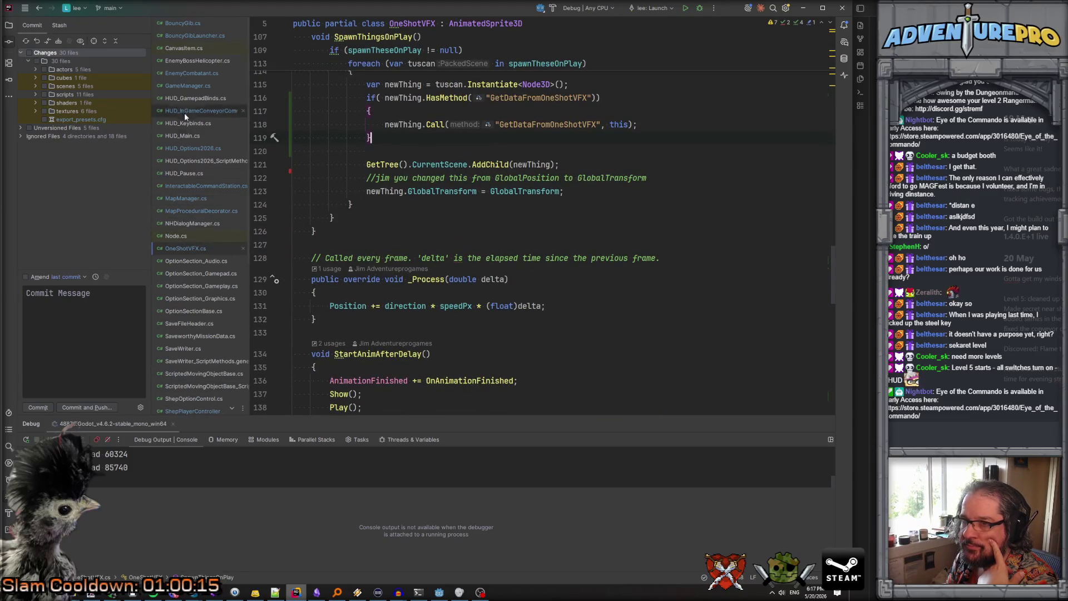
pyautogui.click(185, 36)
pyautogui.scroll(-10, 417, 226)
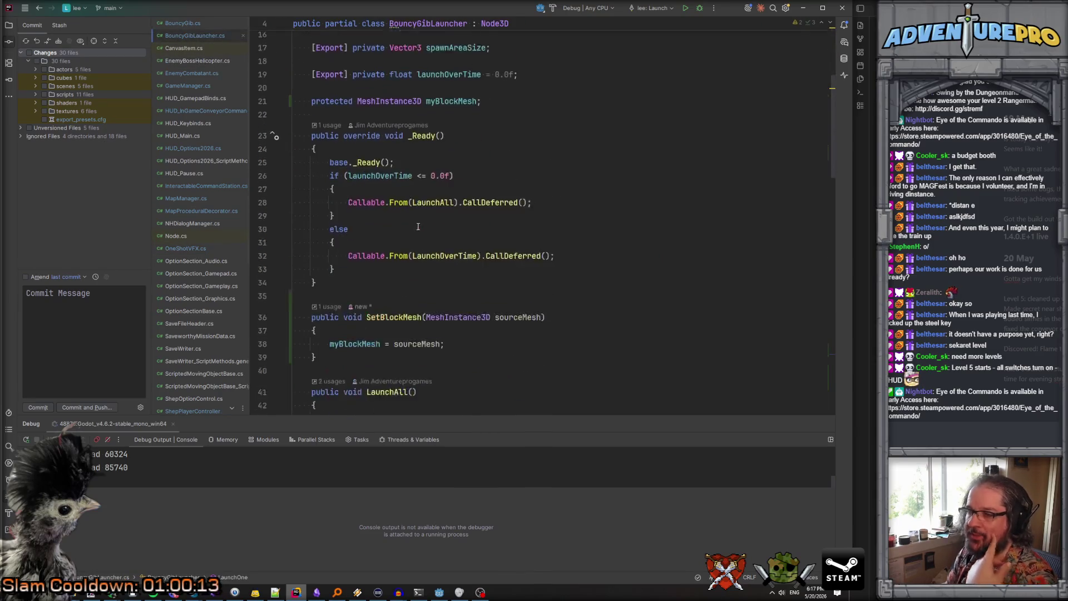
pyautogui.scroll(-10, 418, 227)
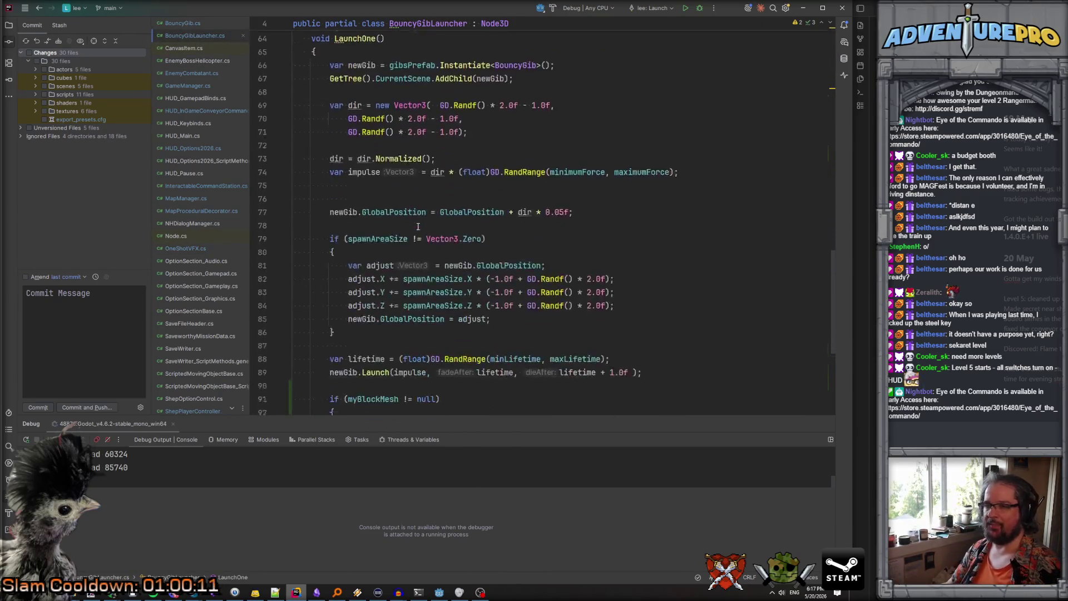
pyautogui.scroll(-3, 436, 128)
pyautogui.click(424, 285)
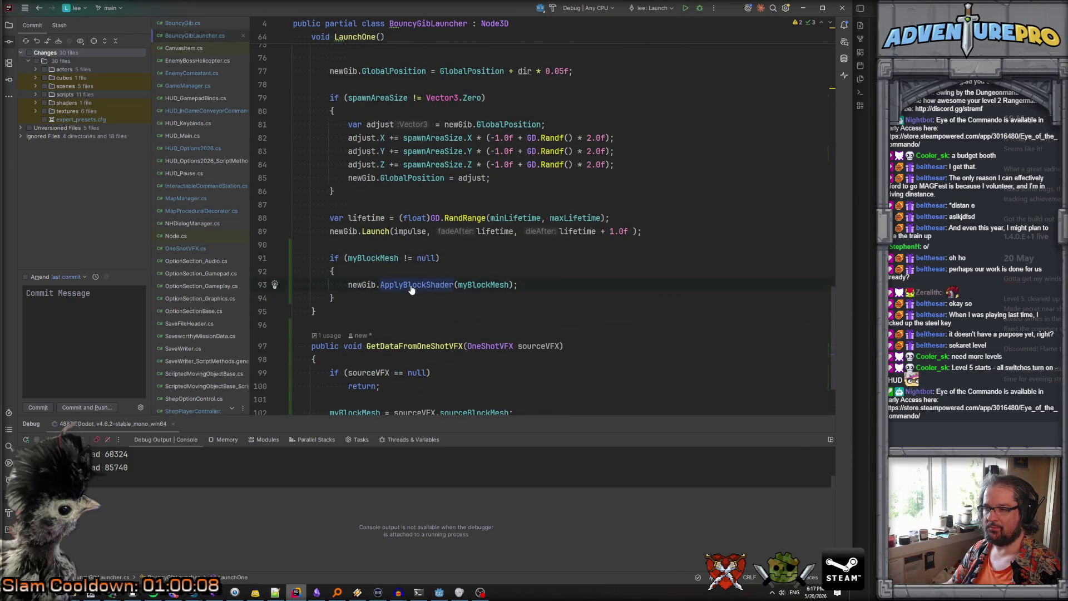
pyautogui.keyDown('ctrl'); pyautogui.click(411, 284); pyautogui.keyUp('ctrl')
pyautogui.click(380, 182)
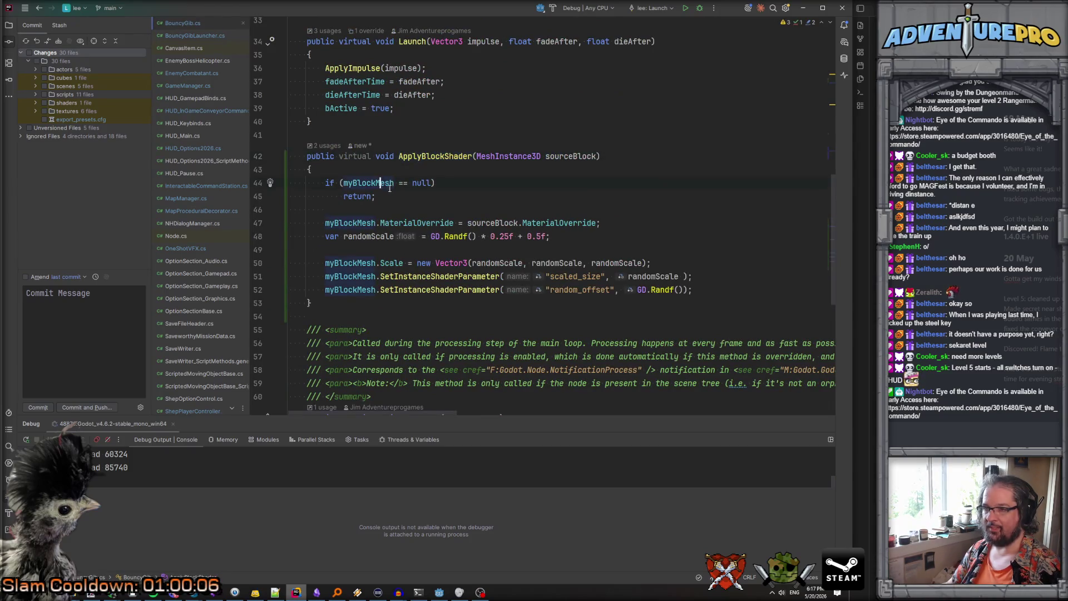
pyautogui.moveTo(548, 223)
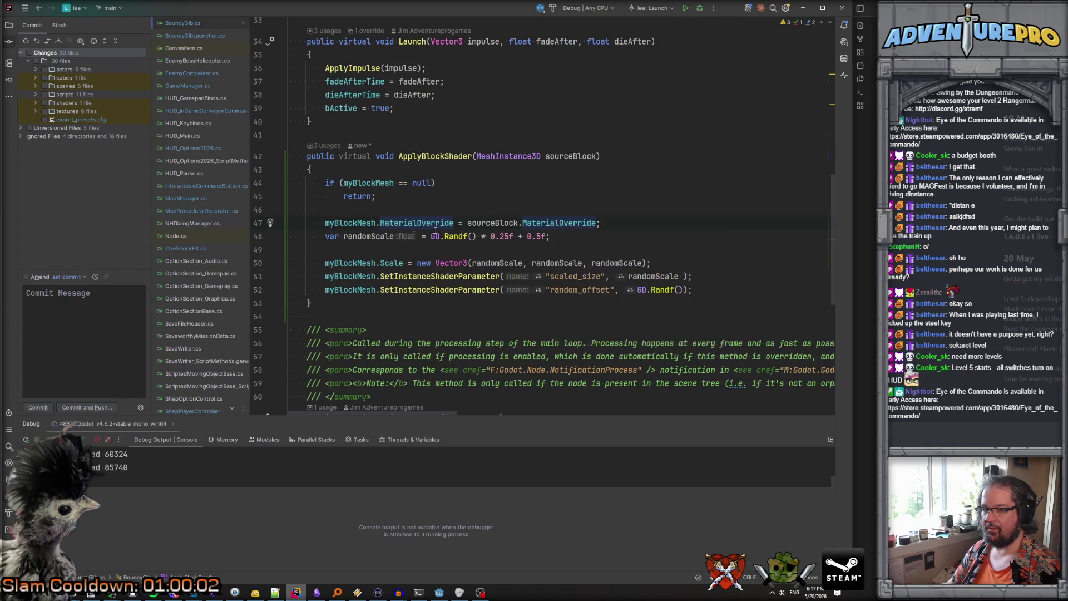
# Check the gib MeshInstance3D's surface material override slots in Godot, then return to Rider
pyautogui.click(438, 592)
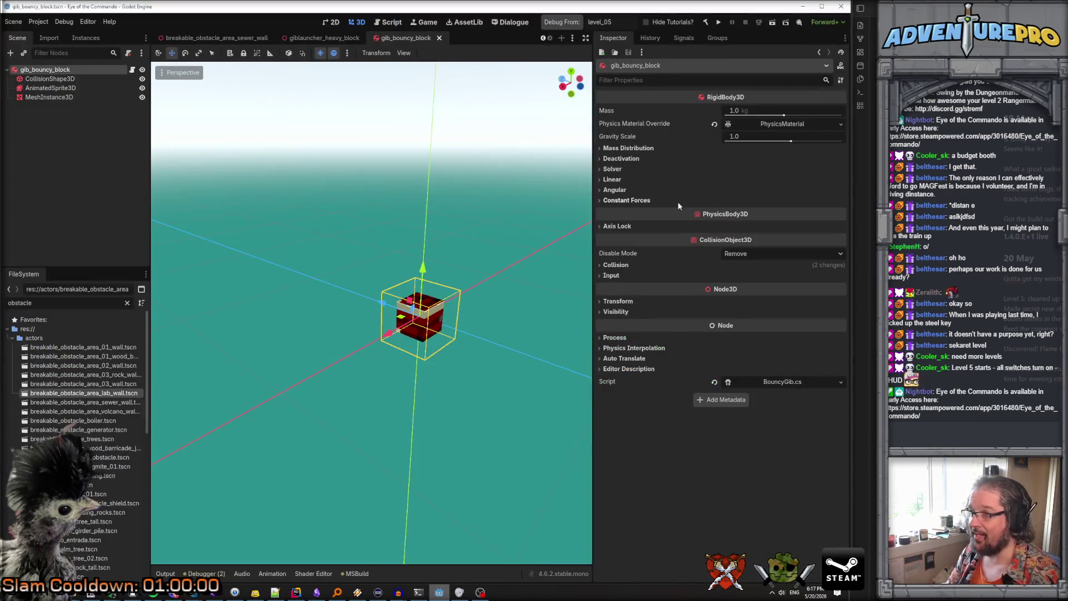
pyautogui.click(37, 97)
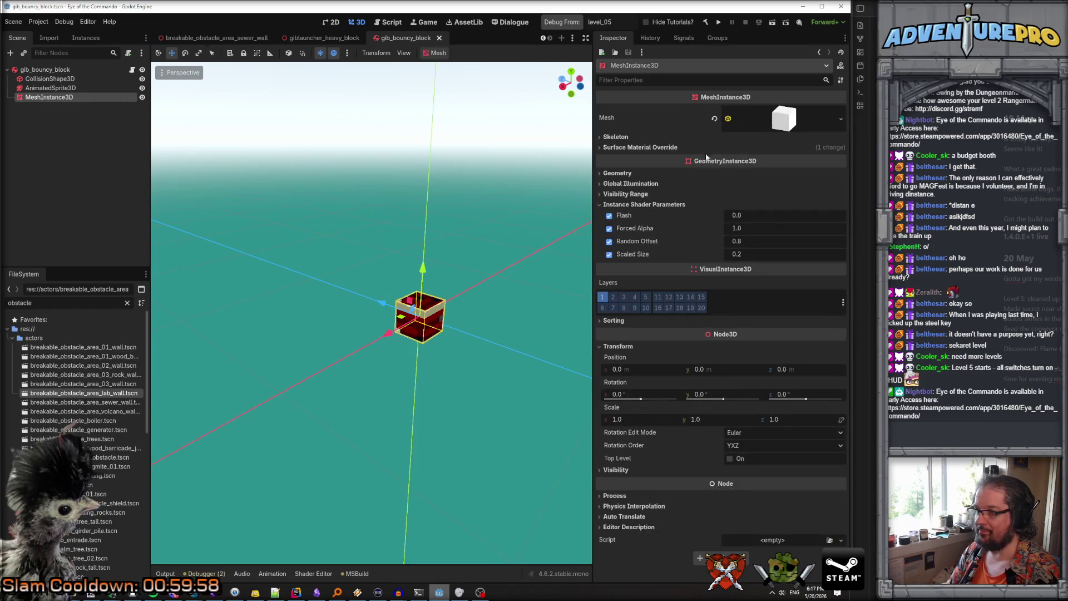
pyautogui.click(631, 148)
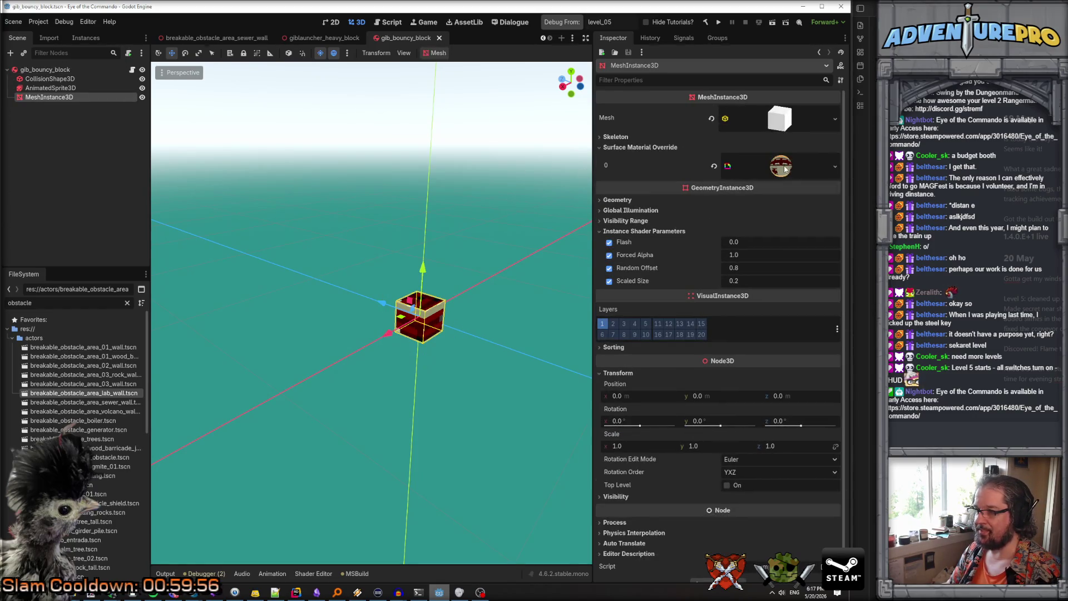
pyautogui.hotkey('alt', 'Tab')
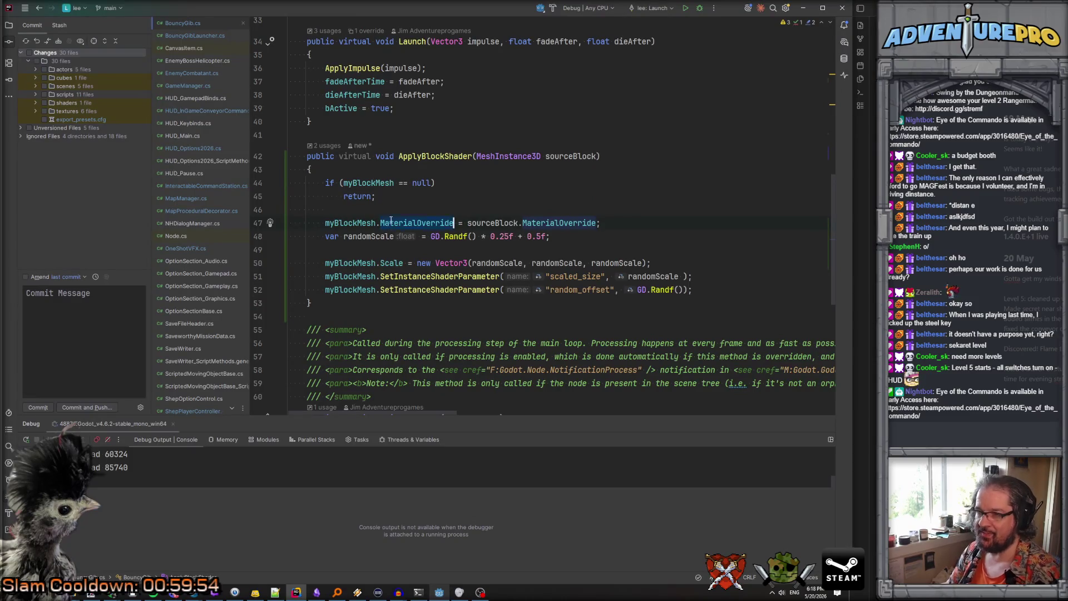
# Turn line 47 into a myBlockMesh.SetSurfaceOverrideMaterial call that takes the sourceBlock expression
pyautogui.press('BackSpace')
pyautogui.write('Sur')
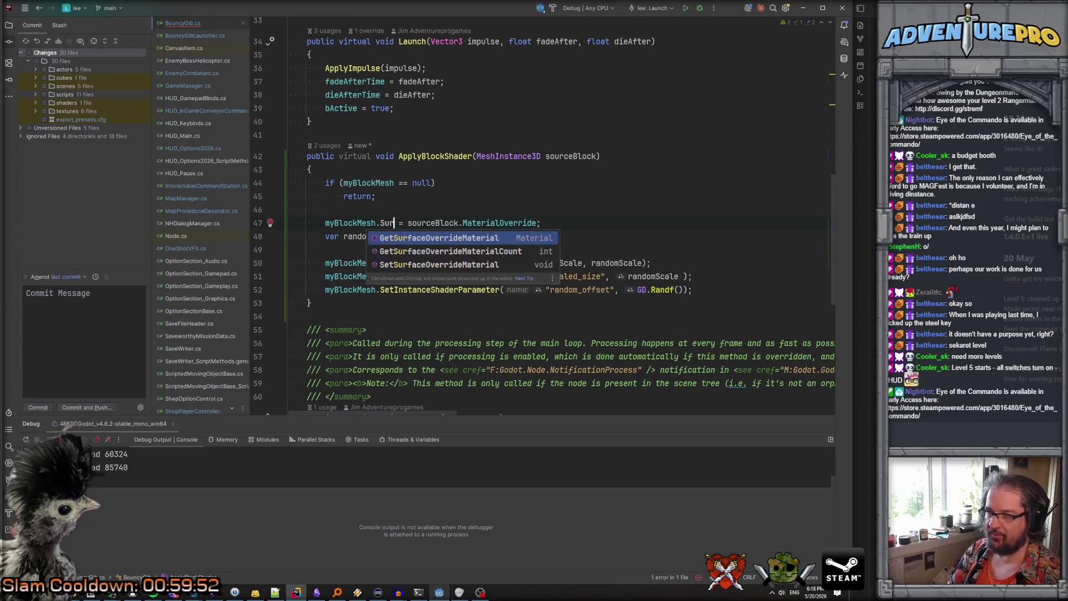
pyautogui.write('f')
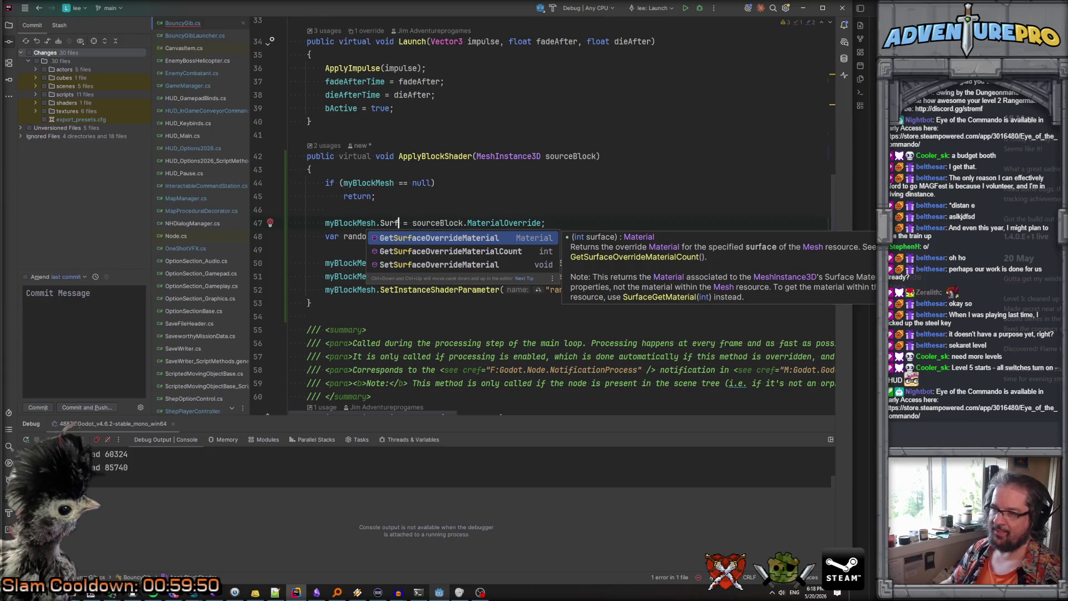
pyautogui.press('Return')
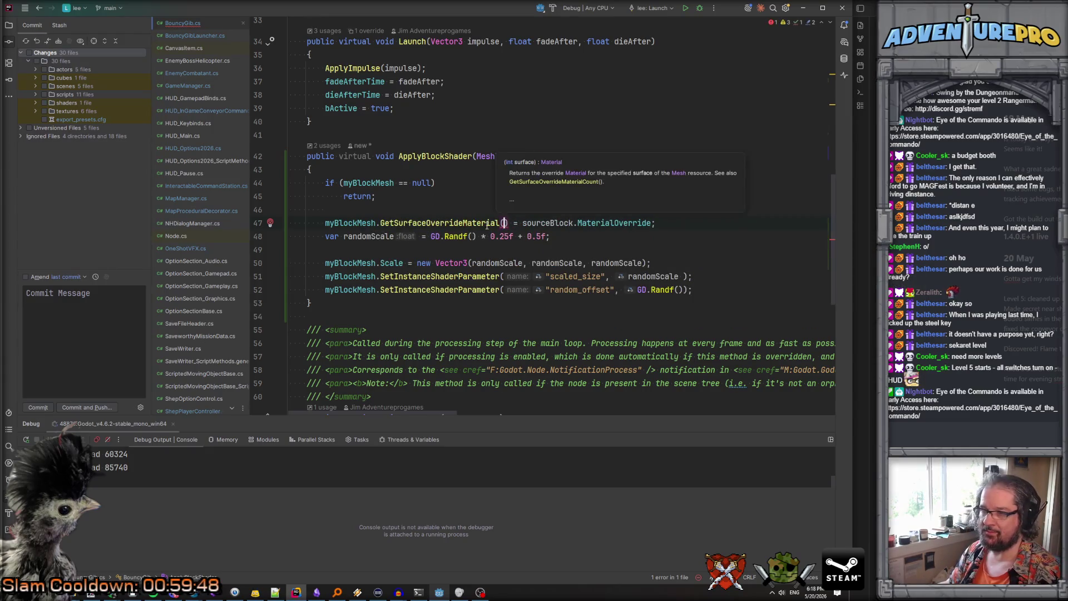
pyautogui.click(382, 222)
pyautogui.press('Delete')
pyautogui.write('S')
pyautogui.moveTo(524, 222); pyautogui.dragTo(654, 223)
pyautogui.hotkey('ctrl', 'c')
pyautogui.press('BackSpace')
pyautogui.click(504, 223)
pyautogui.hotkey('ctrl', 'space')
pyautogui.press('Escape')
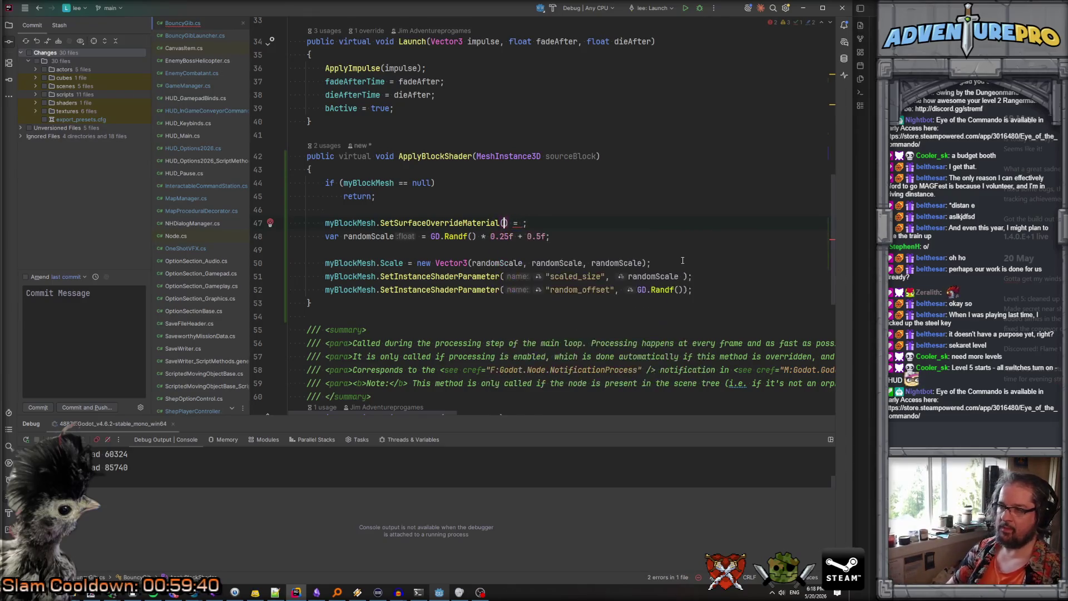
pyautogui.hotkey('ctrl', 'v')
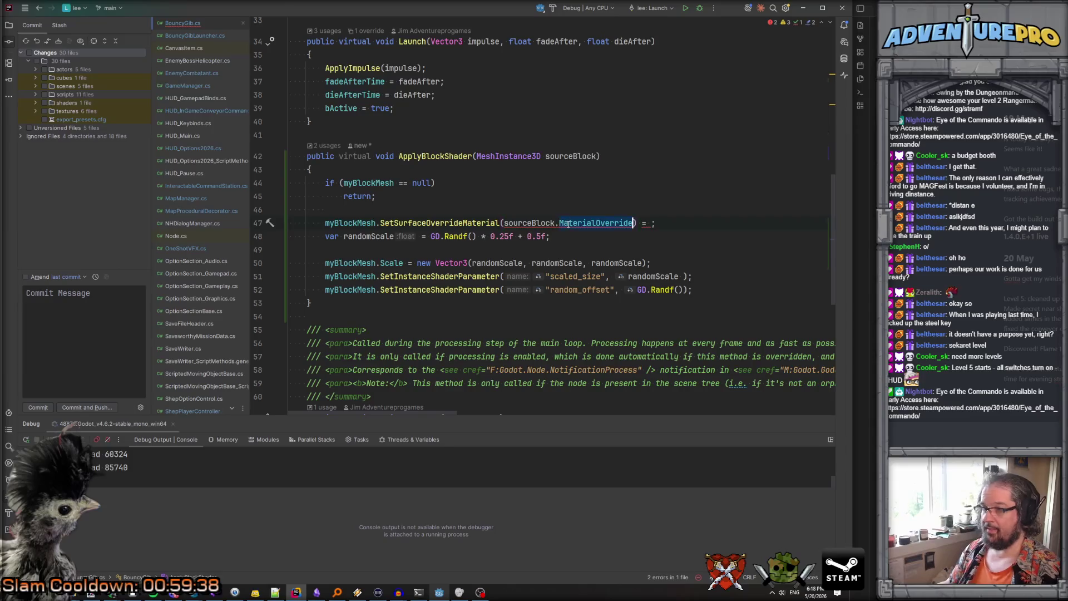
# Complete the arguments as (0, sourceBlock.GetSurfaceOverrideMaterial(0)) and return to Godot
pyautogui.write('GetSu')
pyautogui.press('Return')
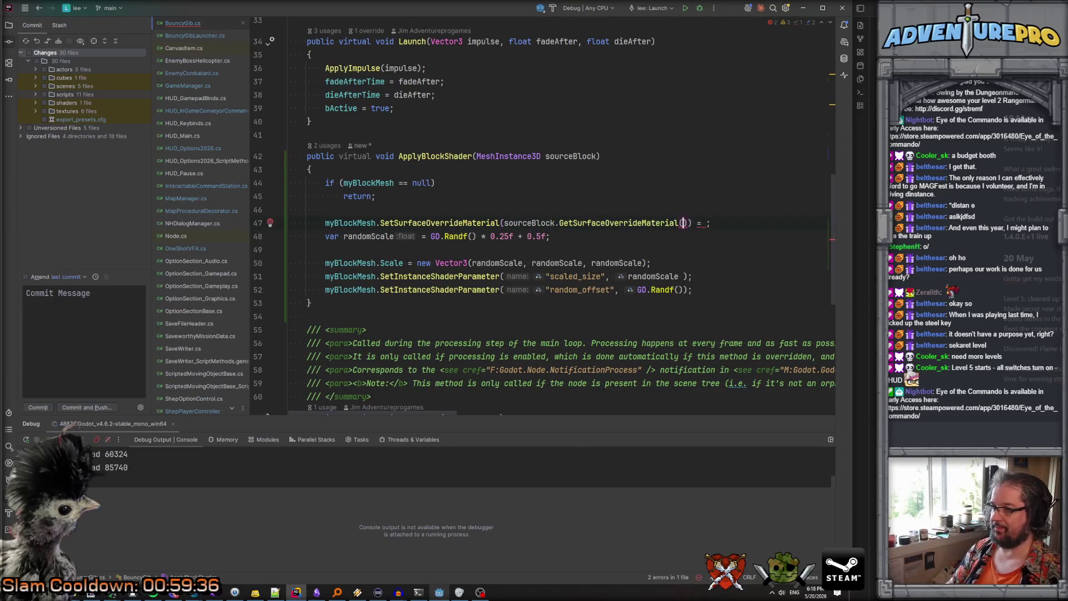
pyautogui.press('Delete')
pyautogui.press('Delete')
pyautogui.press('Delete')
pyautogui.write(')')
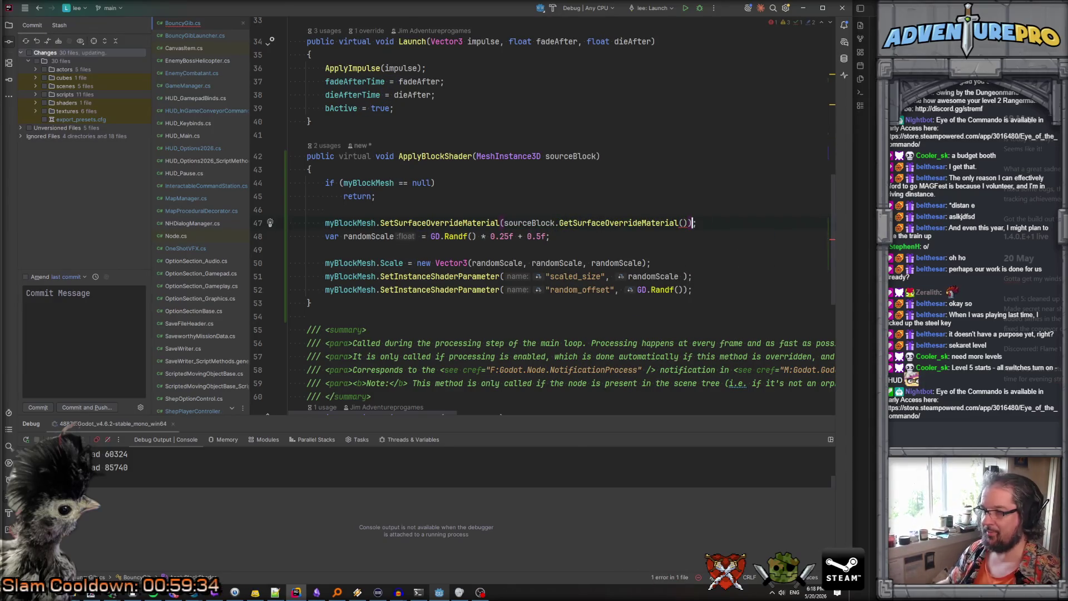
pyautogui.click(681, 222)
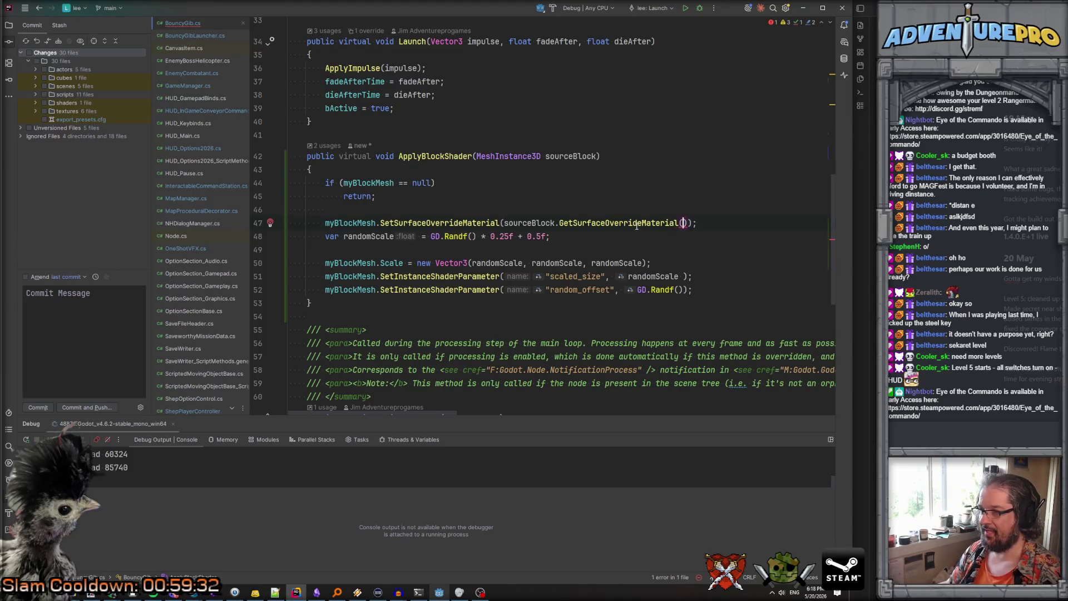
pyautogui.moveTo(636, 225)
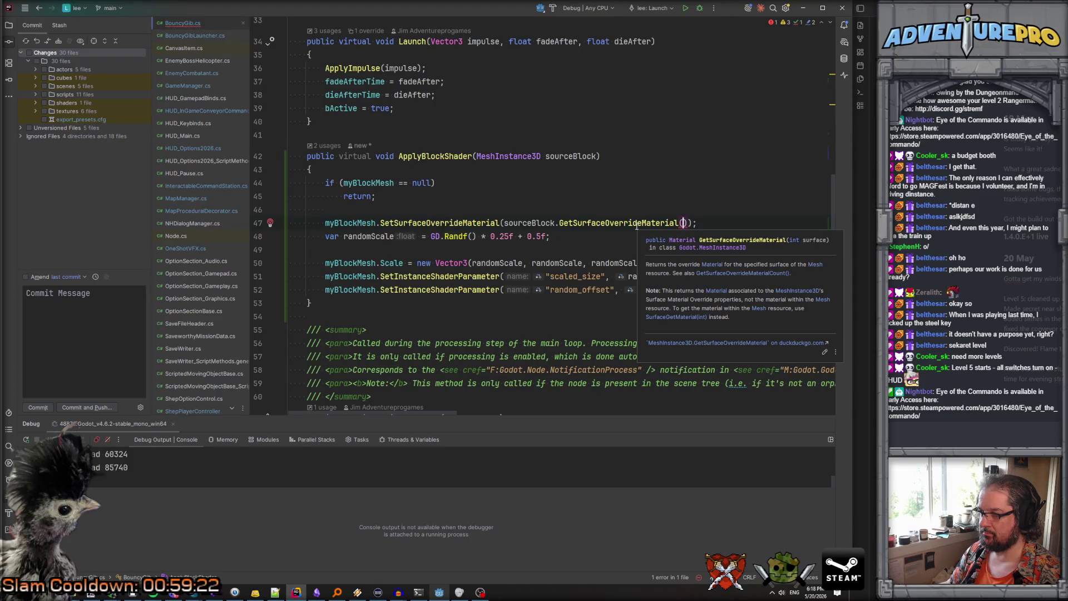
pyautogui.write('0')
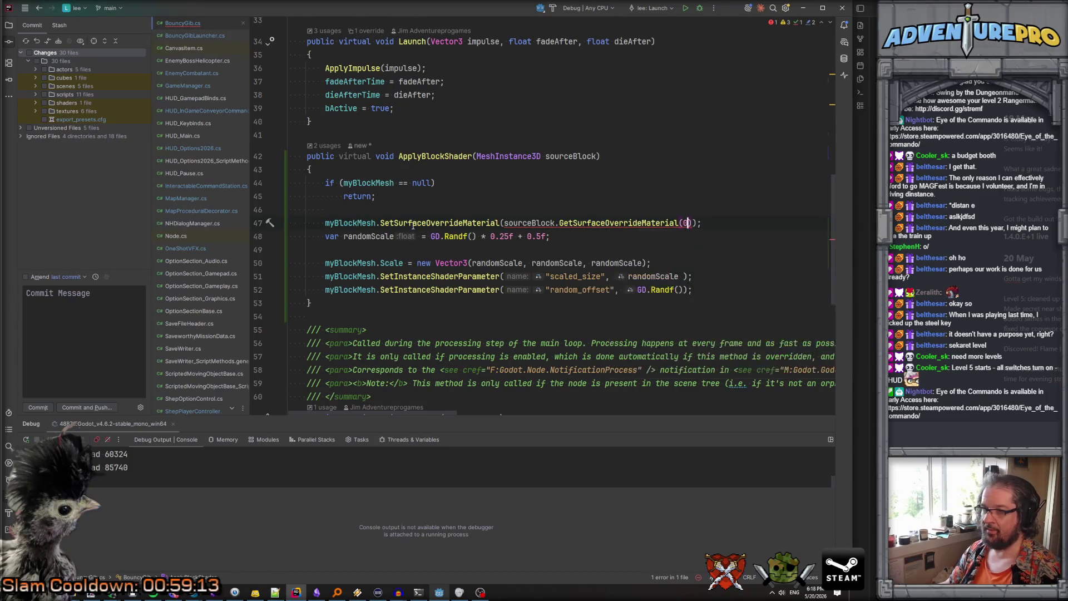
pyautogui.moveTo(412, 222)
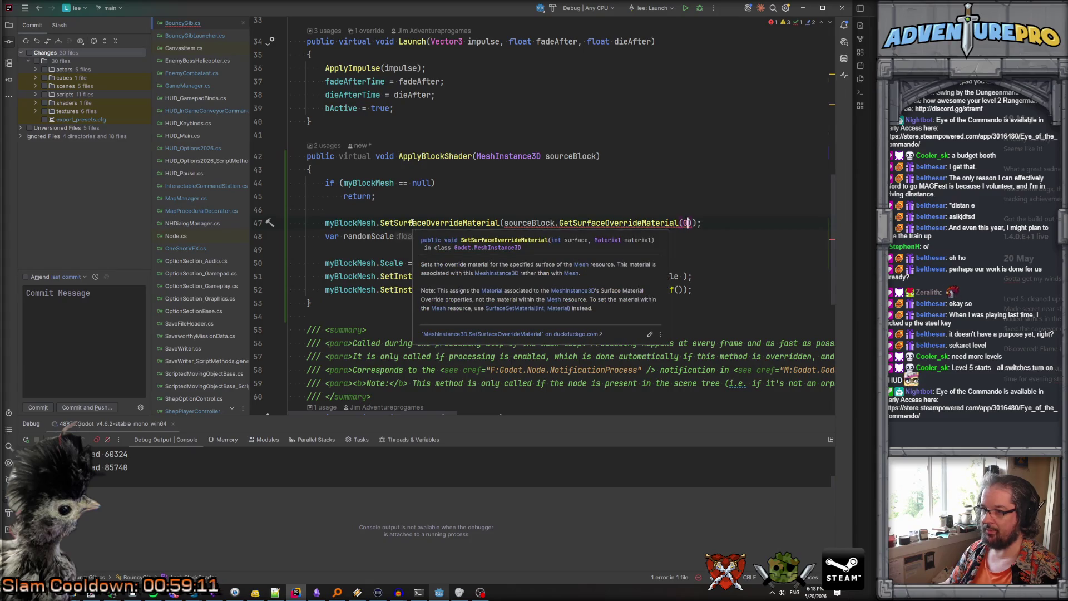
pyautogui.click(504, 222)
pyautogui.write('0,')
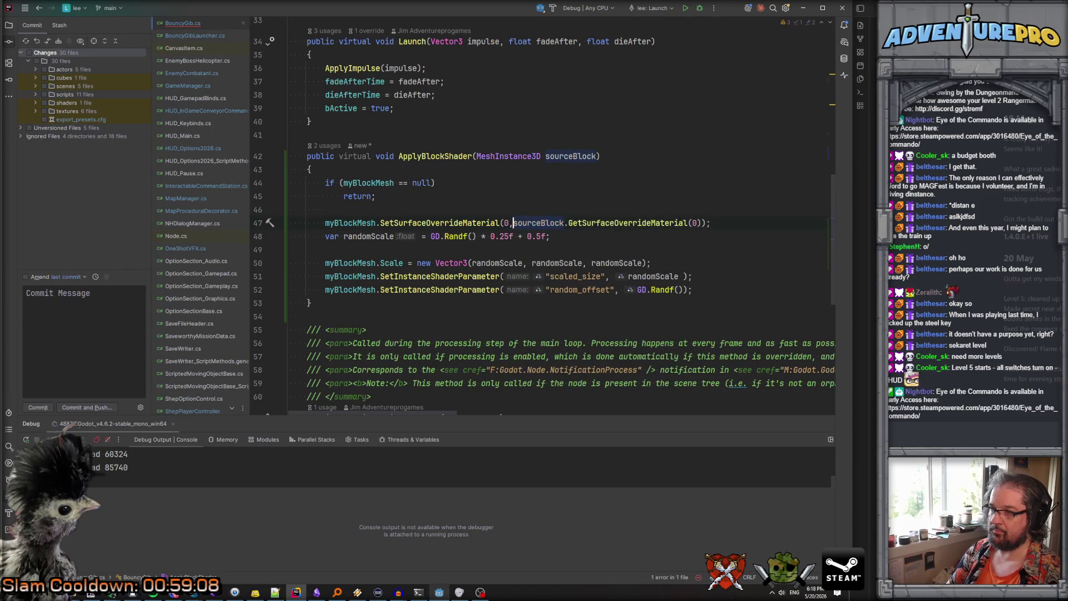
pyautogui.hotkey('alt', 'Tab')
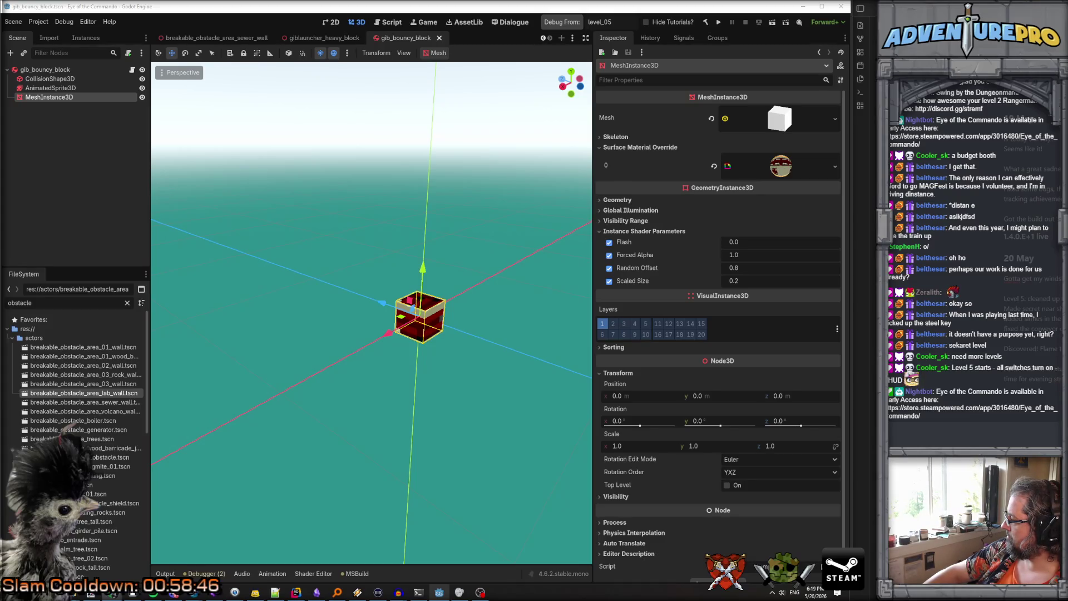
# Build the .NET project and start the game with the toolbar's Run Project button
pyautogui.click(573, 24)
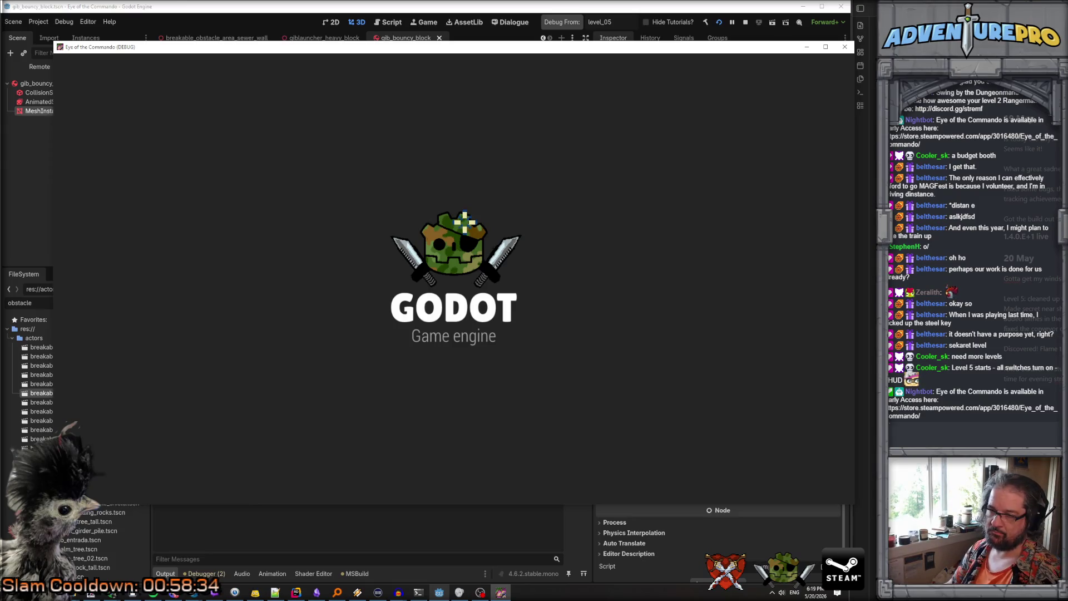
# Teleport with TP 40 11, smash the breakable wall block and walk through
pyautogui.press('`')
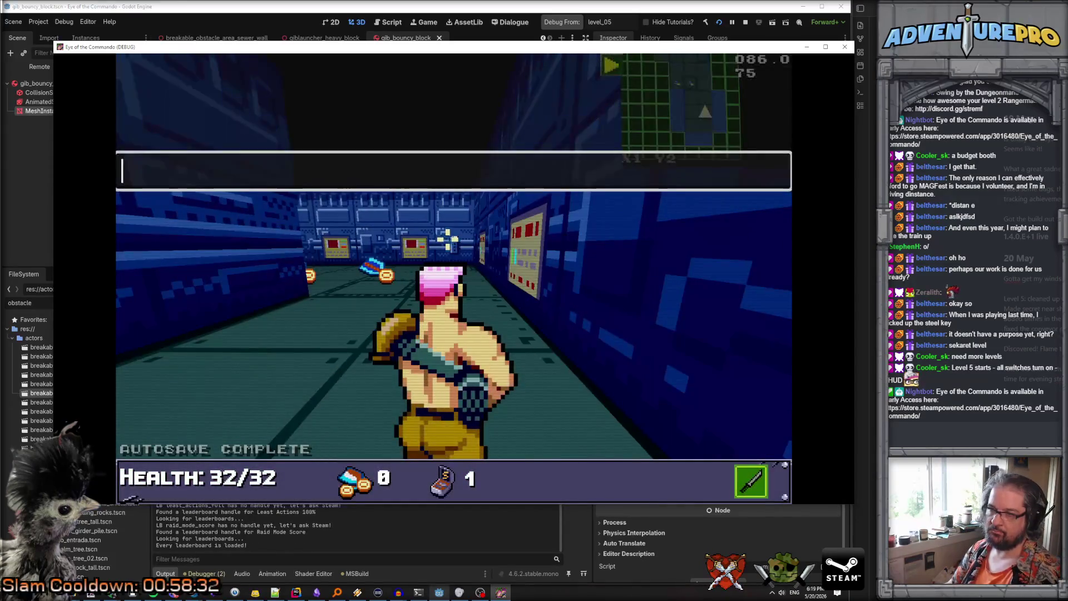
pyautogui.write('TP 40 11')
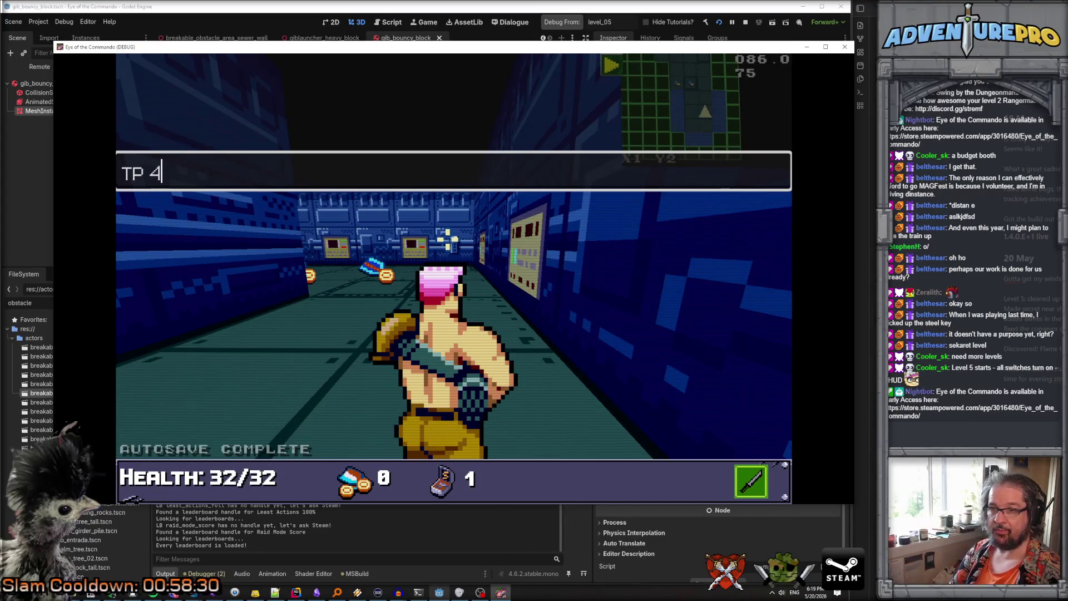
pyautogui.press('Return')
pyautogui.press('w')
pyautogui.press('space')
pyautogui.press('space')
pyautogui.press('space')
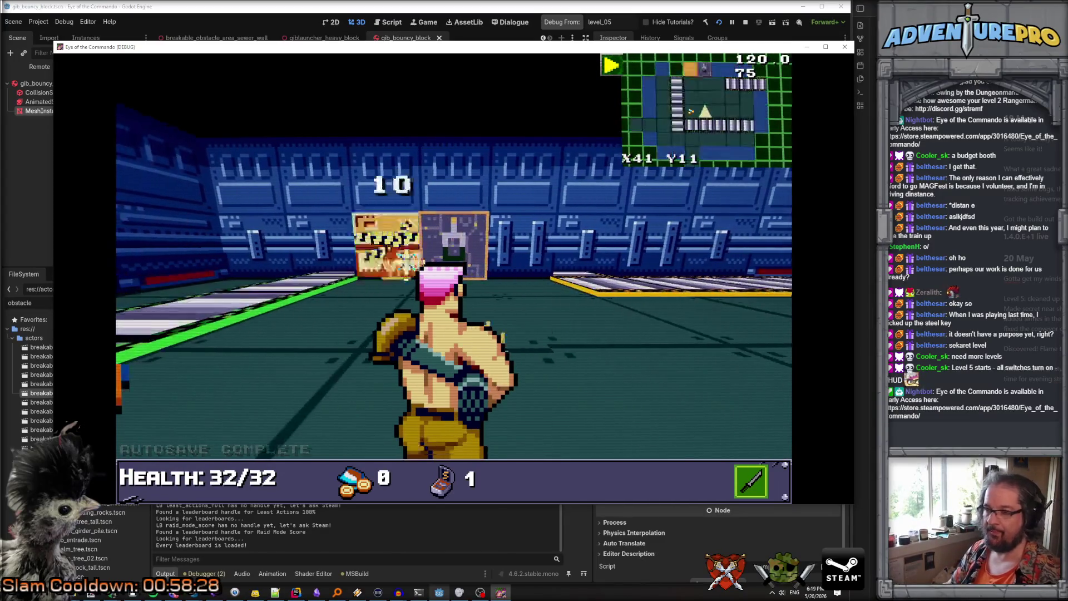
pyautogui.press('w')
pyautogui.press('space')
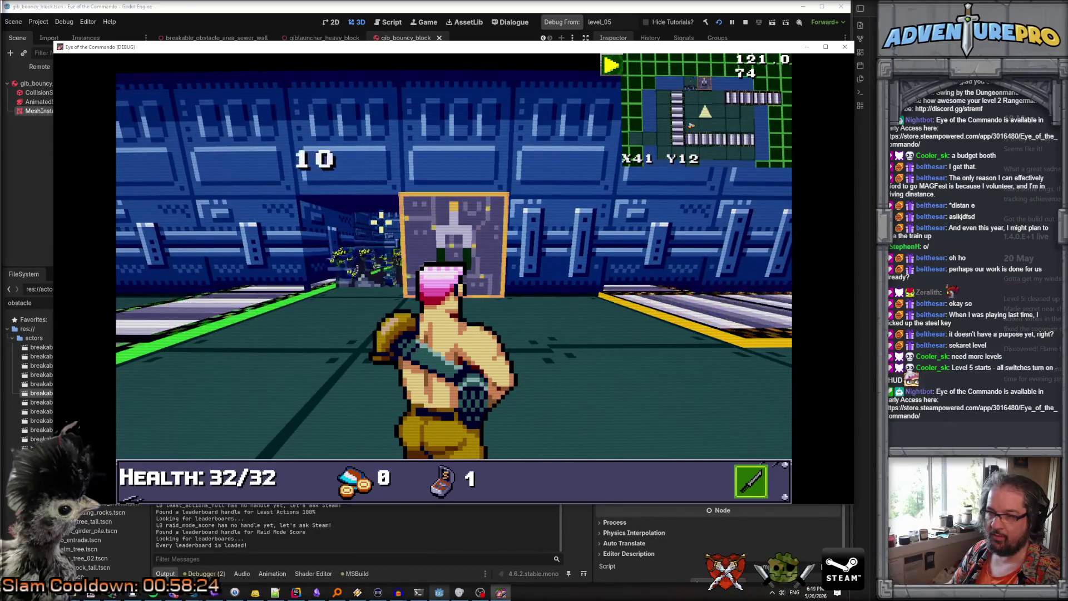
pyautogui.press('w')
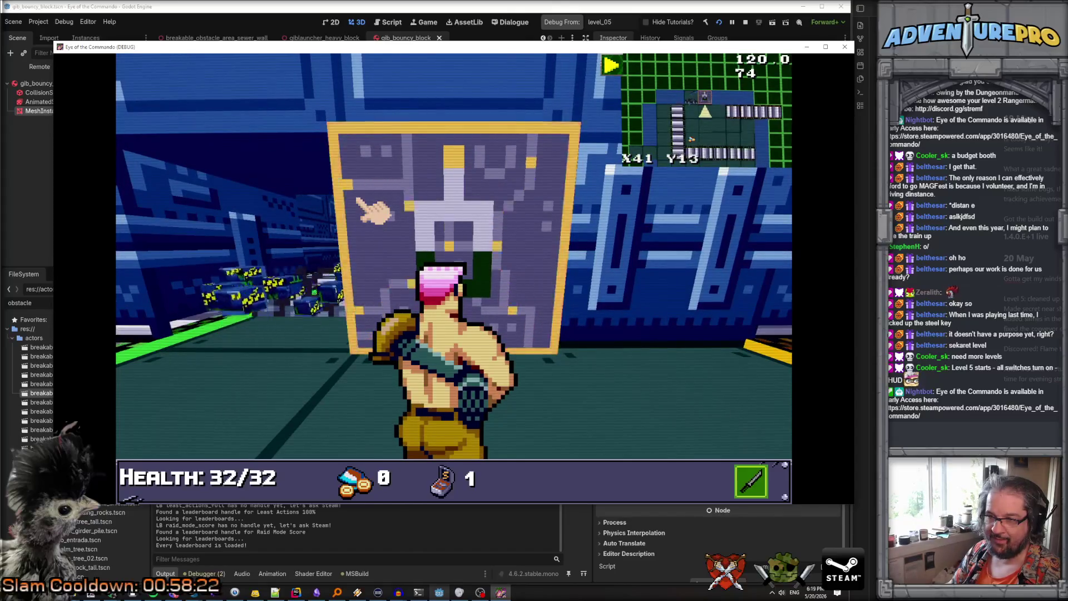
pyautogui.press('w')
pyautogui.press('space')
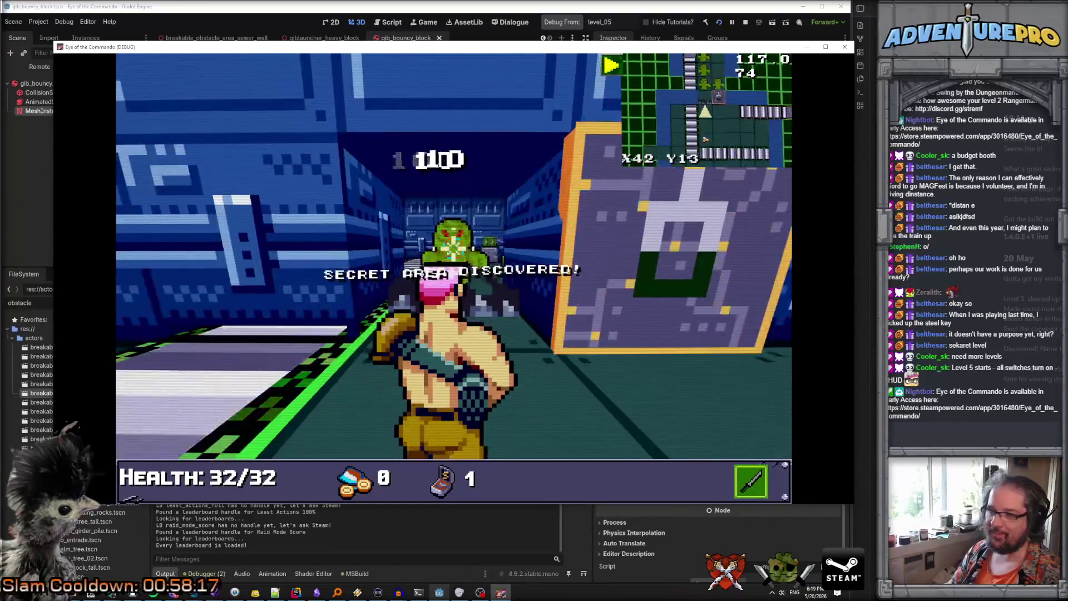
# Enter the WARGOD cheat for full ammo and turn back toward the breakable block
pyautogui.press('`')
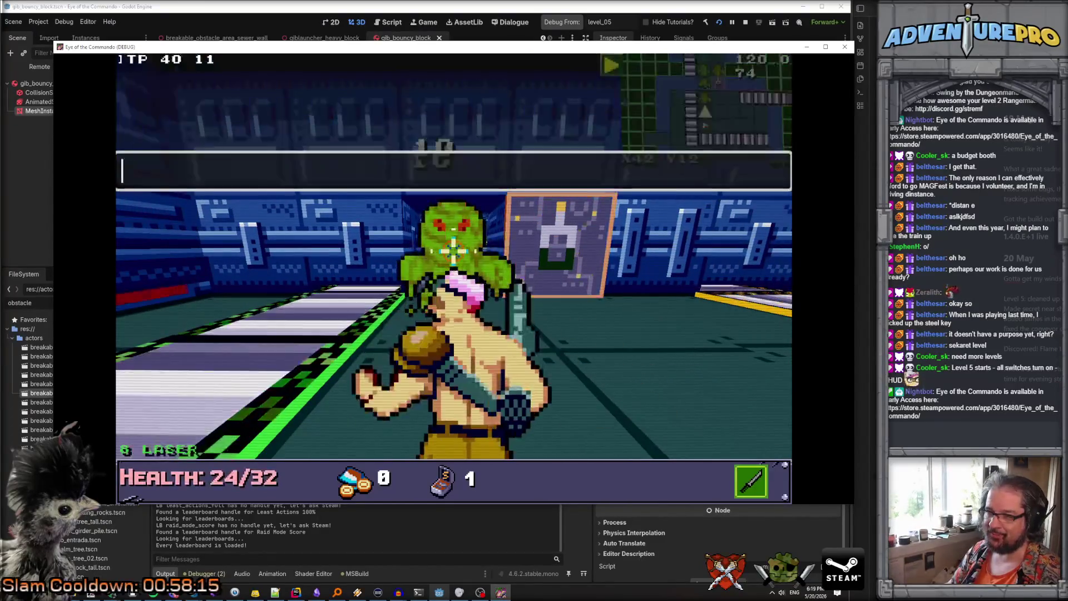
pyautogui.write('WARGOD')
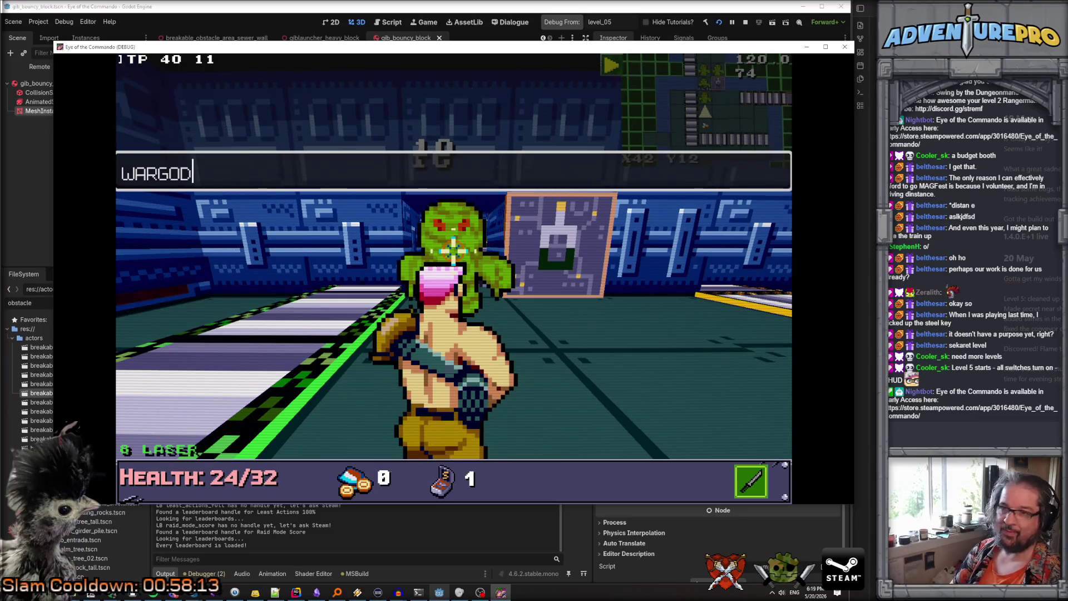
pyautogui.press('Return')
pyautogui.press('Return')
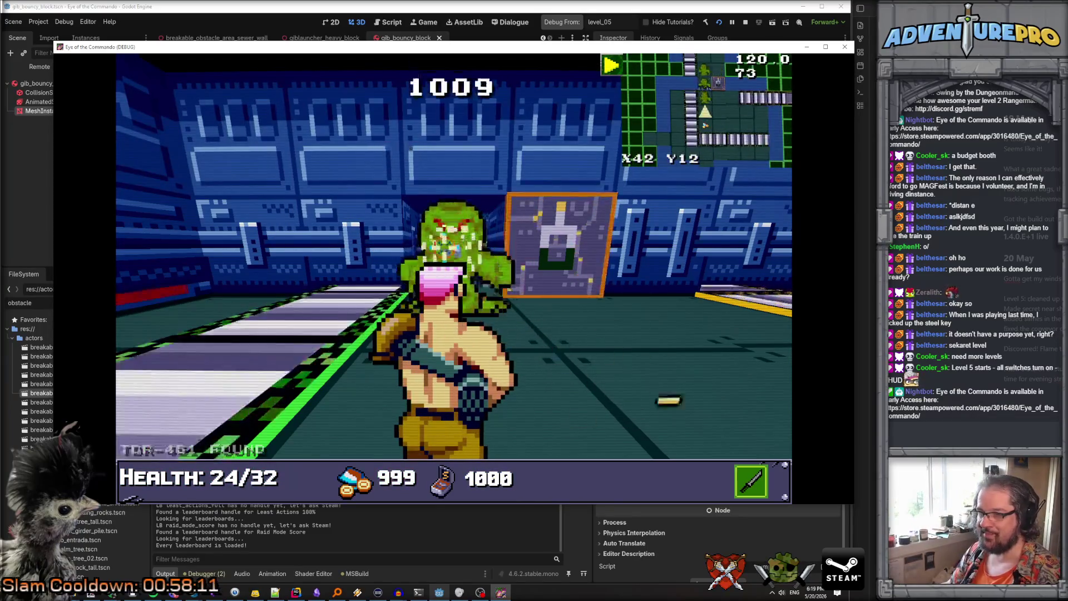
pyautogui.press('w')
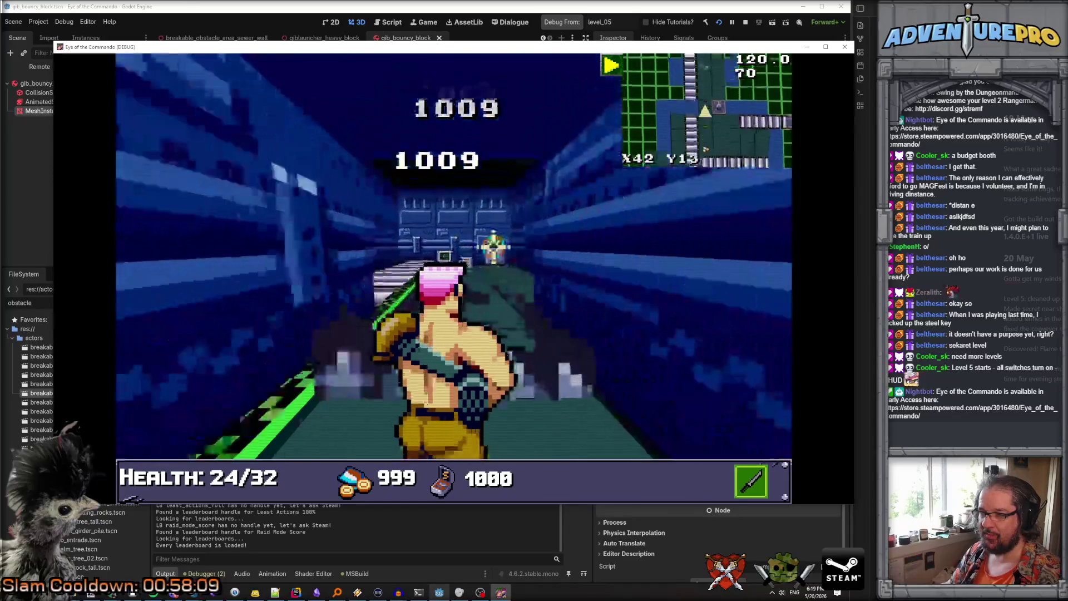
pyautogui.press('d')
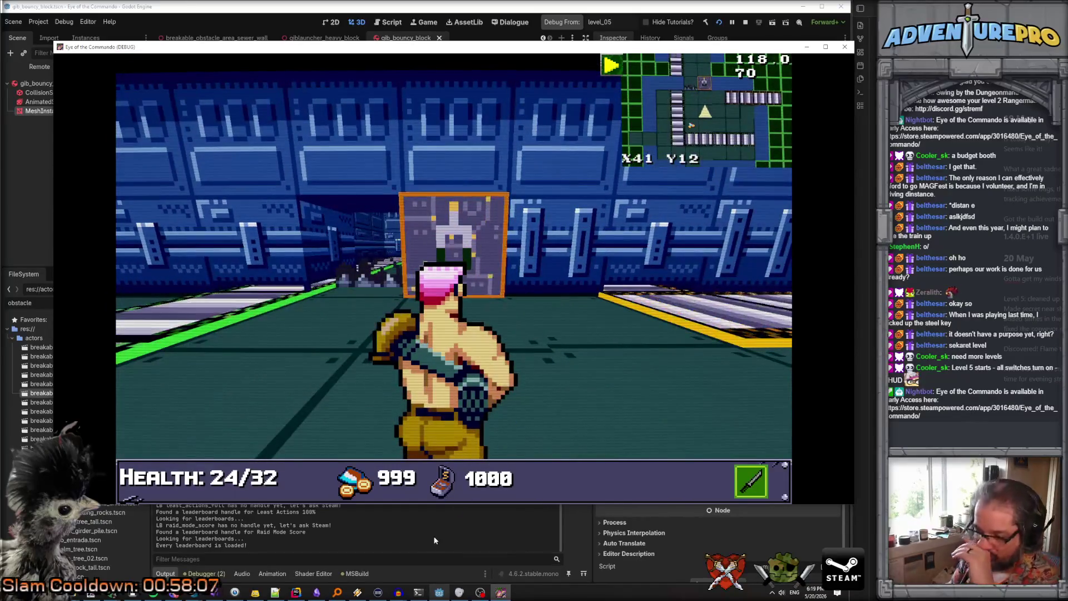
pyautogui.click(296, 592)
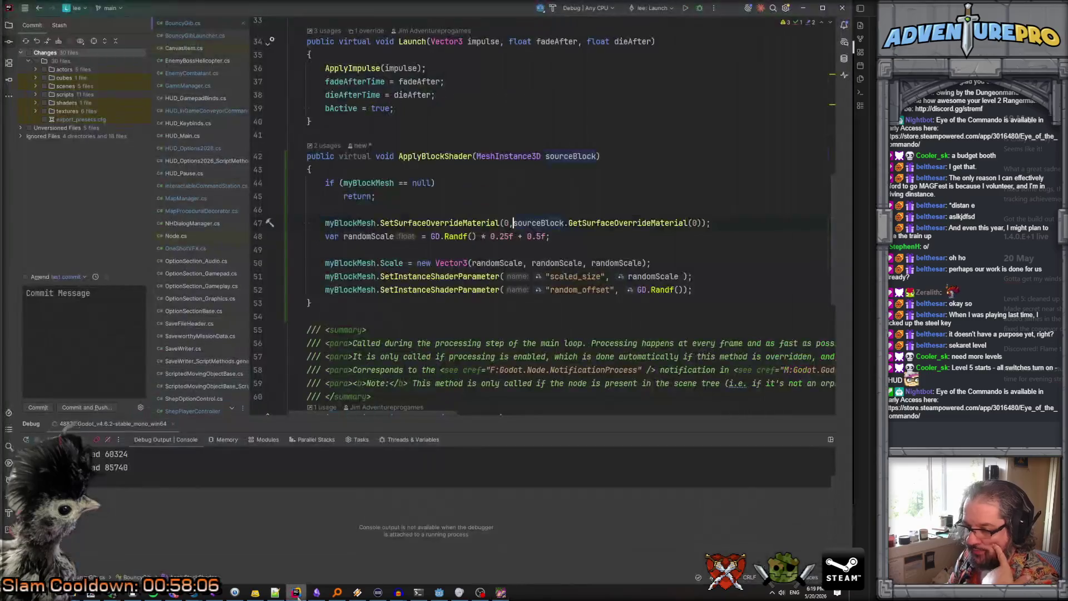
# Bring the game back to the front and sweep gunfire across the breakable wall
pyautogui.click(496, 594)
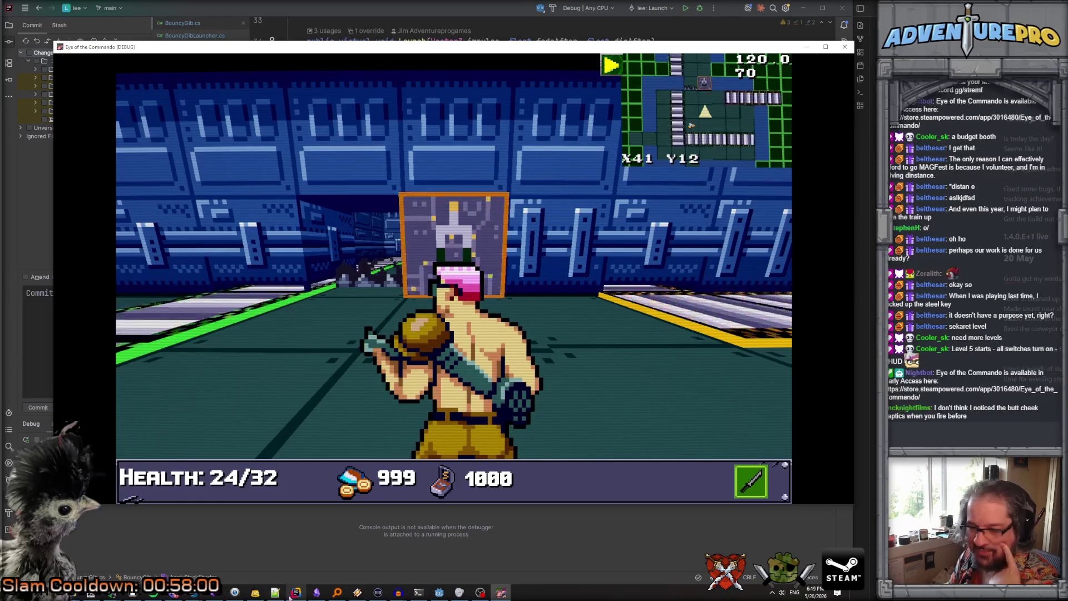
pyautogui.click(336, 182)
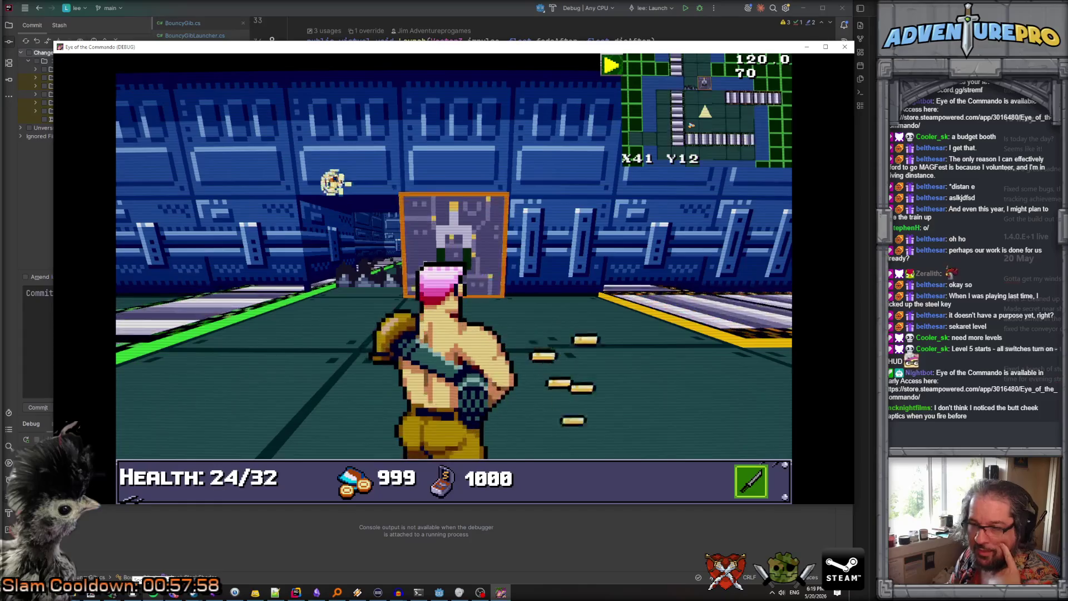
pyautogui.moveTo(332, 204)
pyautogui.mouseDown()
pyautogui.moveTo(536, 191)
pyautogui.moveTo(739, 238)
pyautogui.moveTo(636, 231)
pyautogui.moveTo(302, 162)
pyautogui.moveTo(478, 174)
pyautogui.moveTo(676, 222)
pyautogui.moveTo(534, 192)
pyautogui.moveTo(557, 209)
pyautogui.mouseUp()
pyautogui.moveTo(565, 210)
pyautogui.mouseDown()
pyautogui.moveTo(624, 209)
pyautogui.moveTo(611, 213)
pyautogui.mouseUp()
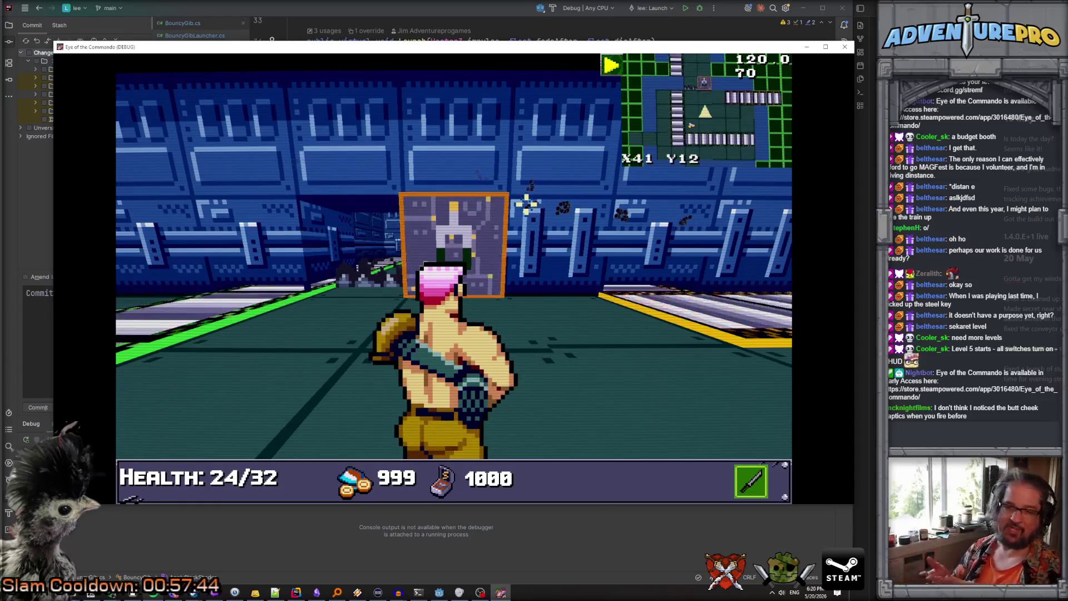
pyautogui.moveTo(526, 205)
pyautogui.mouseDown()
pyautogui.moveTo(534, 195)
pyautogui.moveTo(227, 185)
pyautogui.mouseUp()
pyautogui.moveTo(358, 207)
pyautogui.mouseDown()
pyautogui.moveTo(572, 200)
pyautogui.moveTo(500, 171)
pyautogui.moveTo(492, 233)
pyautogui.mouseUp()
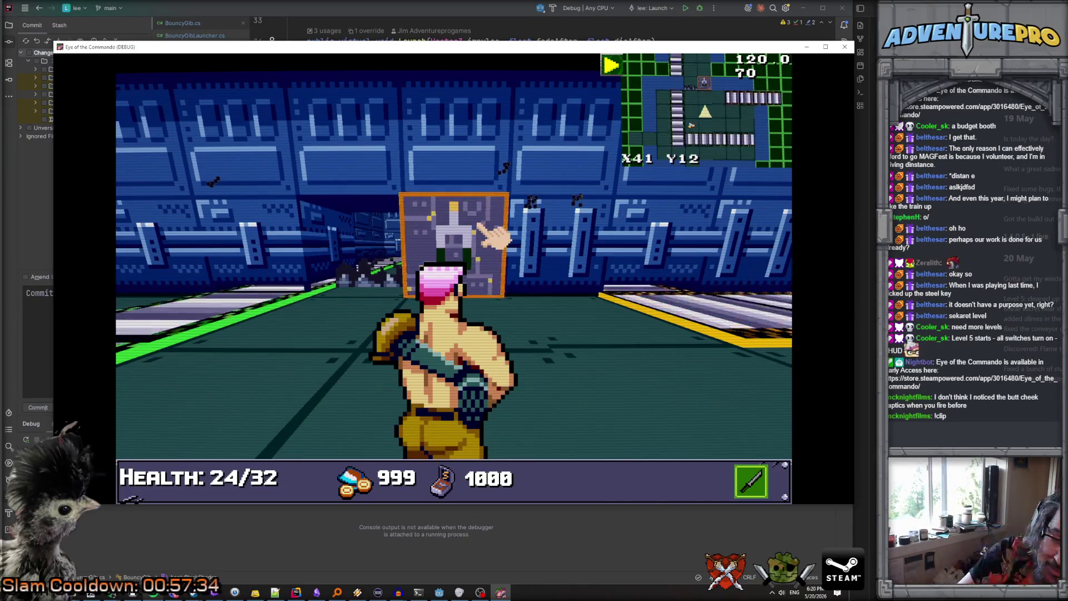
# Fire several more shots at the wall panel, then close the game window
pyautogui.click(489, 233)
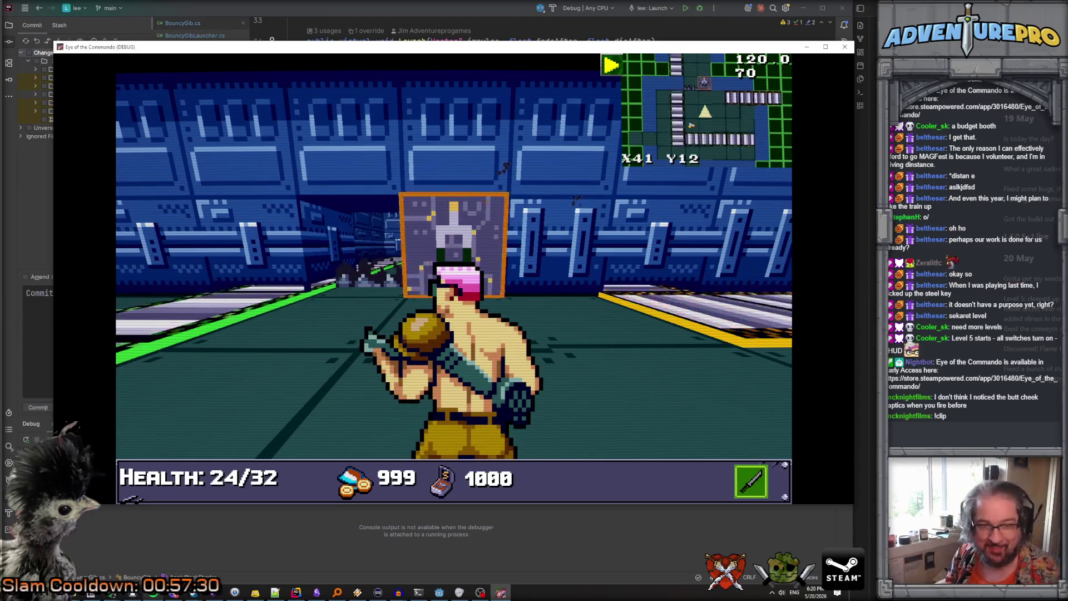
pyautogui.click(566, 181)
pyautogui.click(604, 232)
pyautogui.click(362, 184)
pyautogui.click(526, 191)
pyautogui.click(432, 152)
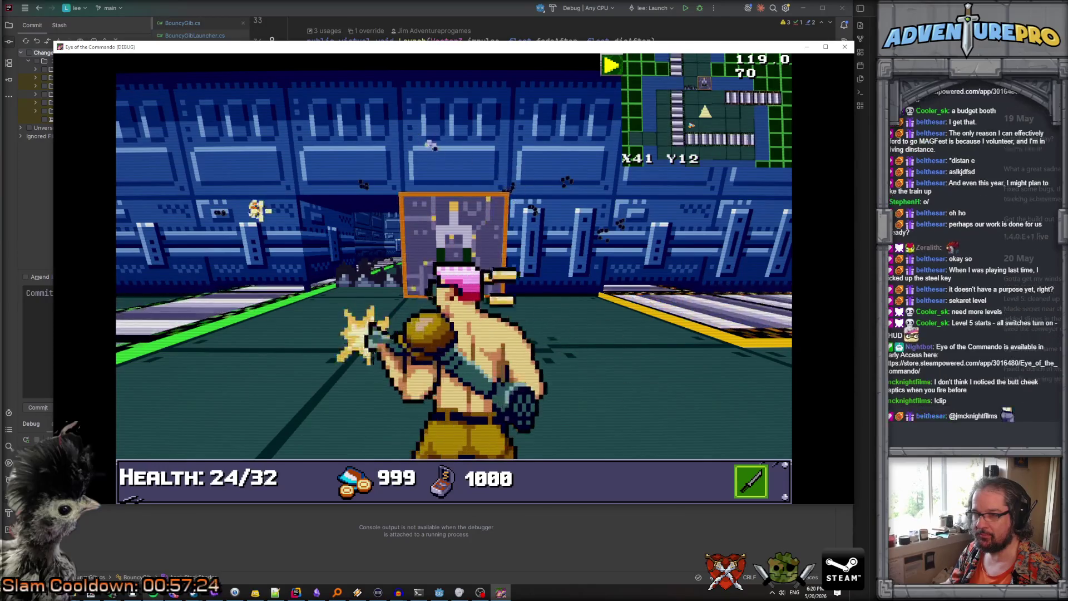
pyautogui.click(661, 234)
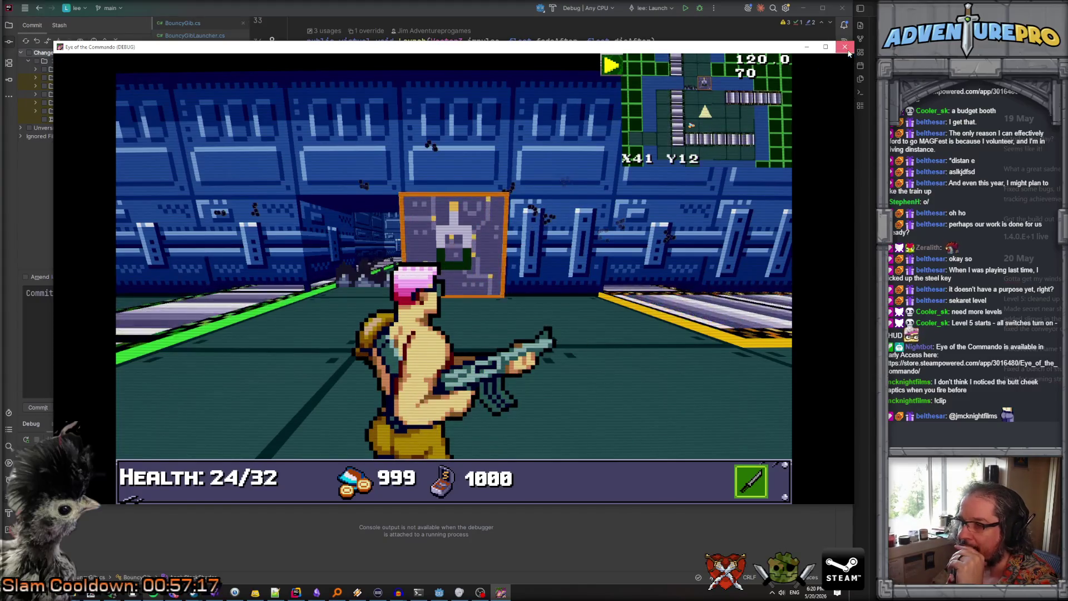
pyautogui.click(843, 47)
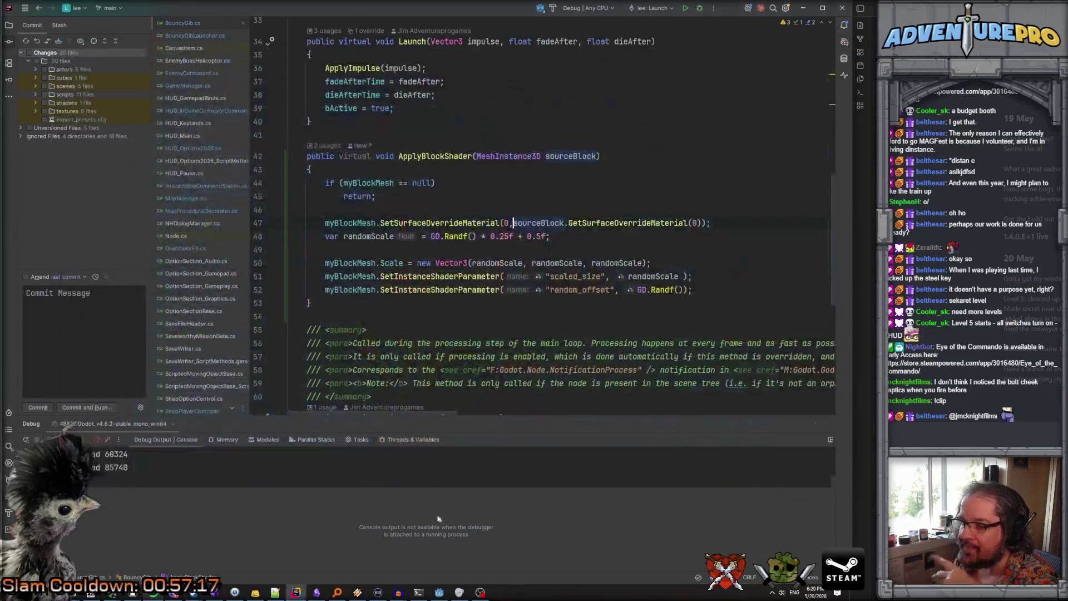
# Make the gib random scale GD.Randf() * 0.25f + 0.05f, checking the scaled_size and random_offset names
pyautogui.click(441, 594)
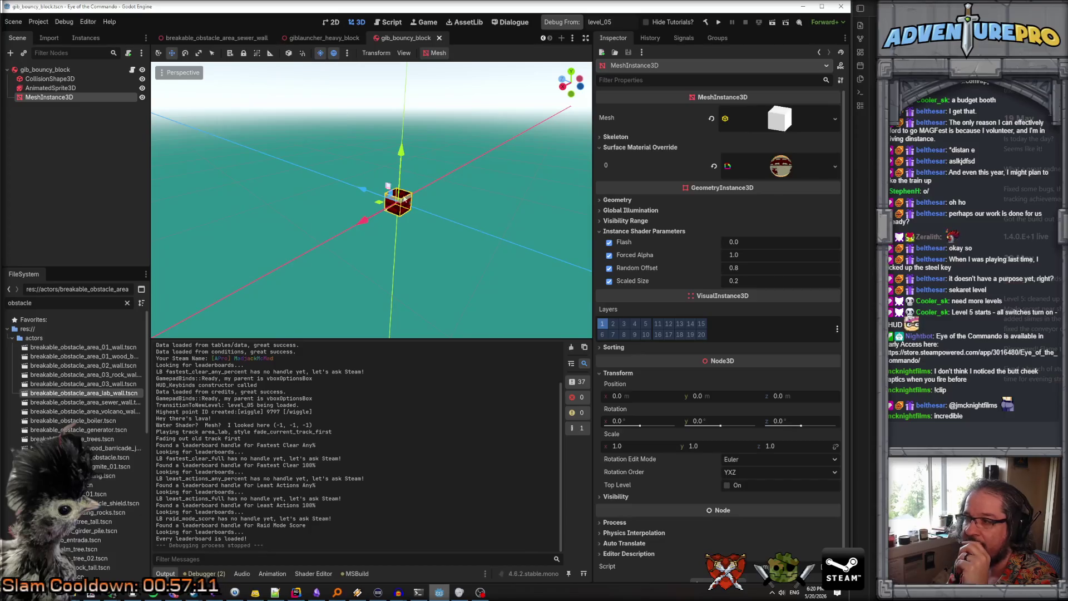
pyautogui.scroll(1, 401, 223)
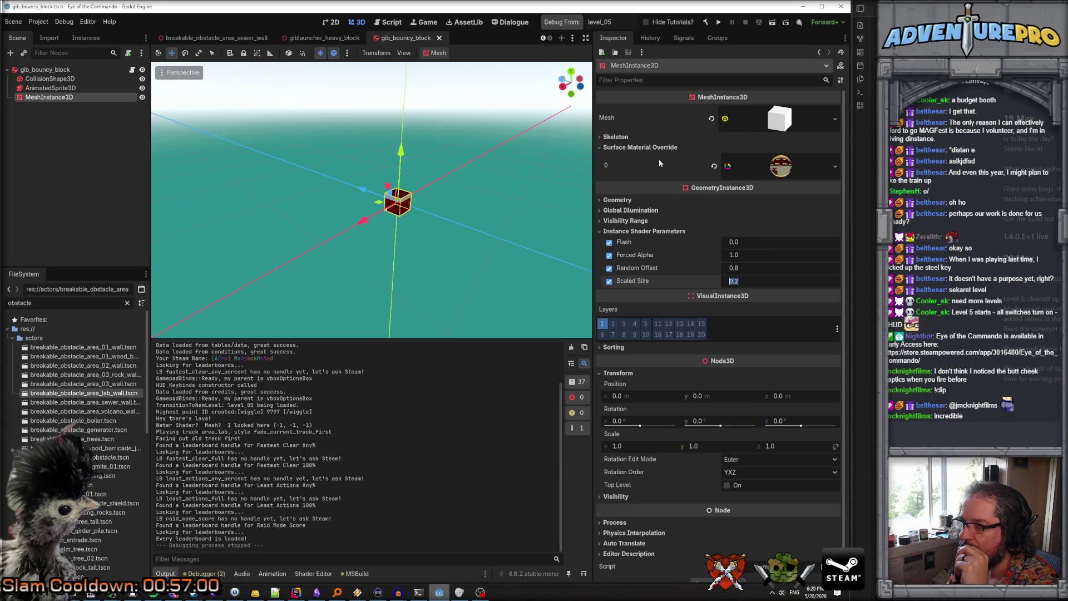
pyautogui.click(297, 592)
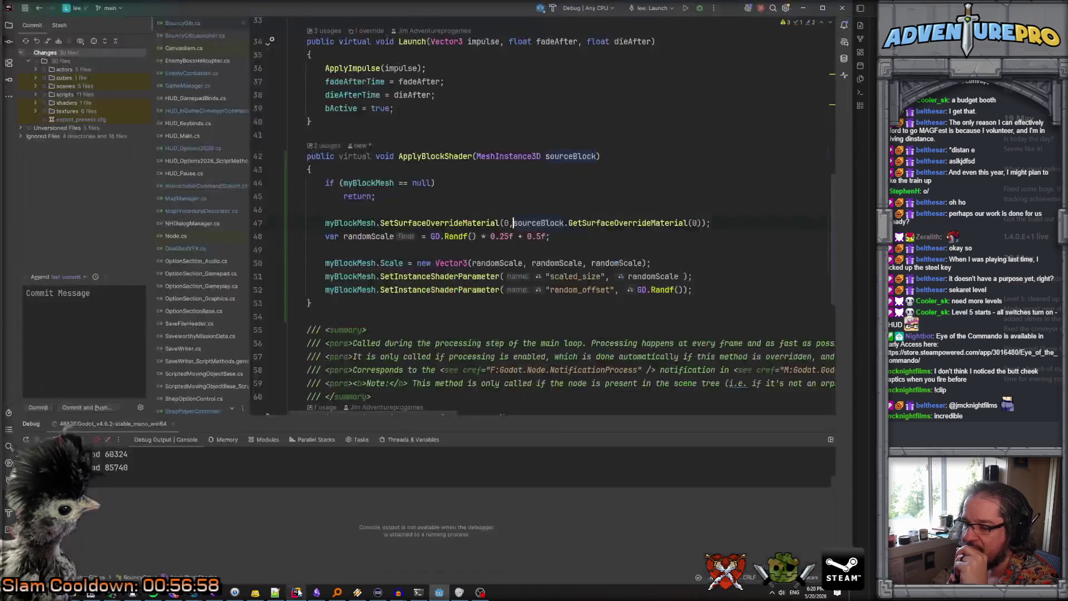
pyautogui.doubleClick(580, 276)
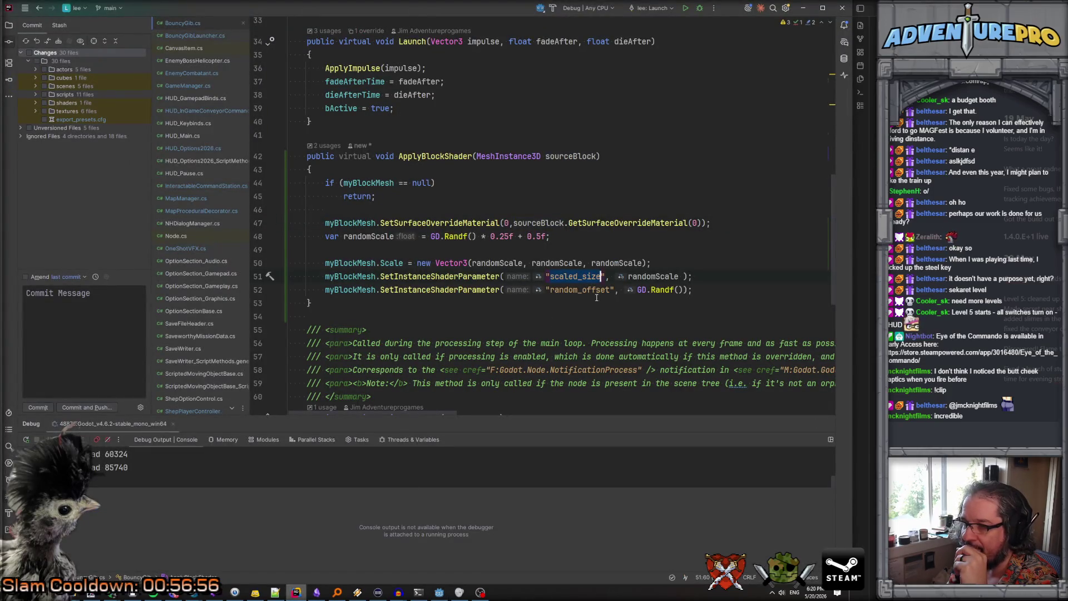
pyautogui.doubleClick(588, 289)
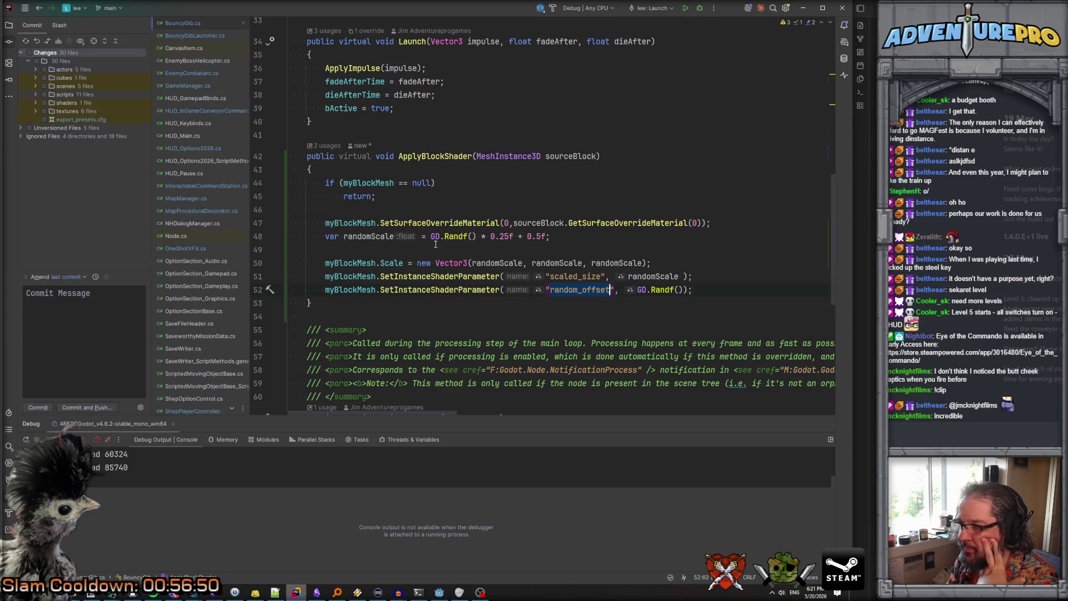
pyautogui.click(468, 235)
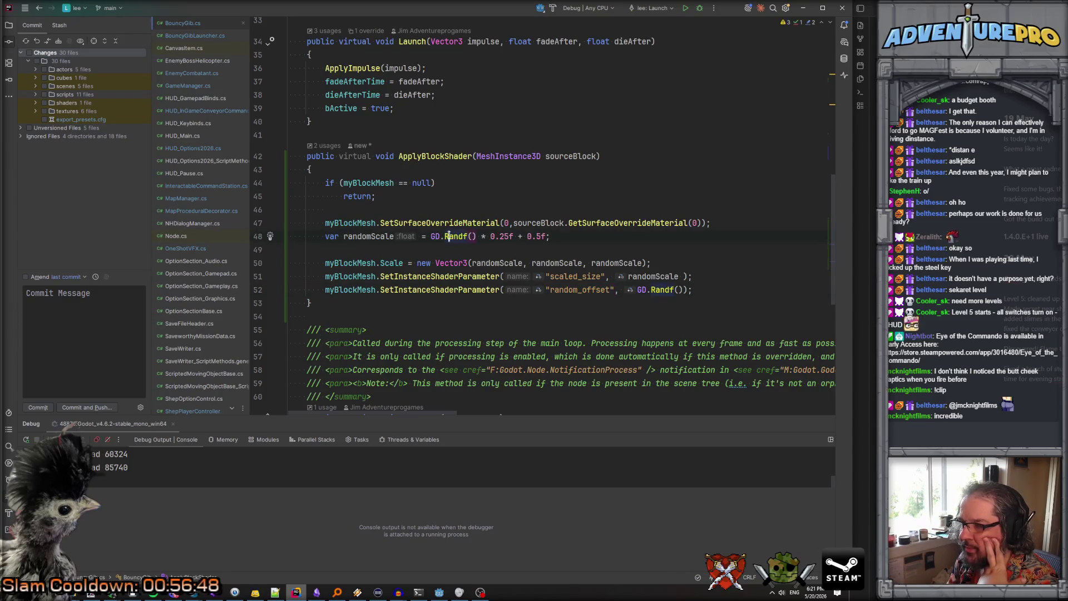
pyautogui.click(504, 237)
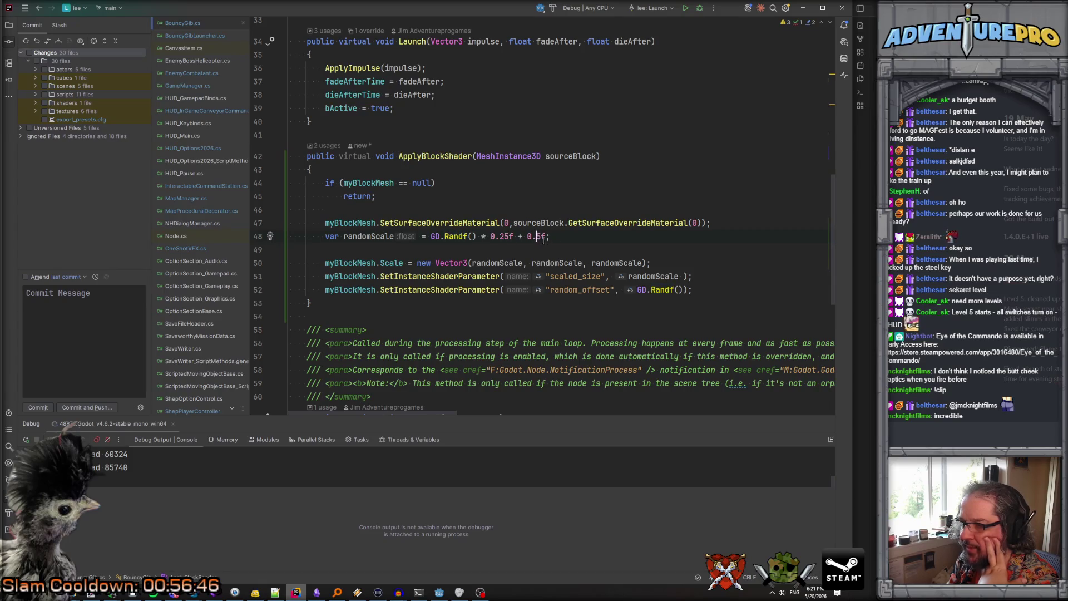
pyautogui.write('0')
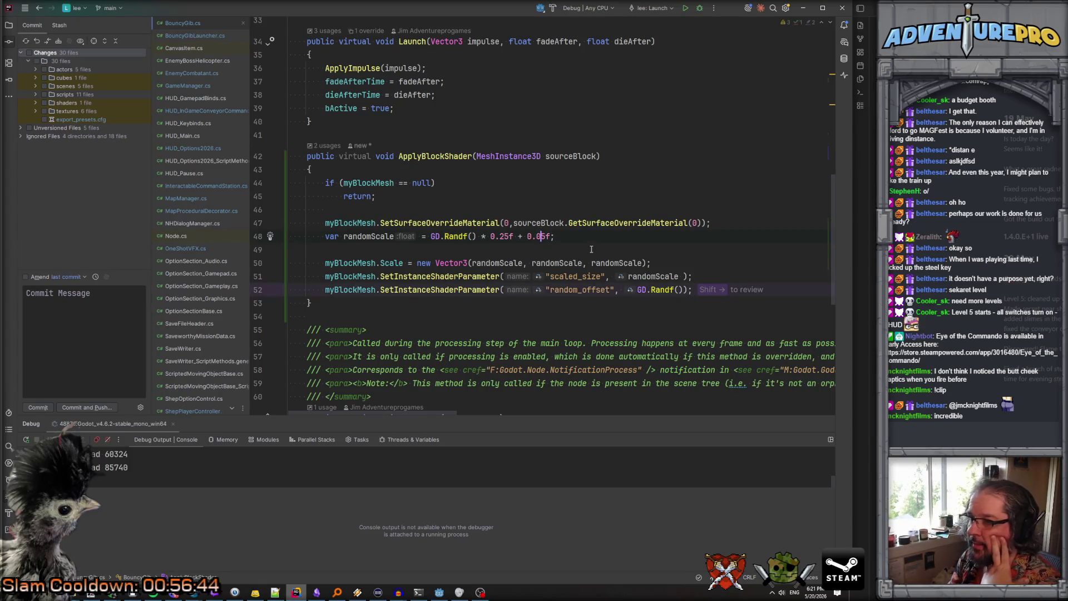
pyautogui.click(591, 242)
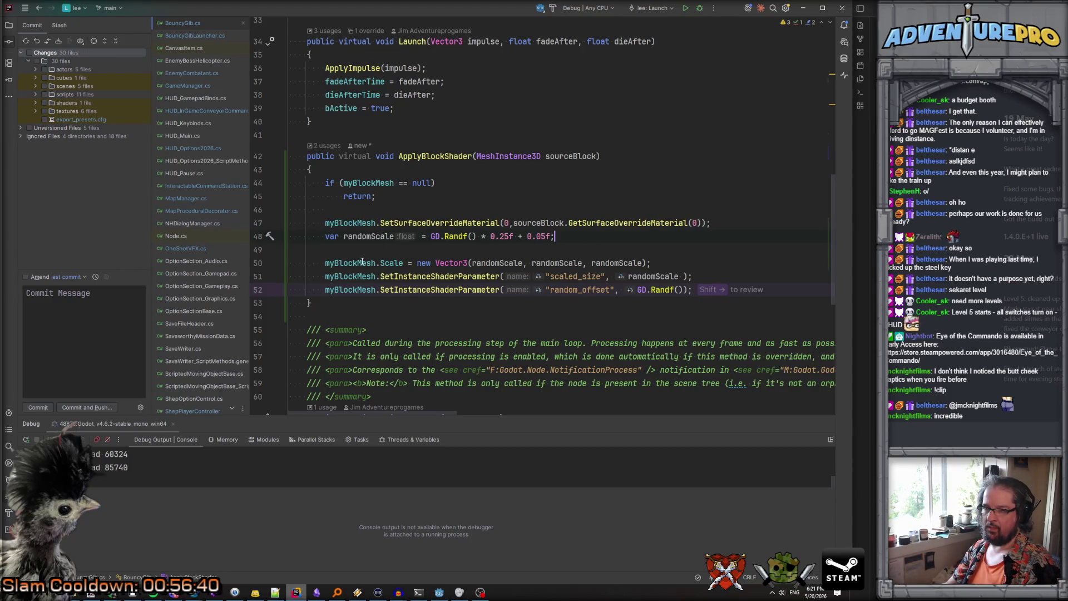
pyautogui.moveTo(362, 261)
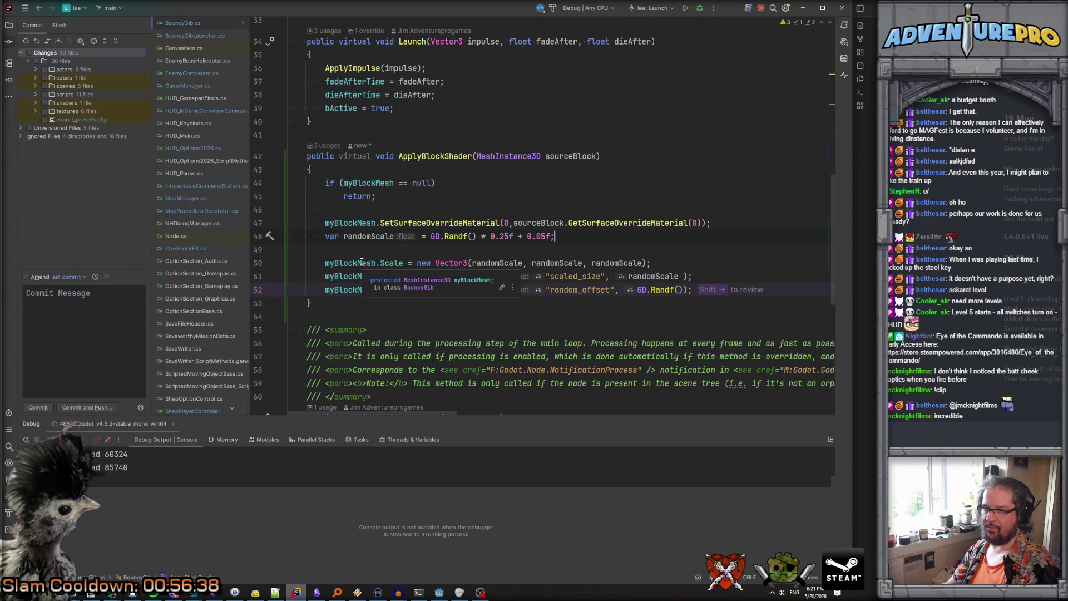
pyautogui.click(384, 262)
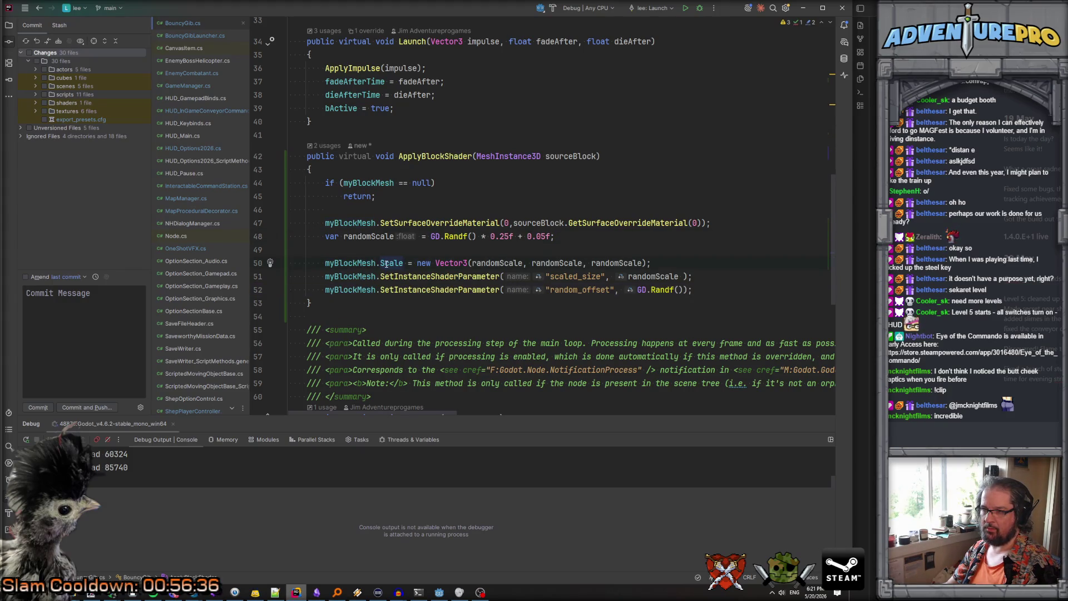
pyautogui.hotkey('alt', 'Tab')
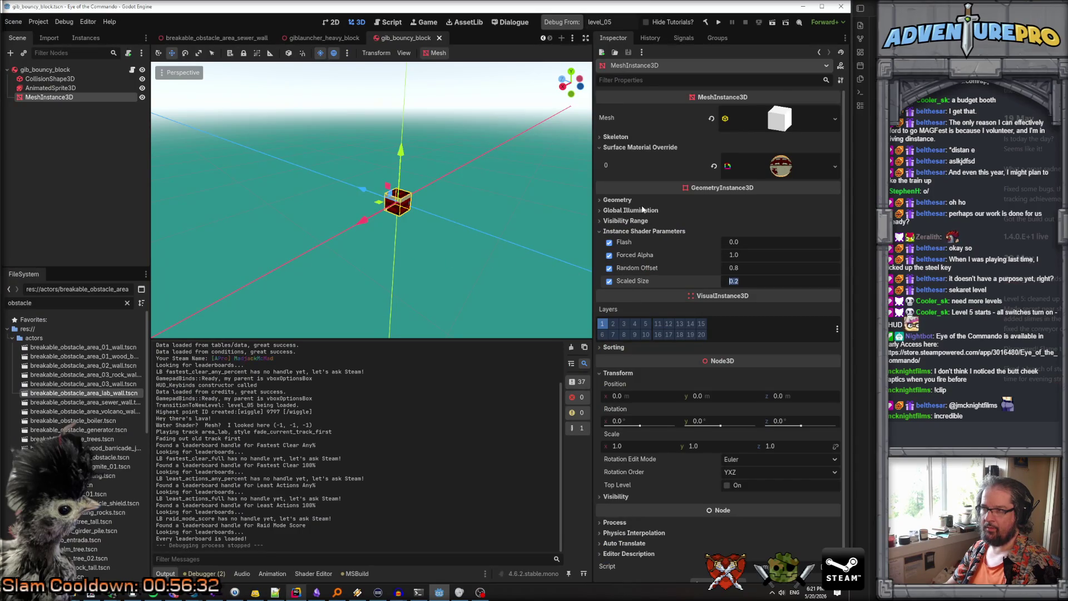
# Preview the block with Scaled Size 1.0 and Random Offset 0.0 in the viewport
pyautogui.click(599, 148)
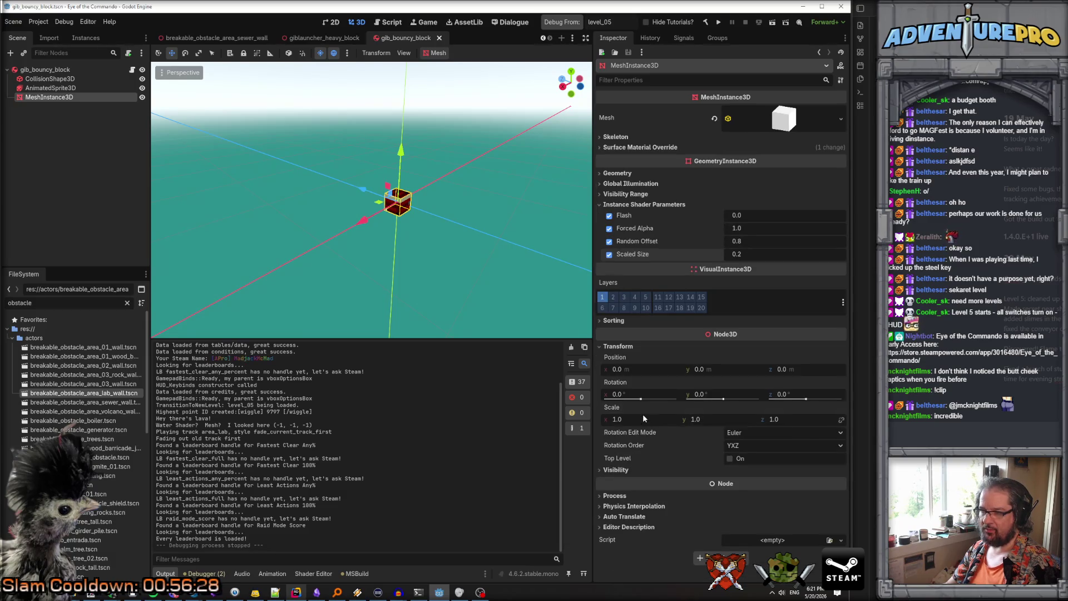
pyautogui.rightClick(432, 242)
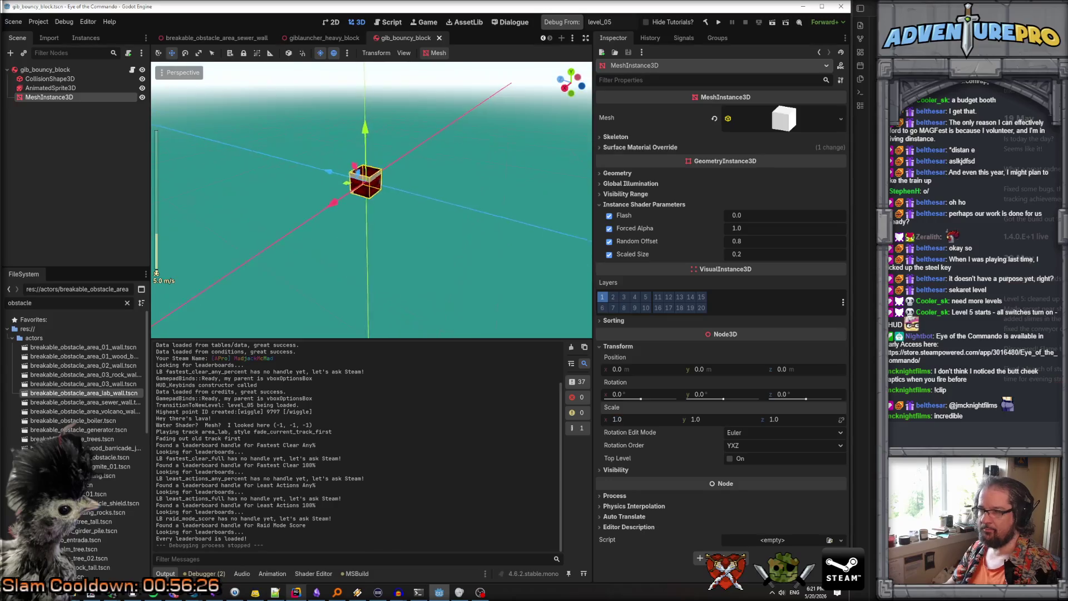
pyautogui.press('w')
pyautogui.click(752, 255)
pyautogui.write('1')
pyautogui.press('Return')
pyautogui.rightClick(590, 220)
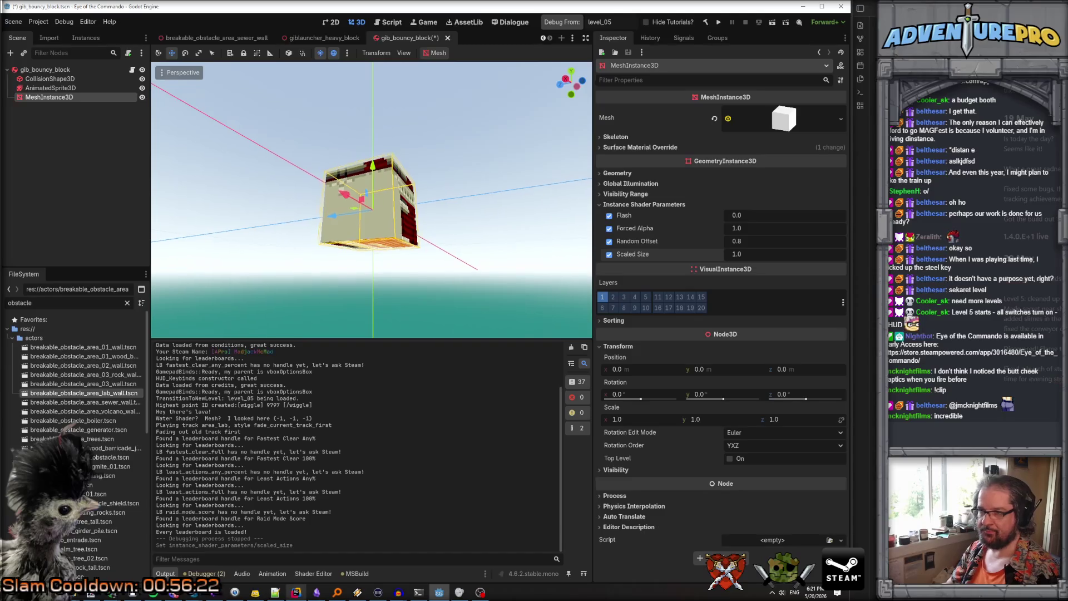
pyautogui.press('s')
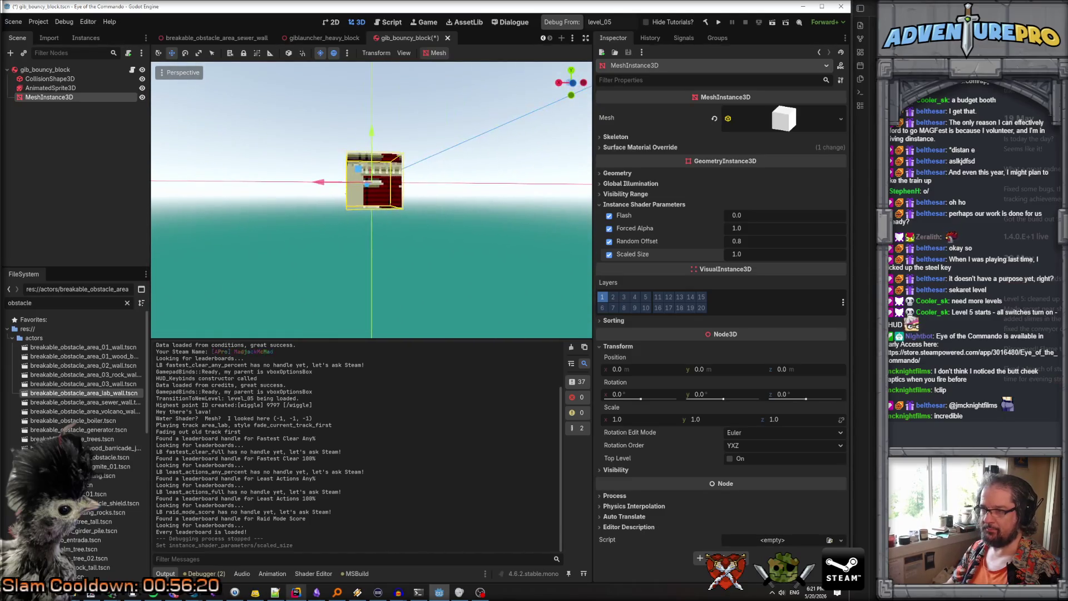
pyautogui.click(773, 242)
pyautogui.write('0')
pyautogui.press('Return')
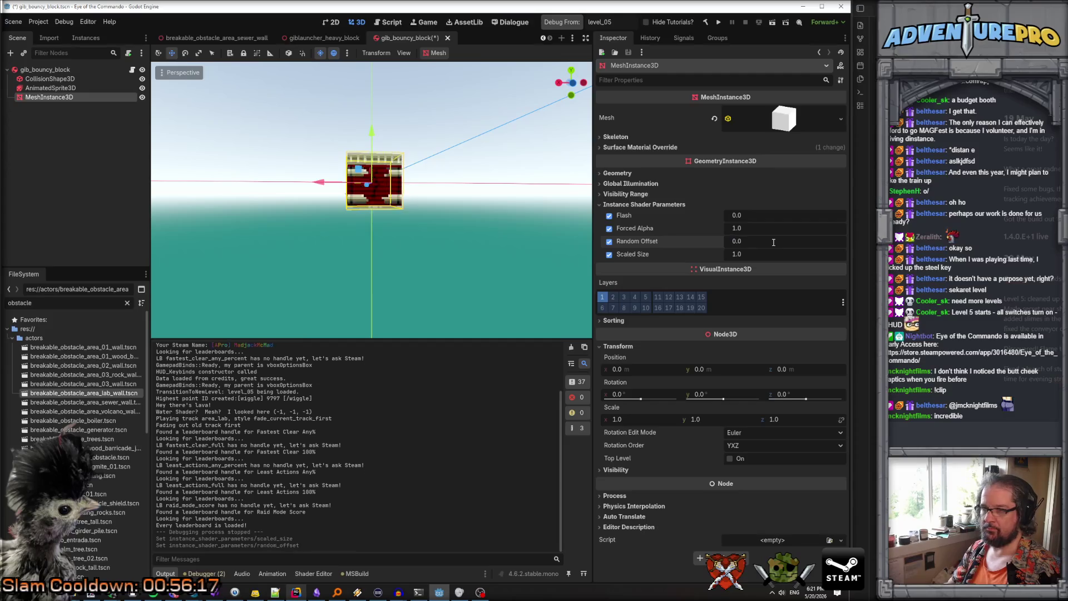
pyautogui.rightClick(400, 243)
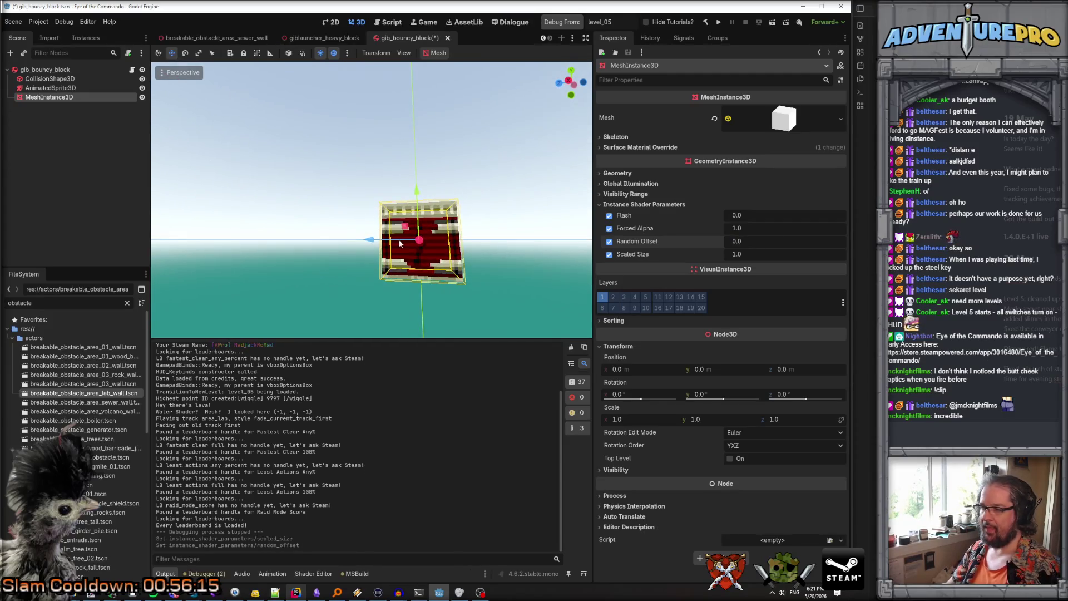
# Set the block mesh's Scale to 0.3 on x, y and z
pyautogui.click(633, 418)
pyautogui.write('0.8')
pyautogui.press('Return')
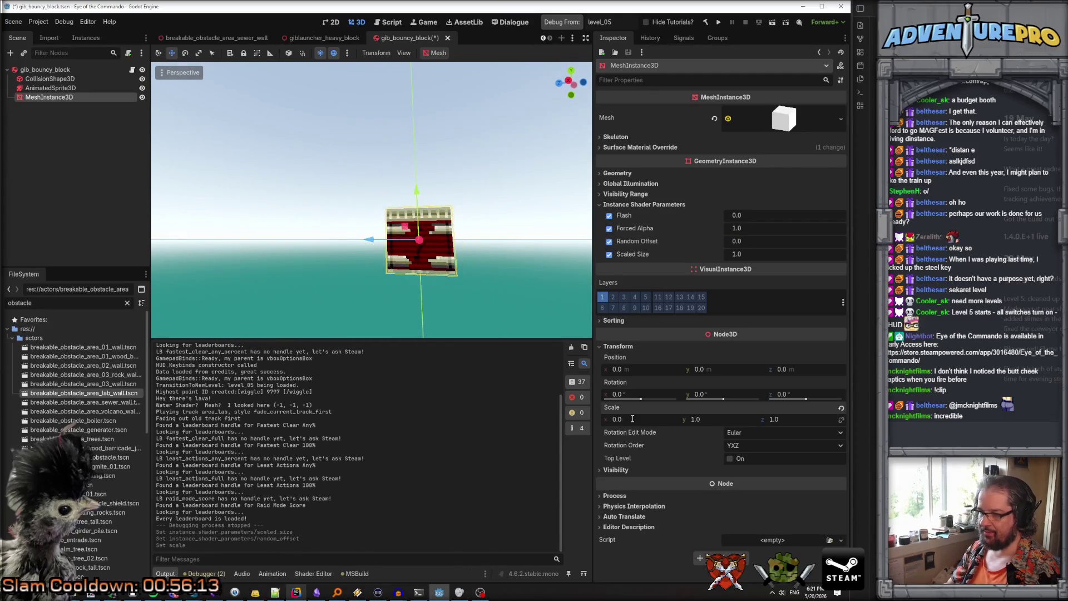
pyautogui.click(633, 419)
pyautogui.write('0.3')
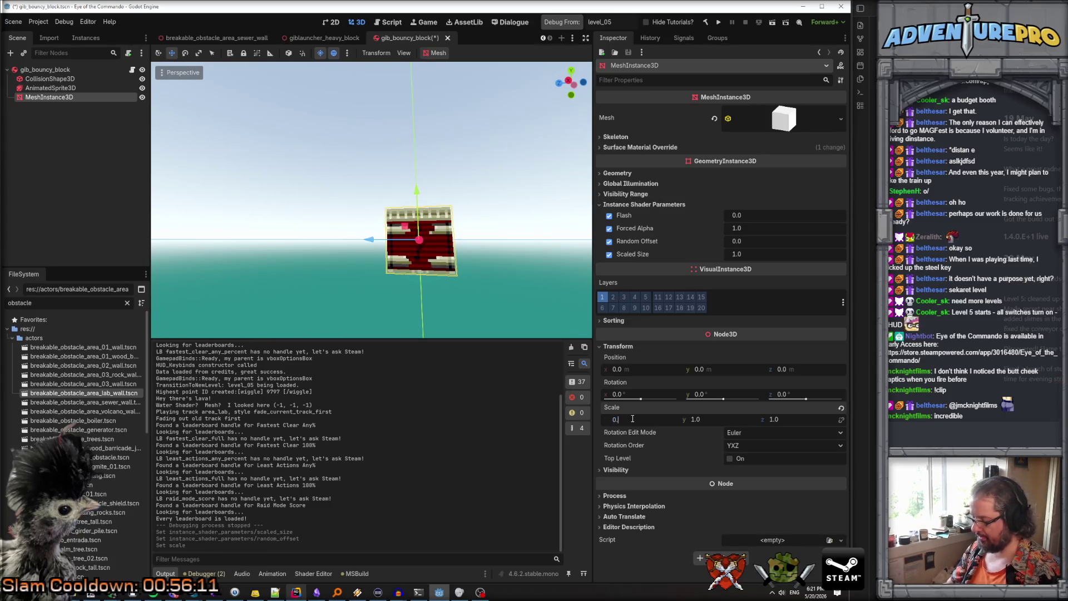
pyautogui.press('Tab')
pyautogui.write('0.3')
pyautogui.press('Tab')
pyautogui.write('0.3')
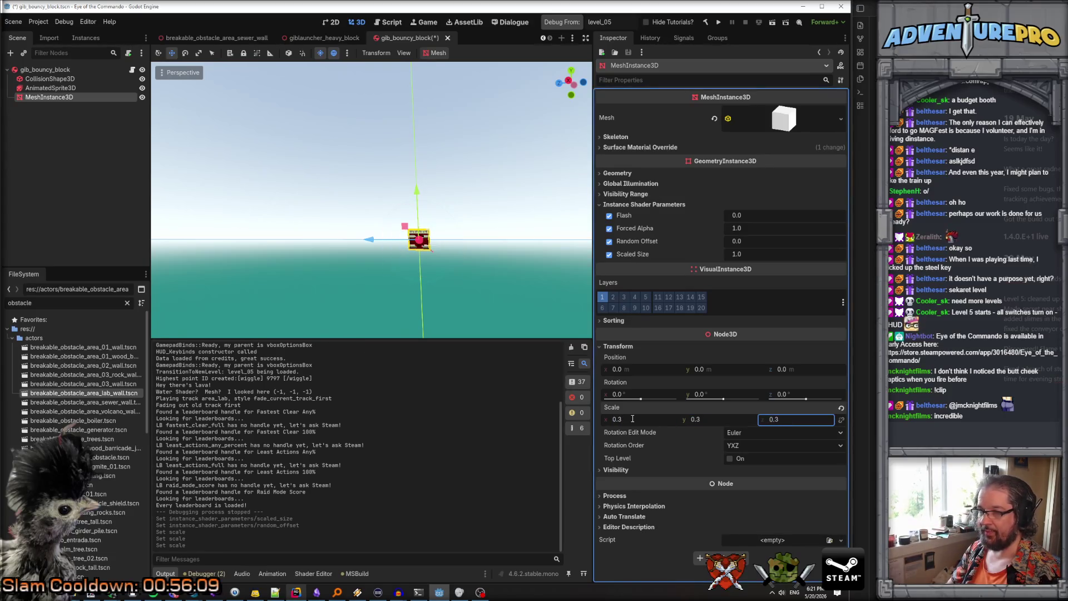
pyautogui.press('Return')
# Set Scaled Size 0.3 and Random Offset 0.7, then save the gib_bouncy_block scene
pyautogui.scroll(5, 402, 295)
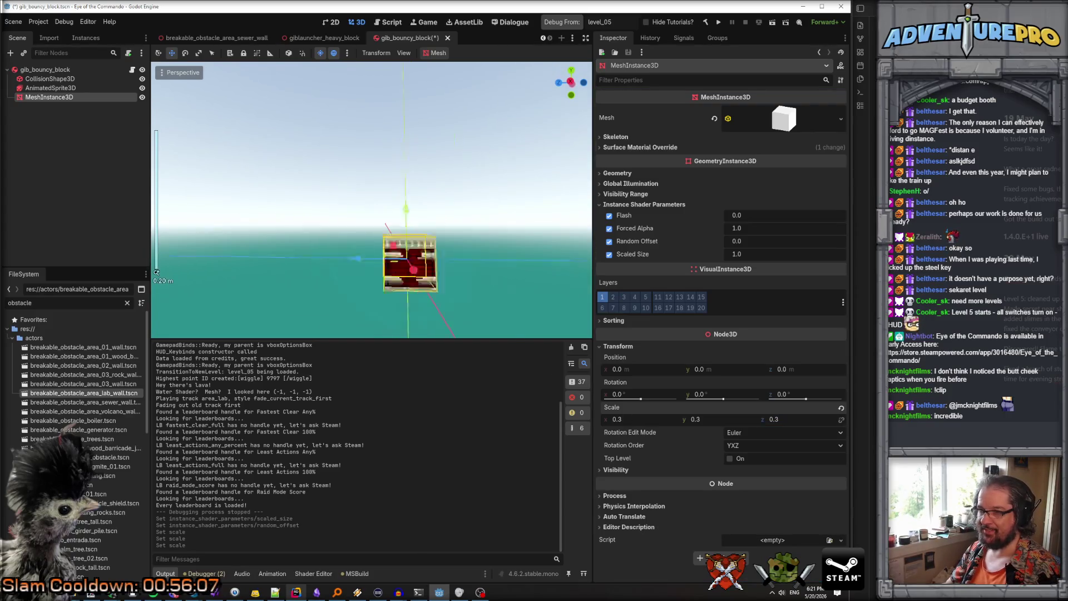
pyautogui.click(754, 255)
pyautogui.write('0.3')
pyautogui.press('Return')
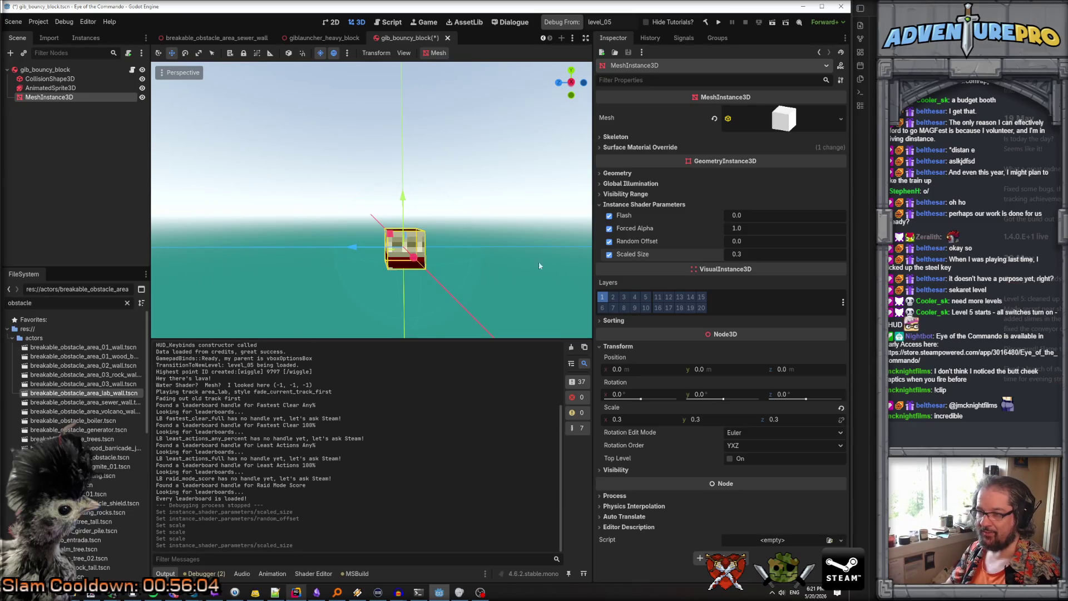
pyautogui.click(753, 242)
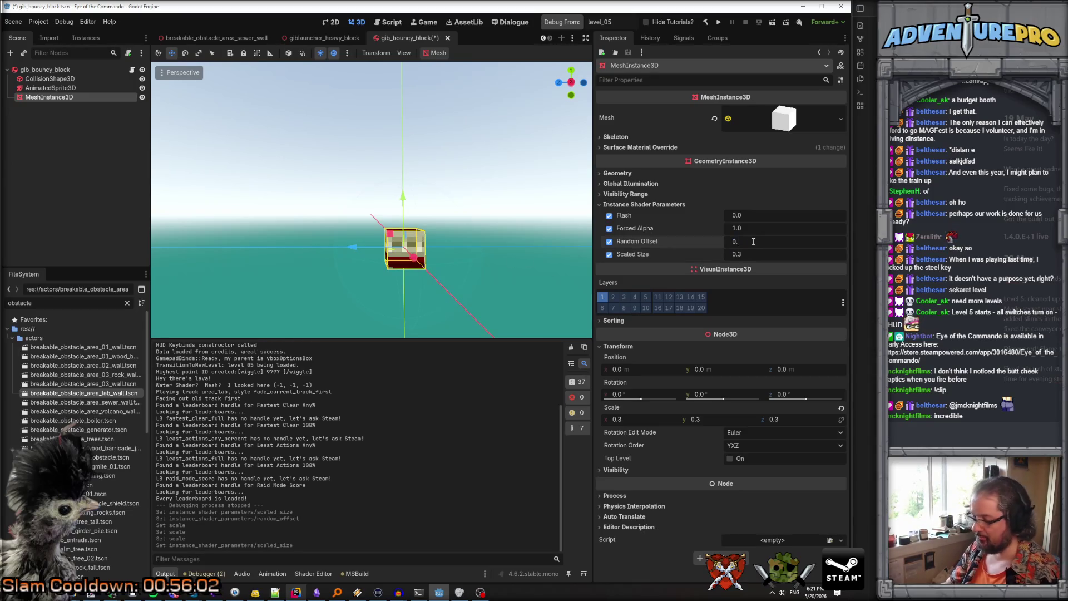
pyautogui.write('7')
pyautogui.press('Return')
pyautogui.moveTo(399, 245)
pyautogui.mouseDown()
pyautogui.moveTo(389, 223)
pyautogui.moveTo(515, 238)
pyautogui.mouseUp()
pyautogui.hotkey('ctrl', 's')
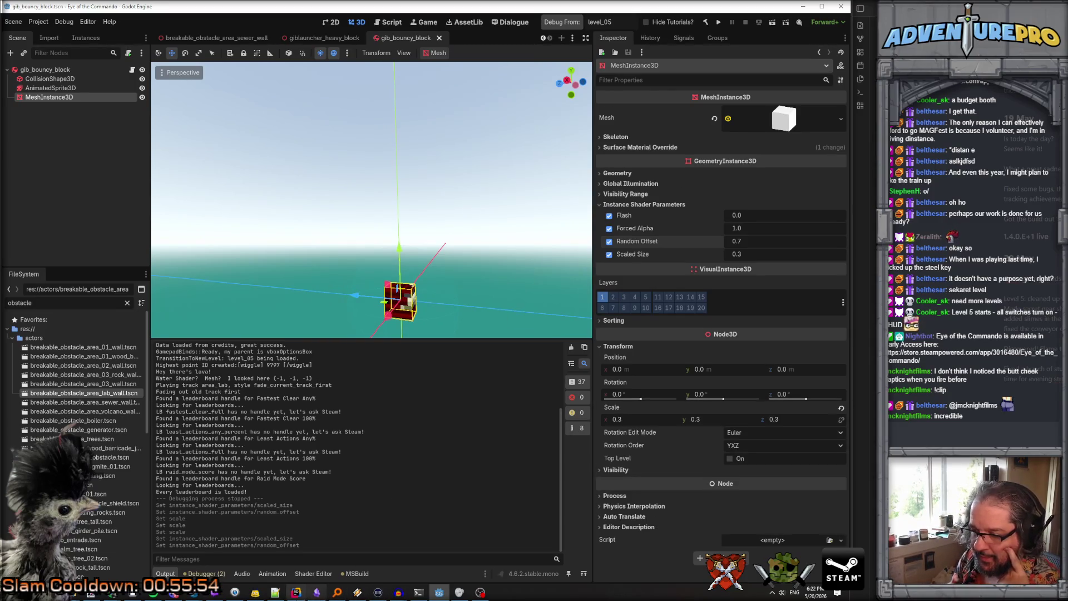
# Cross-check the scaled_size and random_offset names between BouncyGib.cs and the block shader
pyautogui.hotkey('alt', 'Tab')
pyautogui.doubleClick(570, 277)
pyautogui.doubleClick(584, 290)
pyautogui.hotkey('alt', 'Tab')
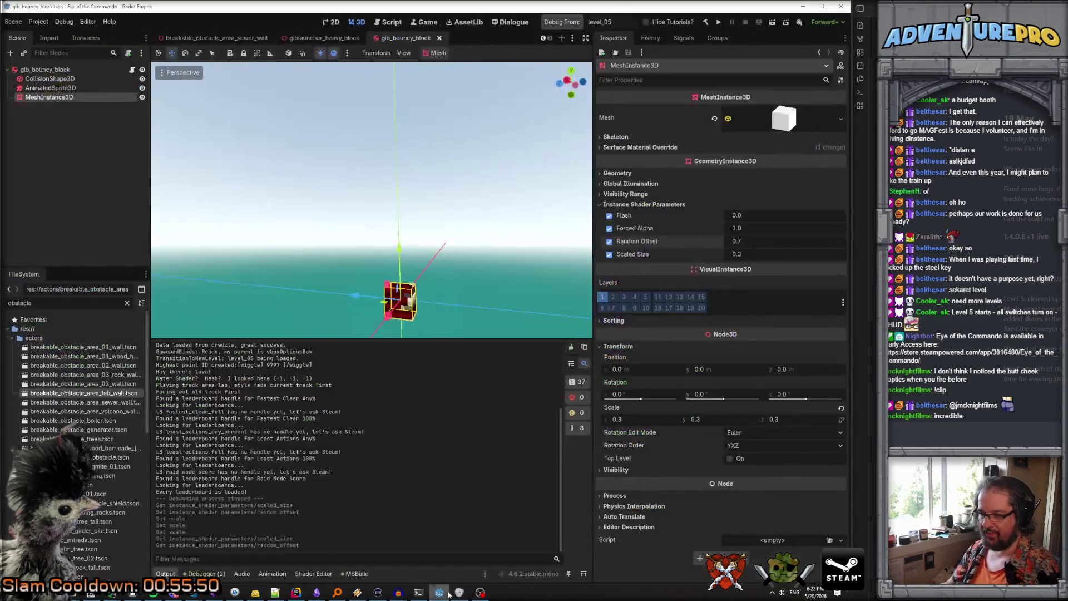
pyautogui.click(313, 574)
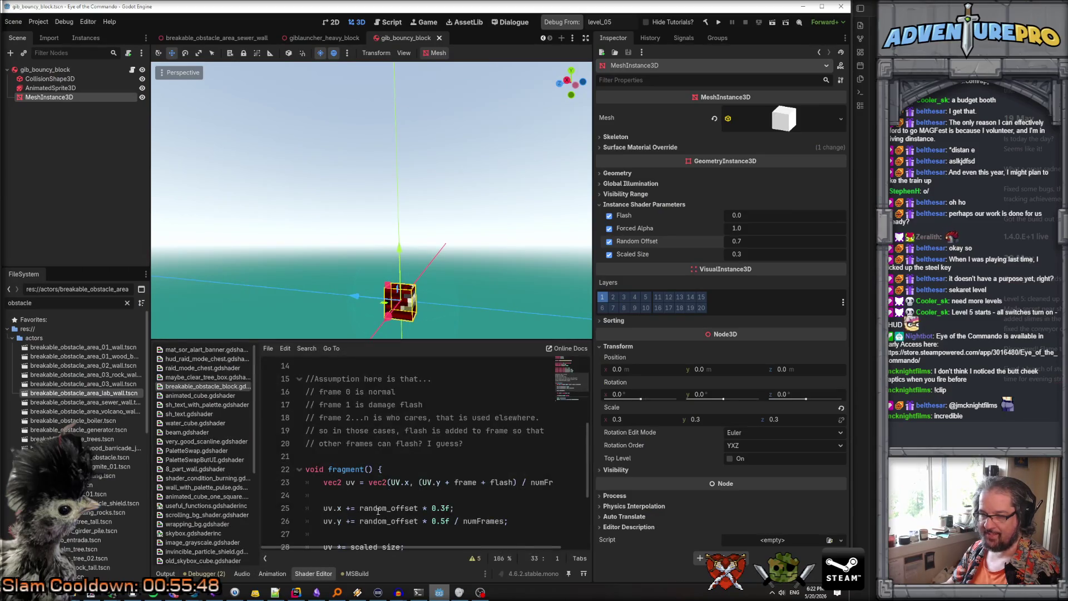
pyautogui.doubleClick(389, 469)
pyautogui.doubleClick(389, 443)
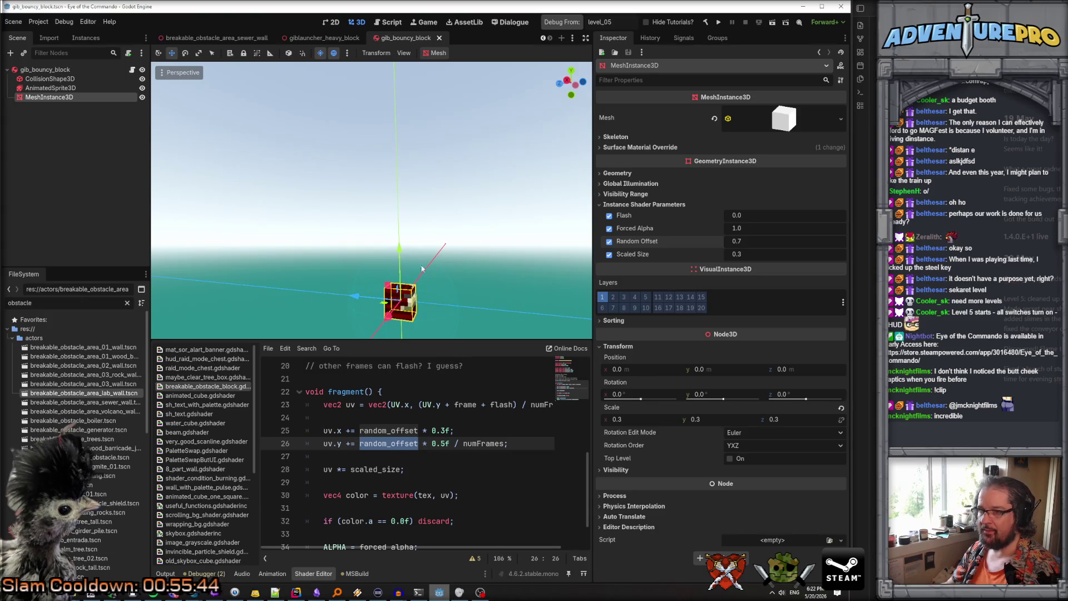
pyautogui.click(441, 215)
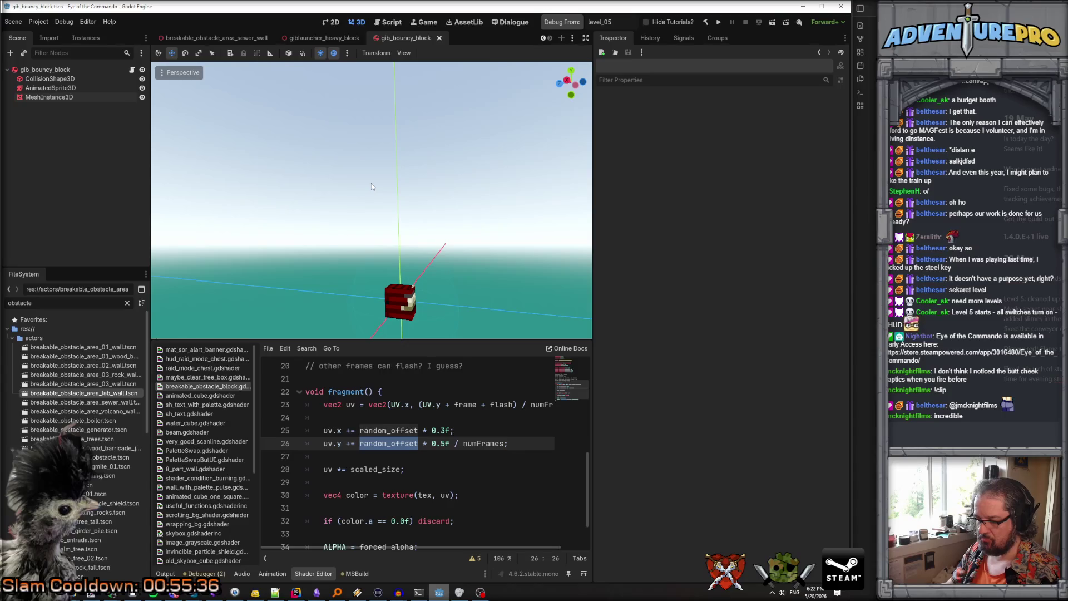
pyautogui.click(319, 42)
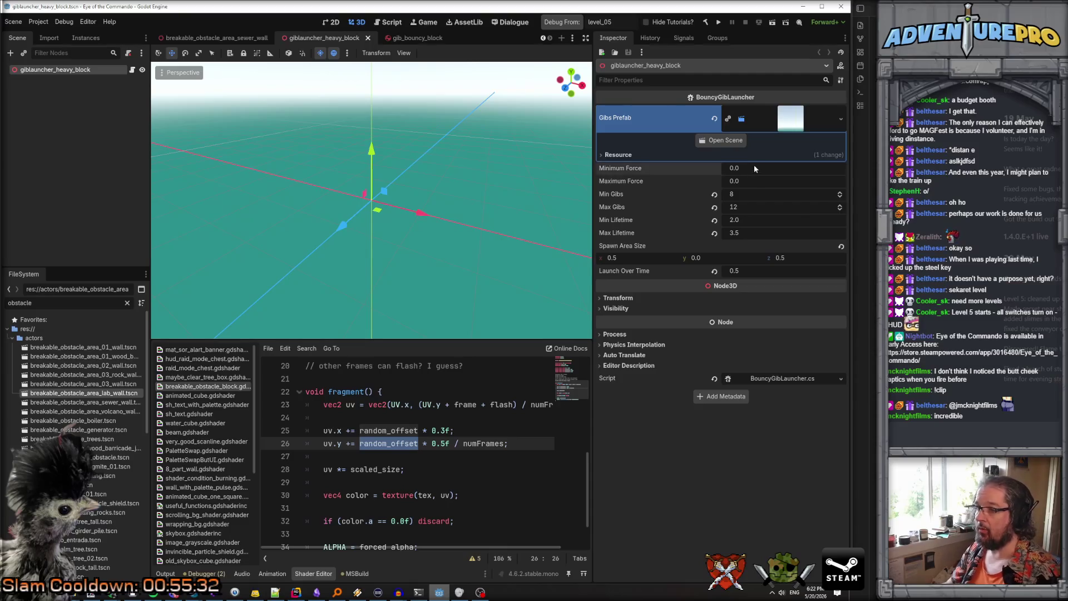
# Search for giblaun and inspect the giblauncher_metal_gibs launcher's settings
pyautogui.doubleClick(58, 306)
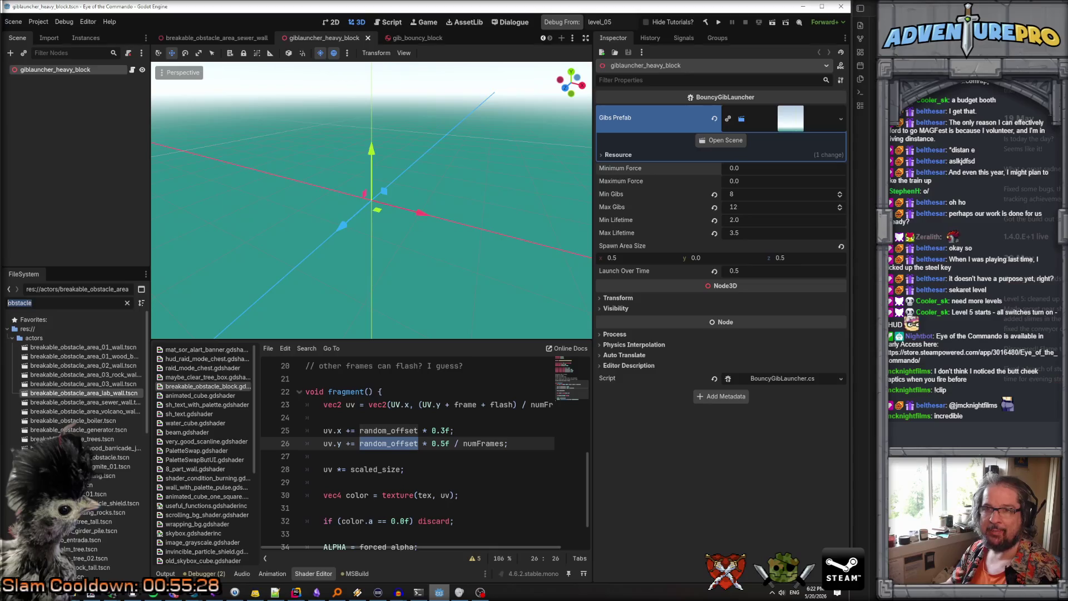
pyautogui.write('giblaun')
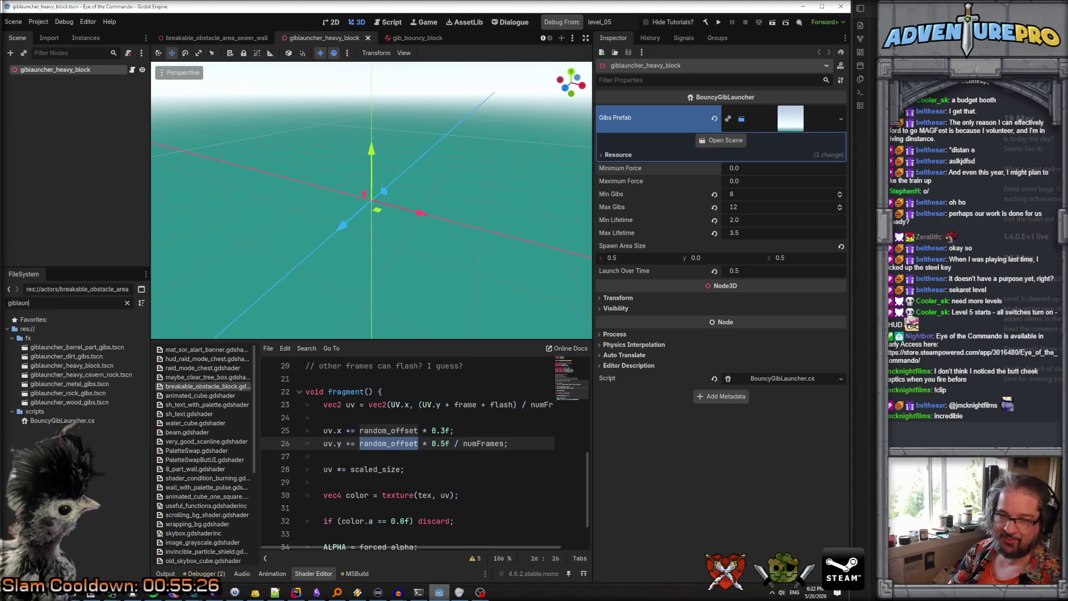
pyautogui.doubleClick(62, 383)
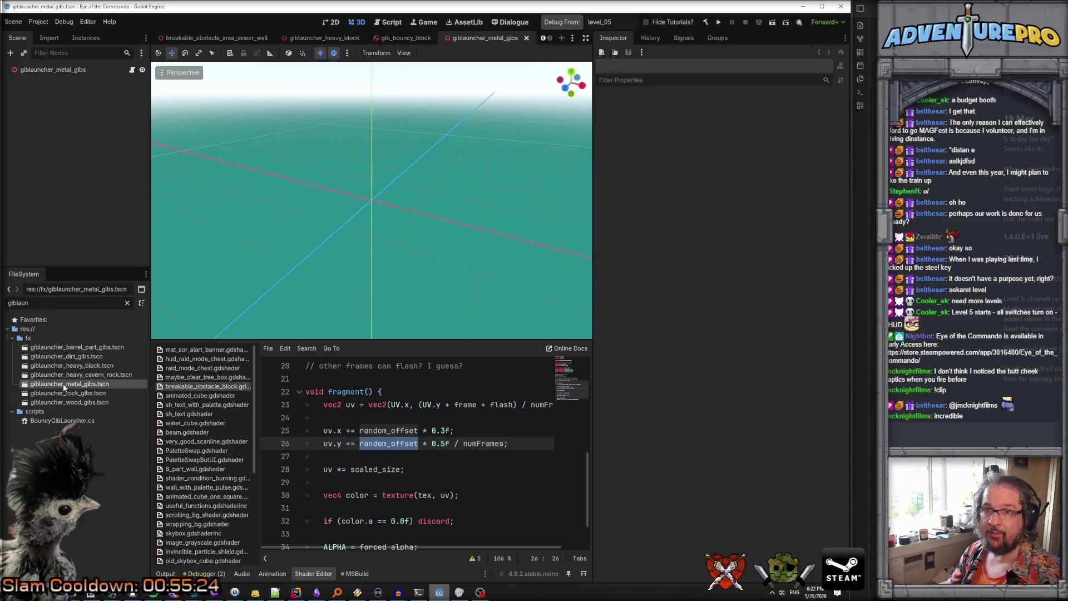
pyautogui.click(72, 70)
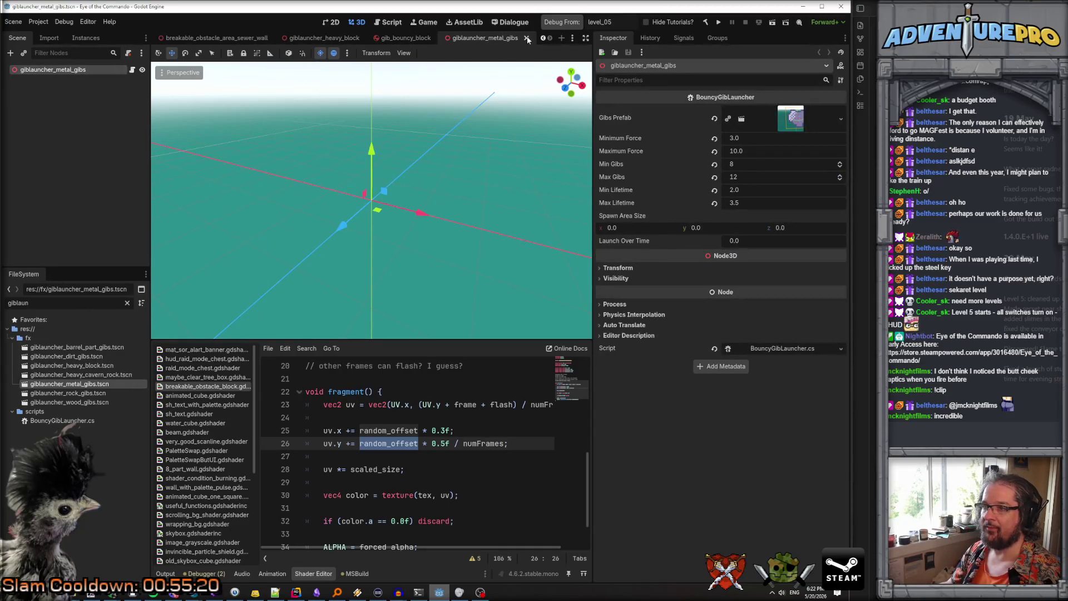
pyautogui.click(424, 40)
pyautogui.click(321, 38)
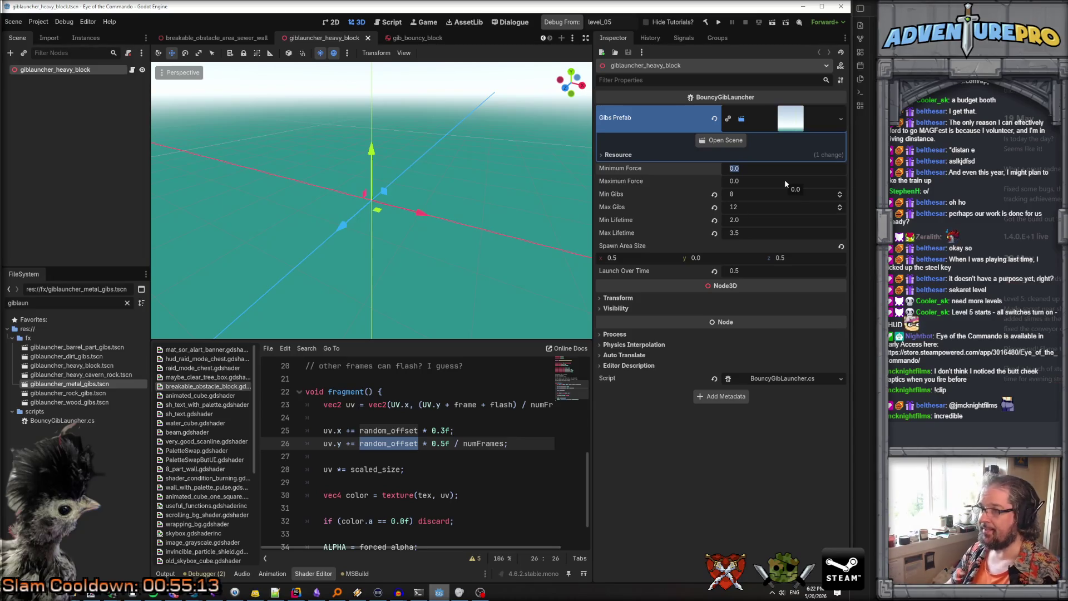
# Give the heavy block launcher Minimum Force 2.0 and Maximum Force 5.0, then save
pyautogui.write('2')
pyautogui.press('Tab')
pyautogui.write('5')
pyautogui.press('Return')
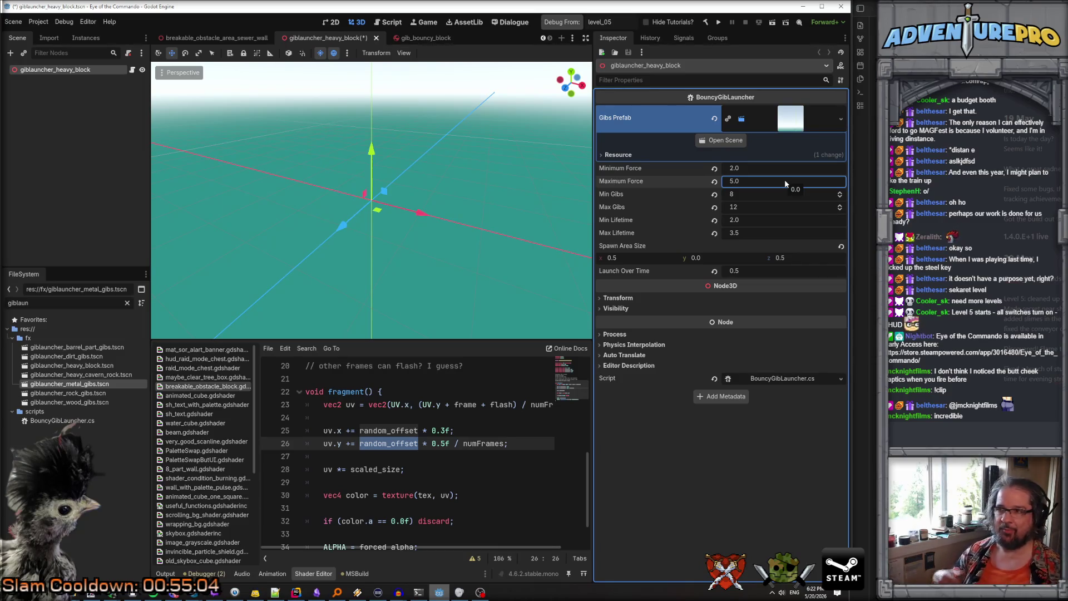
pyautogui.hotkey('ctrl', 's')
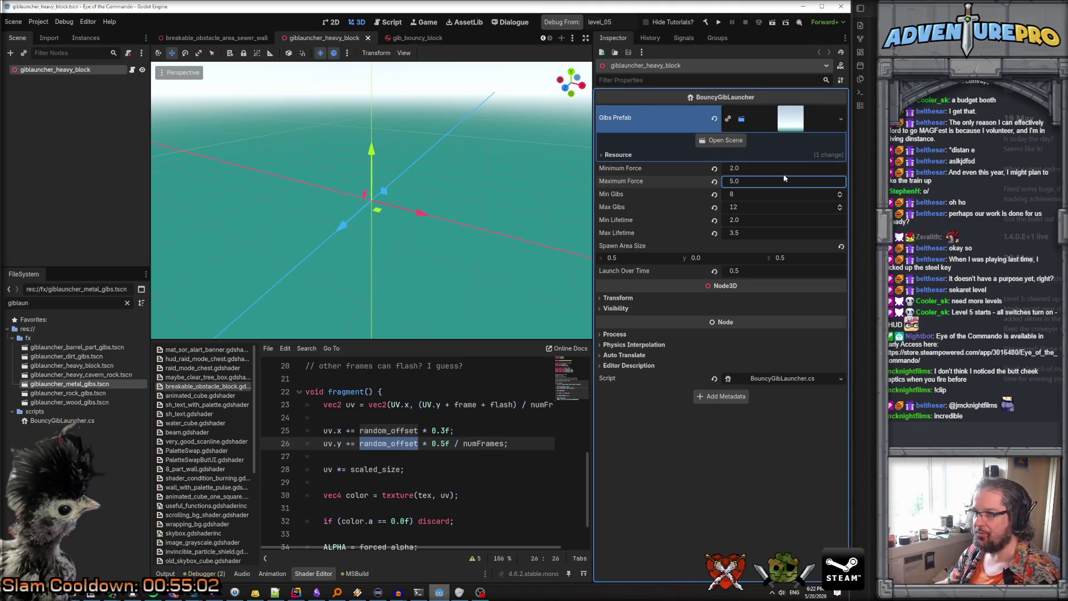
pyautogui.click(721, 140)
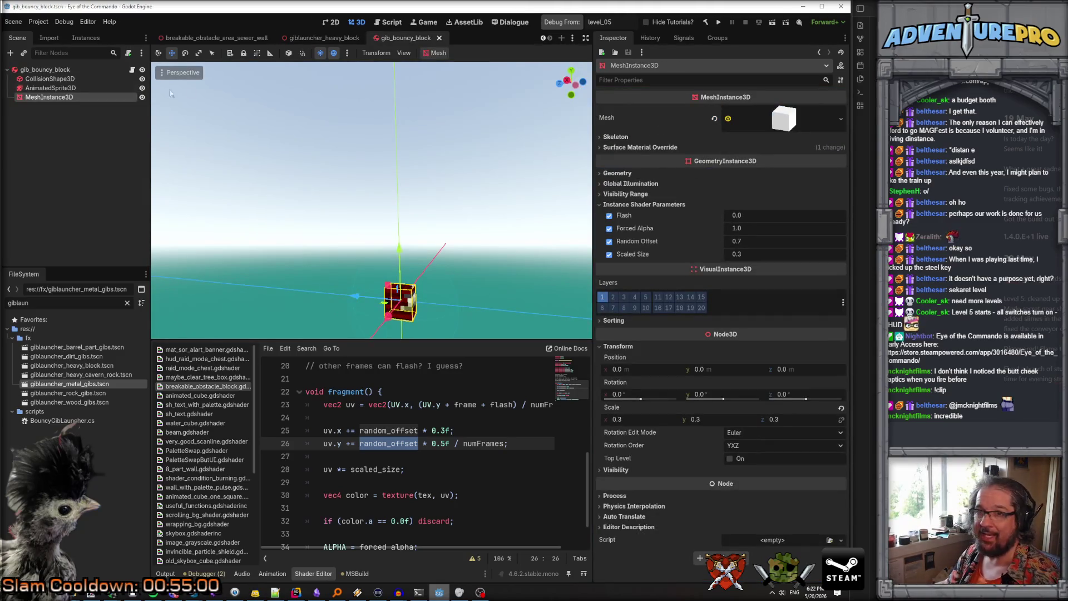
# Select the gib's RigidBody3D root and expand its Mass Distribution, Deactivation, Solver and force sections
pyautogui.click(46, 70)
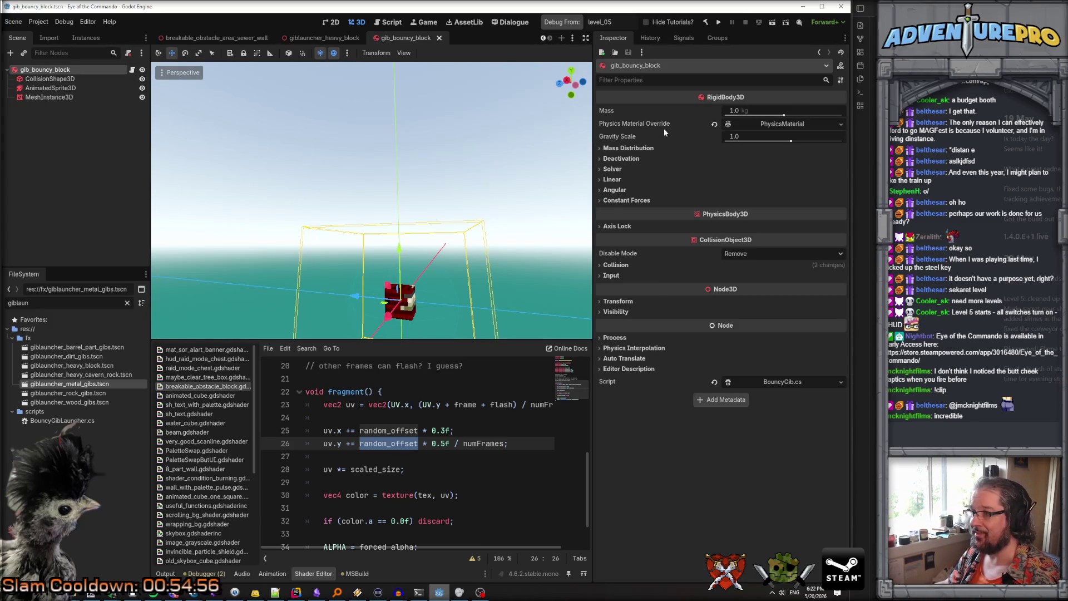
pyautogui.click(627, 200)
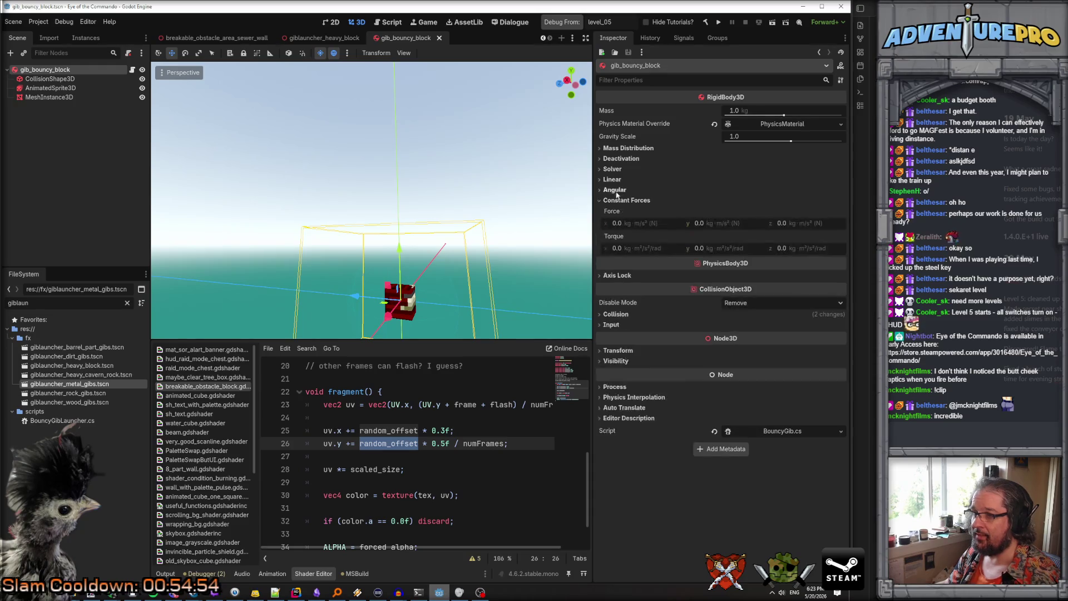
pyautogui.click(615, 191)
pyautogui.click(611, 179)
pyautogui.click(612, 169)
pyautogui.click(617, 159)
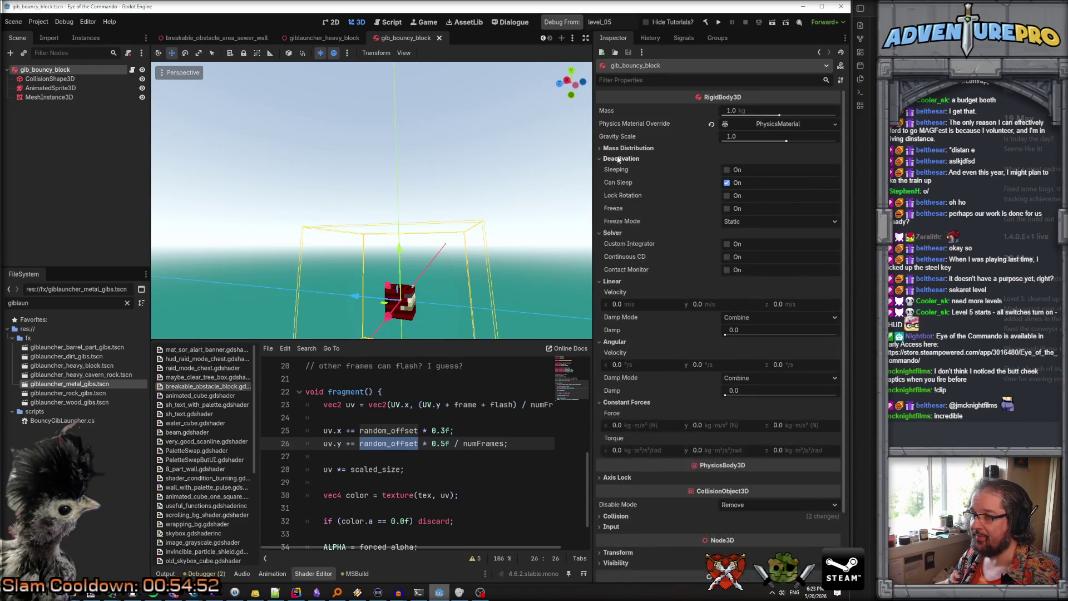
pyautogui.click(619, 148)
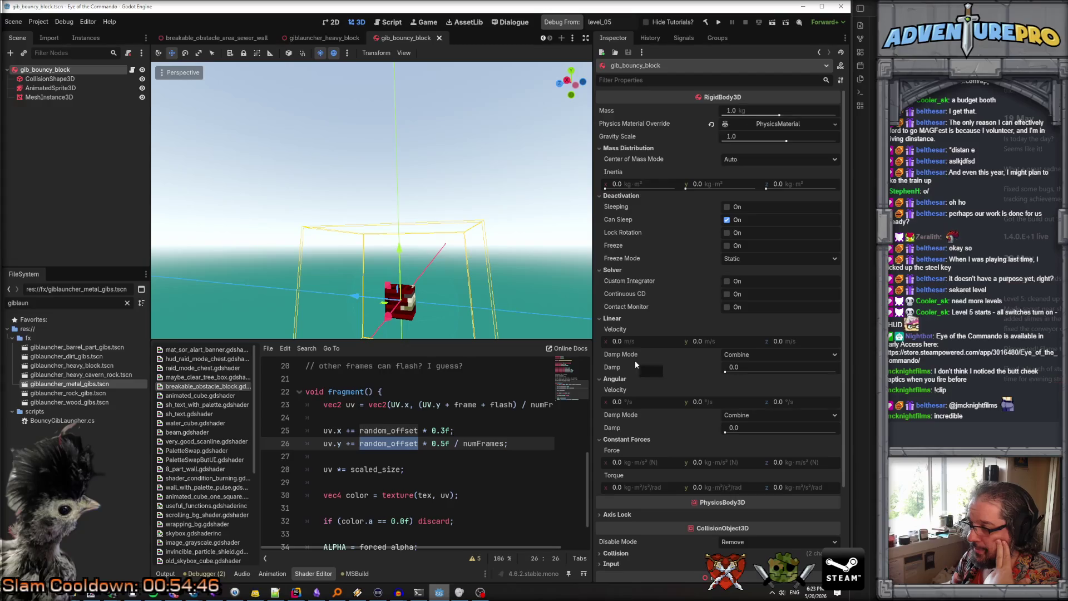
pyautogui.moveTo(622, 371)
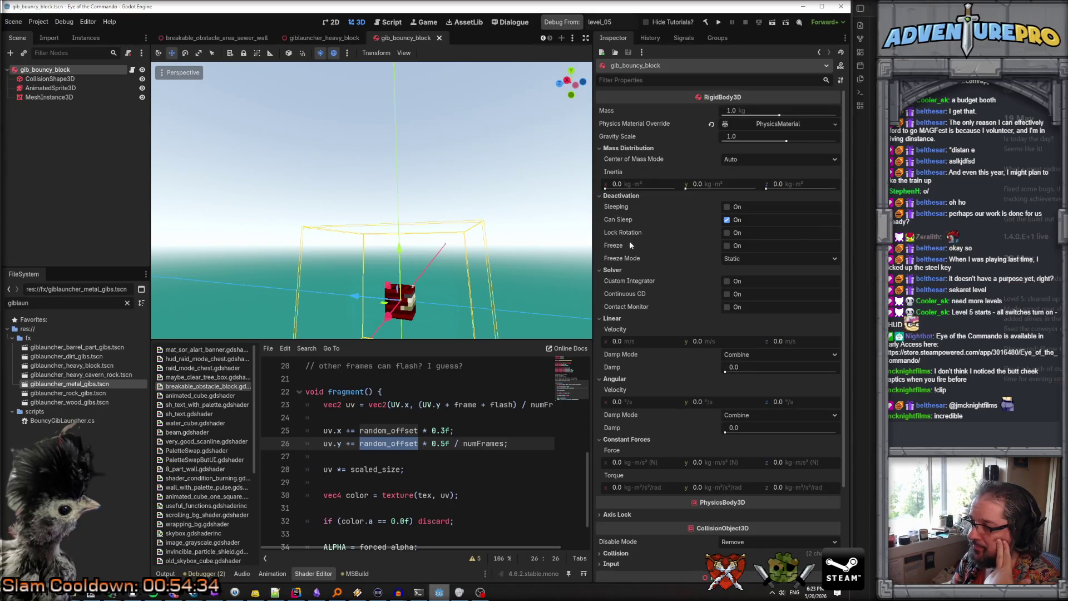
pyautogui.moveTo(615, 246)
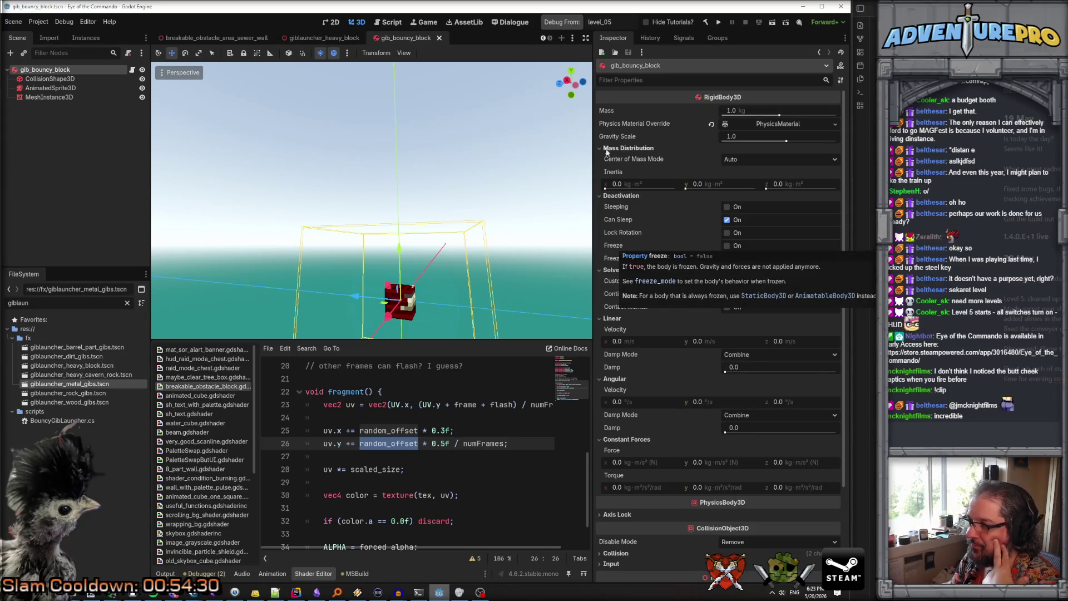
pyautogui.moveTo(615, 119)
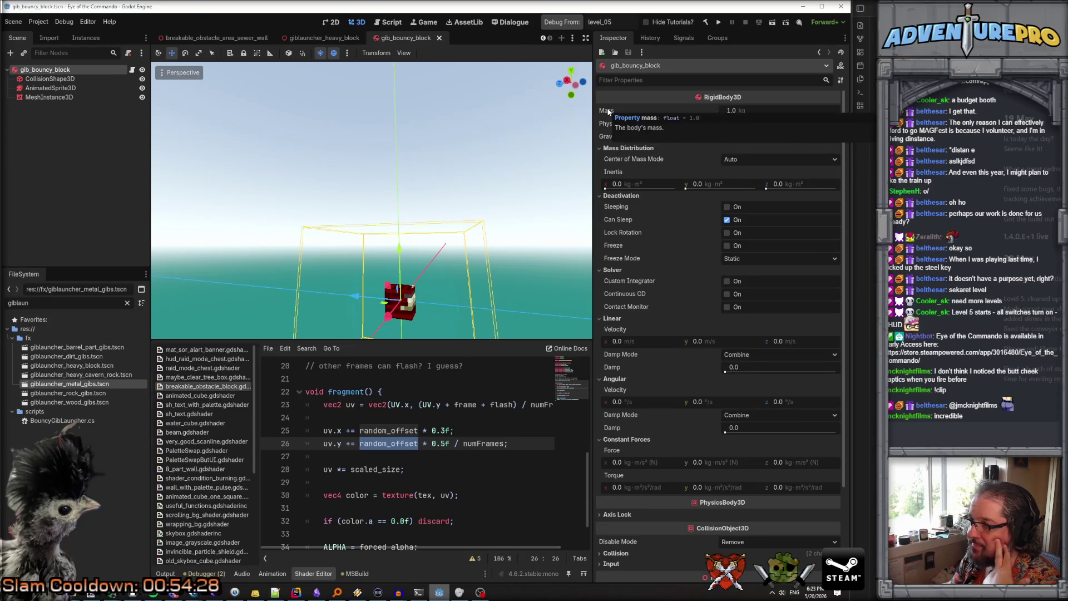
# Set the block's Mass to 10 kg, save the scene and run the project
pyautogui.click(749, 109)
pyautogui.write('0')
pyautogui.press('Return')
pyautogui.hotkey('ctrl', 's')
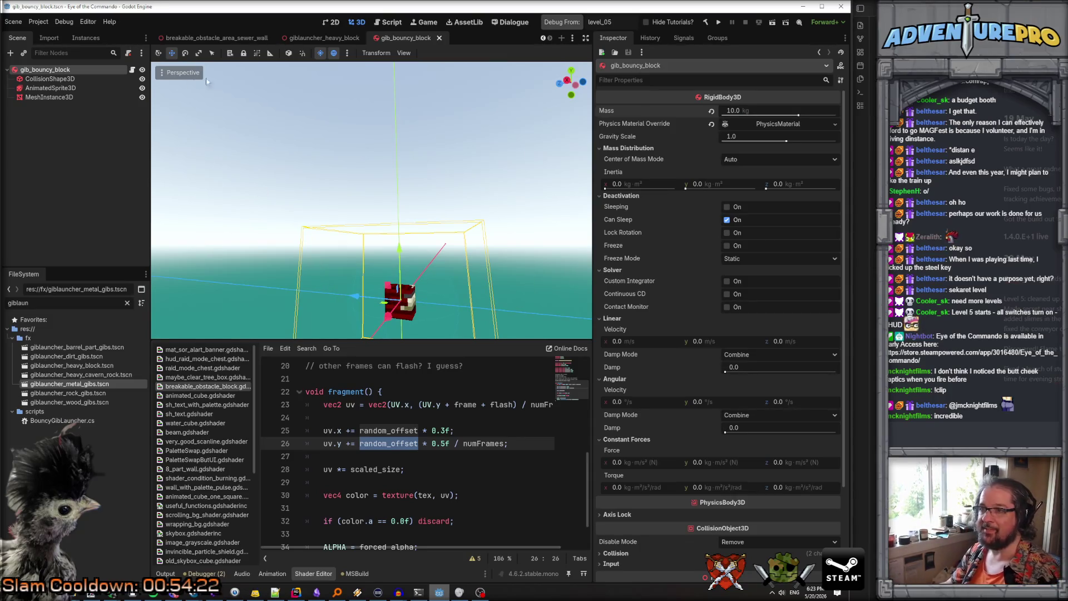
pyautogui.click(334, 51)
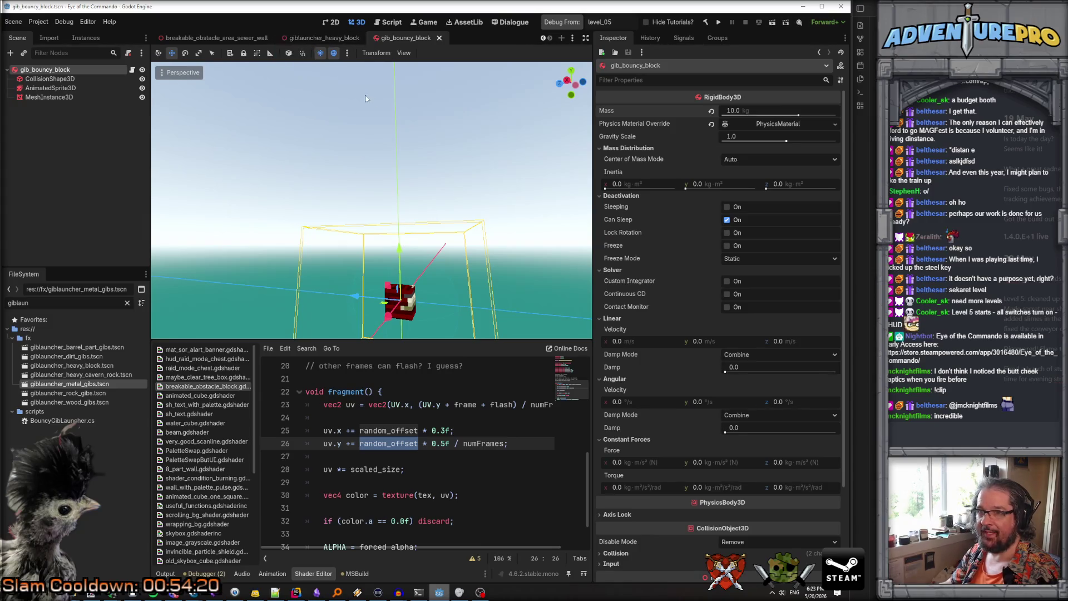
pyautogui.click(551, 24)
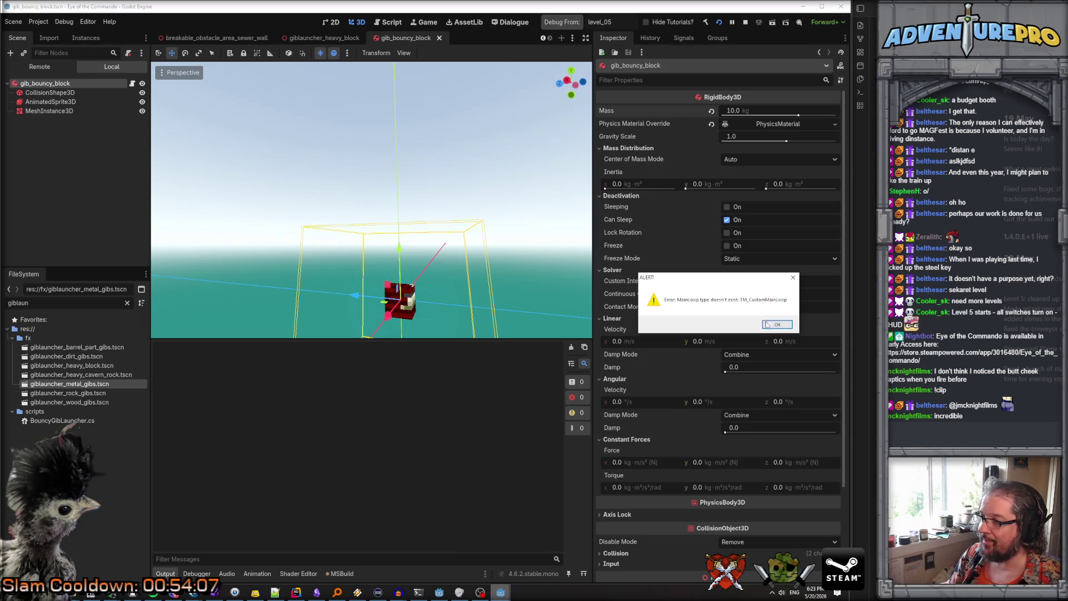
# Dismiss the MainLoop error twice, close the stalled game window and relaunch the game
pyautogui.click(766, 324)
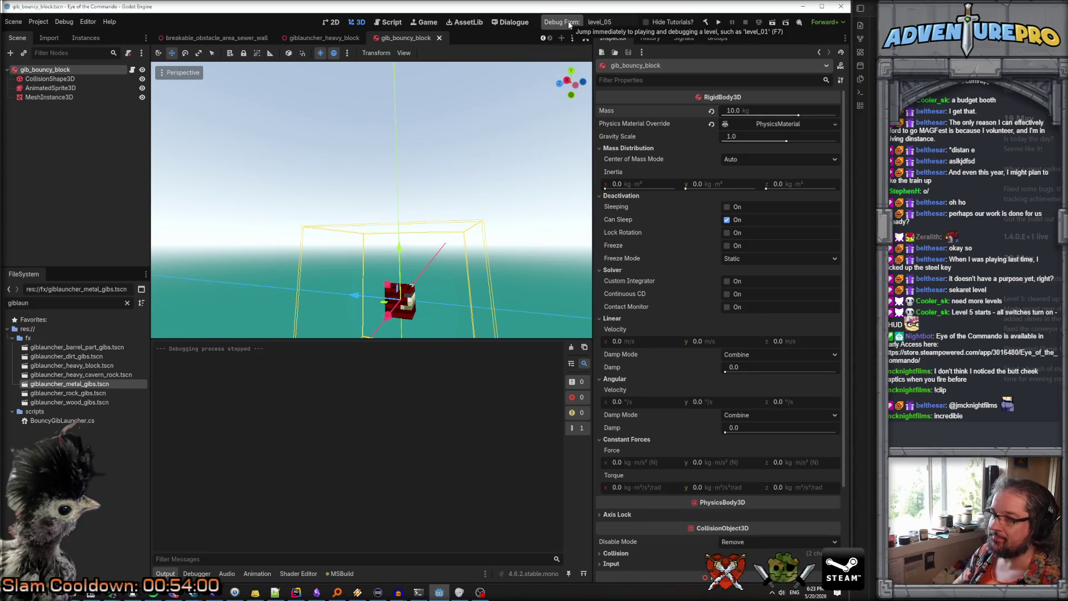
pyautogui.click(557, 25)
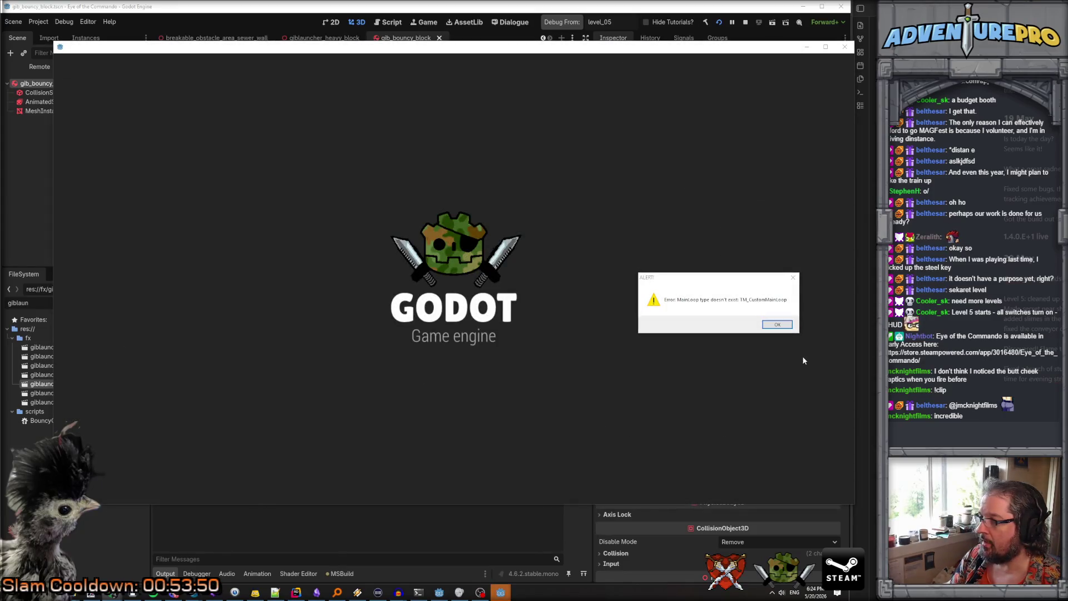
pyautogui.click(778, 325)
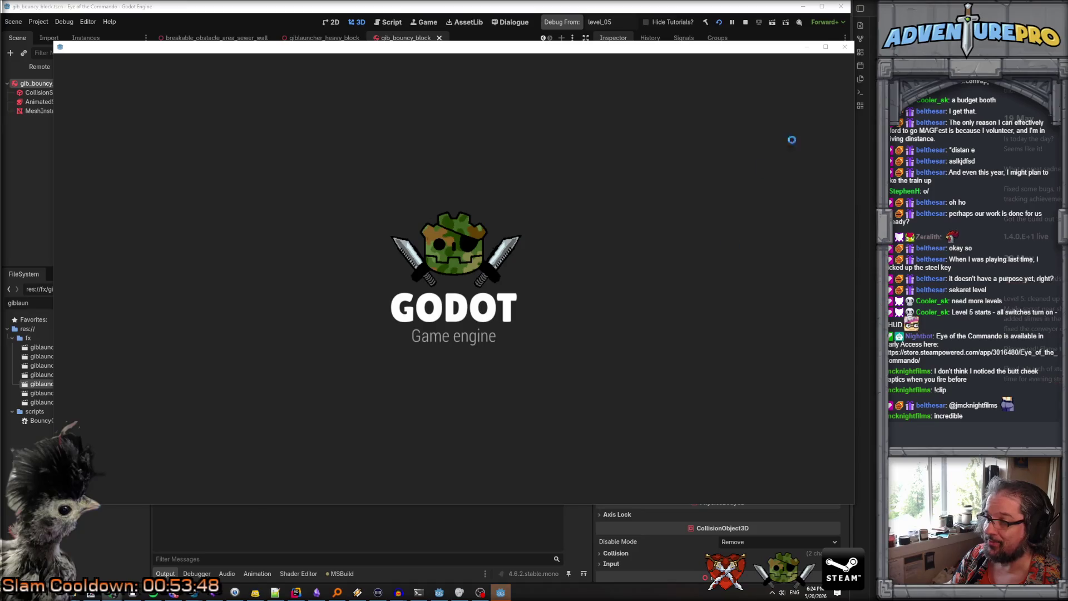
pyautogui.click(845, 46)
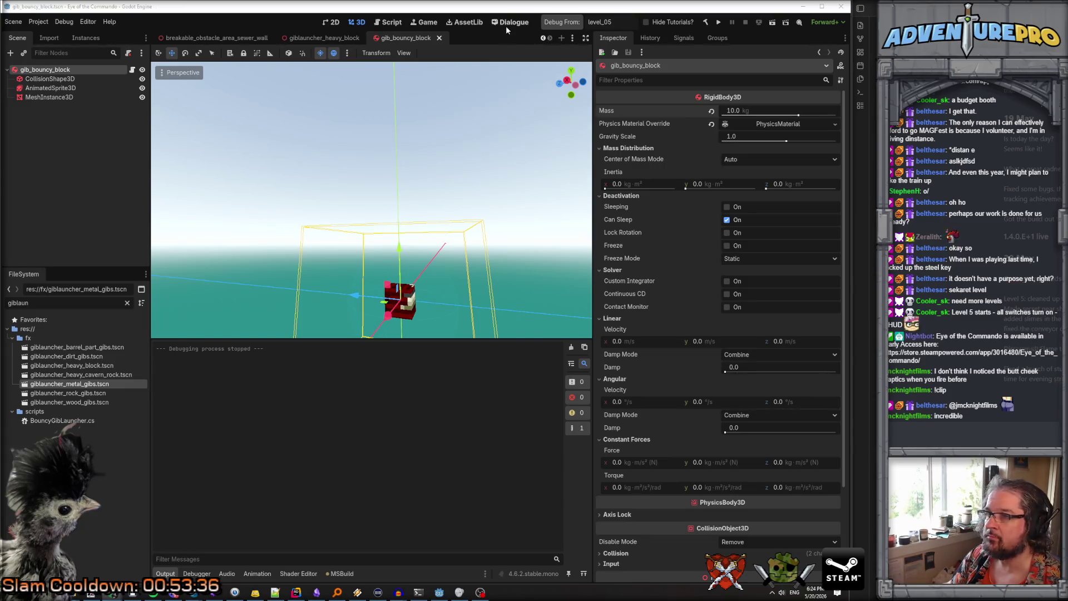
pyautogui.click(566, 21)
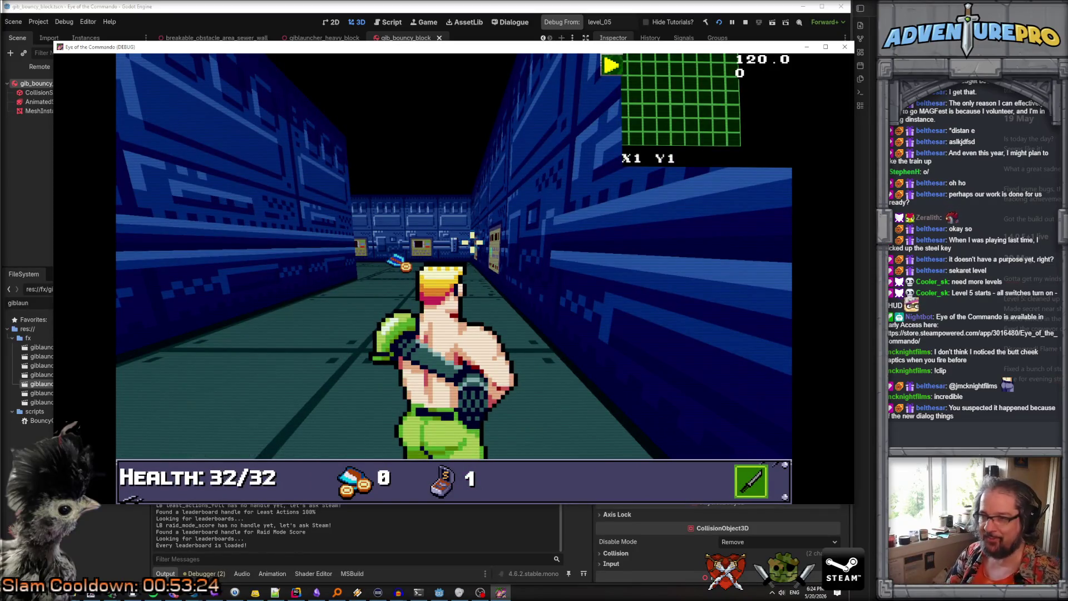
# In the debug console, teleport to 40 10, enable UNDYING and set GUNDAMAGE 30
pyautogui.press('`')
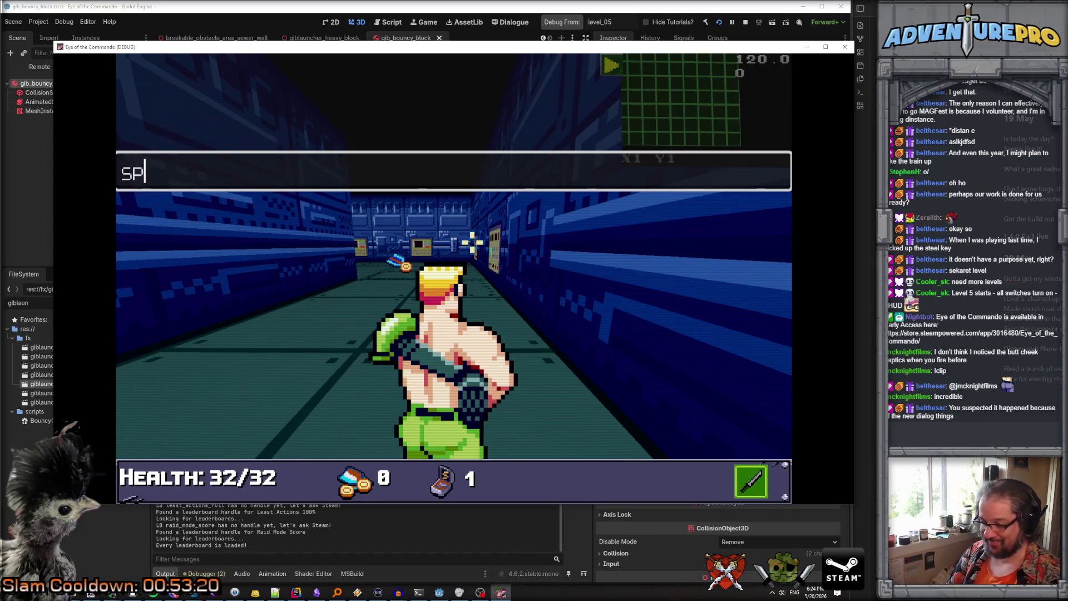
pyautogui.write('TP 40 40')
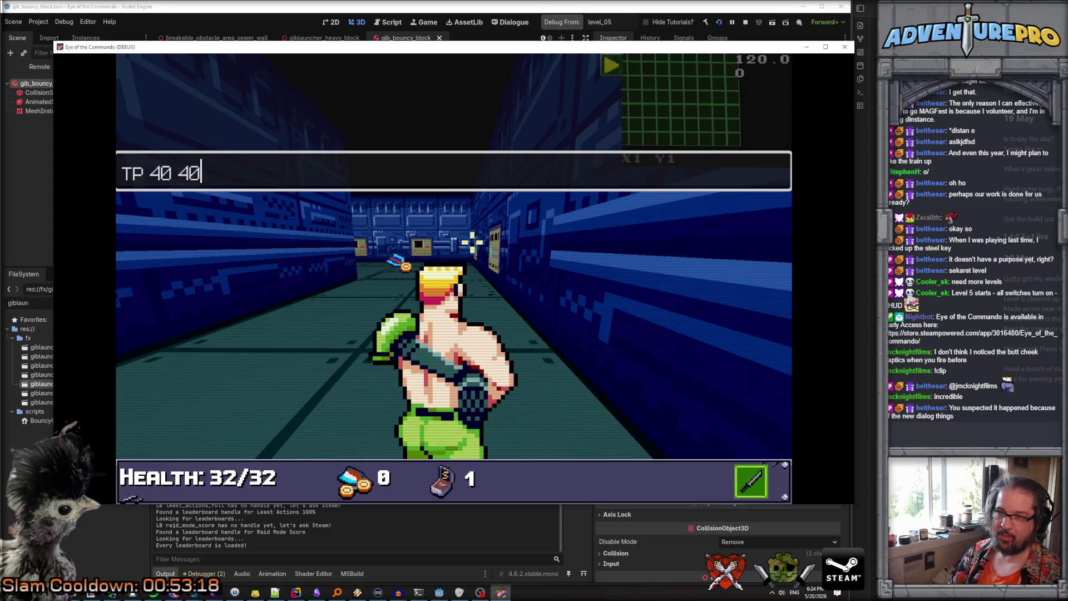
pyautogui.press('BackSpace')
pyautogui.press('BackSpace')
pyautogui.write('10')
pyautogui.press('Return')
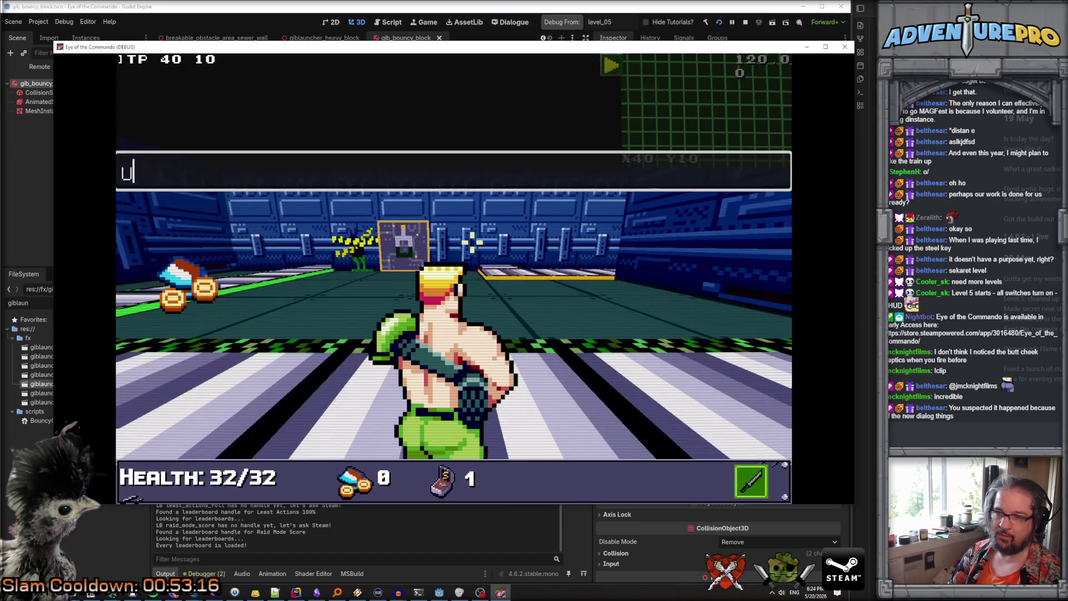
pyautogui.write('ING')
pyautogui.press('Return')
pyautogui.write('GUNDAMAGE 30')
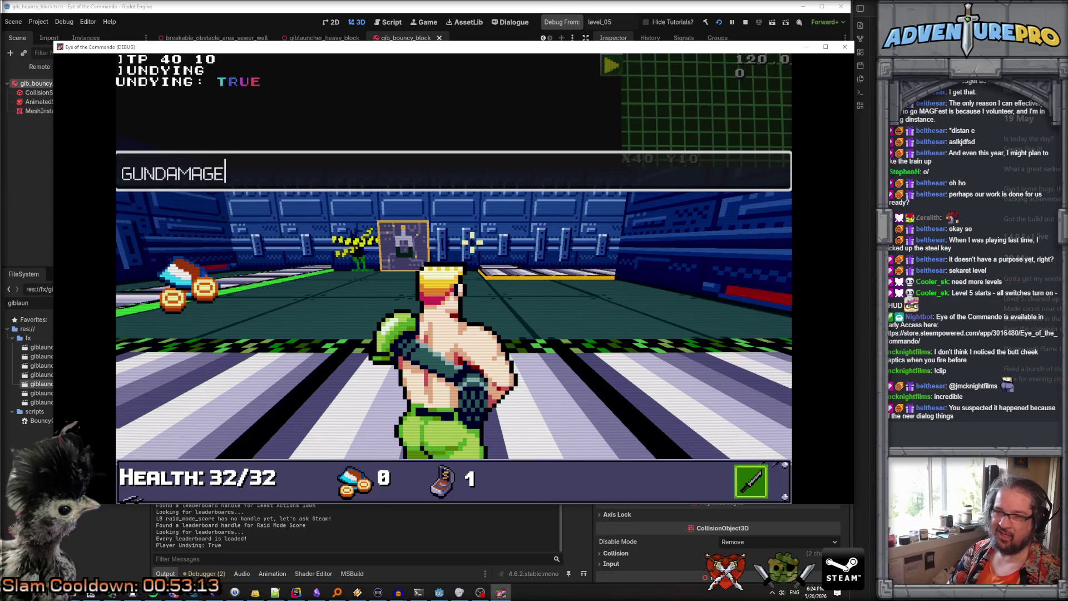
pyautogui.press('Return')
pyautogui.press('Escape')
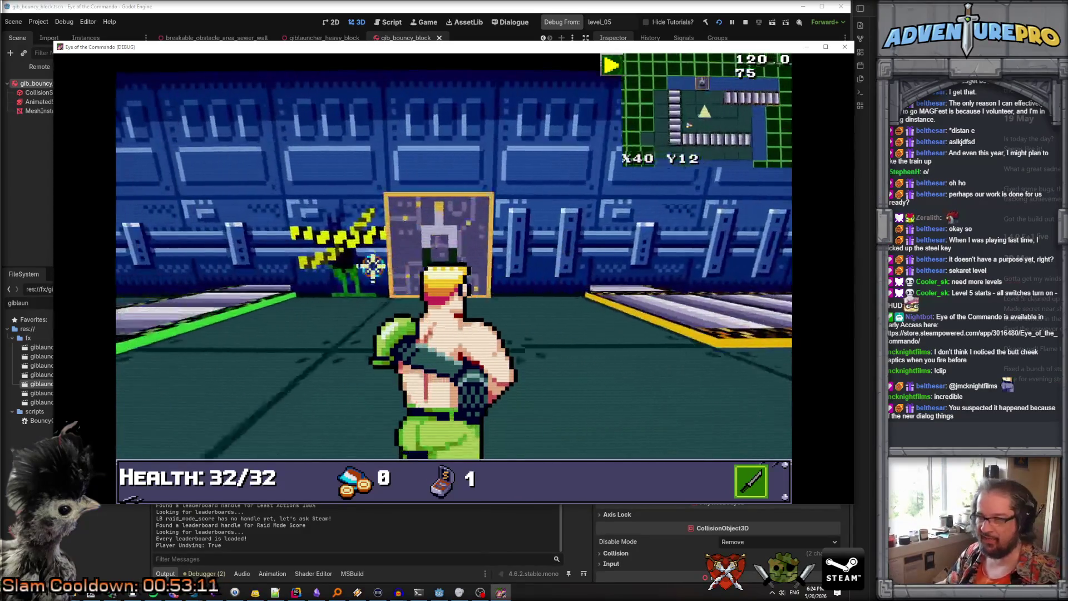
# Shoot the green enemy until it gibs, then fire at the distant wall panel
pyautogui.press('ctrl')
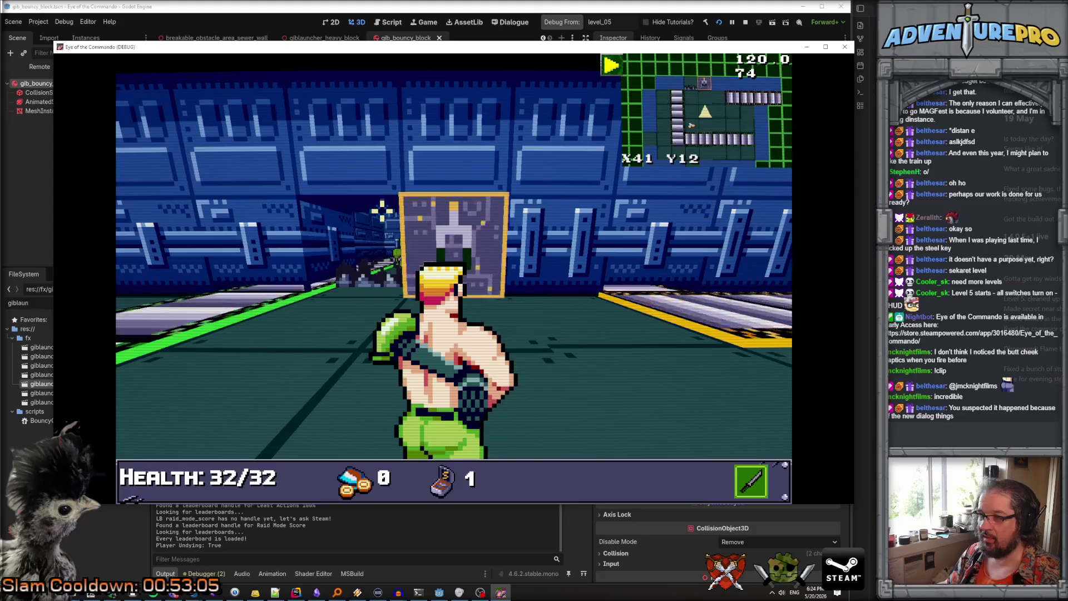
pyautogui.press('Left')
pyautogui.press('ctrl')
pyautogui.press('ctrl')
pyautogui.press('Left')
pyautogui.press('Up')
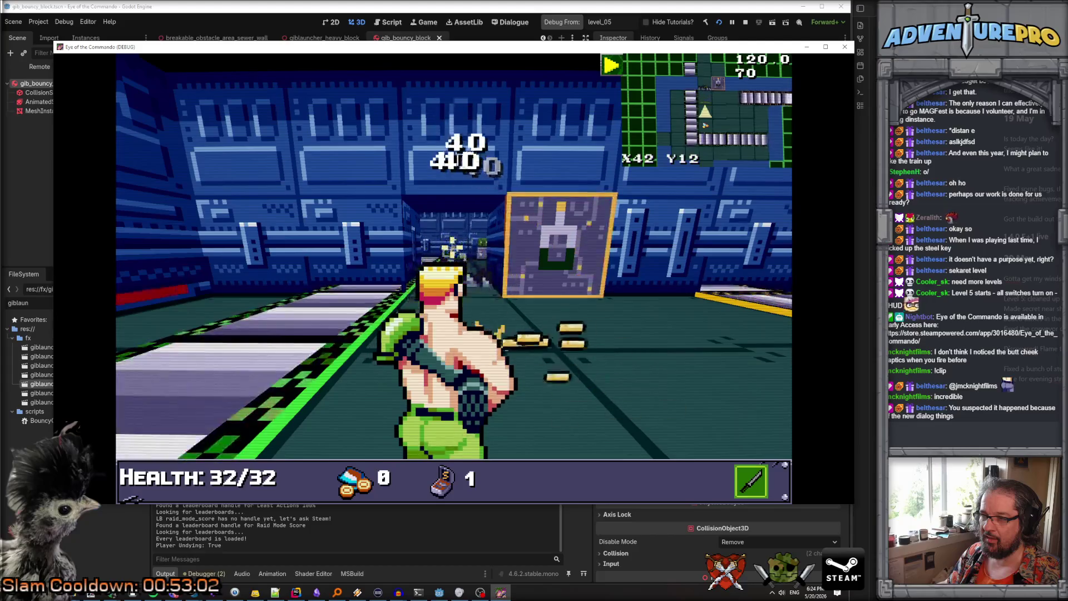
pyautogui.press('Up')
pyautogui.press('Up')
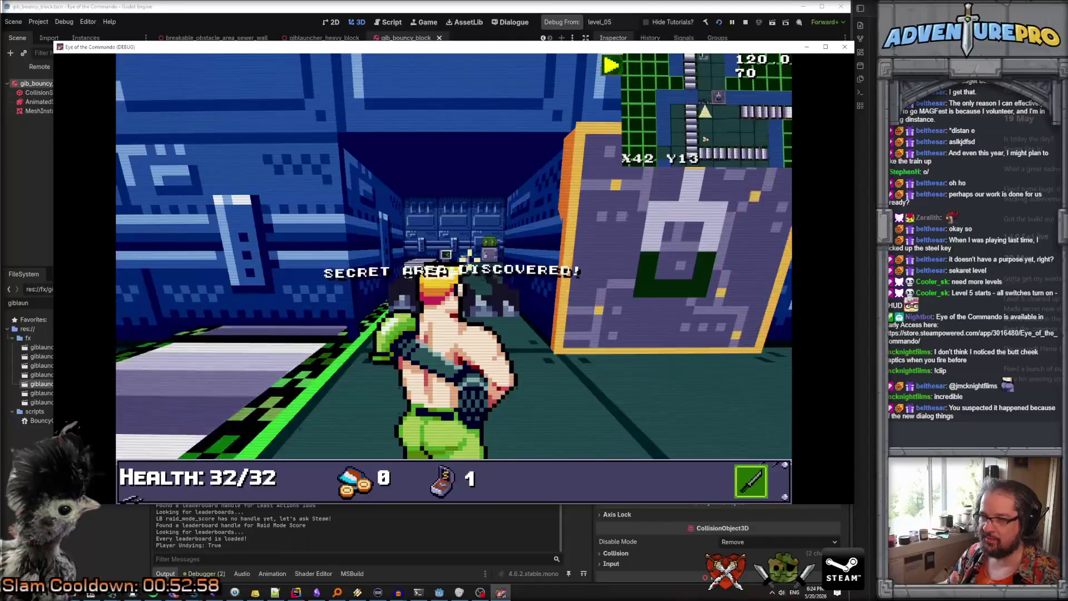
pyautogui.press('Down')
pyautogui.press('Right')
pyautogui.press('ctrl')
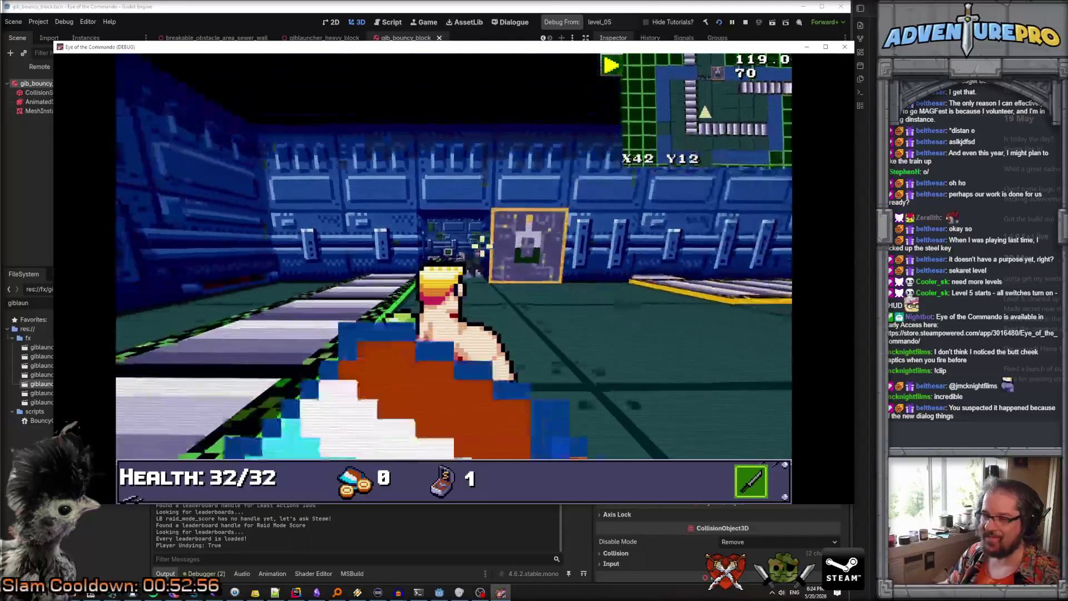
# Collect the coins, dismiss the medal popup and walk the corridor toward X44 Y10
pyautogui.press('Up')
pyautogui.press('Down')
pyautogui.press('Left')
pyautogui.press('Down')
pyautogui.press('Left')
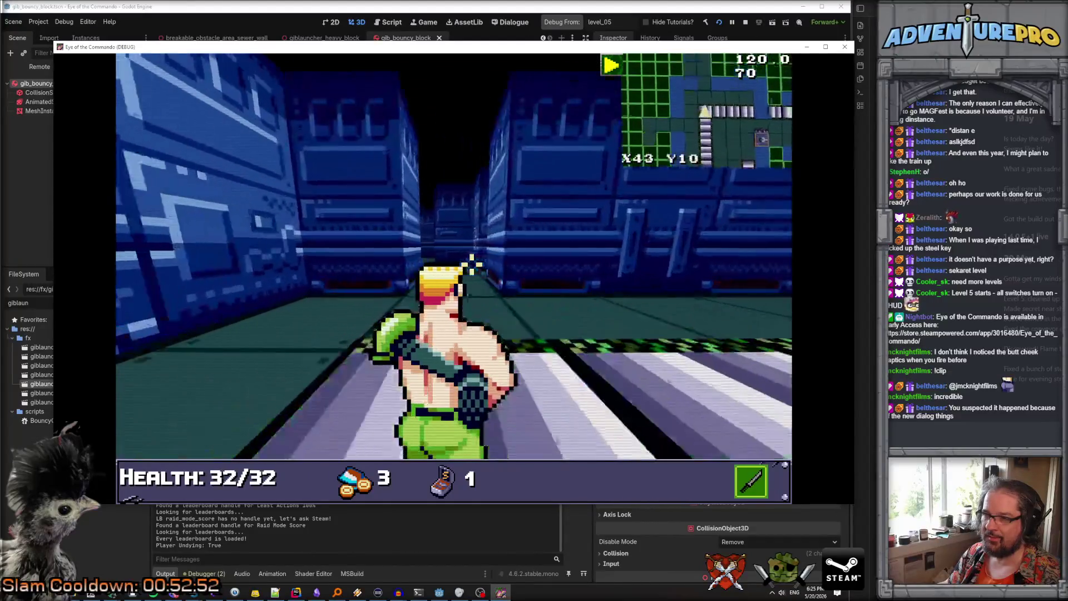
pyautogui.press('Down')
pyautogui.press('Up')
pyautogui.press('Right')
pyautogui.press('Tab')
pyautogui.press('Tab')
# Check the level automap, then advance down the corridor toward the enemy
pyautogui.press('`')
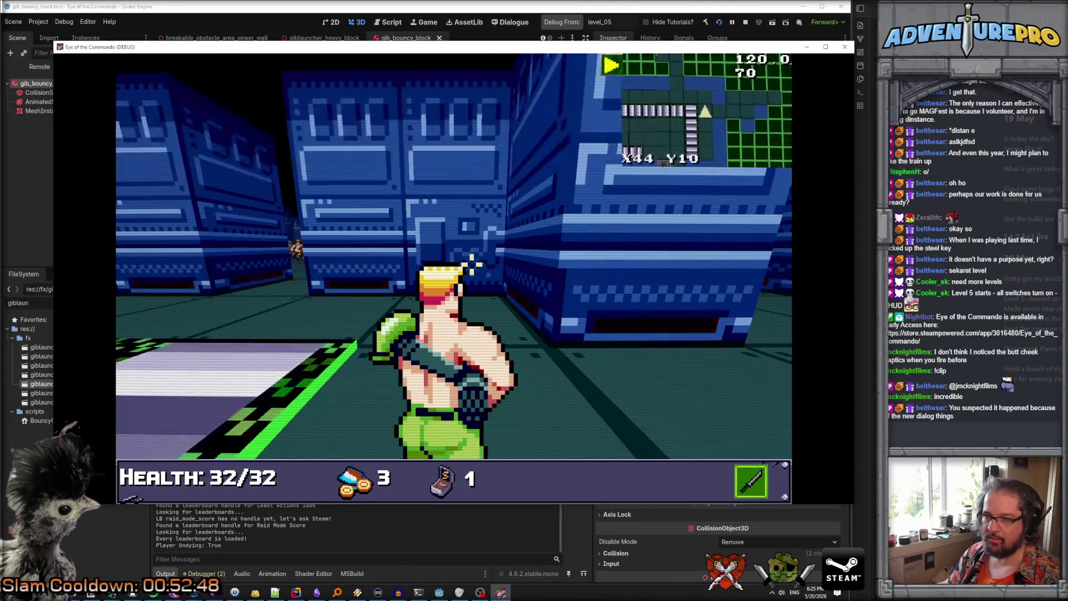
pyautogui.press('Tab')
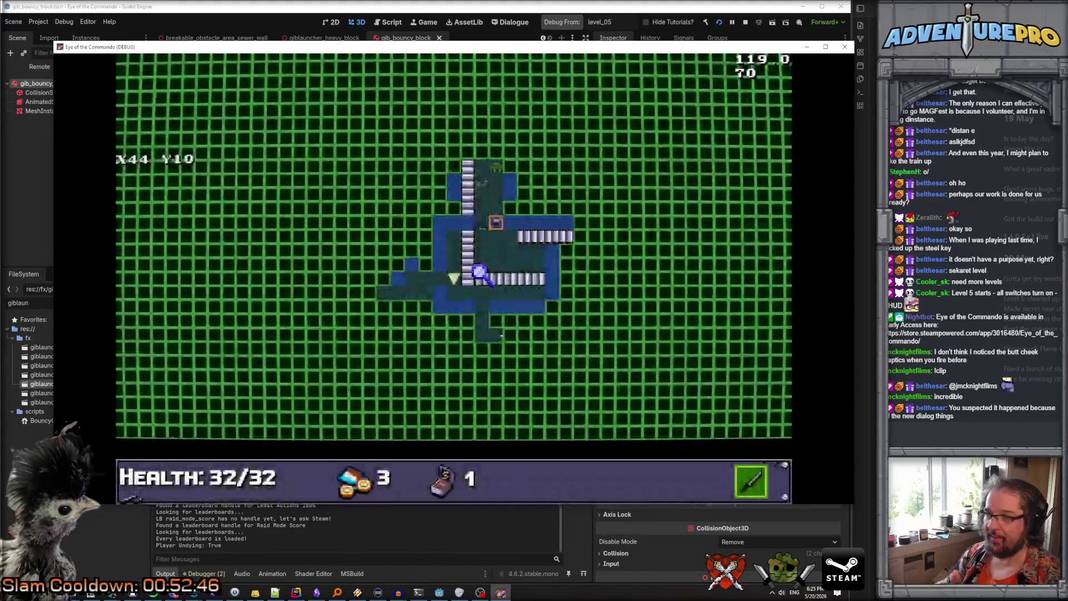
pyautogui.press('Tab')
pyautogui.press('w')
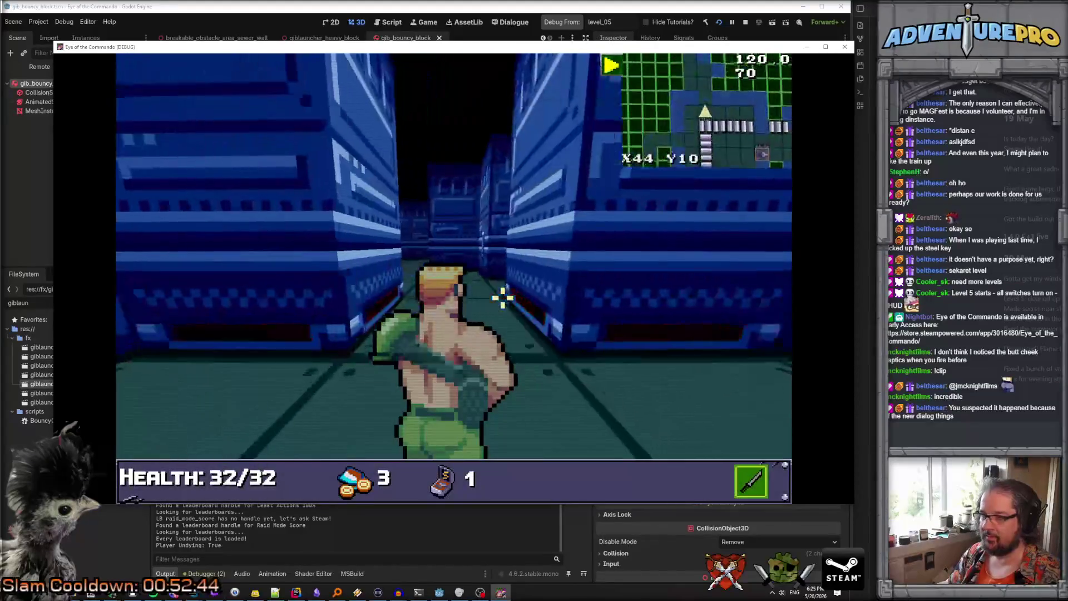
pyautogui.press('d')
pyautogui.press('w')
pyautogui.press('w')
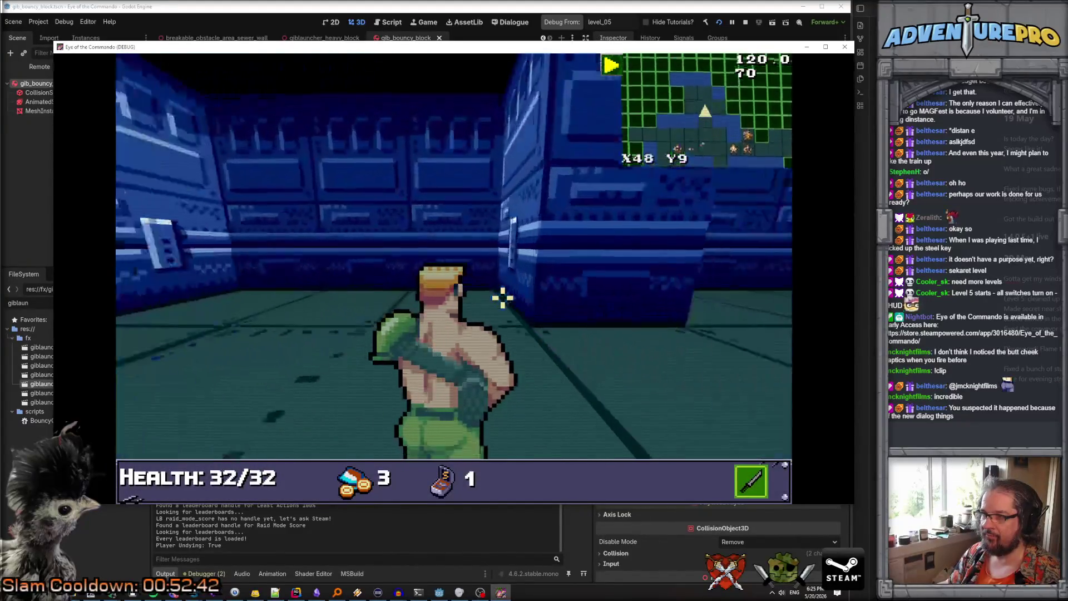
pyautogui.press('a')
pyautogui.press('w')
# Turn UNDYING off and run the WARGOD cheat for 999 gun damage and full arsenal
pyautogui.press('`')
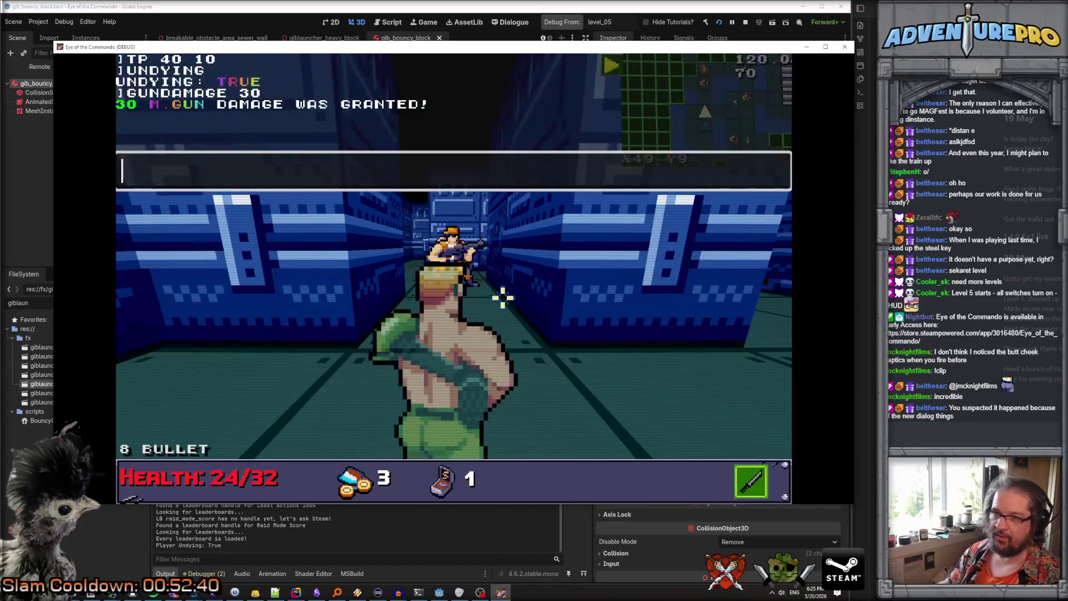
pyautogui.write('UNDYING')
pyautogui.press('`')
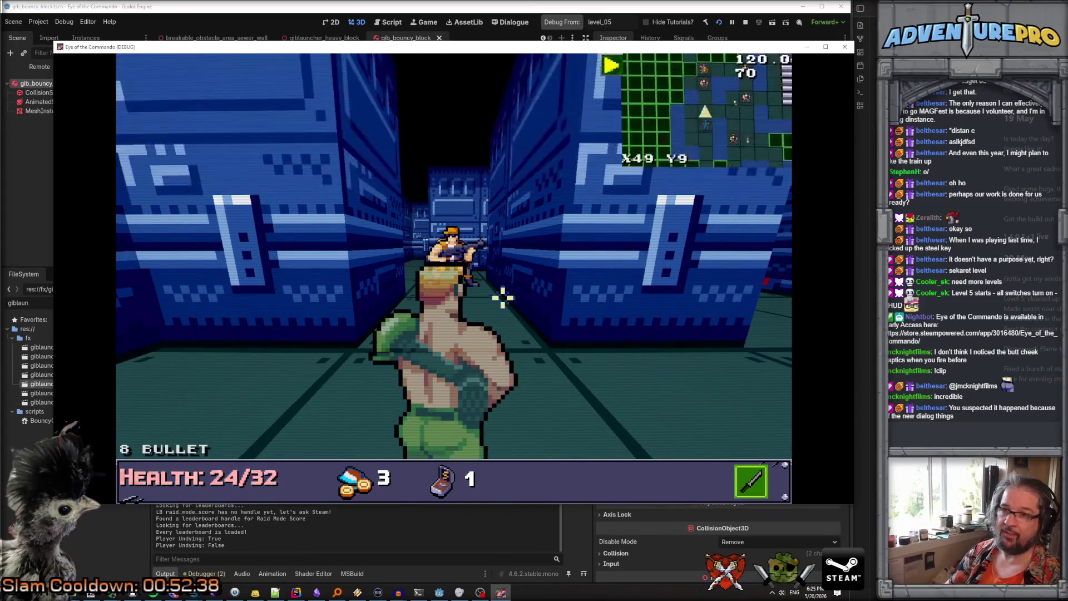
pyautogui.press('`')
pyautogui.press('Return')
pyautogui.press('BackSpace')
pyautogui.press('BackSpace')
pyautogui.press('BackSpace')
pyautogui.write('WARGOD')
pyautogui.press('Return')
pyautogui.press('`')
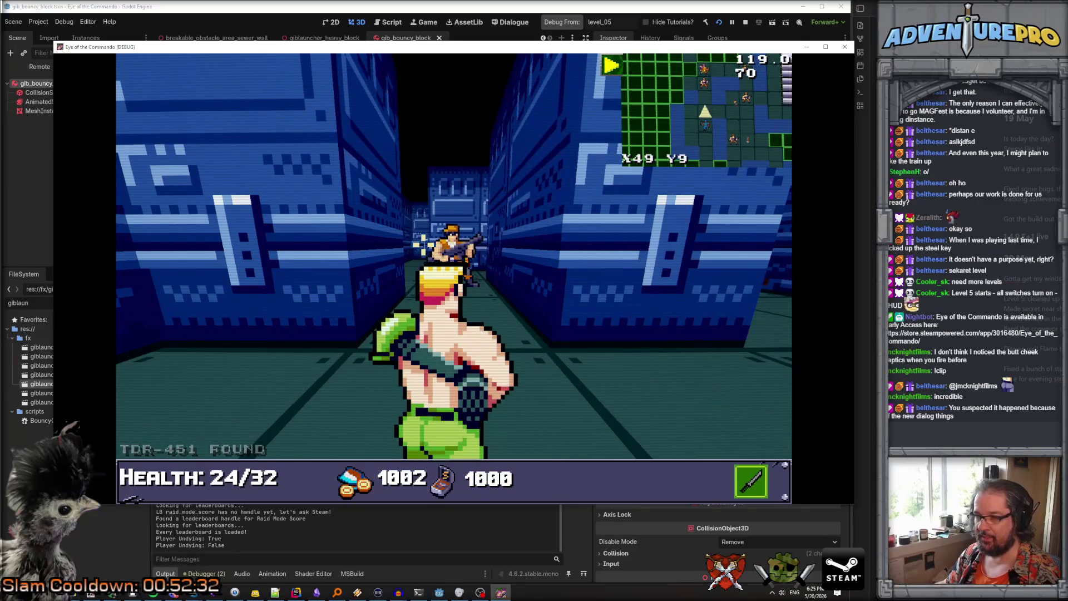
# Burn the approaching enemies with the TDR-451 flamethrower and collect the Freedom Medal
pyautogui.press('Tab')
pyautogui.press('Tab')
pyautogui.rightClick(305, 303)
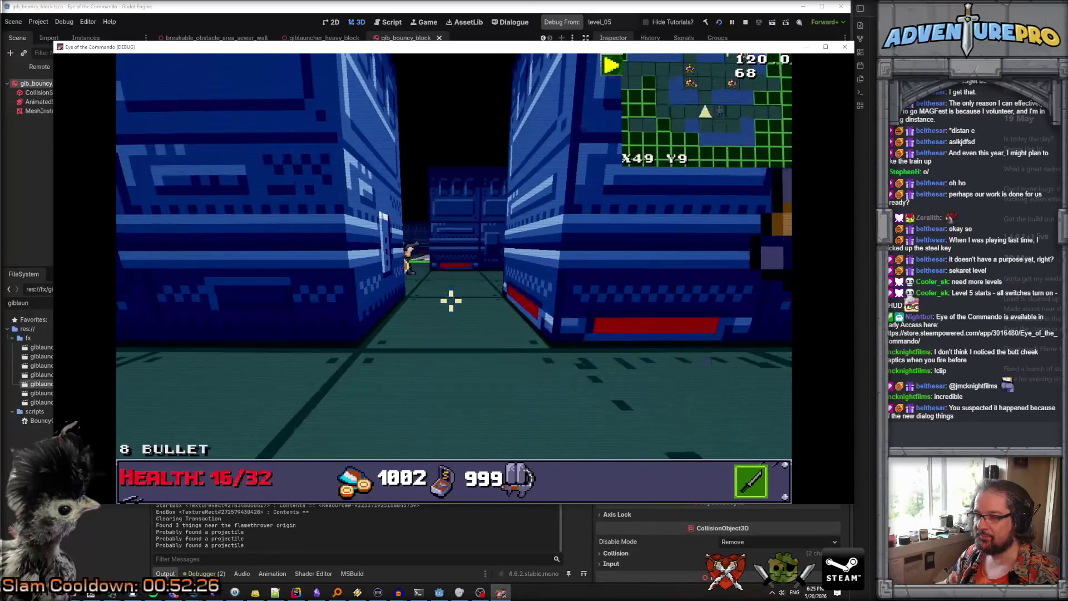
pyautogui.rightClick(304, 303)
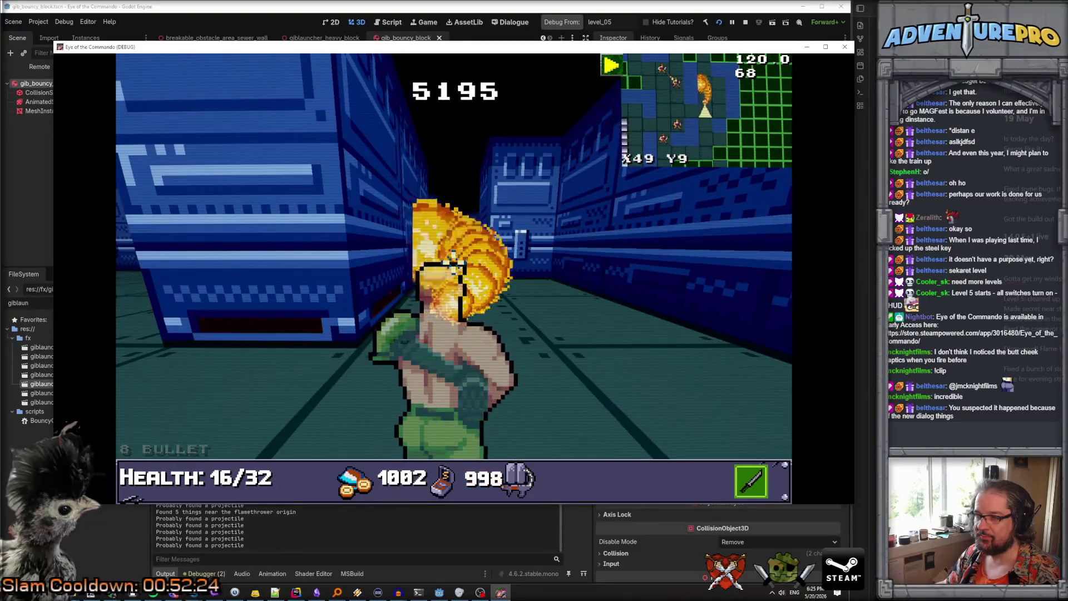
pyautogui.rightClick(454, 261)
pyautogui.press('w')
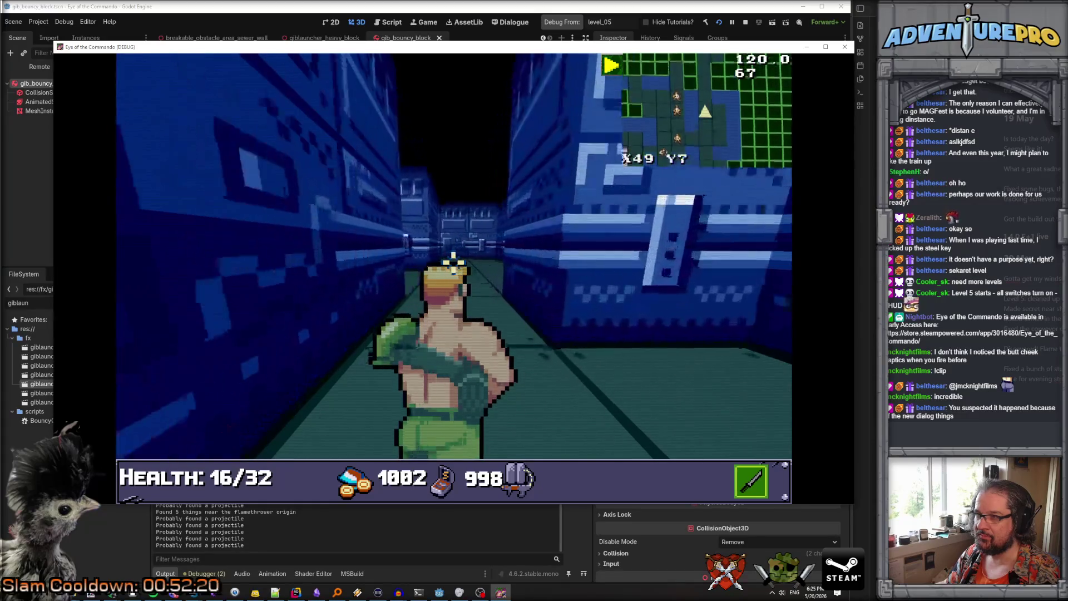
pyautogui.click(517, 256)
pyautogui.press('w')
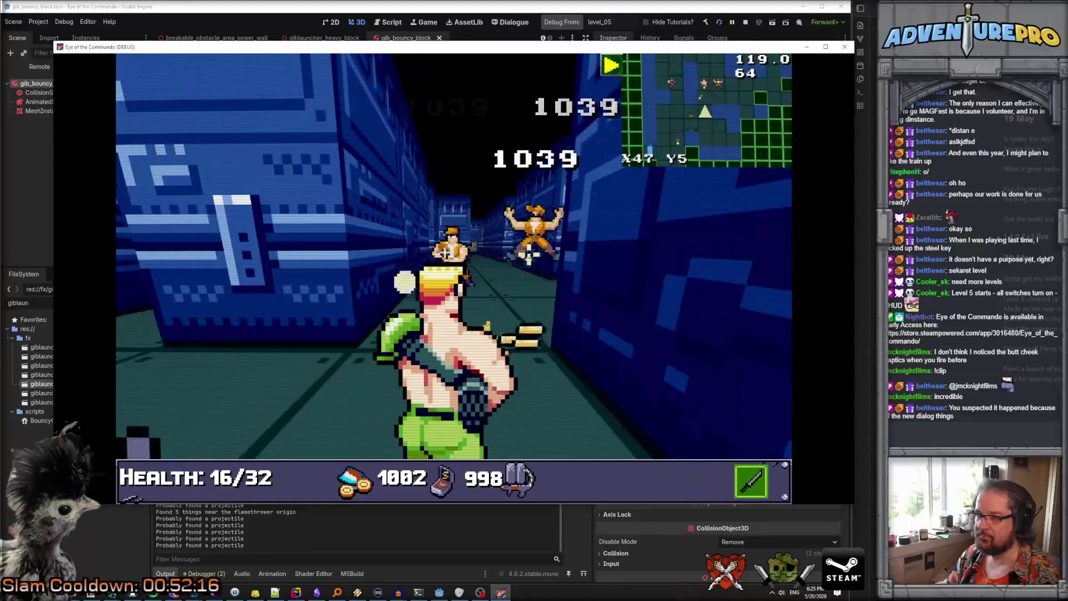
pyautogui.press('w')
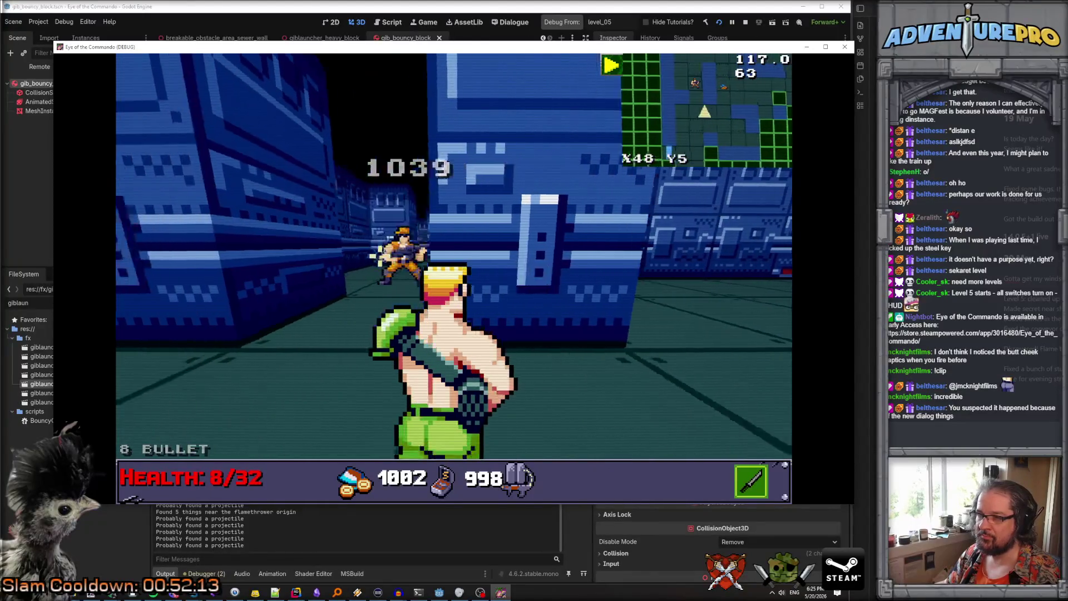
pyautogui.press('s')
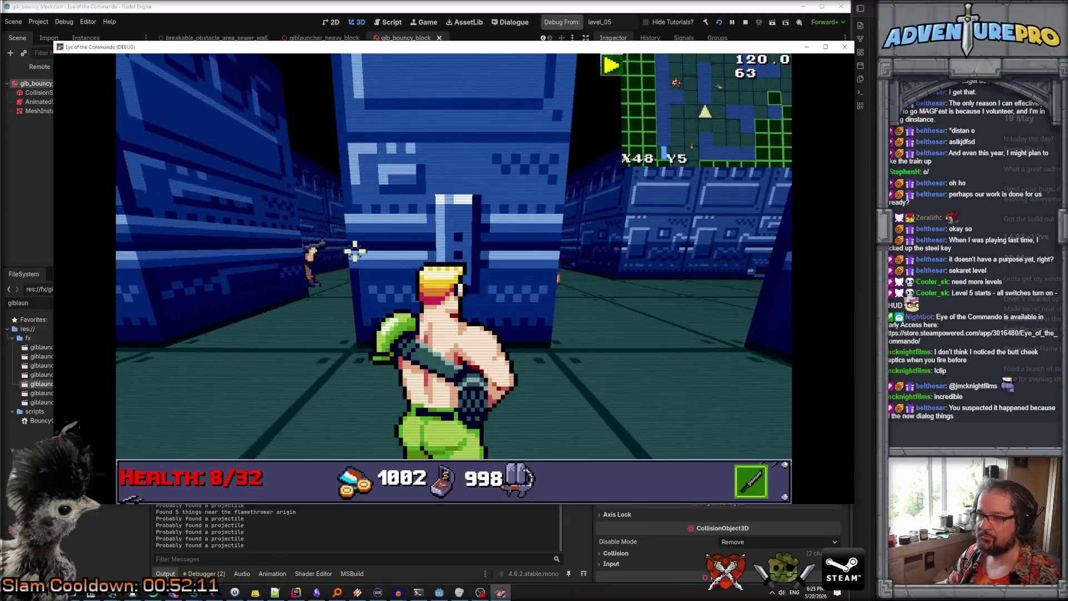
pyautogui.press('w')
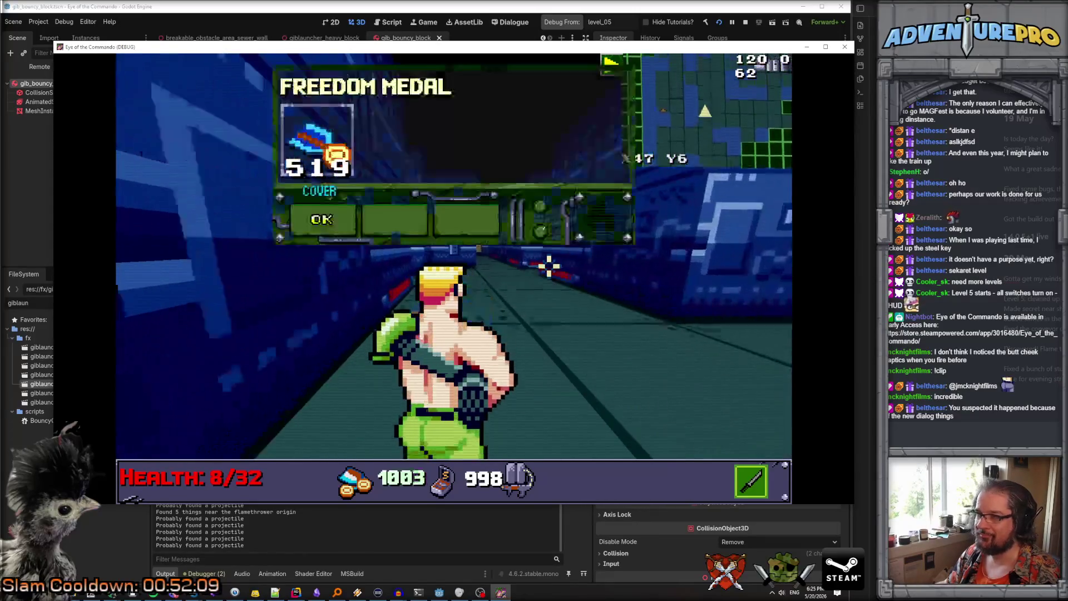
pyautogui.click(332, 219)
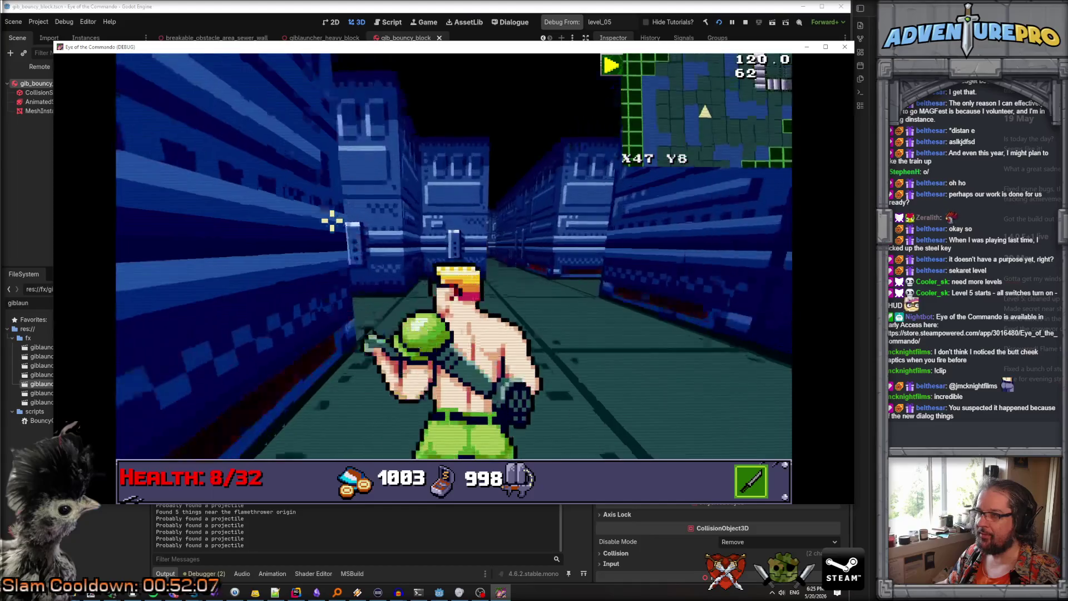
# Shoot the enemy ahead, pick up the ammo, and line up on the left wall
pyautogui.press('w')
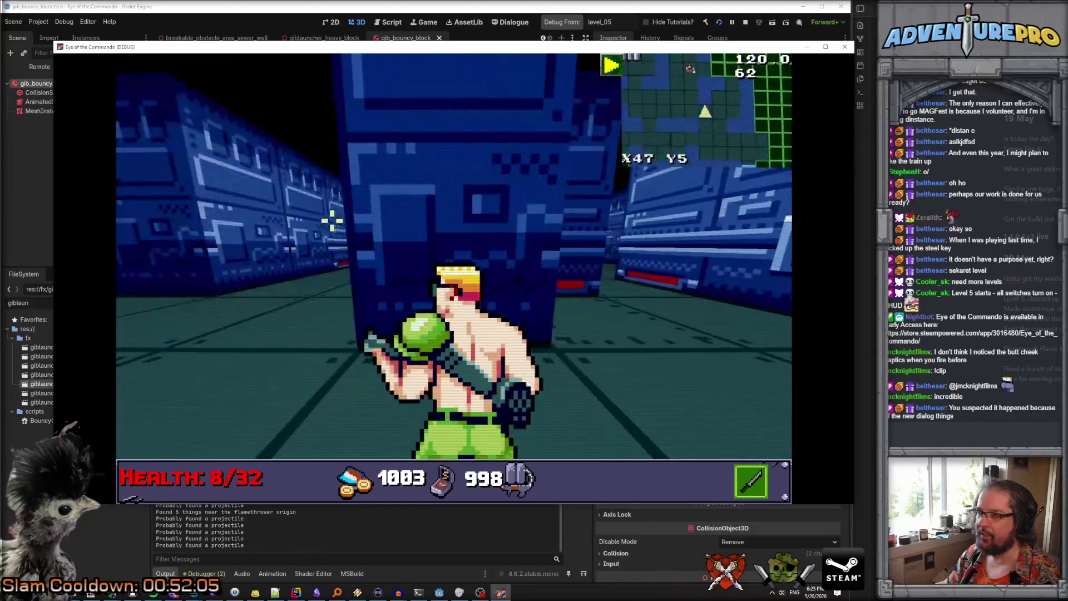
pyautogui.click(460, 254)
pyautogui.press('w')
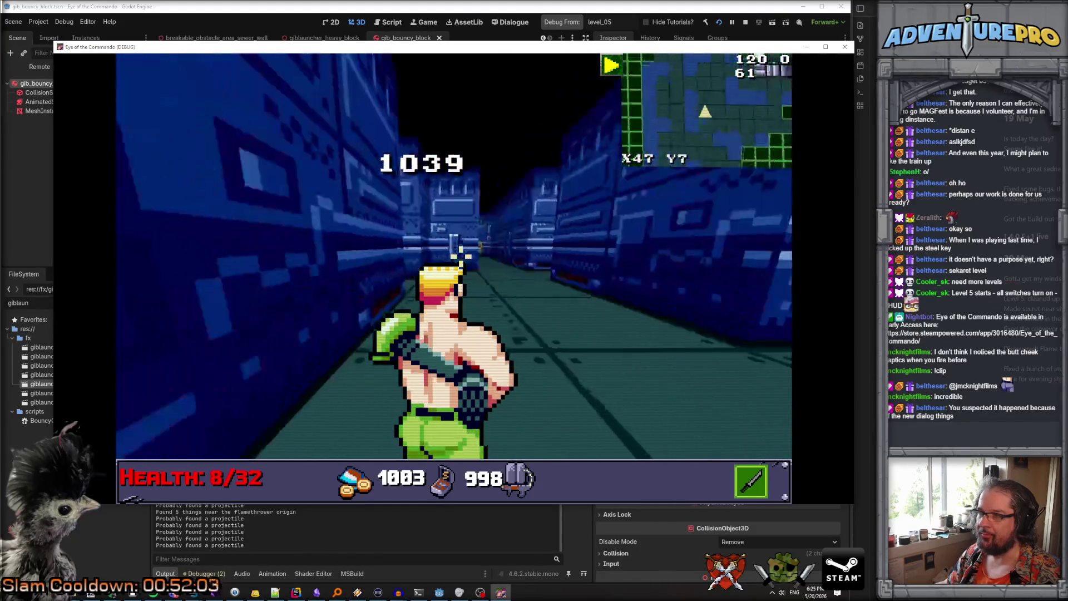
pyautogui.press('a')
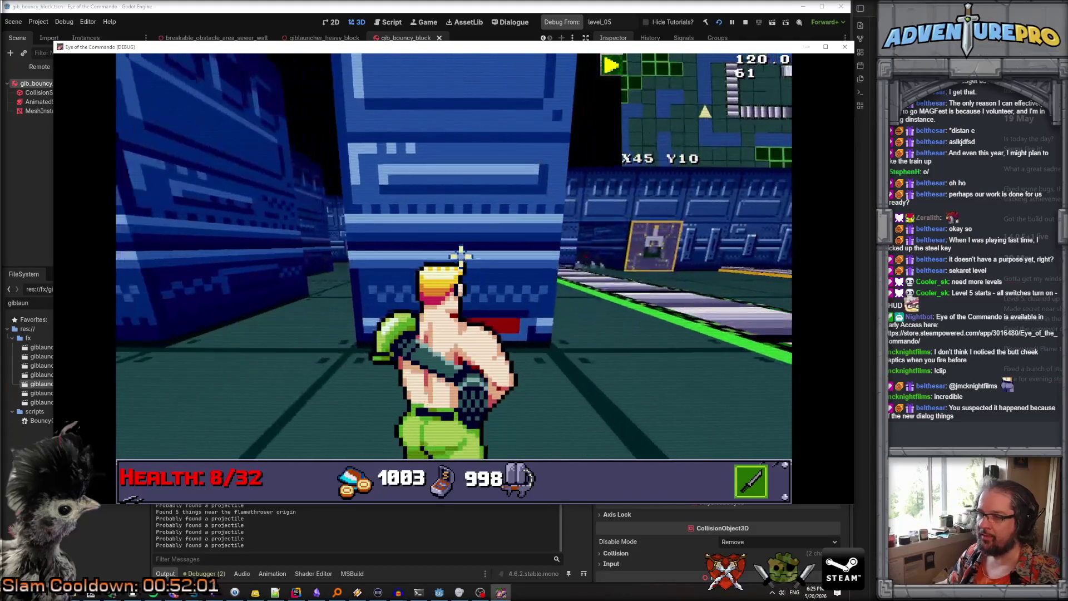
pyautogui.press('a')
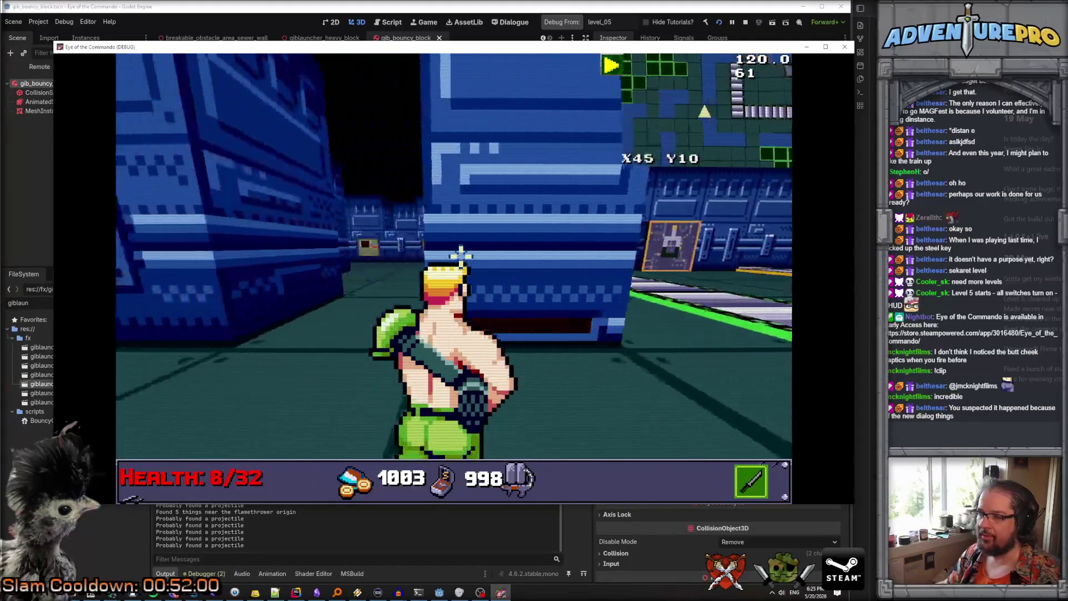
pyautogui.press('a')
pyautogui.press('w')
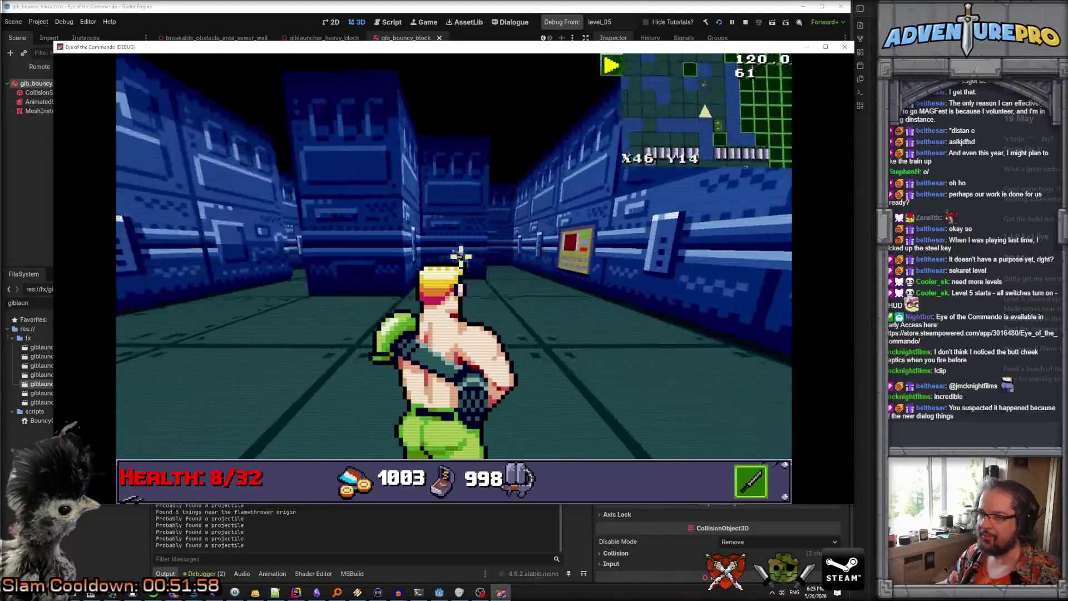
pyautogui.press('d')
pyautogui.press('d')
pyautogui.click(328, 221)
pyautogui.press('d')
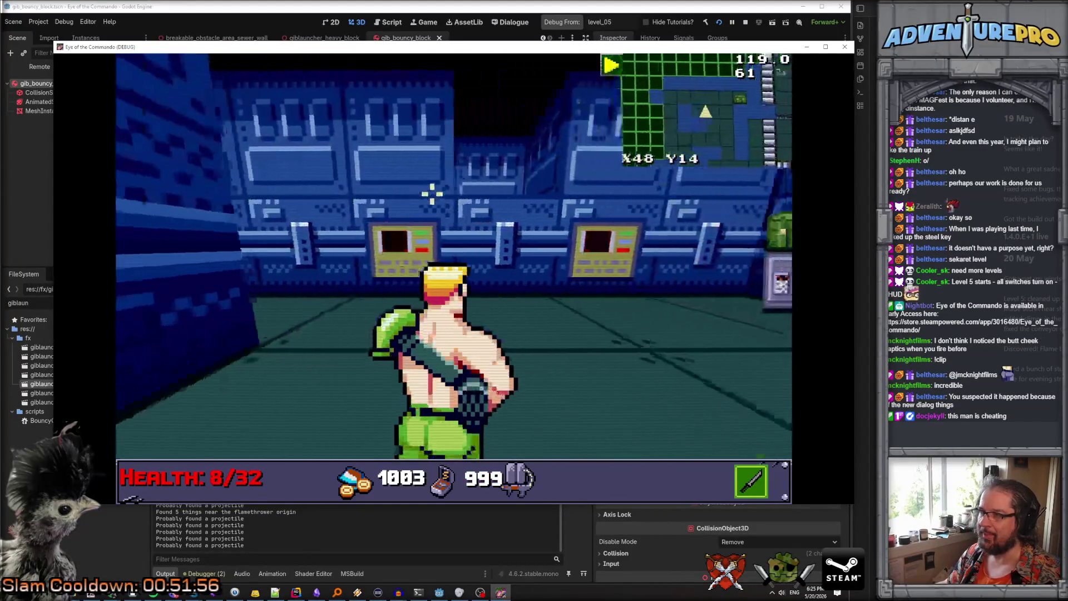
pyautogui.press('a')
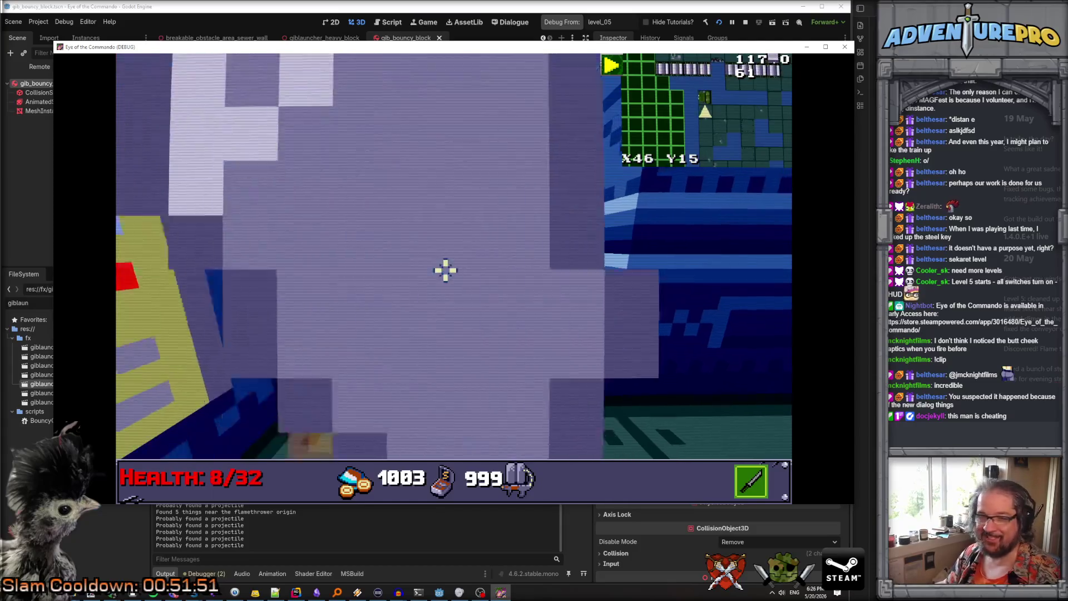
# Smash the breakable block to scatter its gibs and grab the SF-58 MK 2
pyautogui.click(444, 271)
pyautogui.press('w')
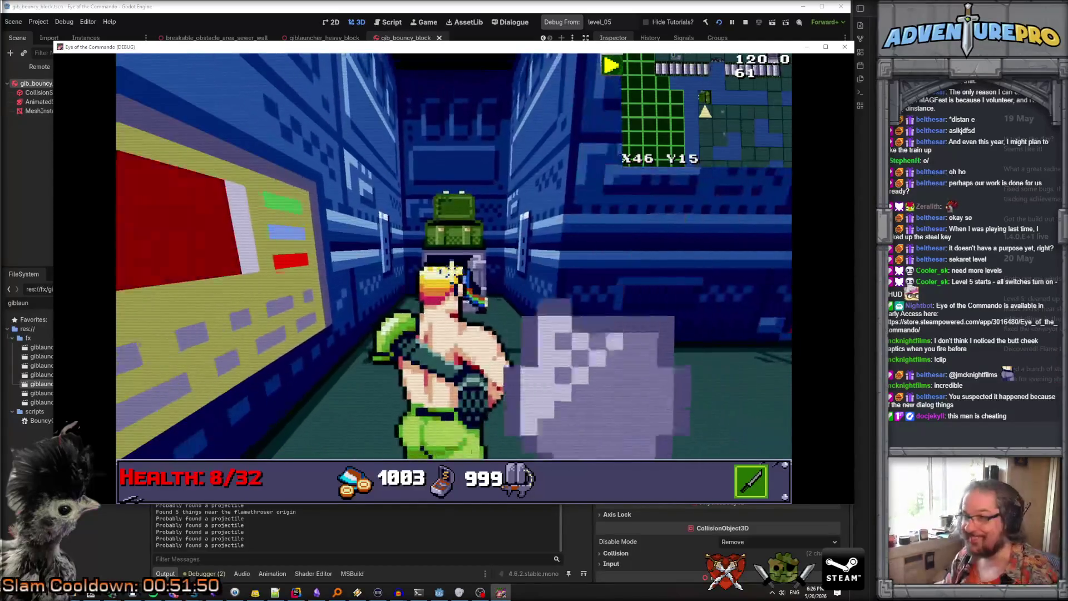
pyautogui.press('a')
pyautogui.press('w')
pyautogui.press('w')
pyautogui.press('w')
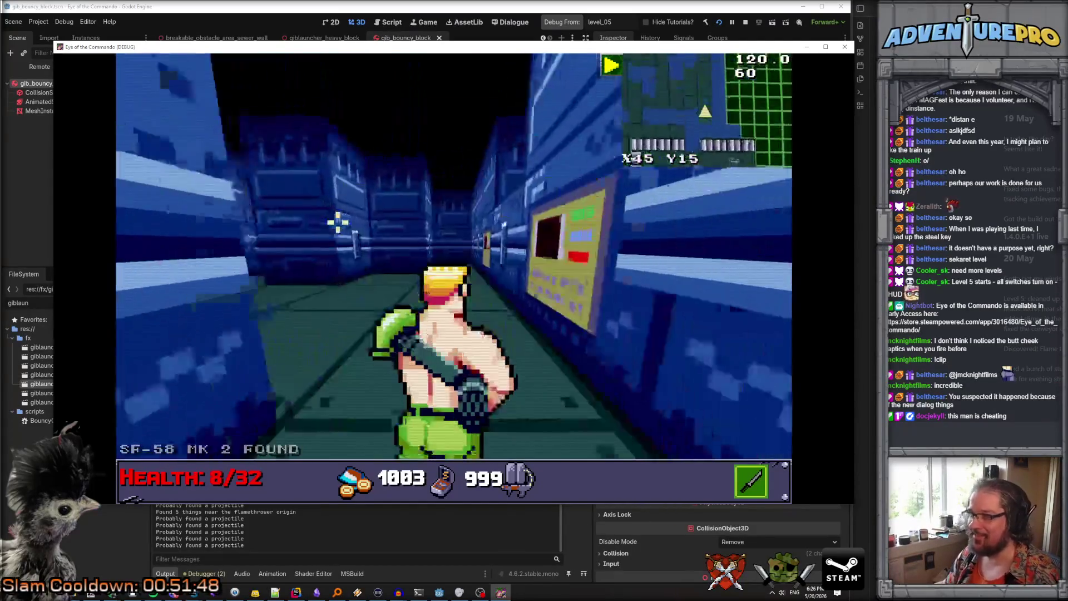
# Walk back up the corridors and bring up the debug console again
pyautogui.press('d')
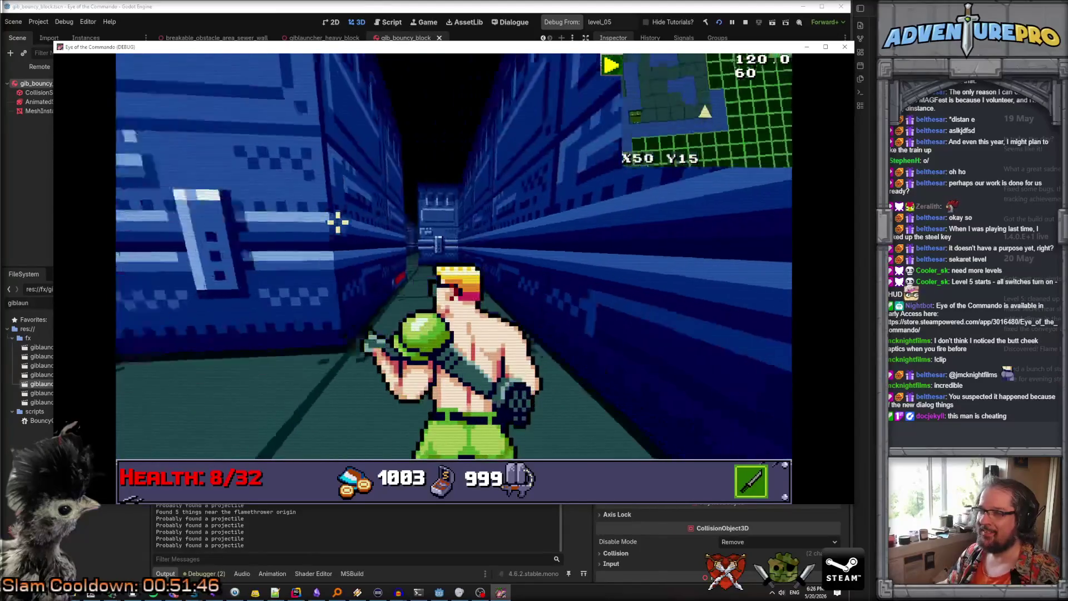
pyautogui.press('w')
pyautogui.press('w')
pyautogui.press('w')
pyautogui.press('a')
pyautogui.press('w')
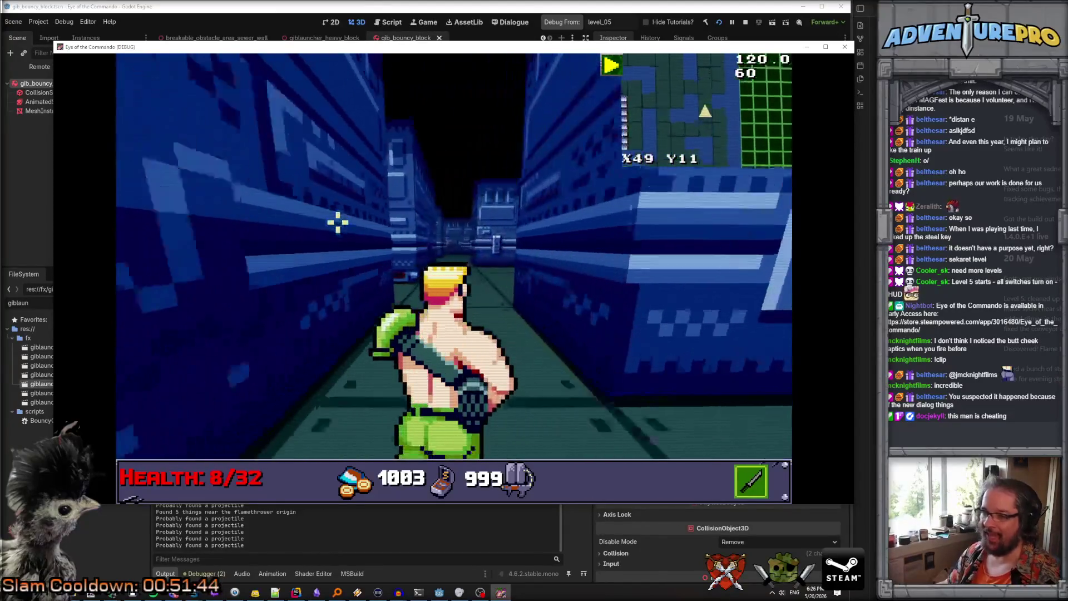
pyautogui.press('d')
pyautogui.press('w')
pyautogui.press('w')
pyautogui.press('a')
pyautogui.press('w')
pyautogui.press('w')
pyautogui.press('w')
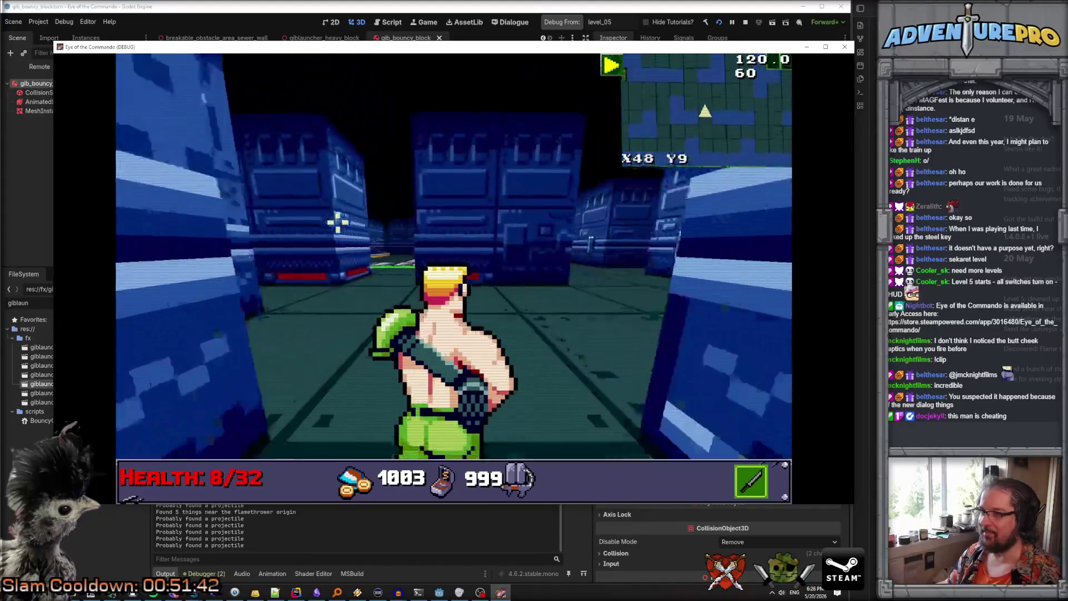
pyautogui.press('`')
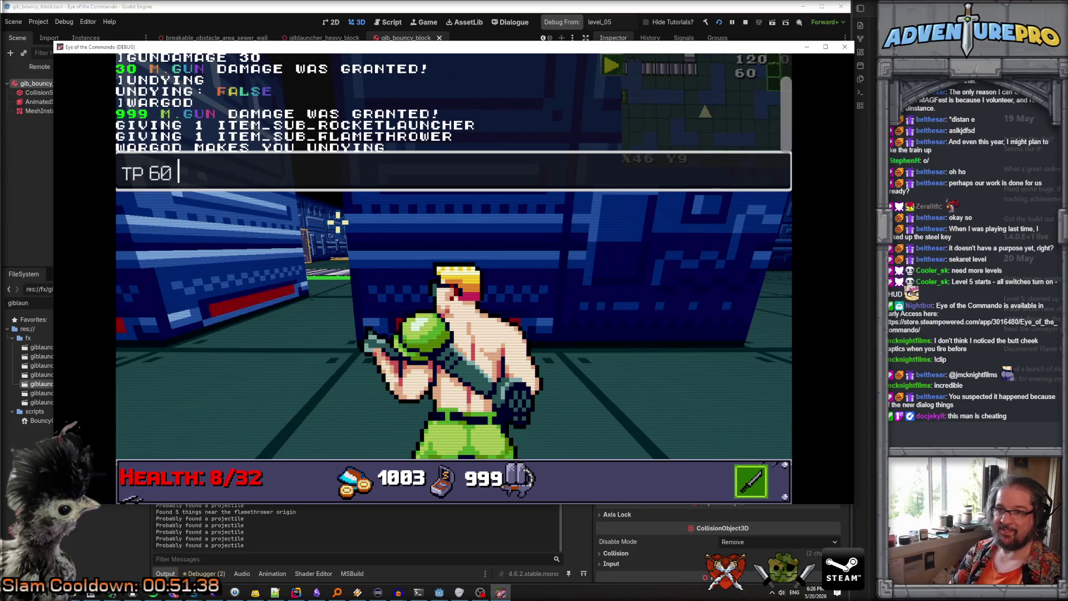
# Finish the debug-console teleport to around X55 Y10 and close the console
pyautogui.write('10')
pyautogui.press('Return')
pyautogui.press('`')
pyautogui.press('`')
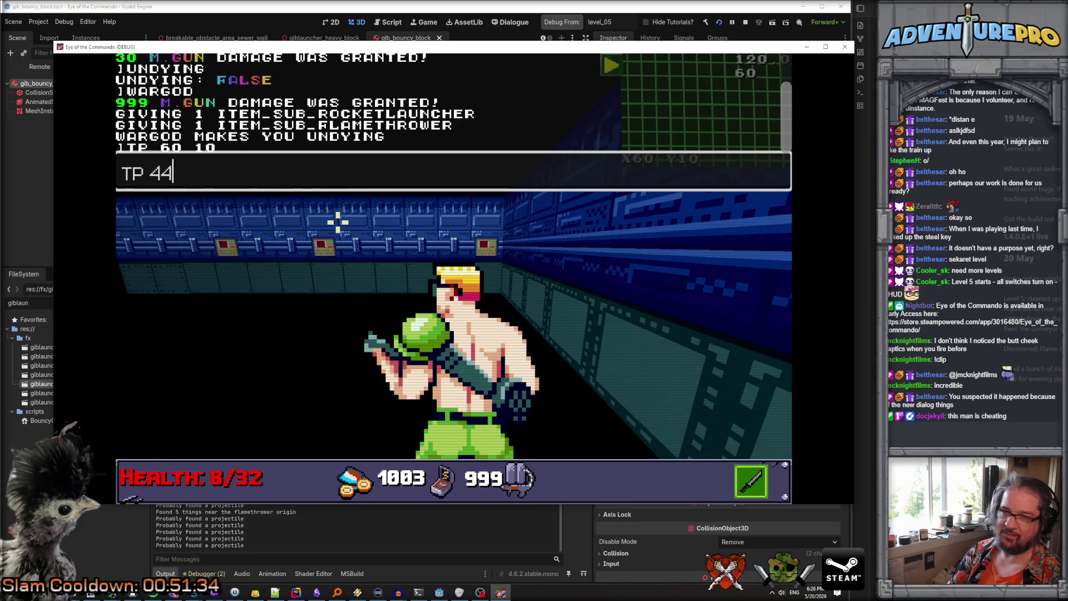
pyautogui.press('Return')
pyautogui.press('`')
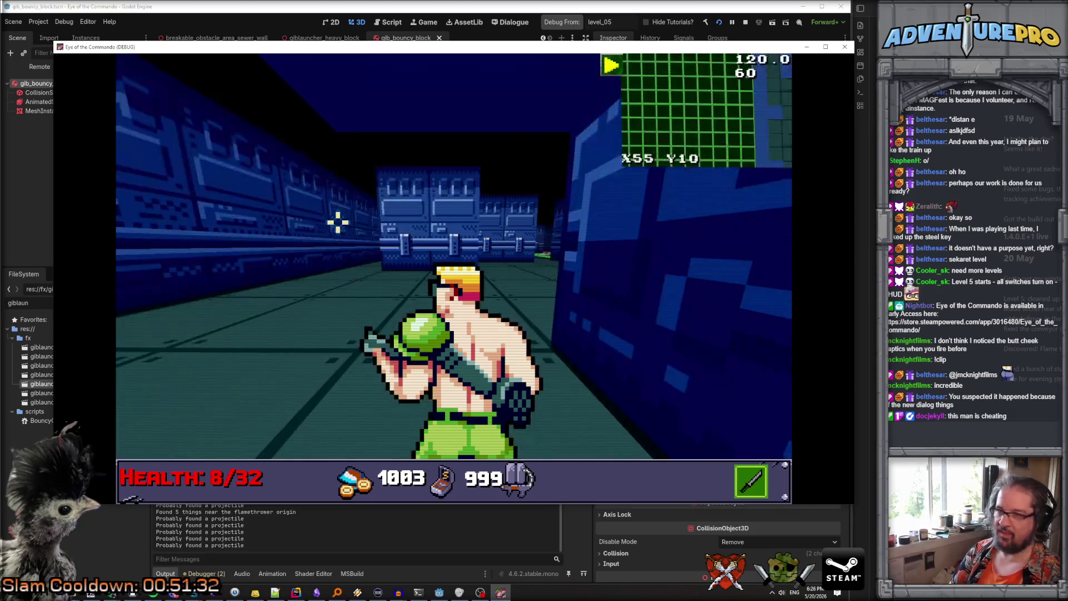
# Walk and ninja-jump down the sewer corridors toward the green ledge
pyautogui.press('a')
pyautogui.press('w')
pyautogui.press('w')
pyautogui.press('a')
pyautogui.press('space')
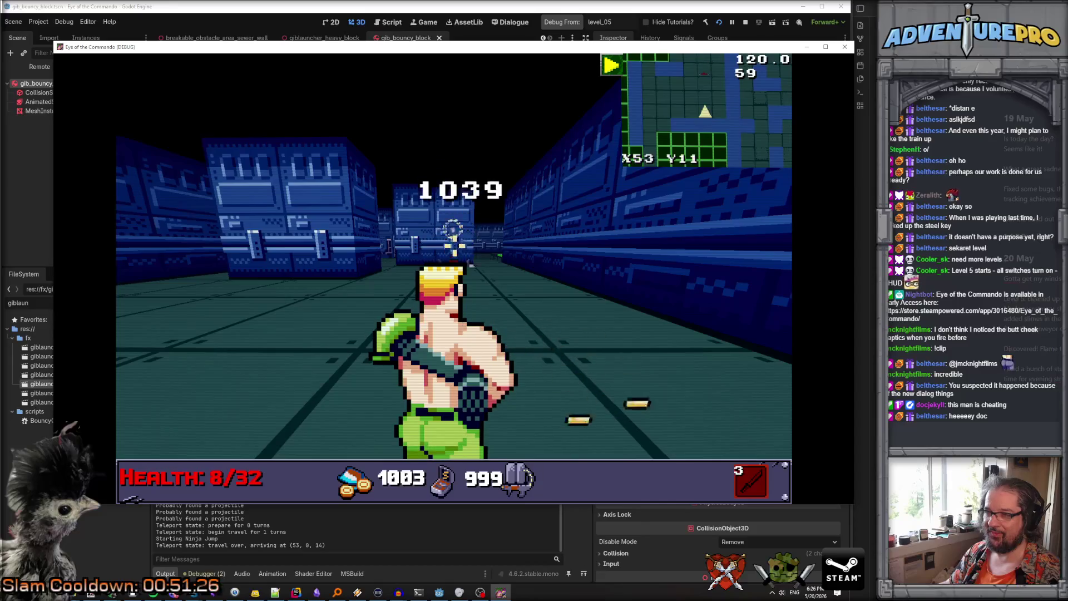
pyautogui.press('w')
pyautogui.press('a')
pyautogui.press('w')
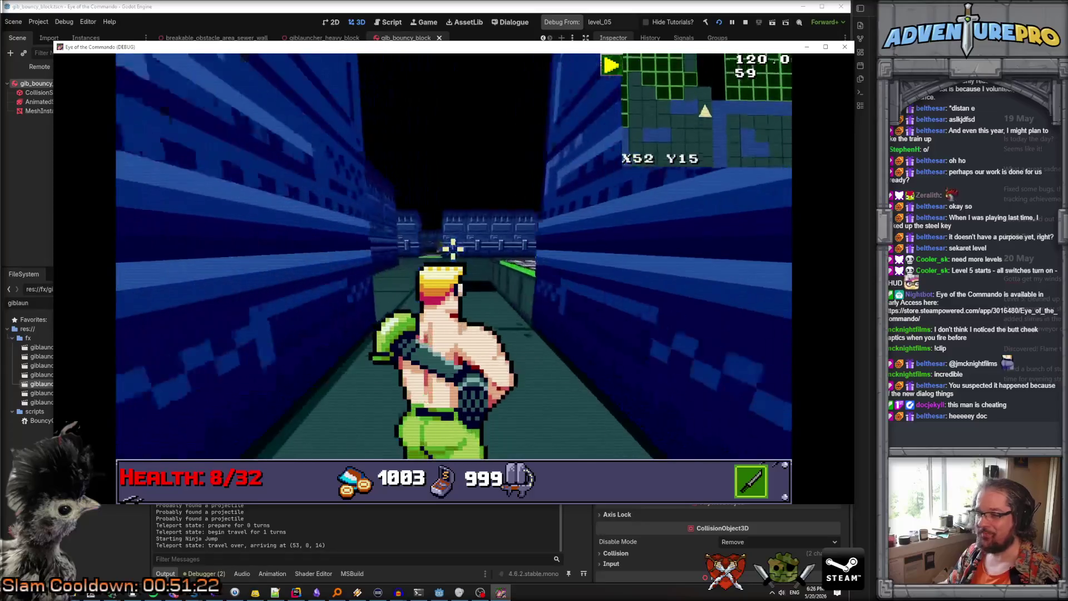
pyautogui.press('w')
pyautogui.press('w')
pyautogui.press('d')
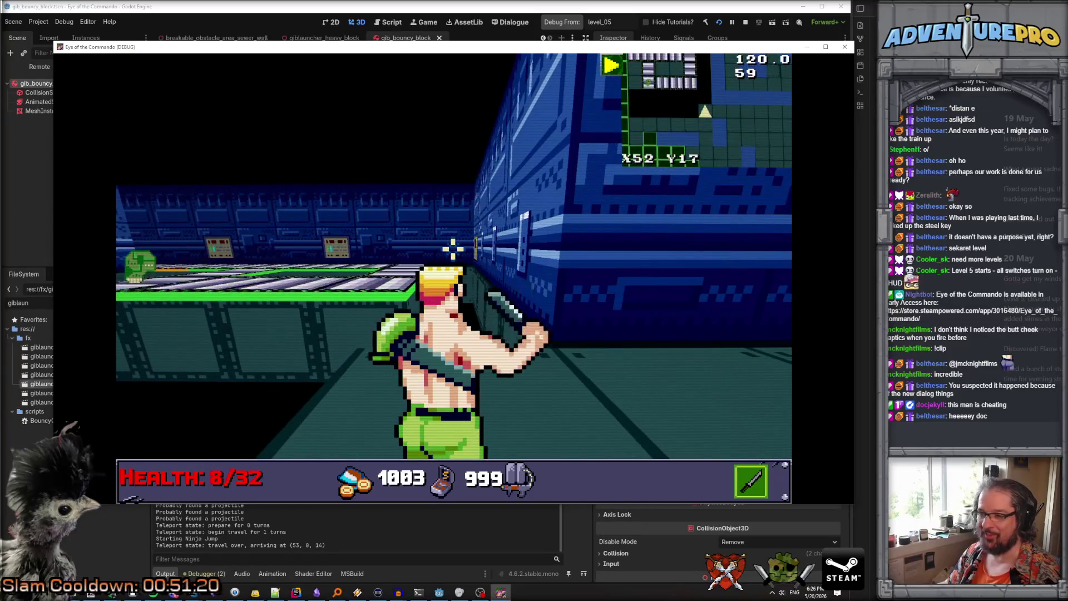
pyautogui.press('a')
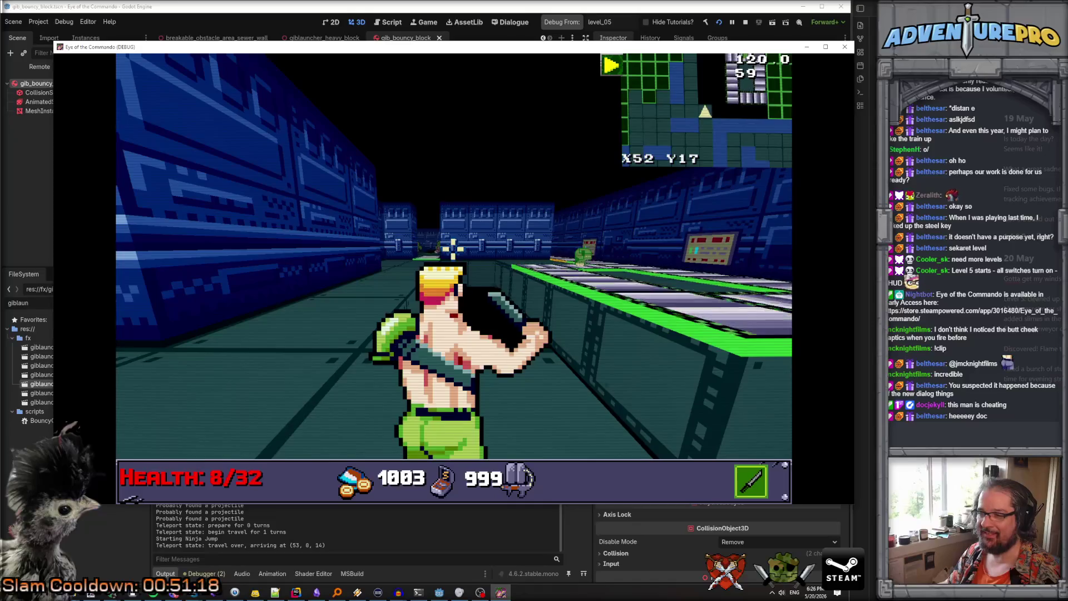
pyautogui.press('w')
pyautogui.press('q')
pyautogui.press('w')
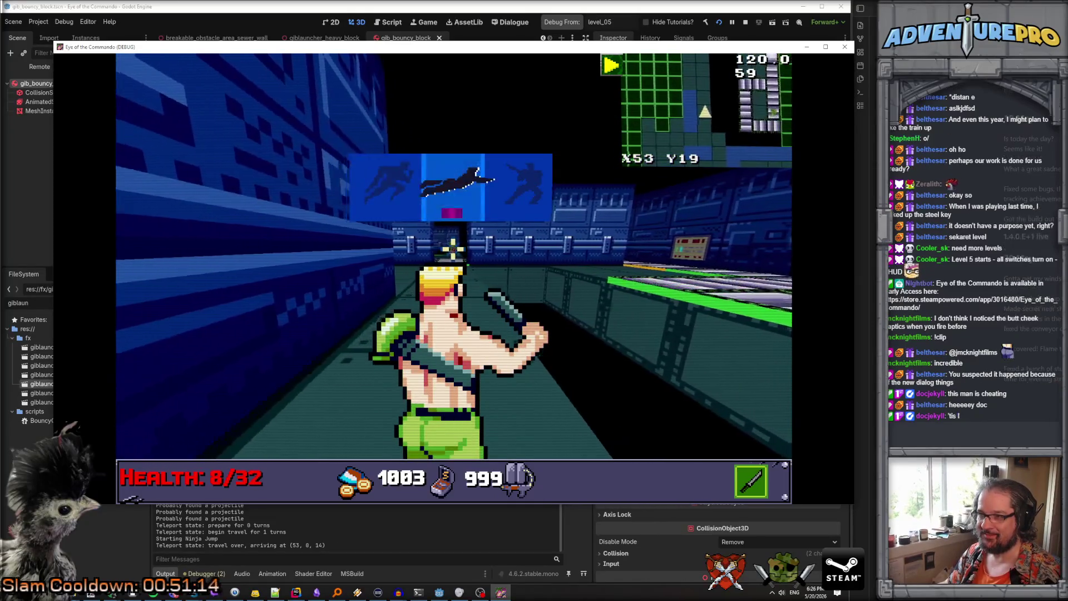
pyautogui.press('d')
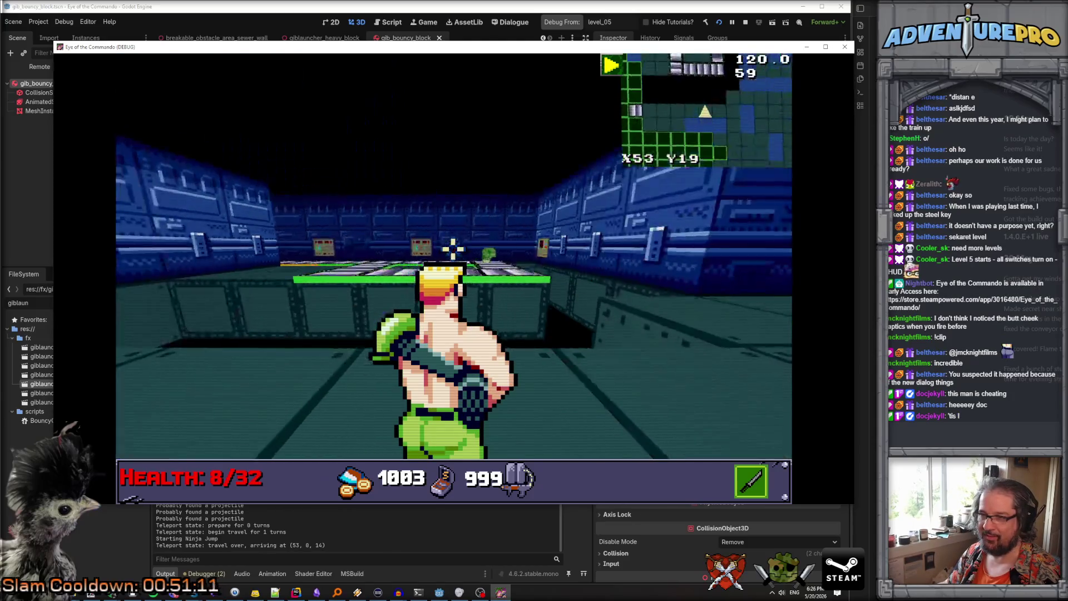
pyautogui.press('w')
pyautogui.press('e')
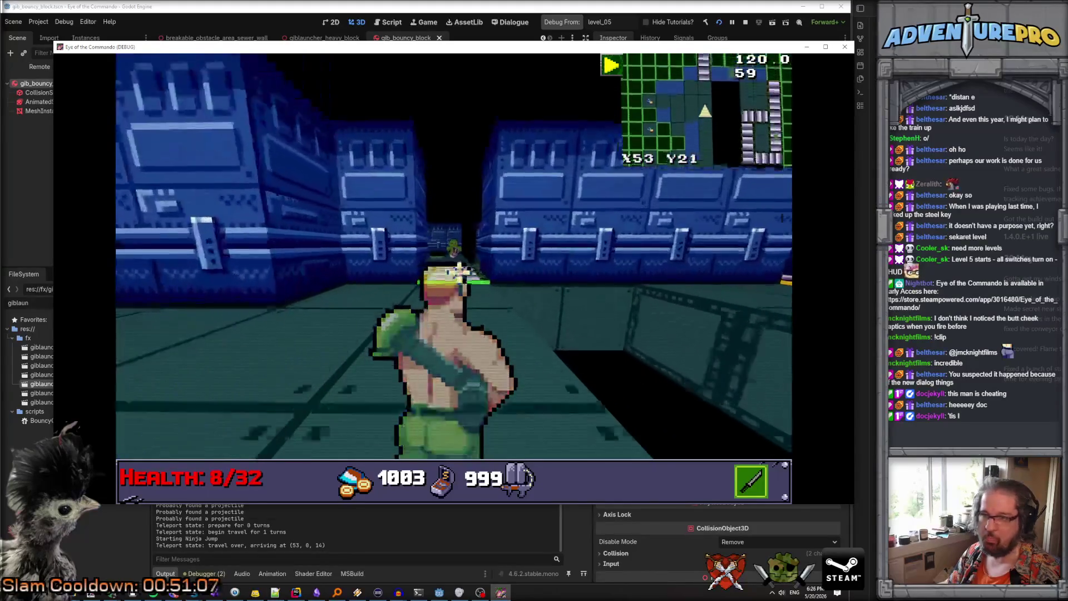
pyautogui.press('w')
pyautogui.press('w')
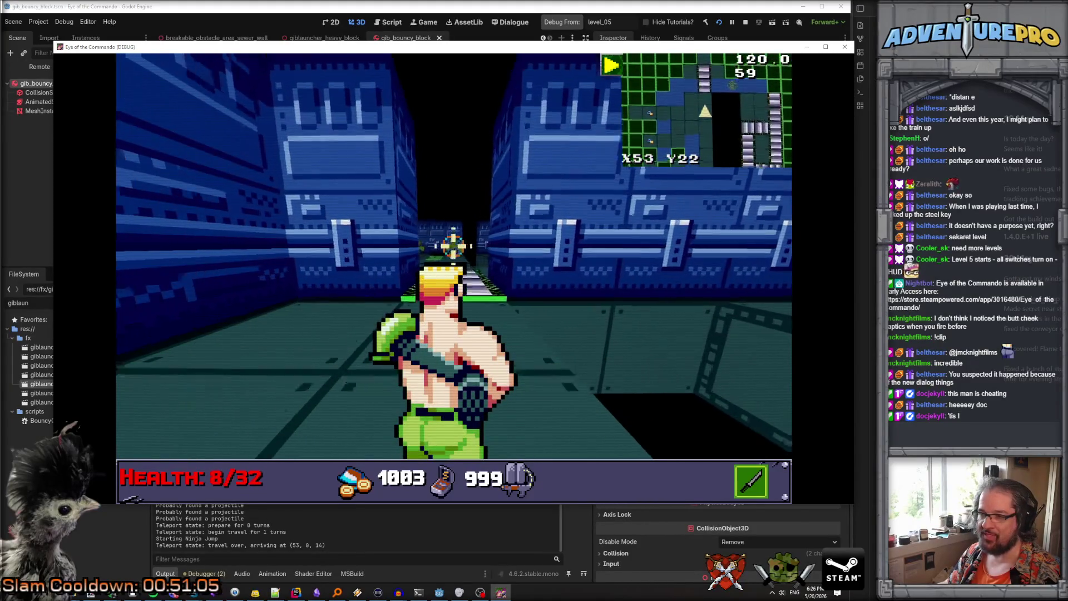
pyautogui.press('w')
# Shoot the enemies along the corridor, dismissing the Control tutorial dialog
pyautogui.click(414, 240)
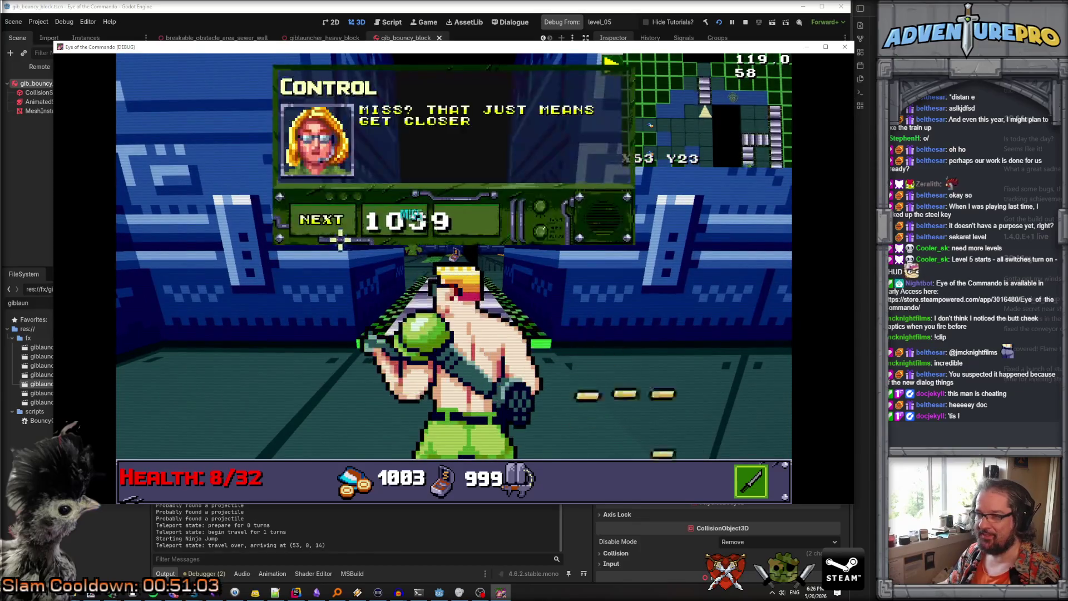
pyautogui.click(336, 227)
pyautogui.click(411, 247)
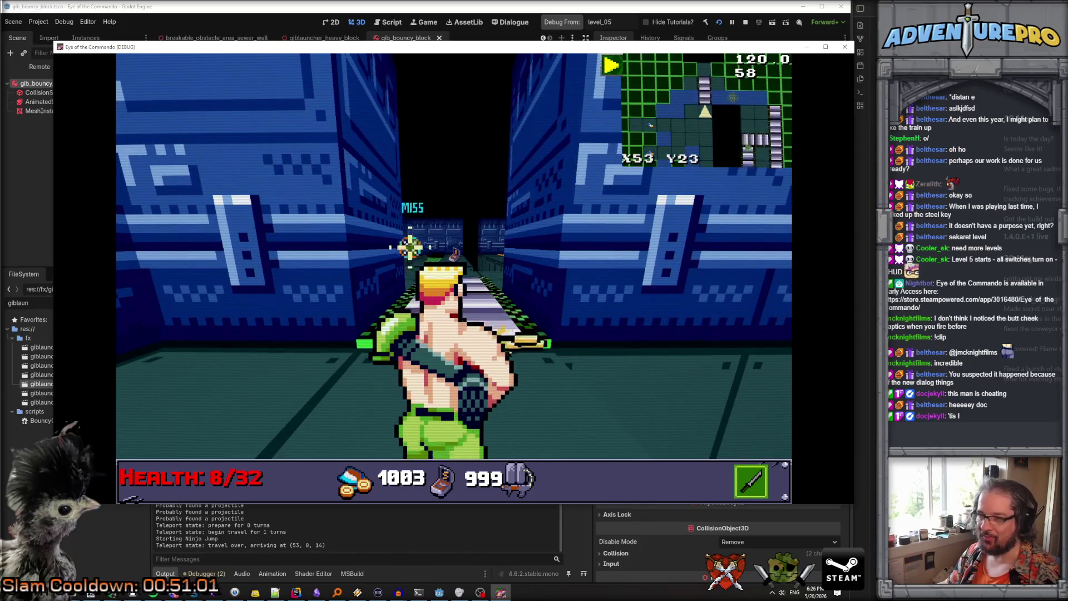
pyautogui.press('w')
pyautogui.press('d')
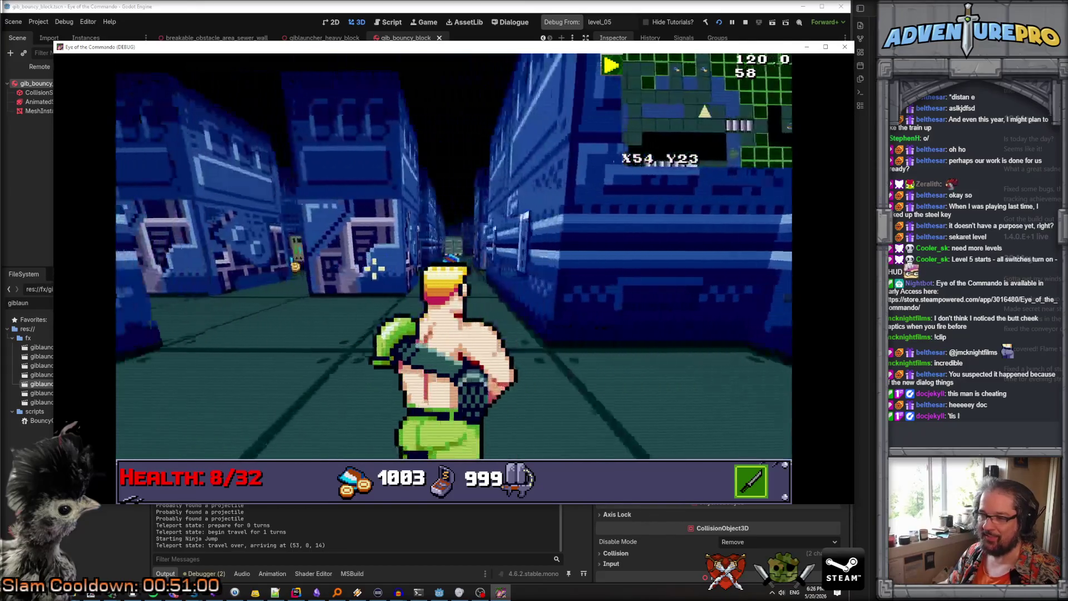
pyautogui.press('d')
pyautogui.press('w')
pyautogui.press('d')
pyautogui.press('w')
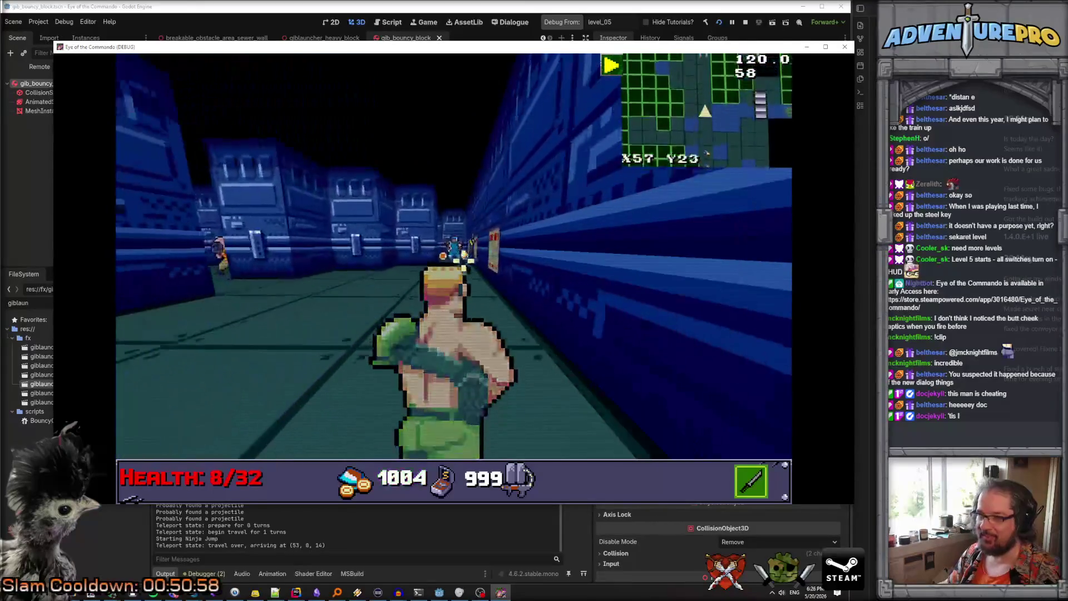
pyautogui.click(450, 243)
pyautogui.press('d')
pyautogui.press('w')
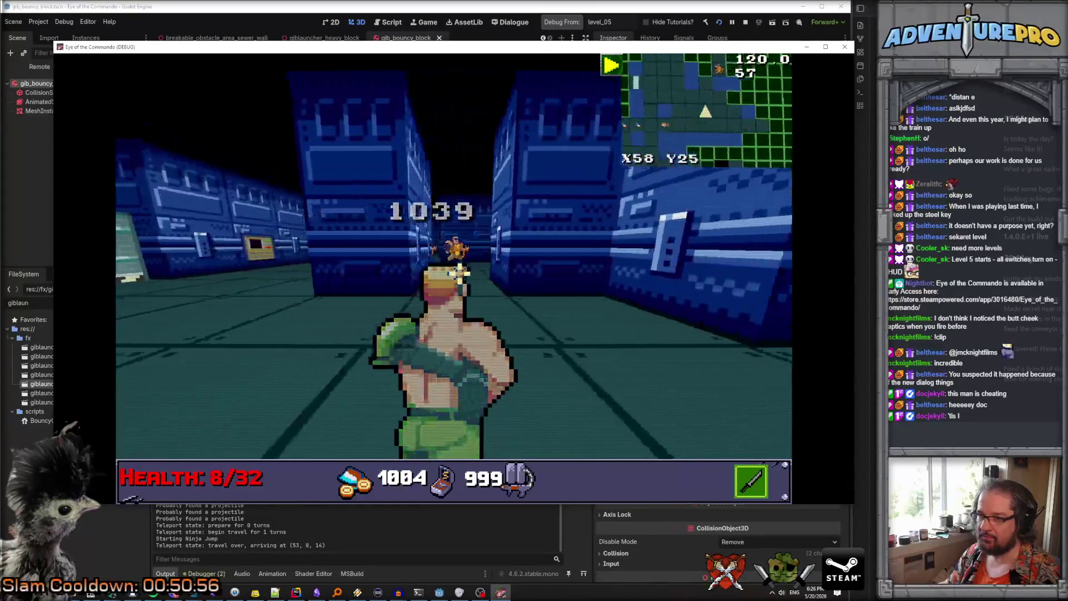
pyautogui.click(452, 245)
pyautogui.press('w')
pyautogui.press('a')
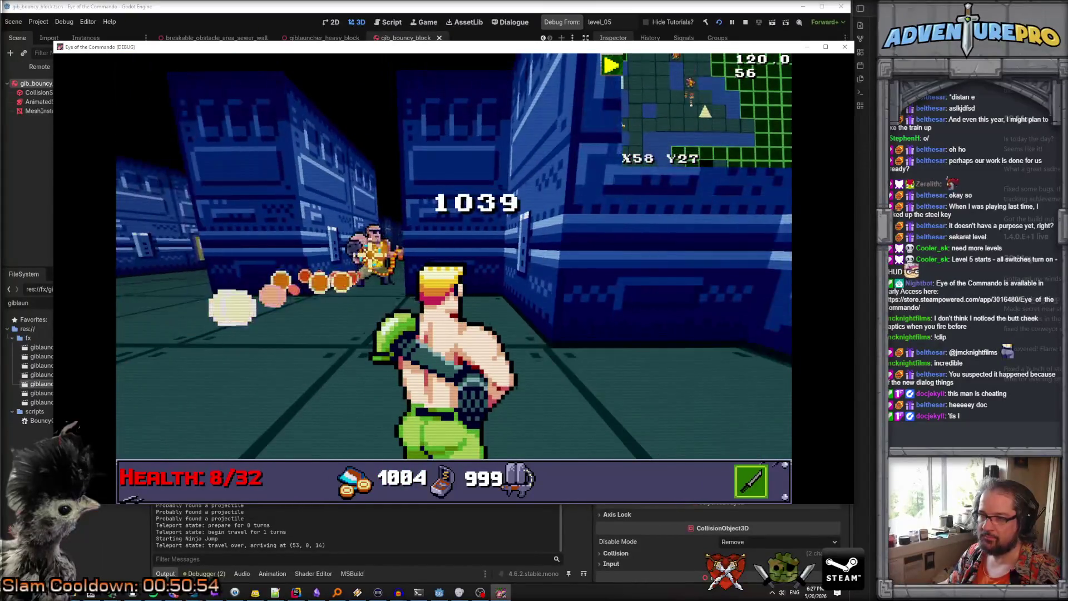
pyautogui.press('w')
pyautogui.click(495, 249)
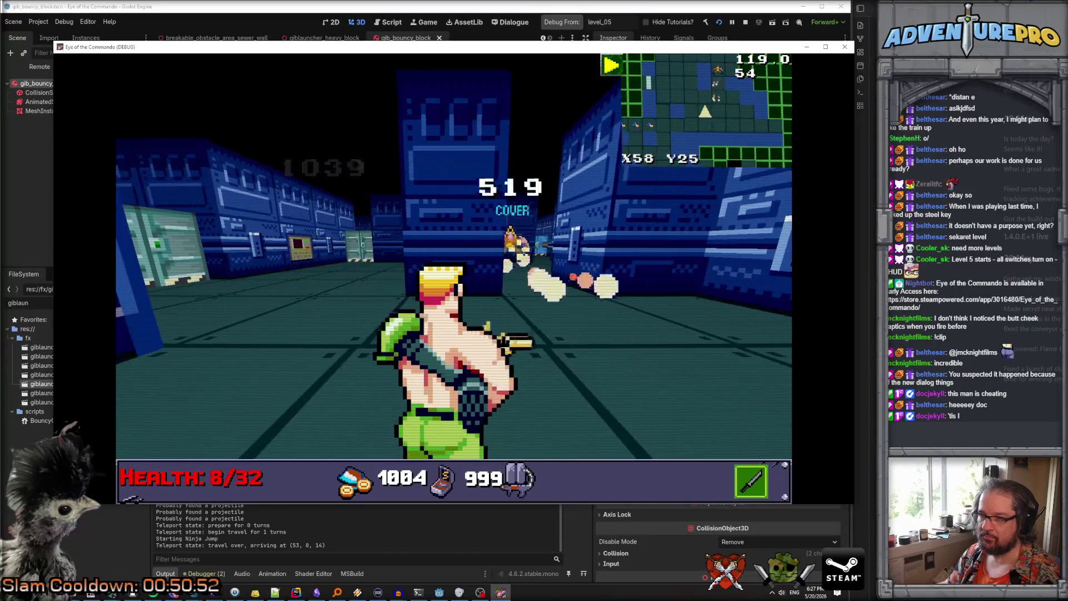
pyautogui.press('a')
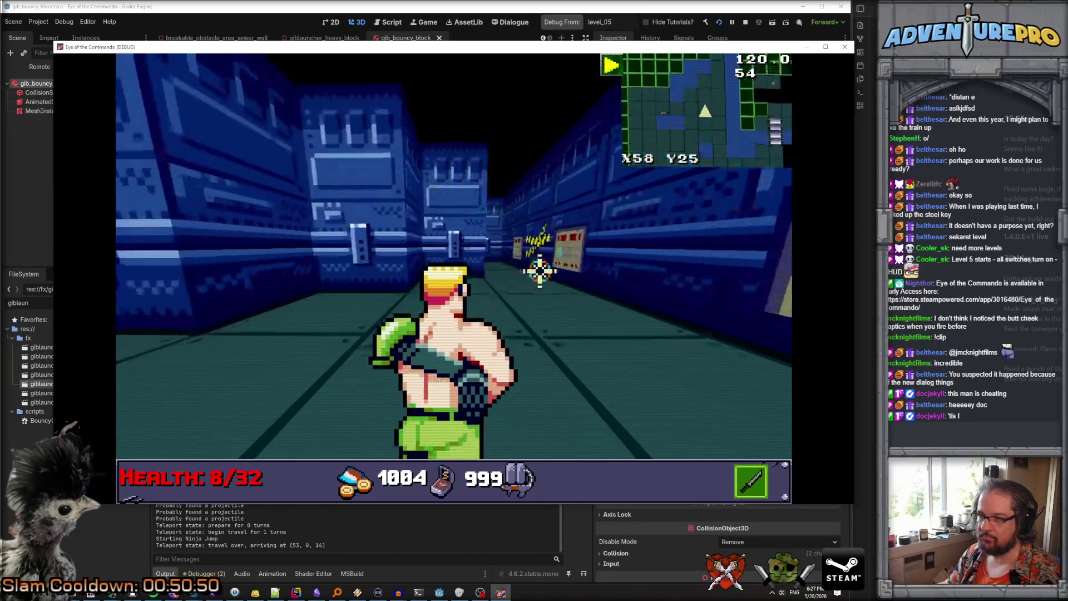
pyautogui.press('s')
pyautogui.click(288, 267)
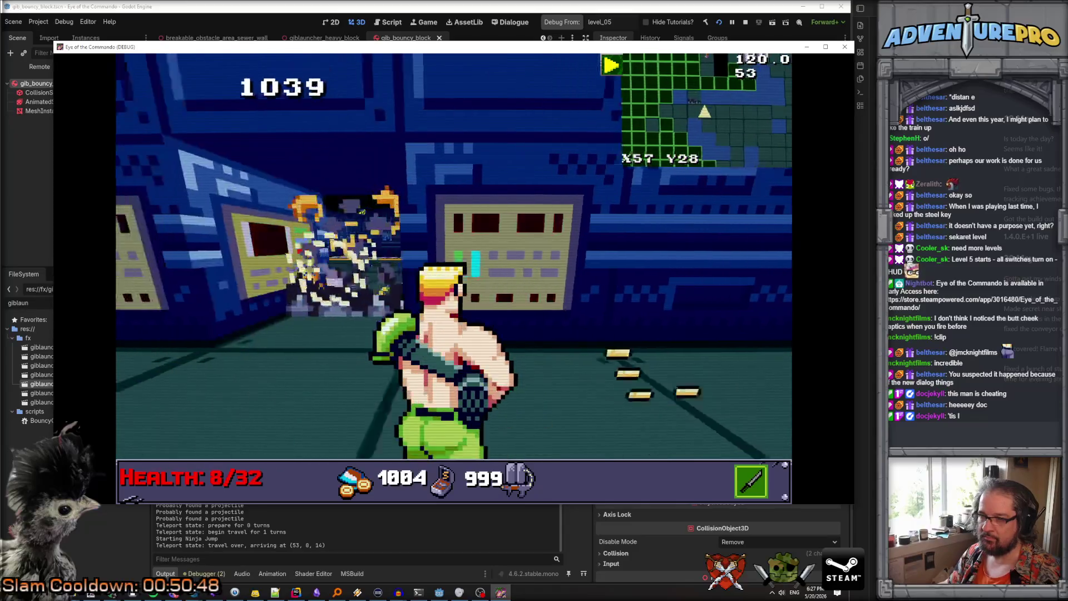
# Step into the secret room, then follow the corridor past the computer panels and shoot an enemy
pyautogui.press('w')
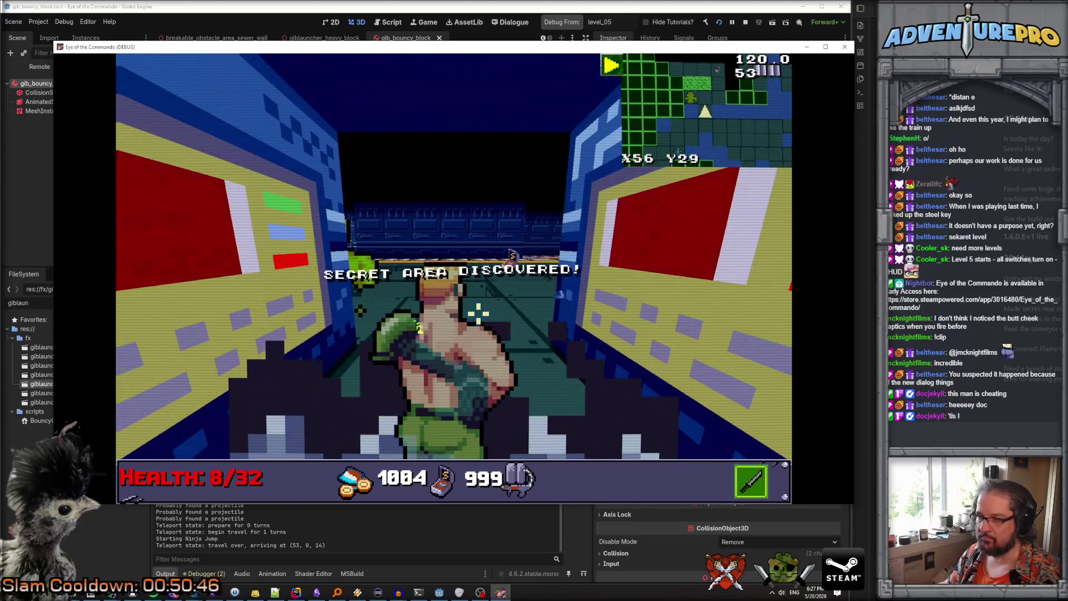
pyautogui.press('w')
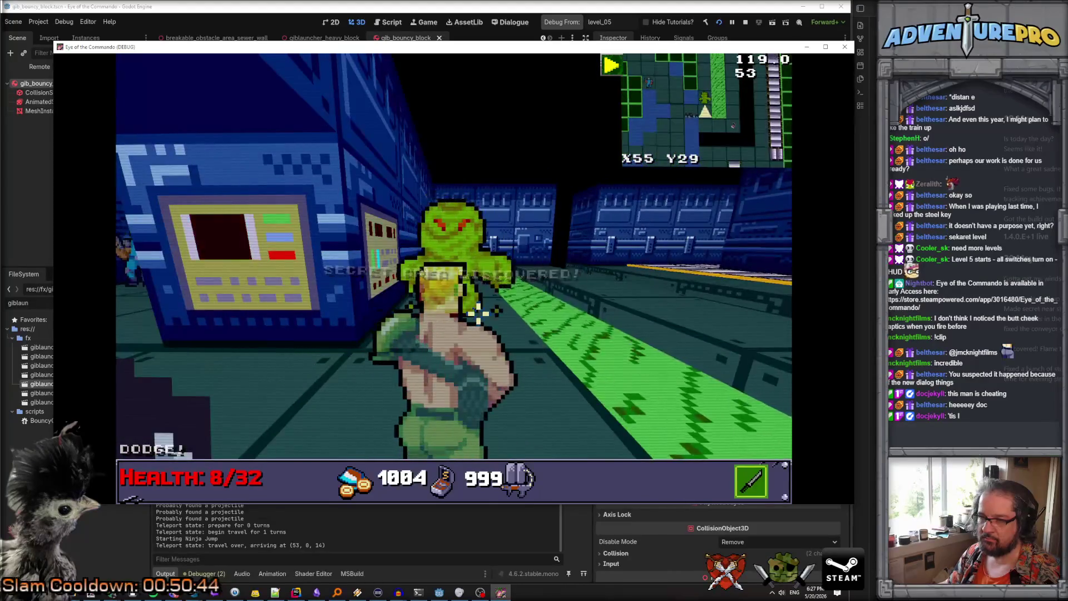
pyautogui.press('s')
pyautogui.press('e')
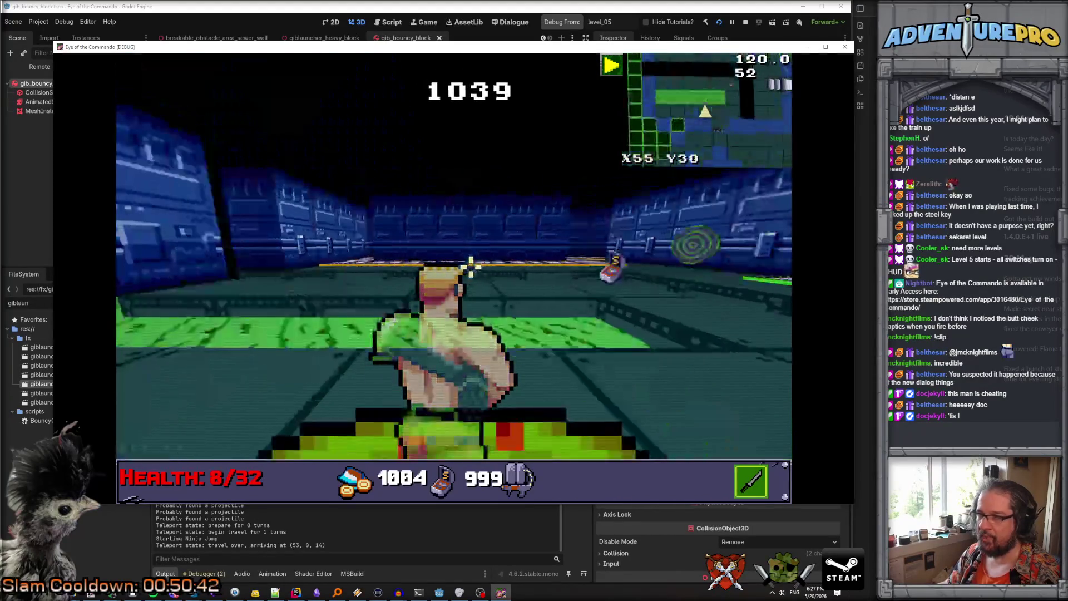
pyautogui.press('q')
pyautogui.press('w')
pyautogui.press('e')
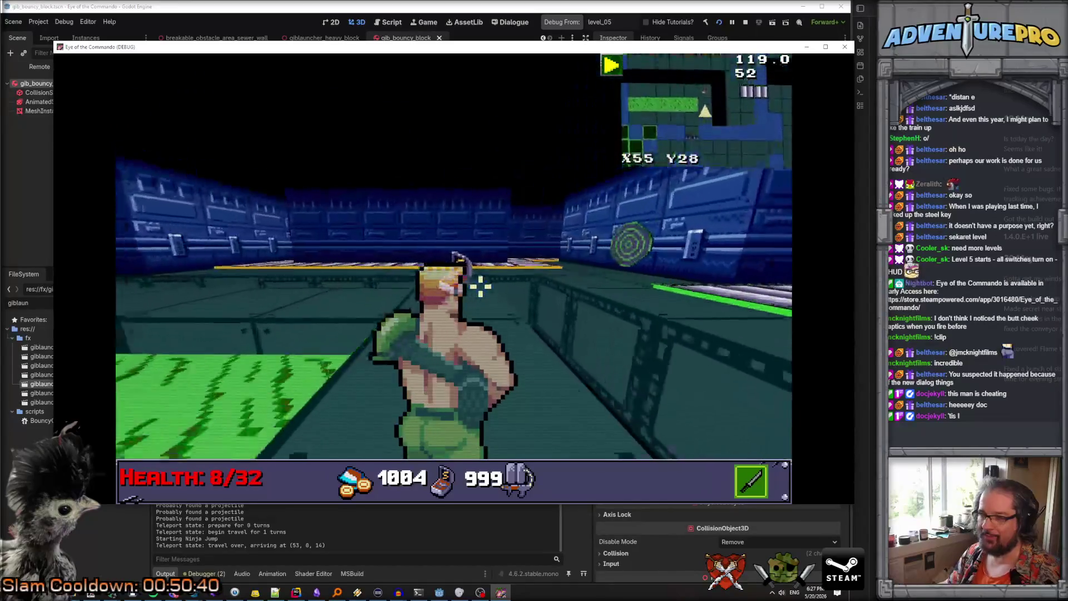
pyautogui.press('w')
pyautogui.press('e')
pyautogui.press('w')
pyautogui.press('w')
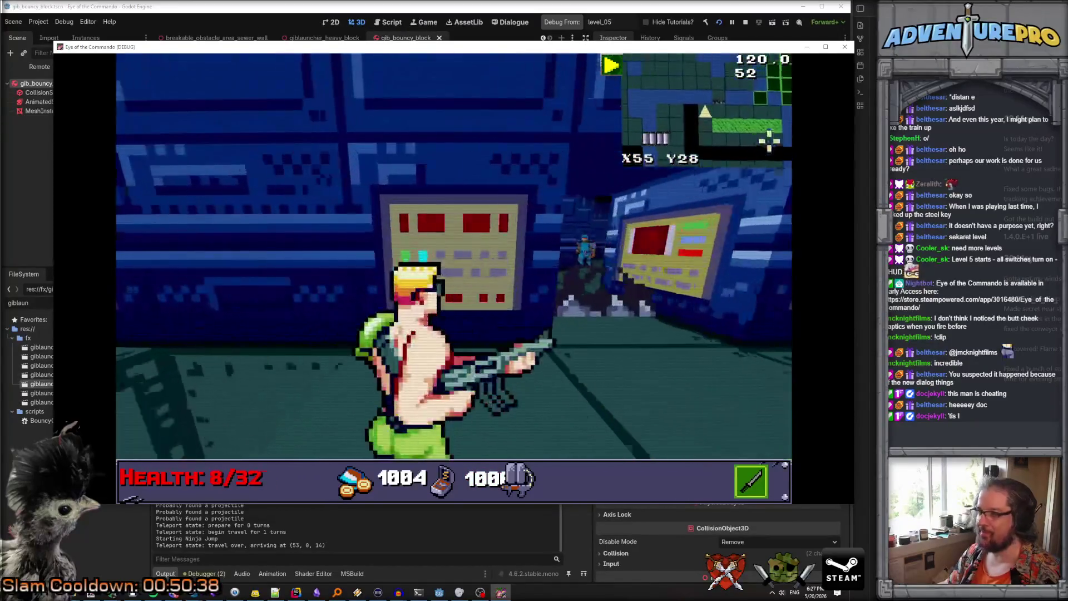
pyautogui.press('e')
pyautogui.press('w')
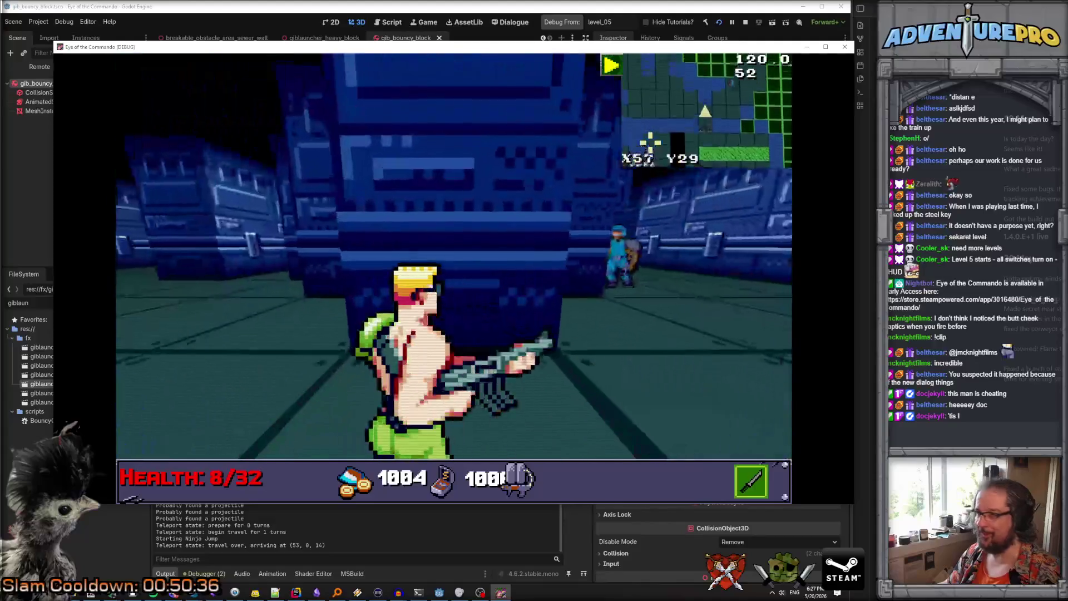
pyautogui.press('q')
pyautogui.press('w')
pyautogui.press('e')
pyautogui.click(533, 254)
# Close the running game and bring up BouncyGib.cs in Rider
pyautogui.press('w')
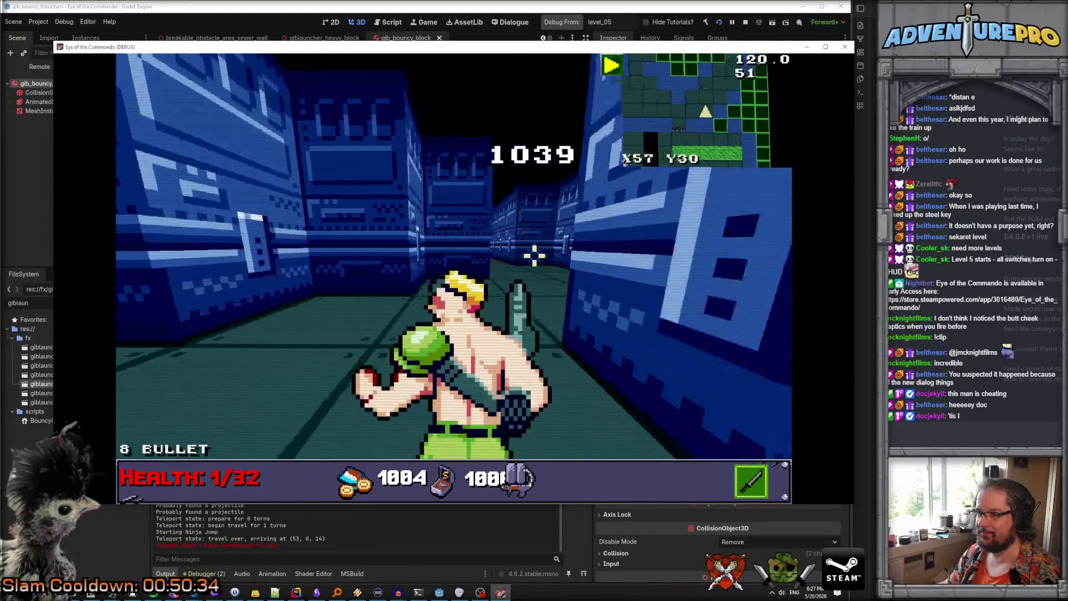
pyautogui.press('w')
pyautogui.press('q')
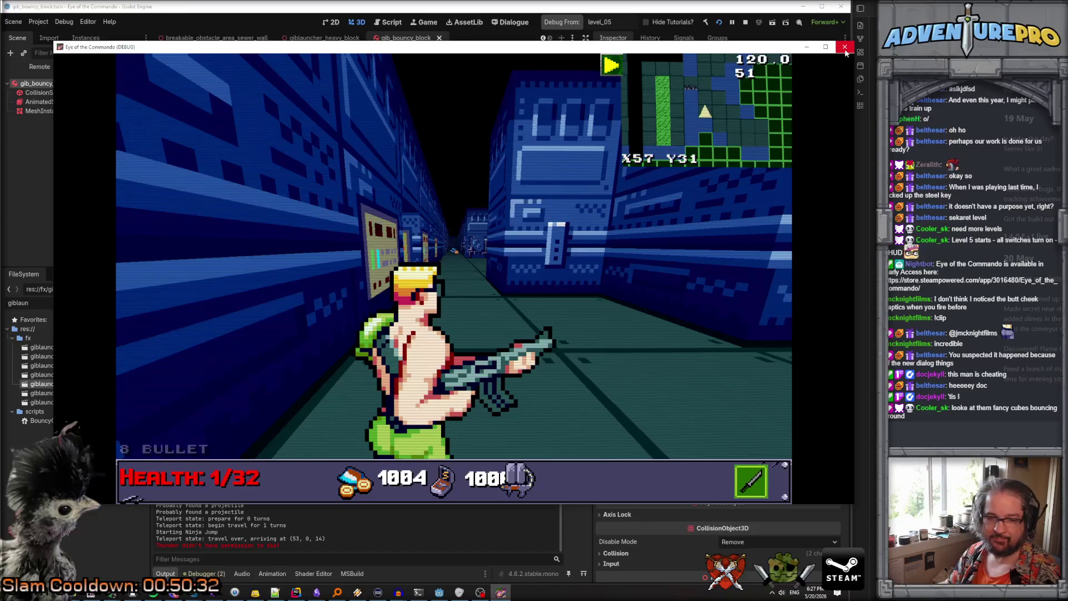
pyautogui.click(844, 47)
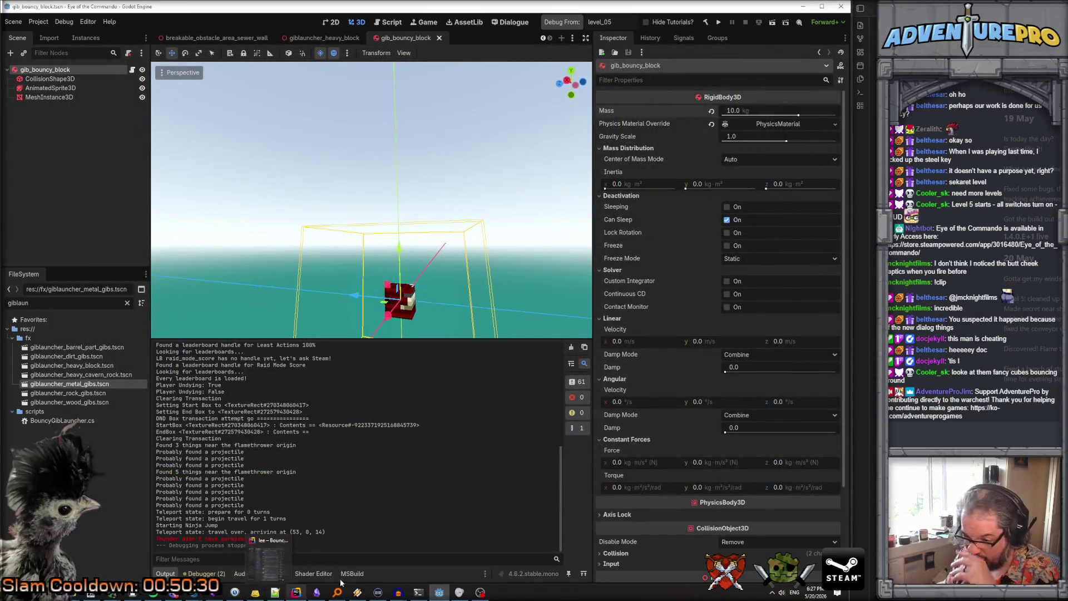
pyautogui.click(295, 592)
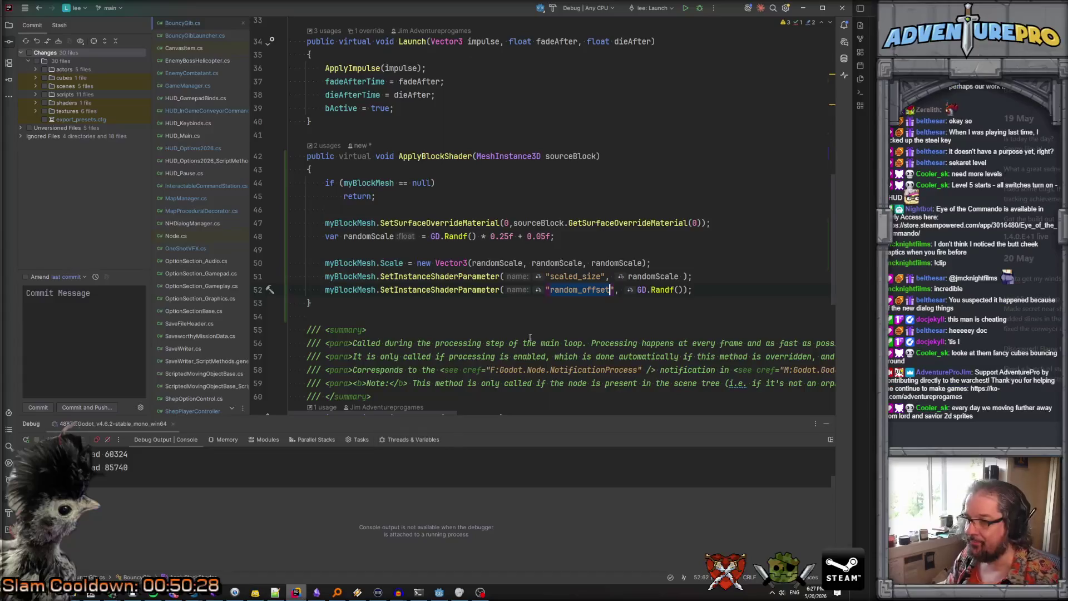
# On line 48 of BouncyGib.cs, replace the 0.05f offset with 0.15f in the randomScale expression
pyautogui.click(538, 236)
pyautogui.press('BackSpace')
pyautogui.write('1')
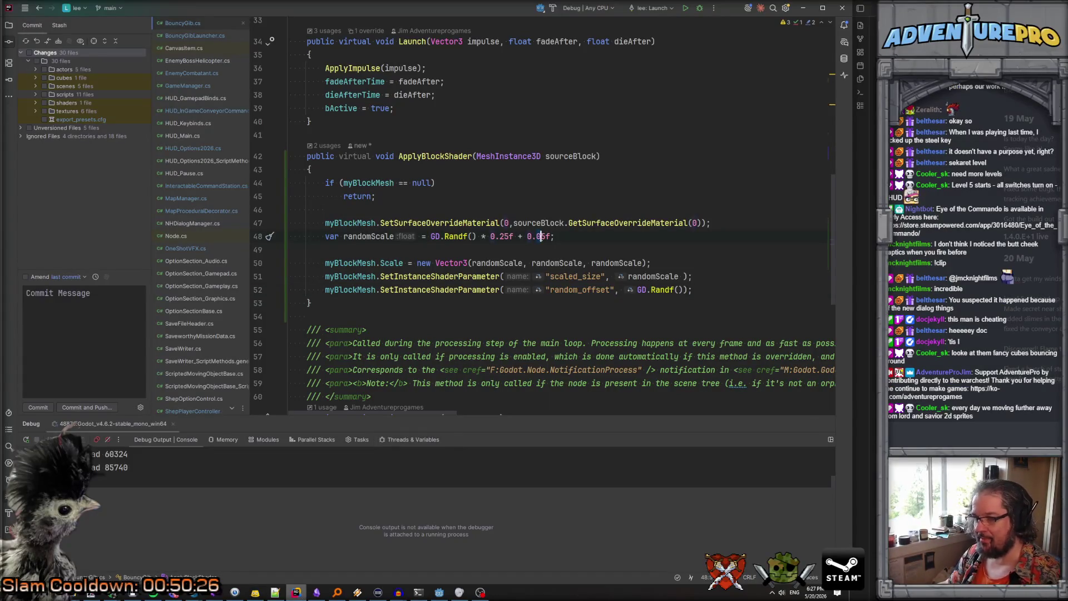
pyautogui.press('Left')
pyautogui.press('Left')
pyautogui.press('Left')
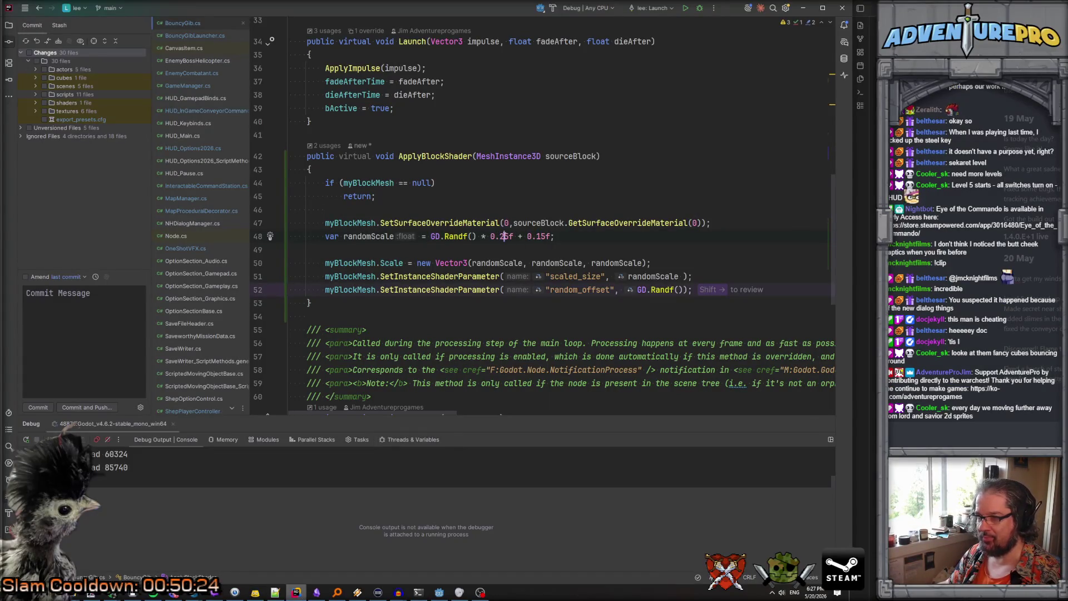
pyautogui.hotkey('ctrl', 'Left')
pyautogui.hotkey('ctrl', 'Left')
pyautogui.hotkey('ctrl', 'Left')
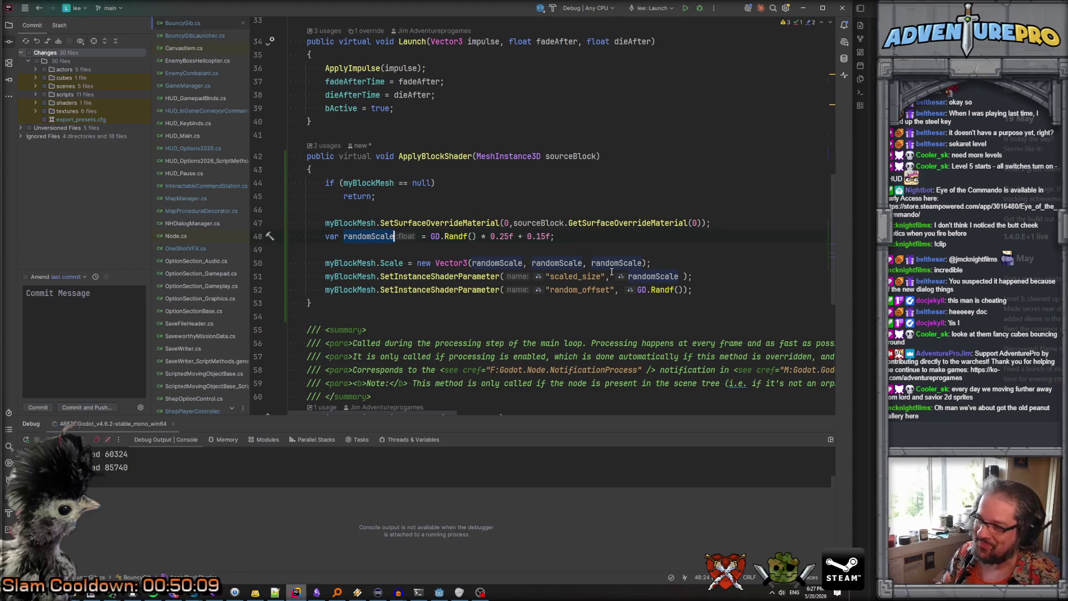
pyautogui.press('Down')
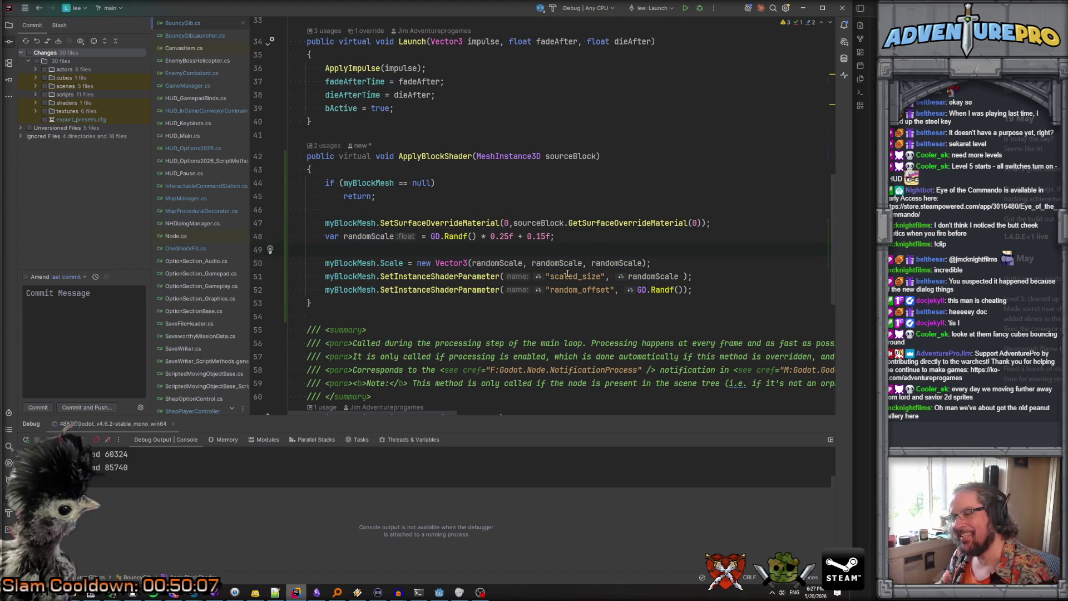
pyautogui.press('Up')
pyautogui.press('Up')
pyautogui.press('Up')
pyautogui.press('Down')
pyautogui.press('Down')
pyautogui.press('Down')
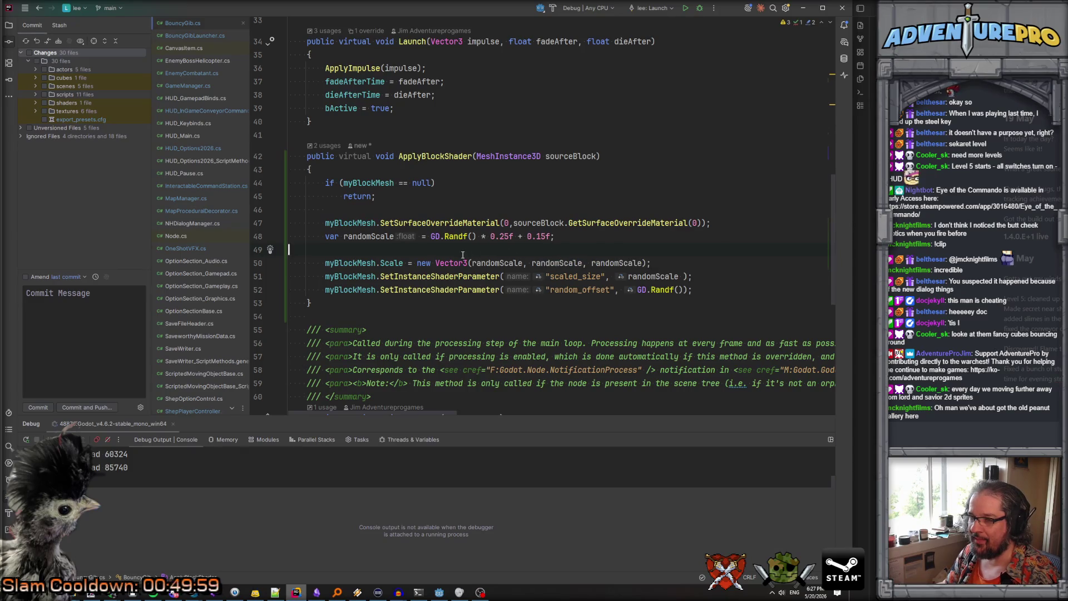
# Rebuild the C# project, set gib_bouncy_block's Mass to 50 kg, and save the scene
pyautogui.click(438, 593)
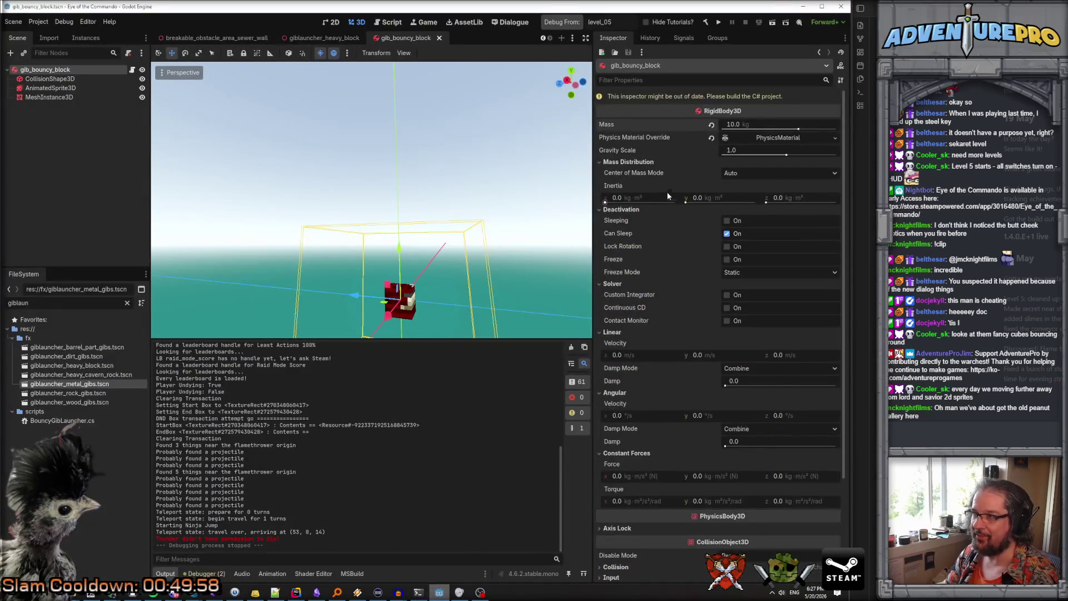
pyautogui.click(706, 22)
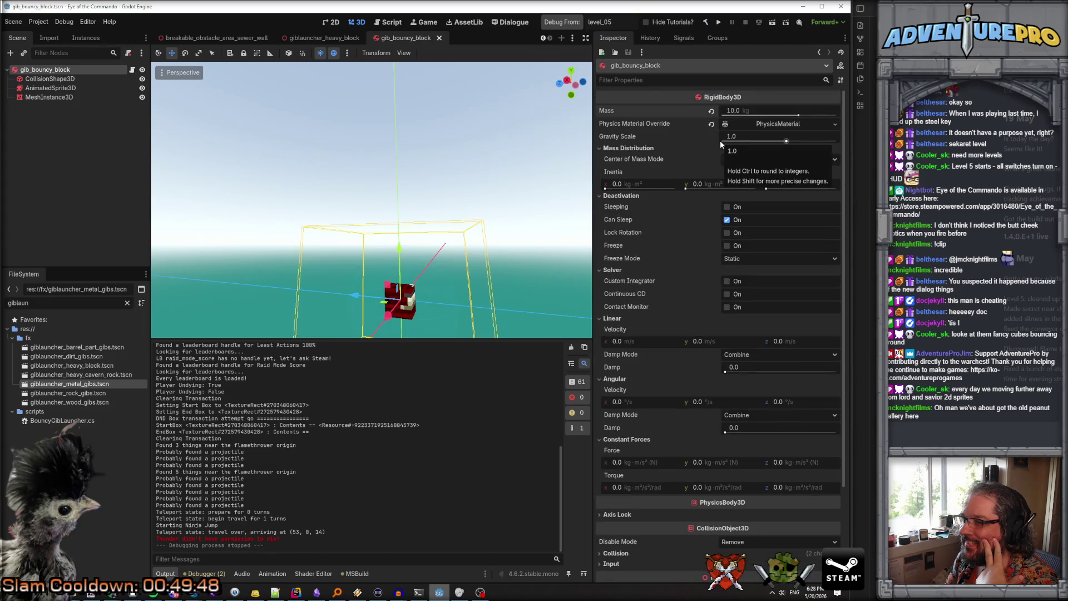
pyautogui.click(749, 111)
pyautogui.write('50')
pyautogui.press('Return')
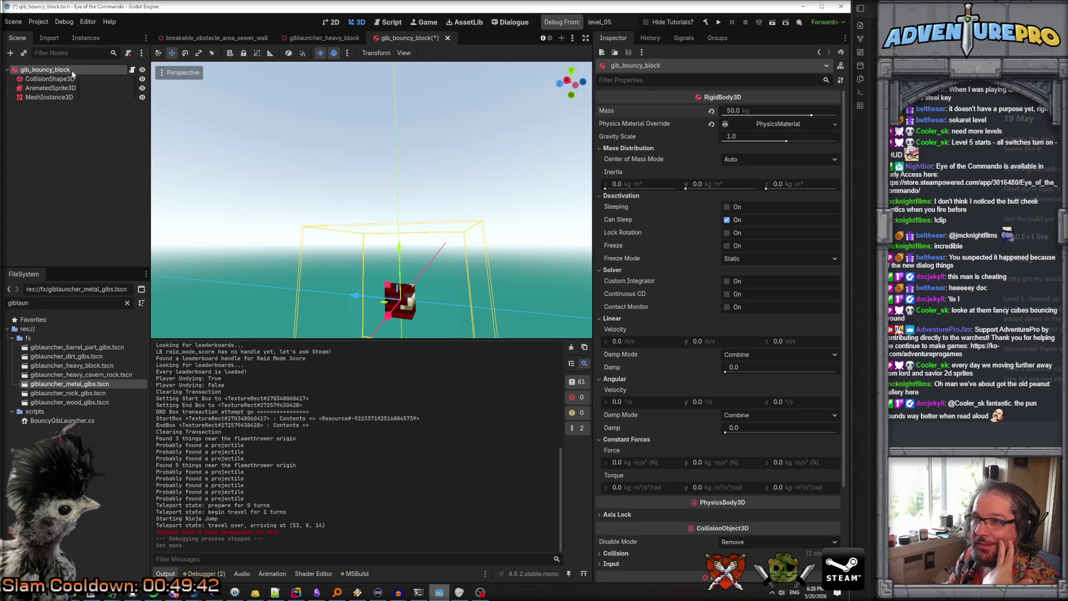
pyautogui.hotkey('ctrl', 's')
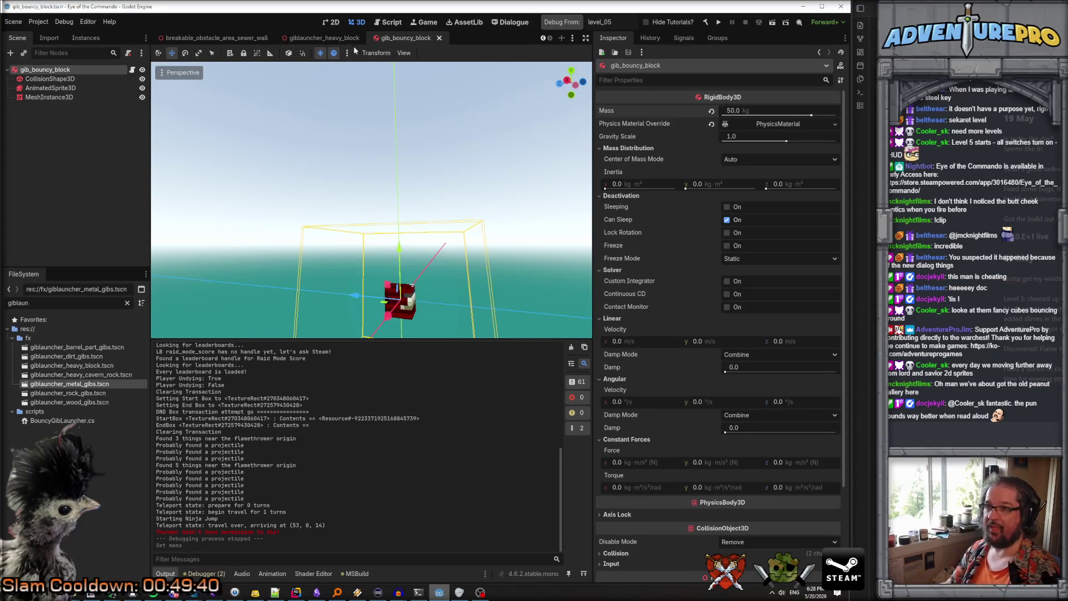
pyautogui.click(320, 38)
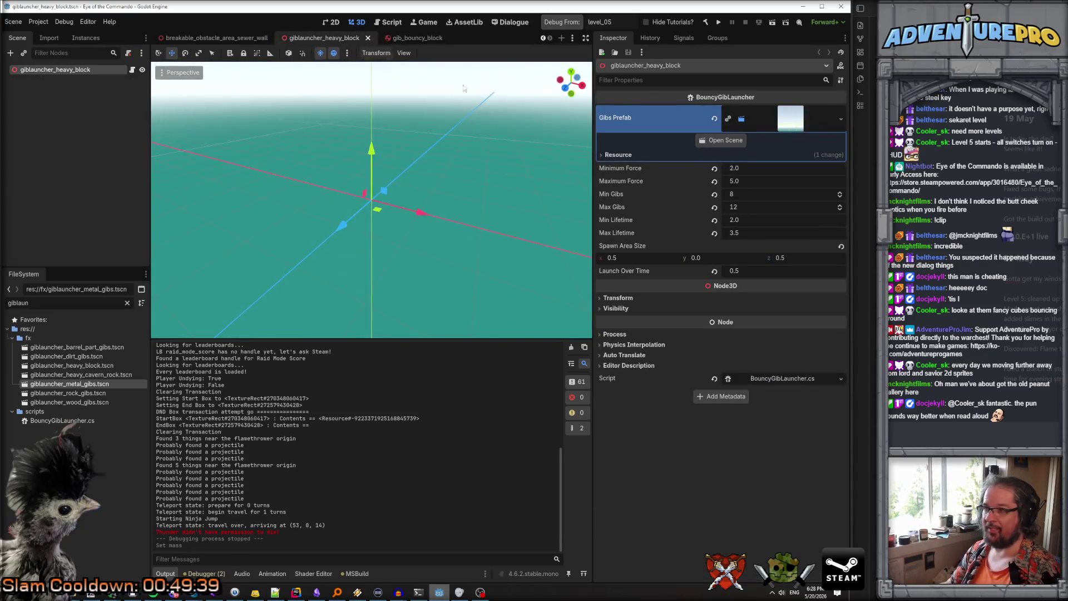
# Set the heavy block launcher's Min Gibs to 16 and Max Gibs to 20, then save
pyautogui.click(754, 194)
pyautogui.write('16')
pyautogui.press('Tab')
pyautogui.write('20')
pyautogui.press('Return')
pyautogui.hotkey('ctrl', 's')
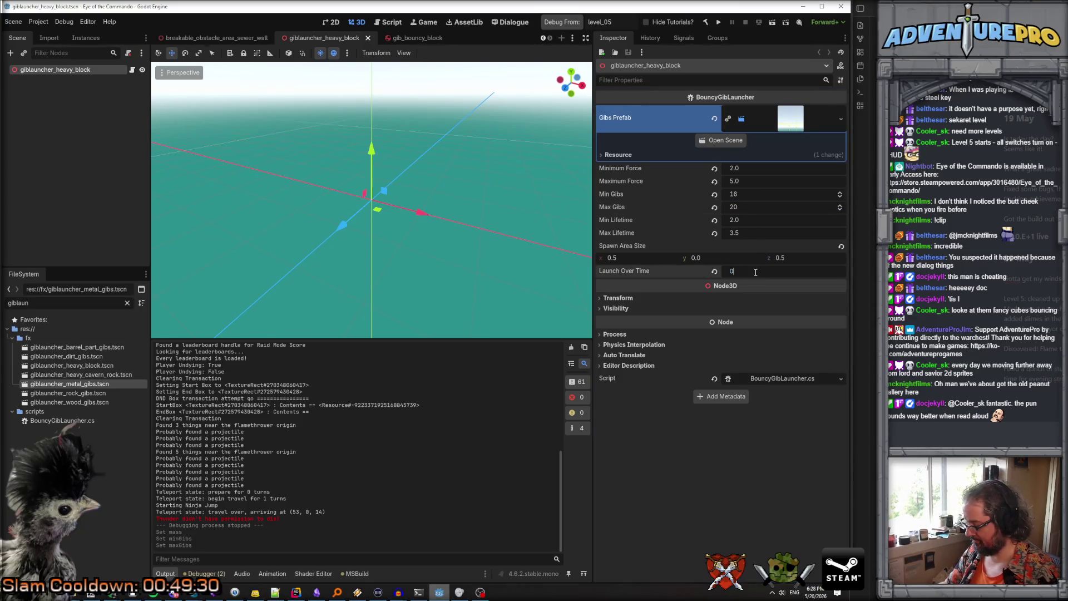
# Set Launch Over Time to 0.2, save, and run the game from level_05
pyautogui.write('.2')
pyautogui.press('Return')
pyautogui.hotkey('ctrl', 's')
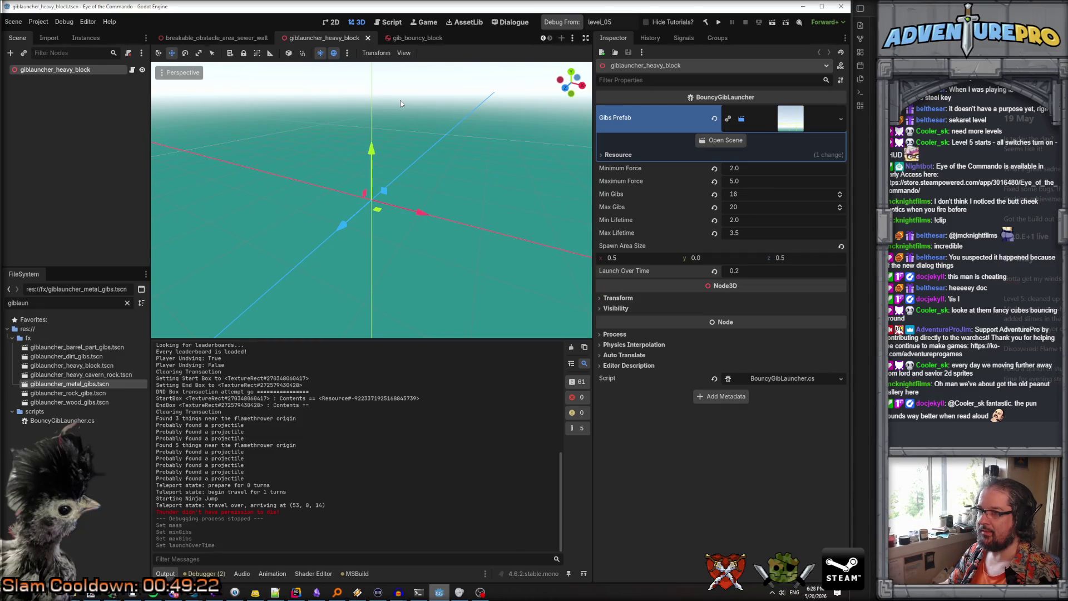
pyautogui.click(562, 23)
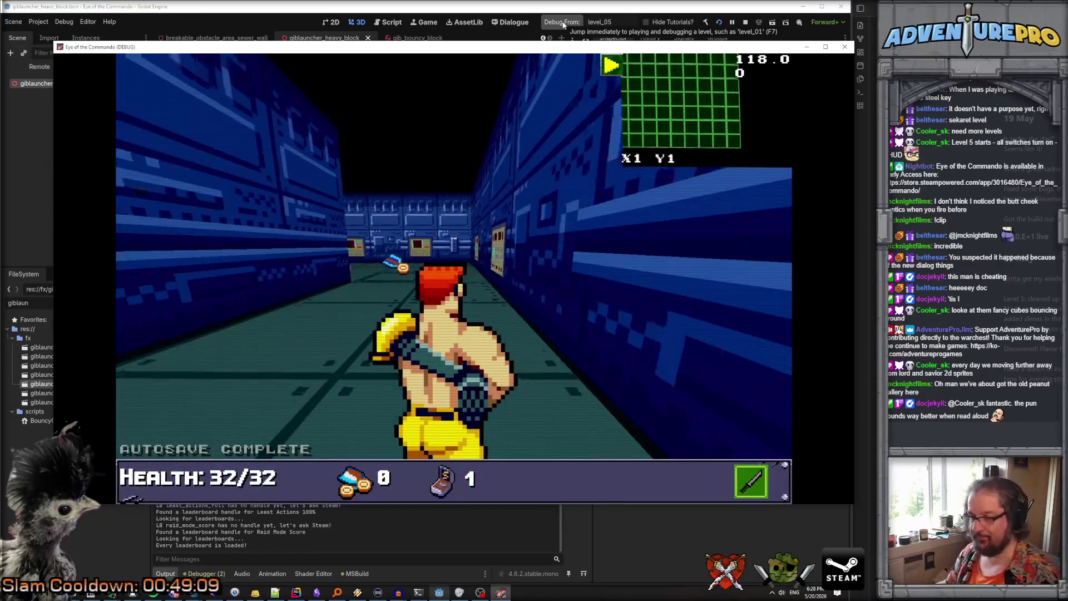
# Teleport the commando with the console command TP 40 10
pyautogui.press('`')
pyautogui.write('TP 40 10')
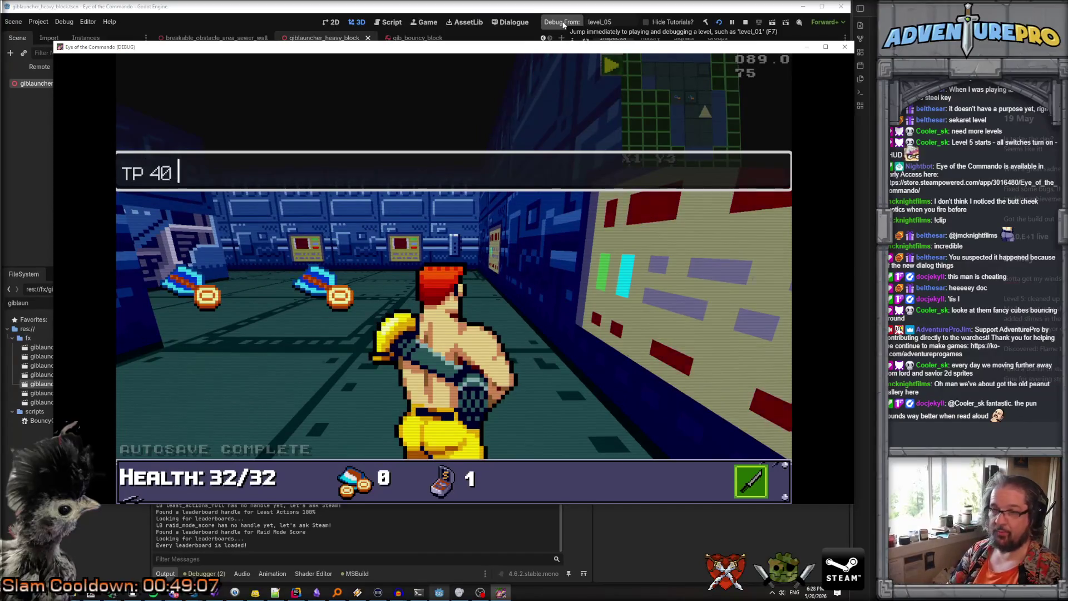
pyautogui.press('Return')
# Collect the medals, fire at the target ahead, and stop the game with F8
pyautogui.press('`')
pyautogui.press('w')
pyautogui.press('w')
pyautogui.press('w')
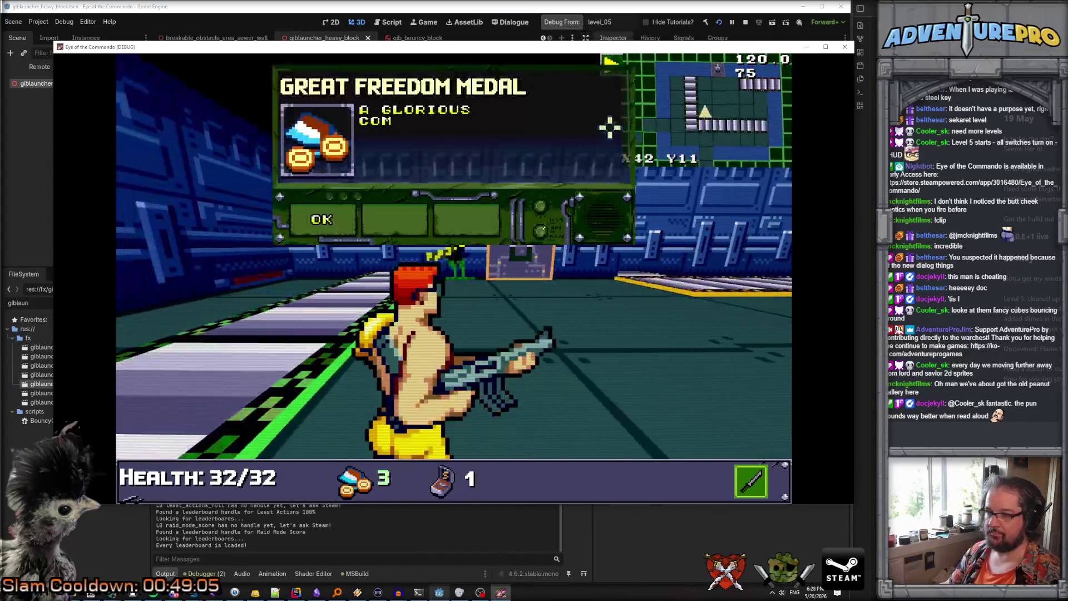
pyautogui.click(336, 226)
pyautogui.press('w')
pyautogui.click(482, 266)
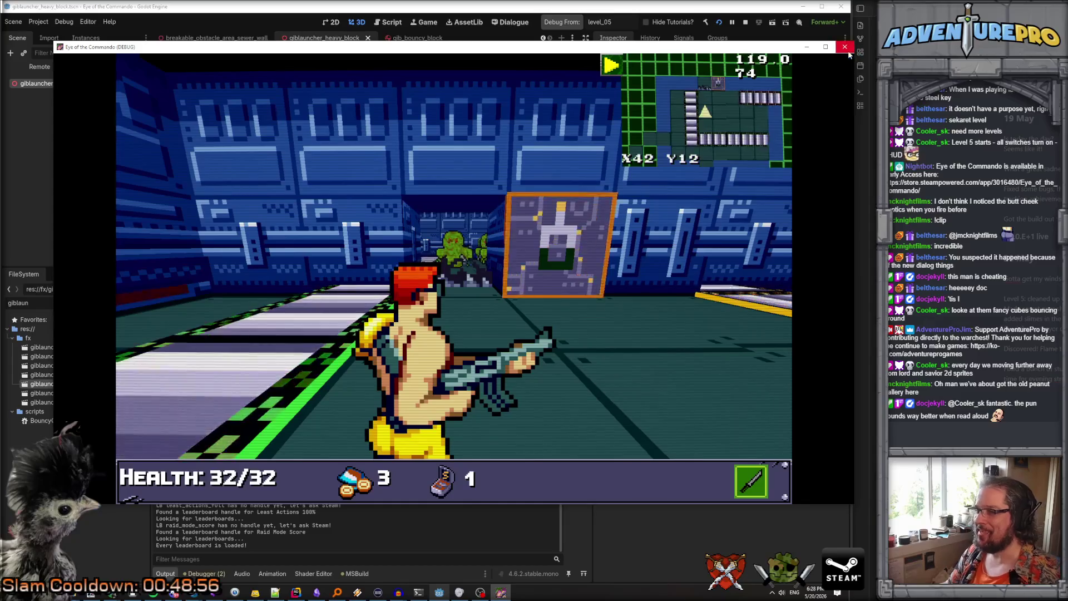
pyautogui.press('F8')
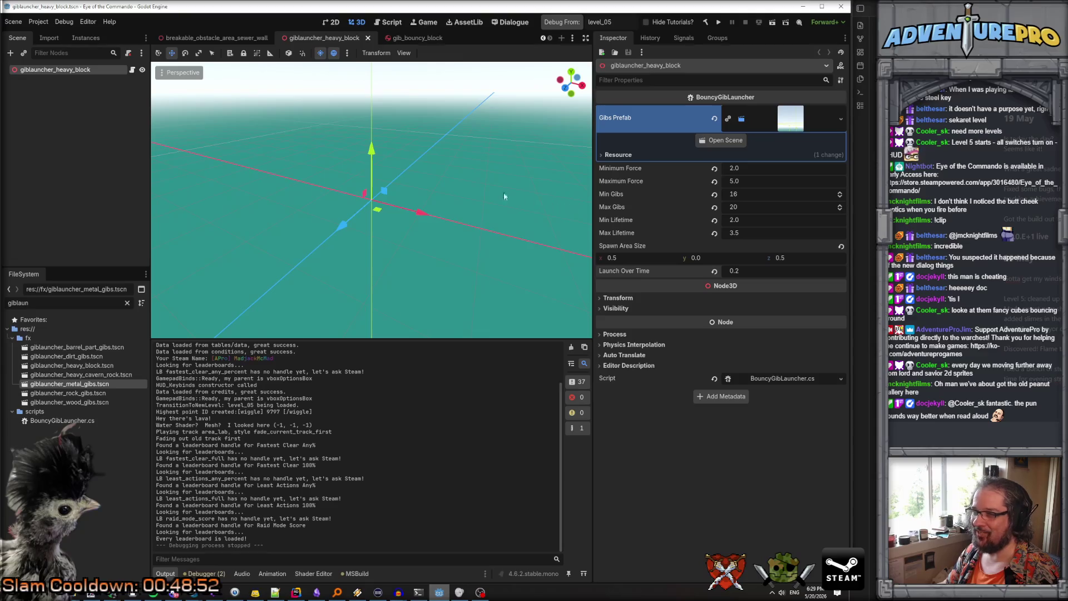
# In gib_bouncy_block, set the MeshInstance3D scale to 1, 1, 1 and save
pyautogui.click(421, 39)
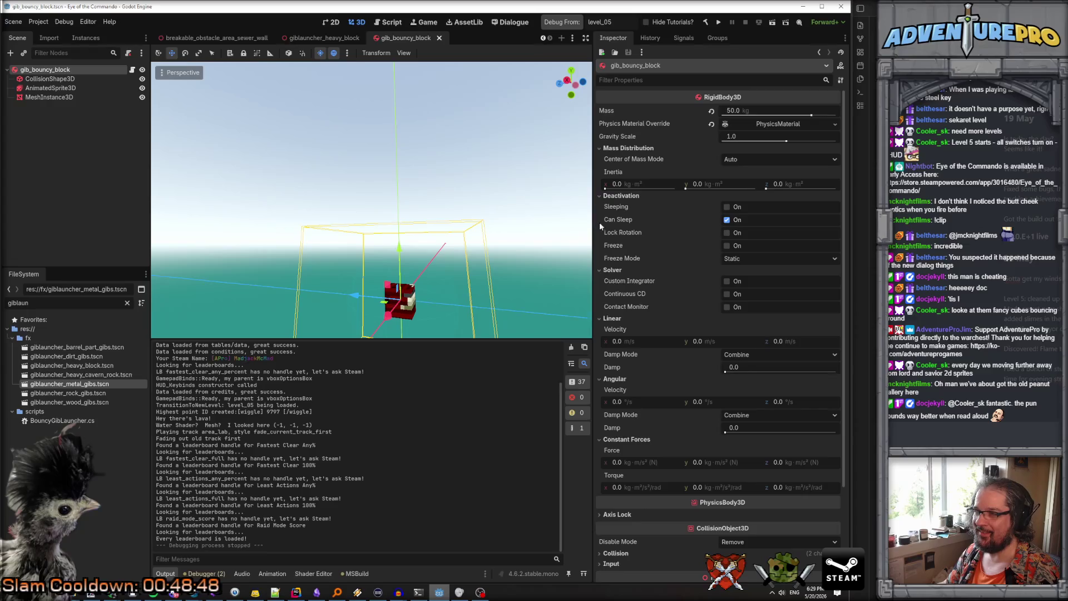
pyautogui.click(66, 97)
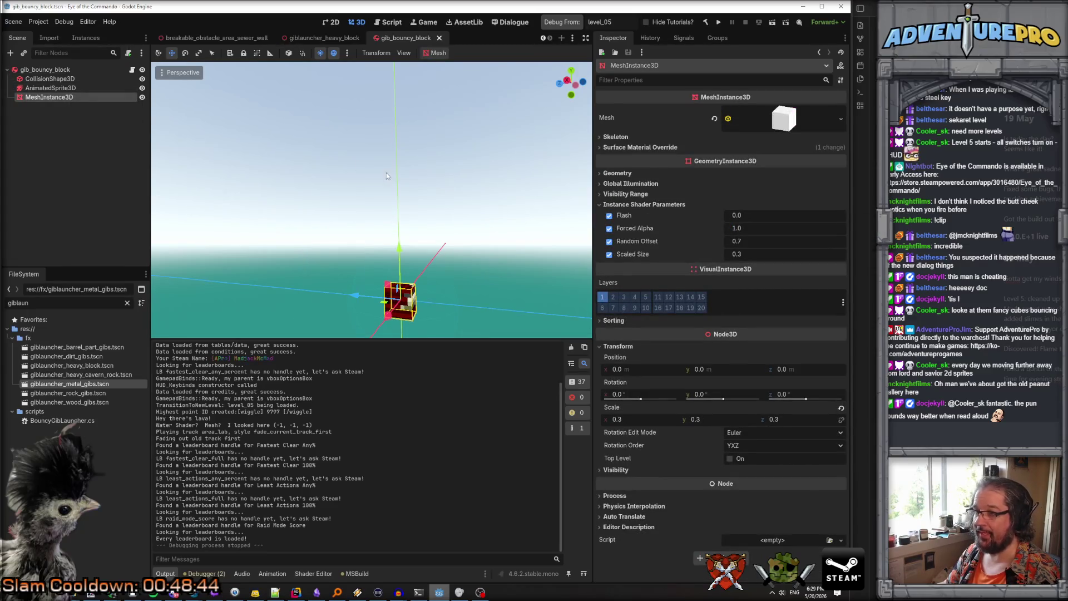
pyautogui.click(653, 414)
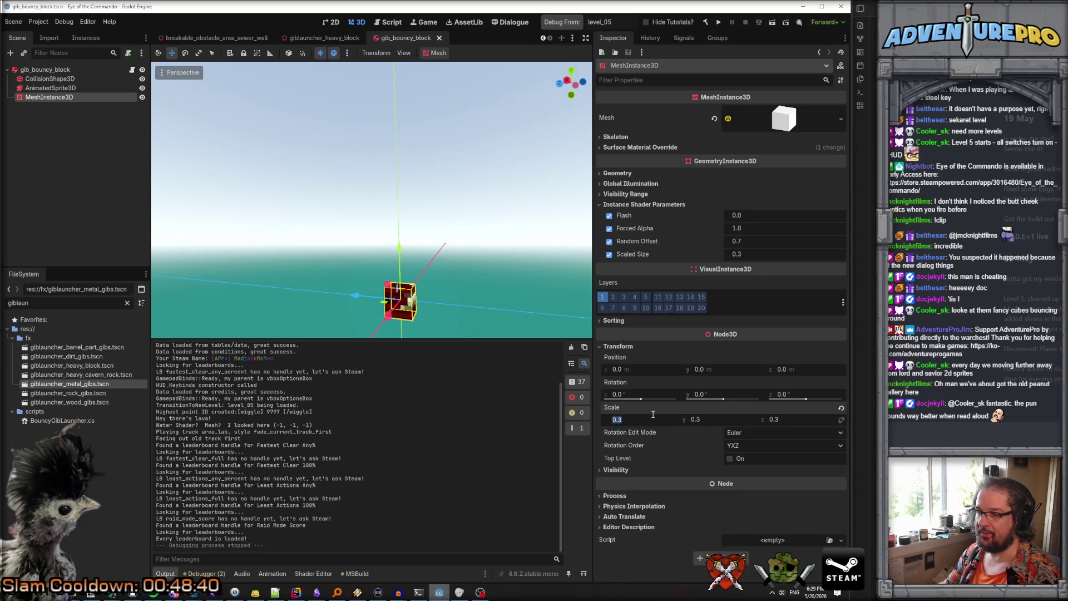
pyautogui.write('1')
pyautogui.press('Tab')
pyautogui.write('1')
pyautogui.press('Tab')
pyautogui.write('1')
pyautogui.press('Return')
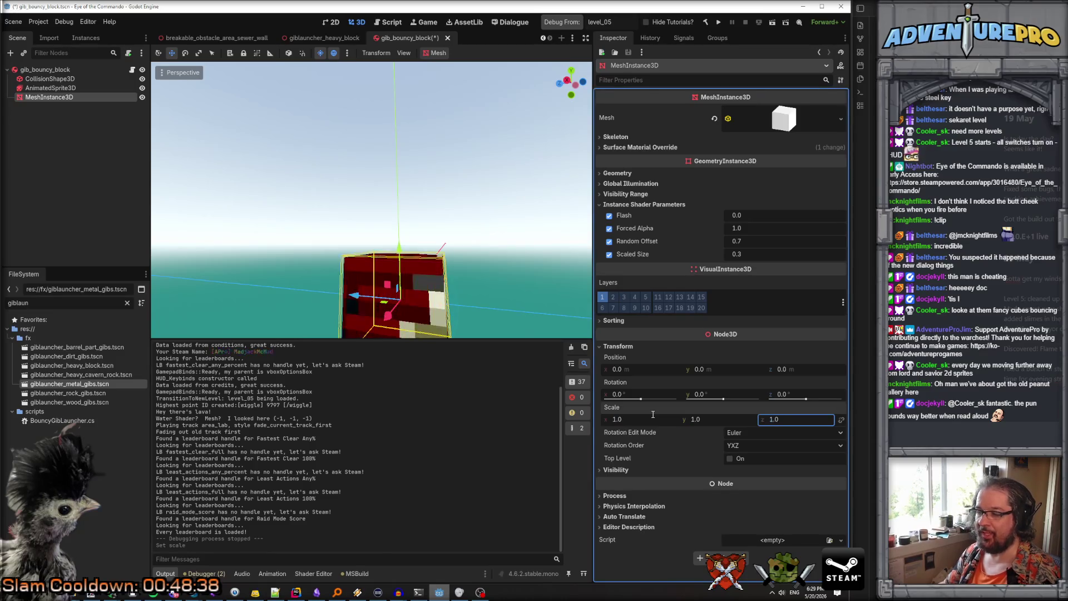
pyautogui.hotkey('ctrl', 's')
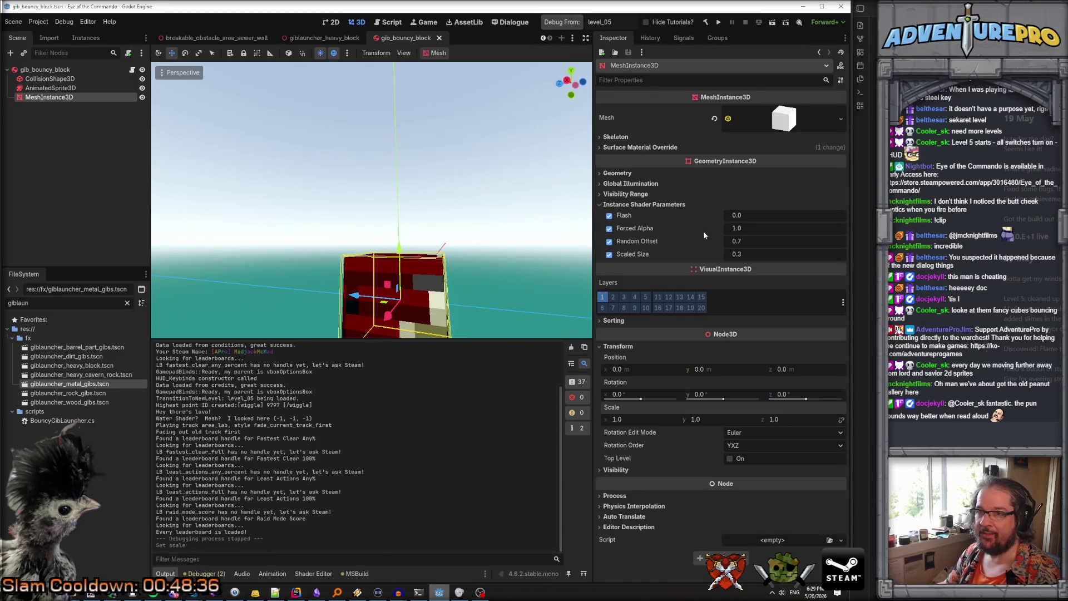
# Set the mesh's Scaled Size to 1.0 and Random Offset to 0, then save
pyautogui.click(759, 254)
pyautogui.write('1')
pyautogui.press('Return')
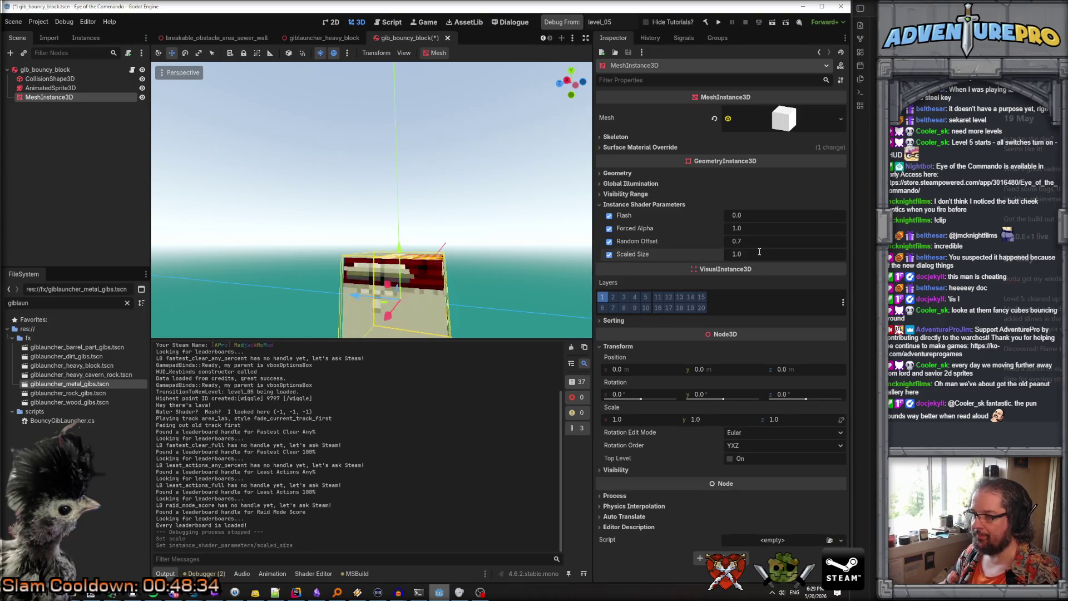
pyautogui.click(740, 240)
pyautogui.write('0')
pyautogui.press('Return')
pyautogui.hotkey('ctrl', 's')
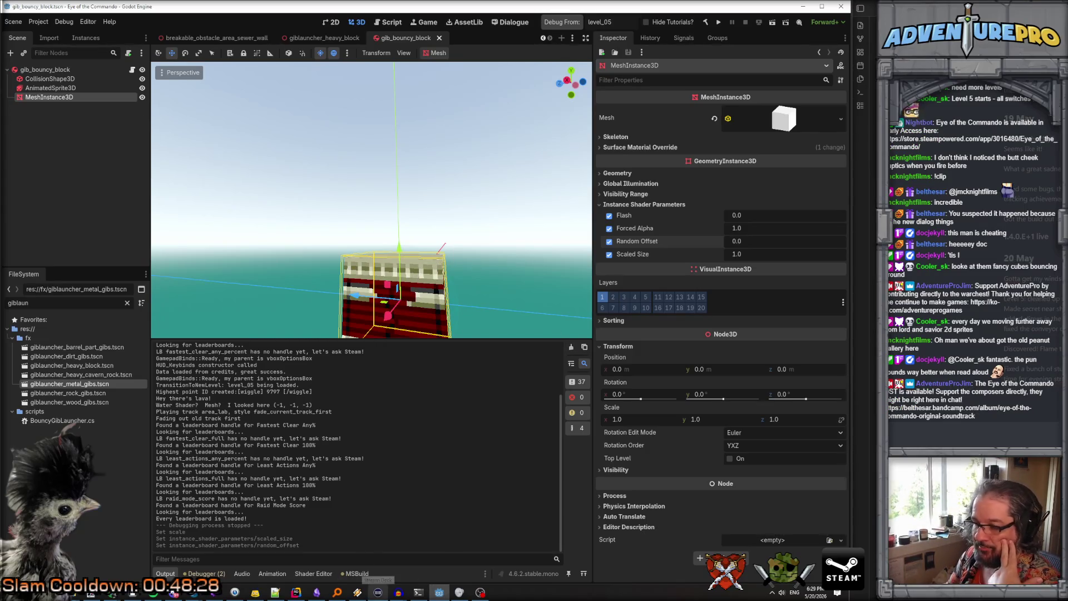
pyautogui.click(439, 591)
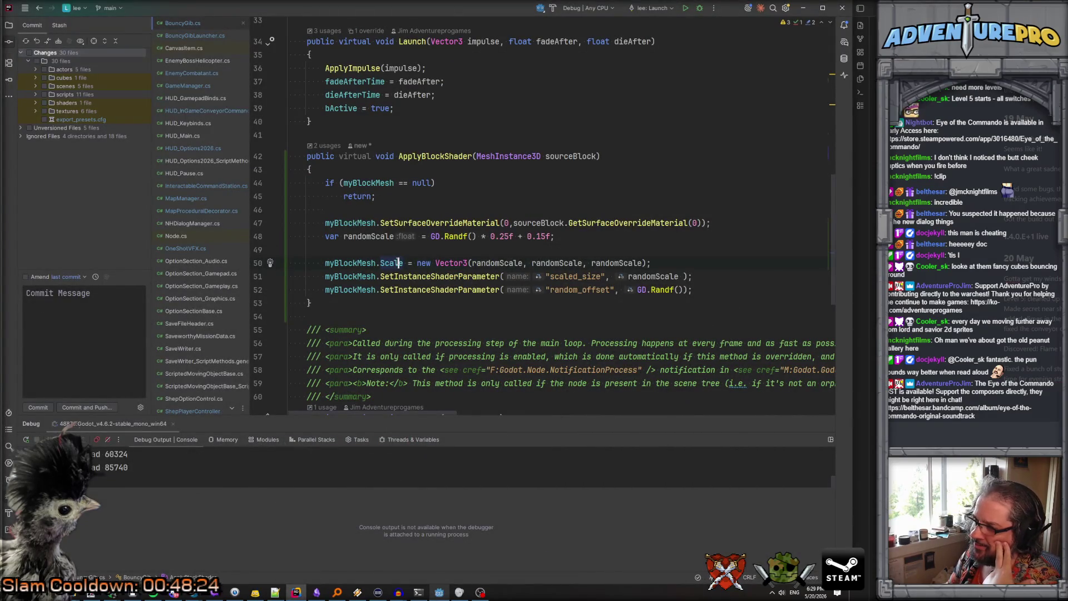
# Change line 48's 0.15f to 0.35f in ApplyBlockShader, then build and run the game from Godot
pyautogui.click(352, 223)
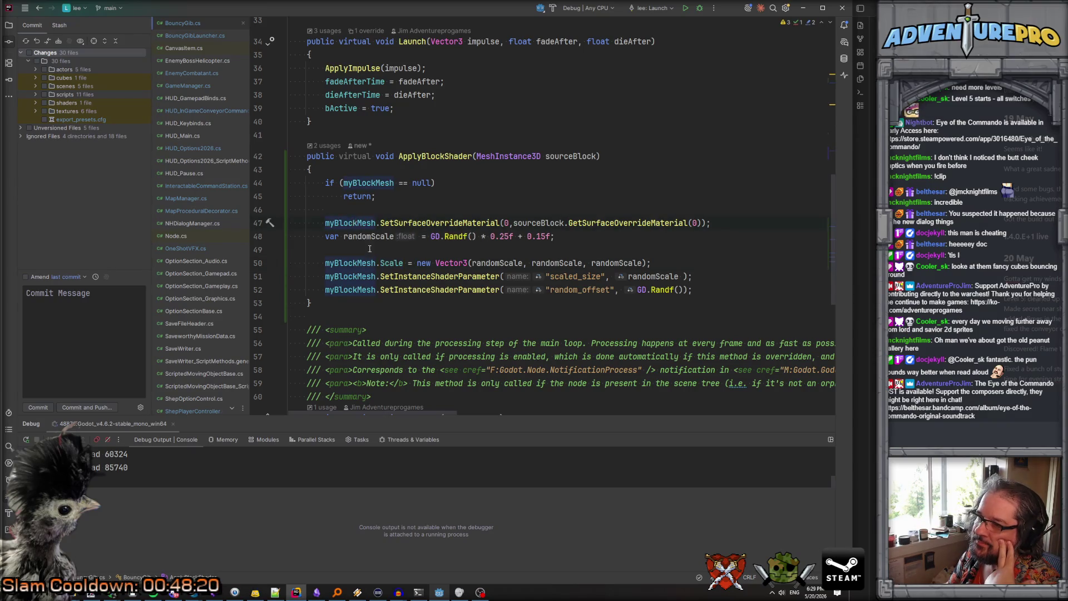
pyautogui.moveTo(416, 278)
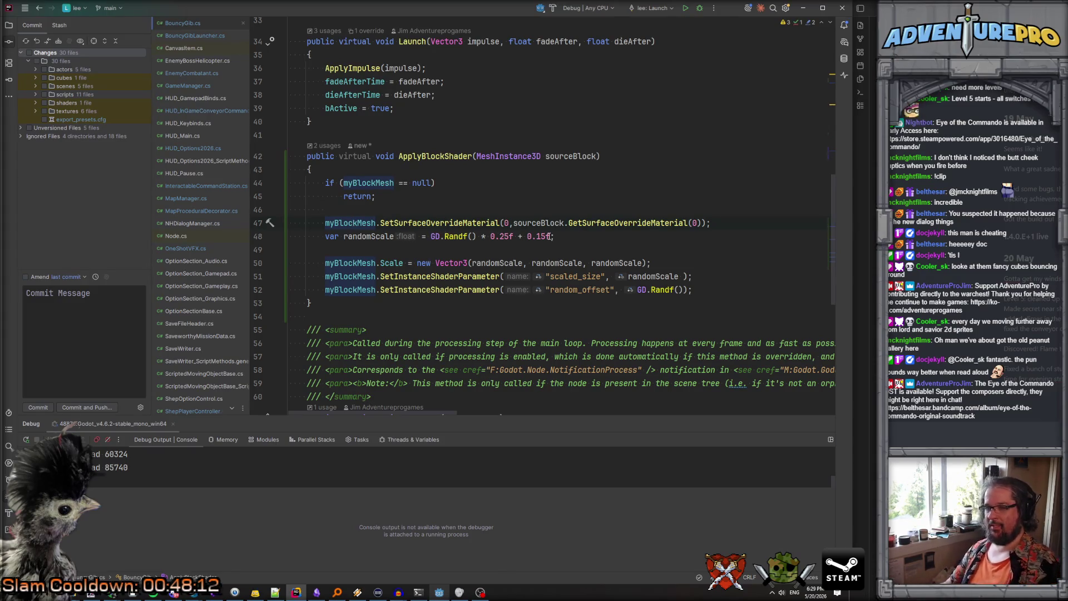
pyautogui.click(537, 237)
pyautogui.press('Delete')
pyautogui.write('3')
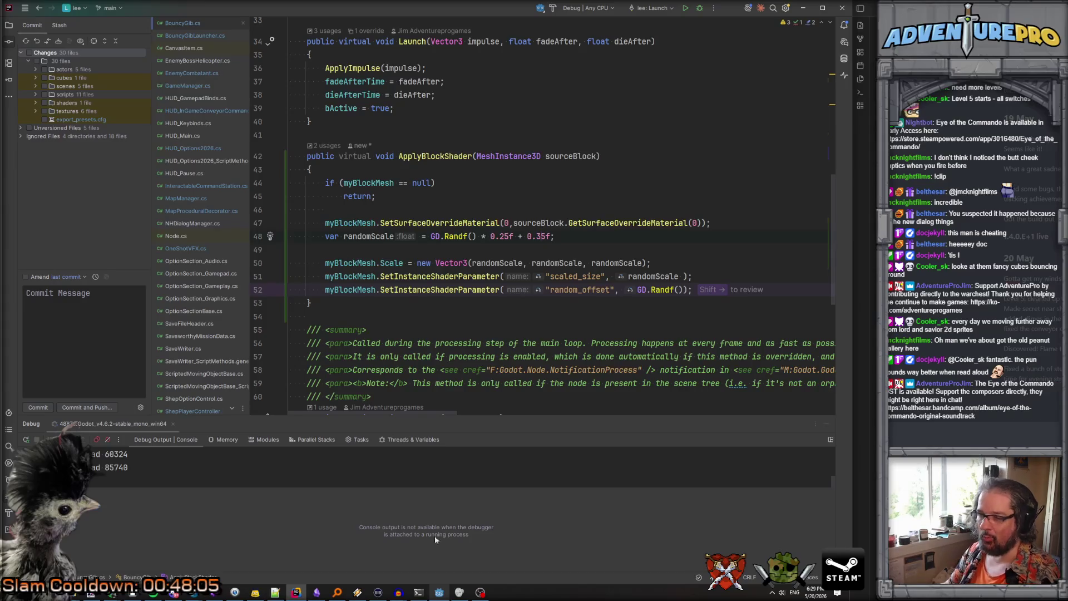
pyautogui.click(439, 592)
pyautogui.click(562, 22)
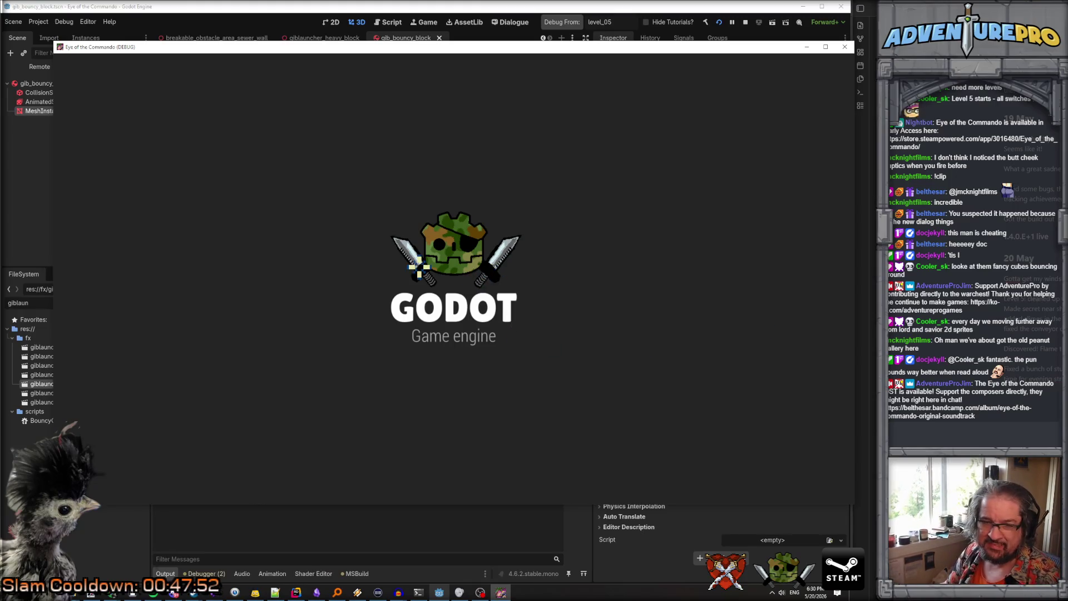
# Teleport with TP 40 10 and shoot the enemies near the sewer wall, bursting them into gibs
pyautogui.press('w')
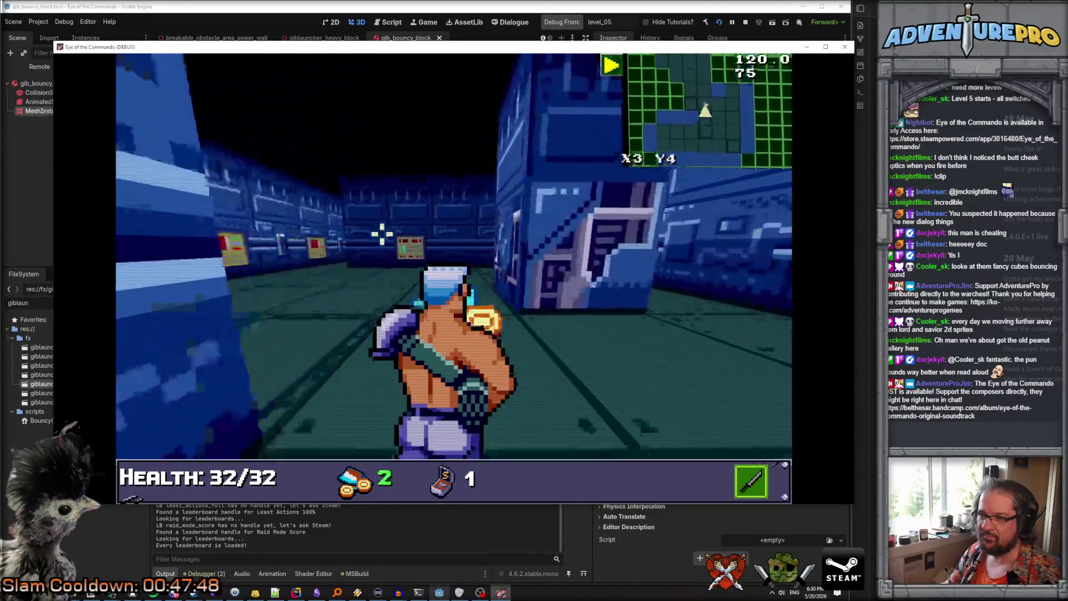
pyautogui.press('`')
pyautogui.write('TP 40 10')
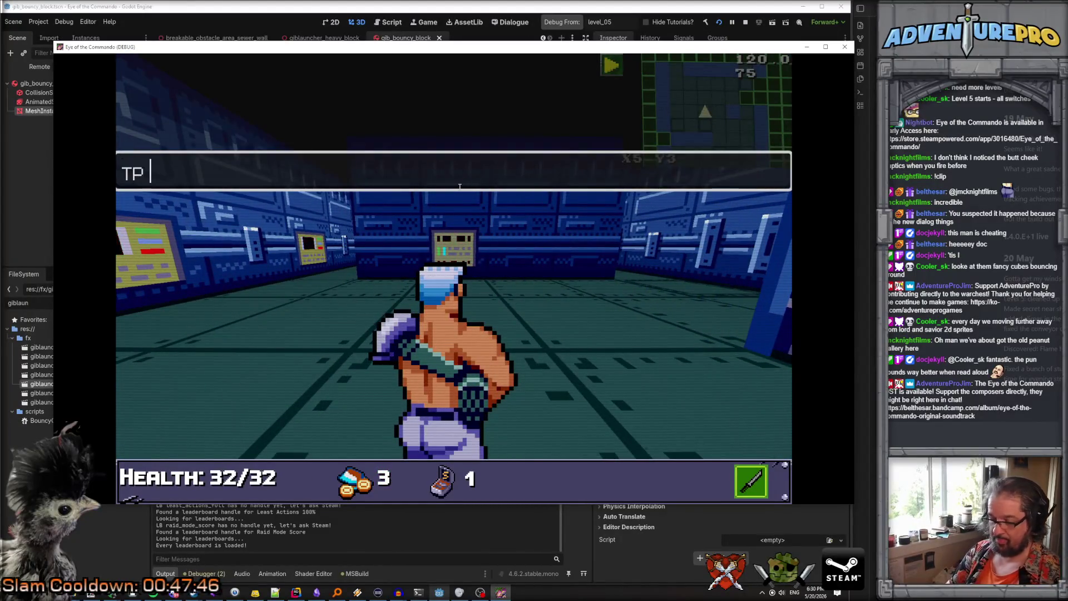
pyautogui.press('Return')
pyautogui.press('w')
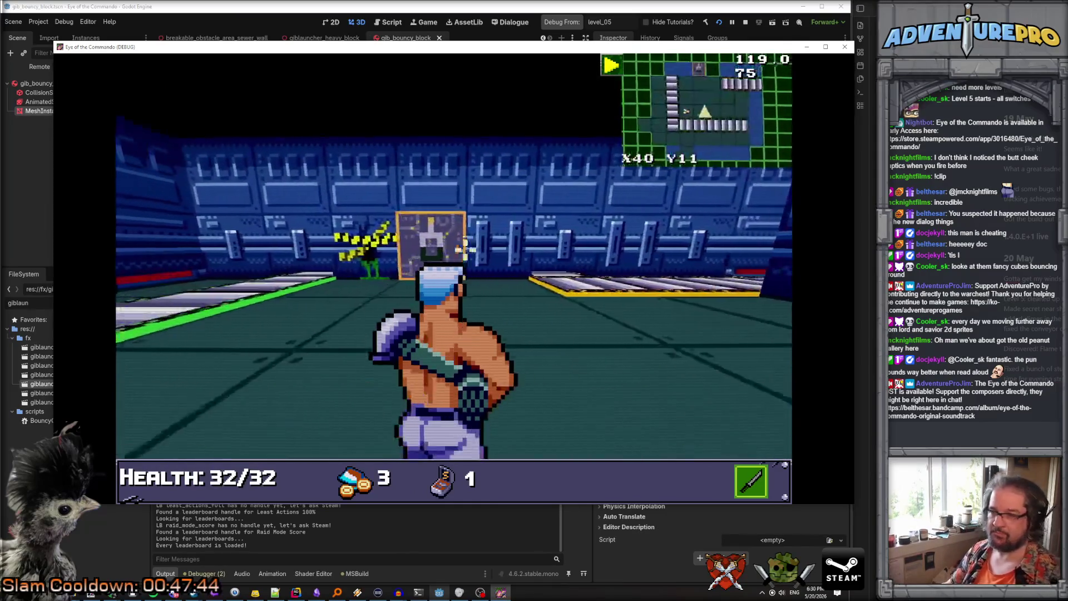
pyautogui.press('space')
pyautogui.press('space')
pyautogui.press('w')
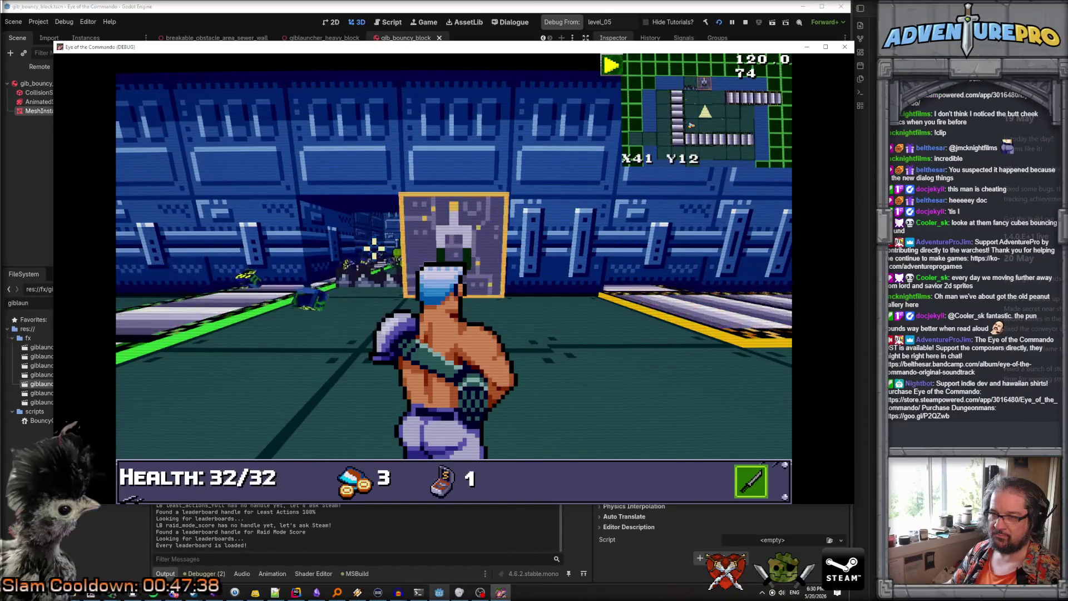
pyautogui.press('a')
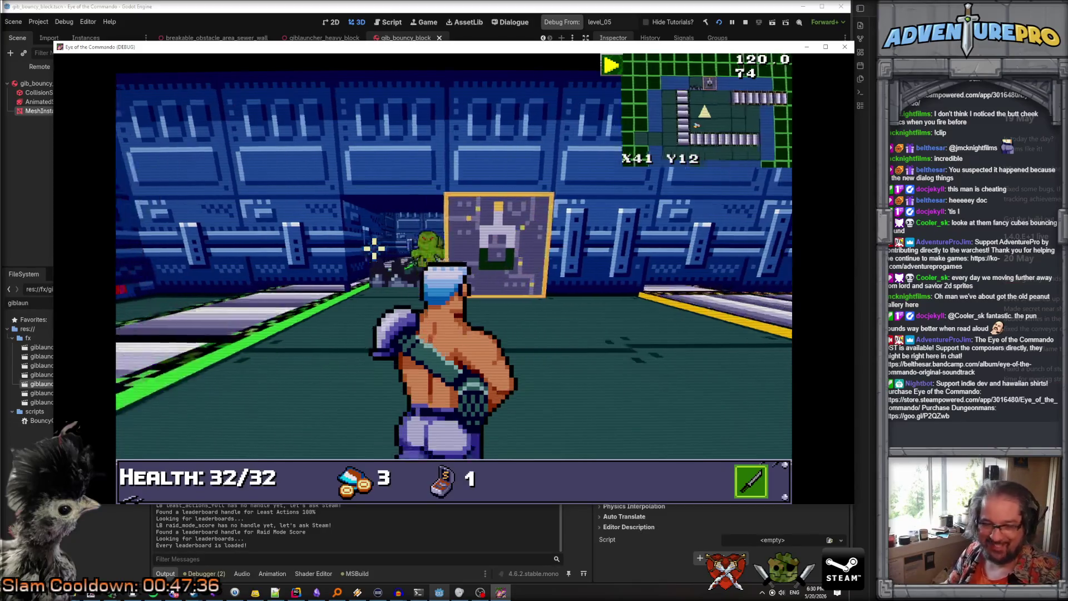
pyautogui.press('space')
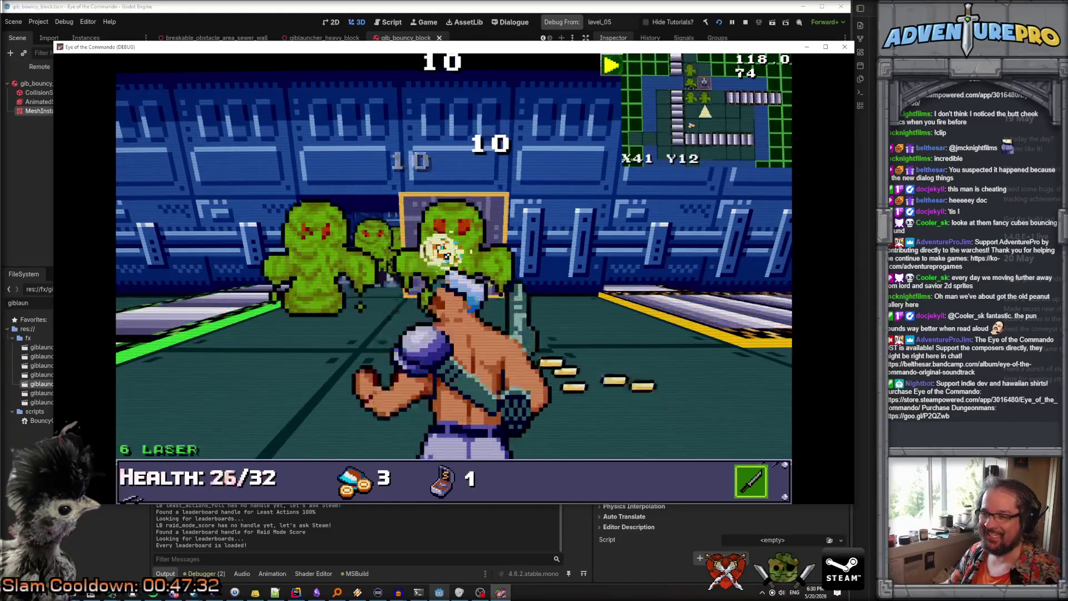
# Enter the wargod cheat, shoot enemies with the TDR-451, and close the game window
pyautogui.press('`')
pyautogui.write('wargod')
pyautogui.press('Return')
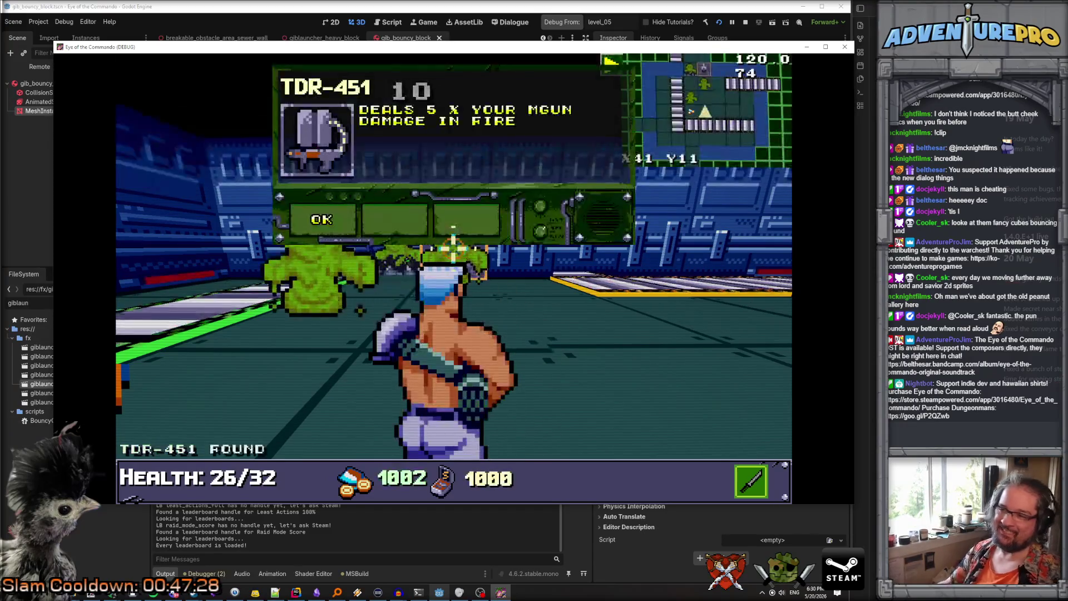
pyautogui.press('Return')
pyautogui.press('w')
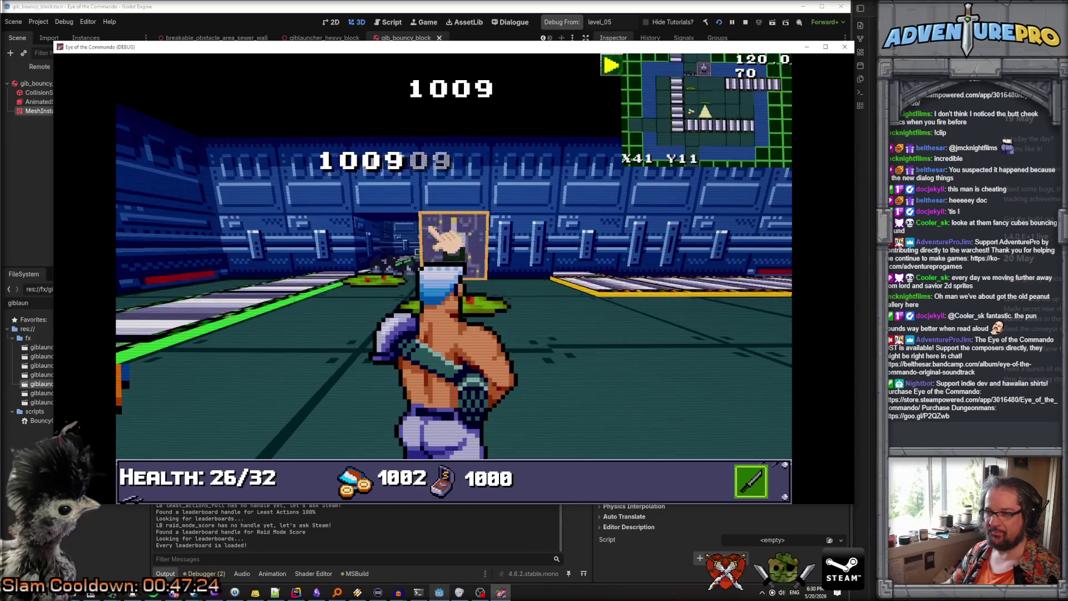
pyautogui.press('Left')
pyautogui.press('Left')
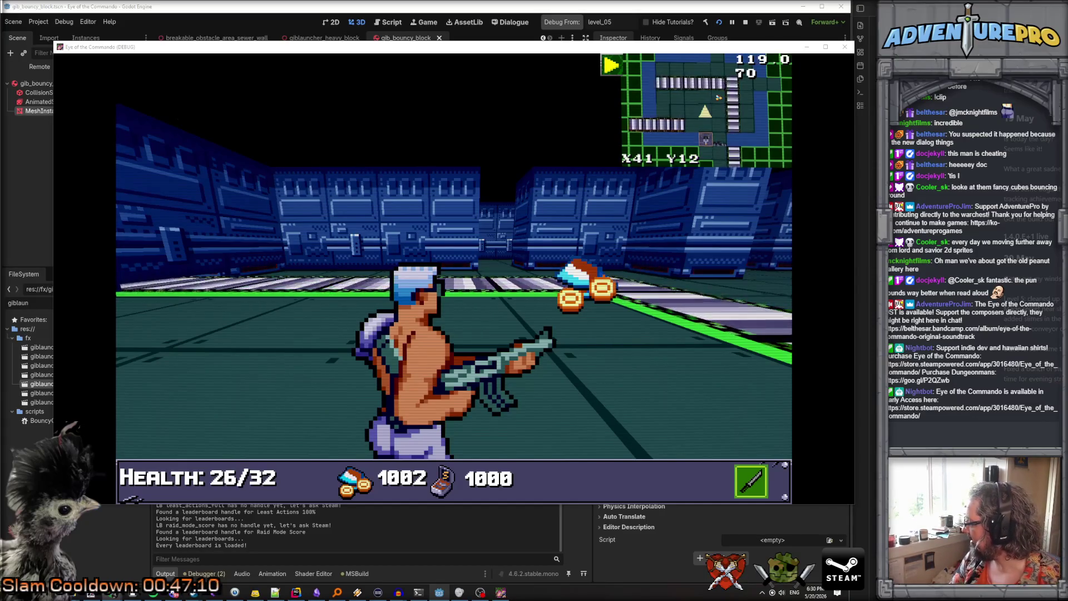
pyautogui.click(843, 49)
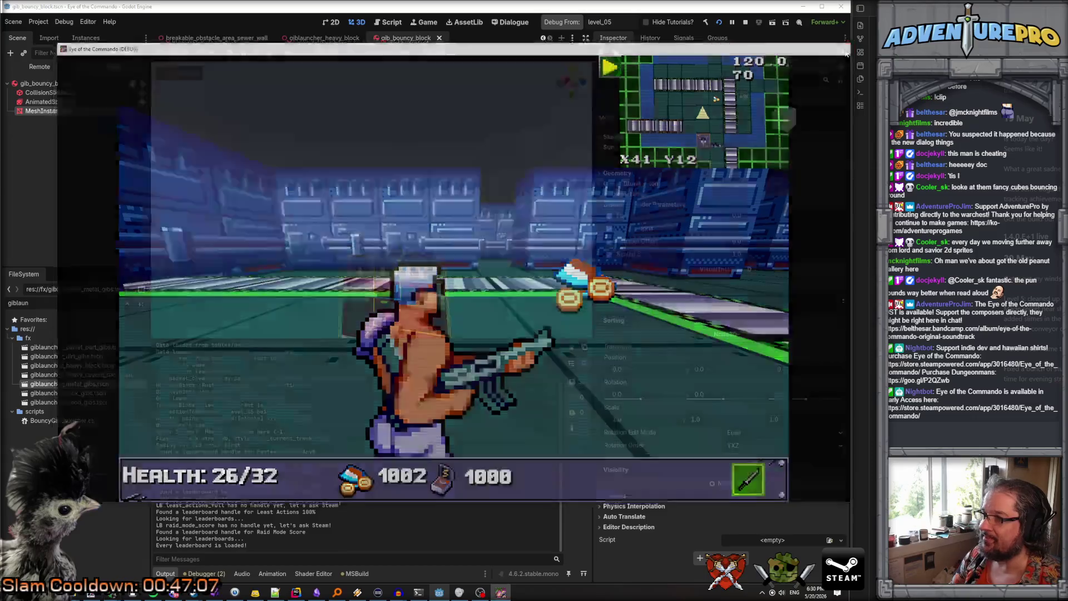
# Inspect gib_bouncy_block's mesh and collision shape, then reveal its physics material: Friction 0.1, Bounce 0.95
pyautogui.click(47, 69)
pyautogui.click(50, 97)
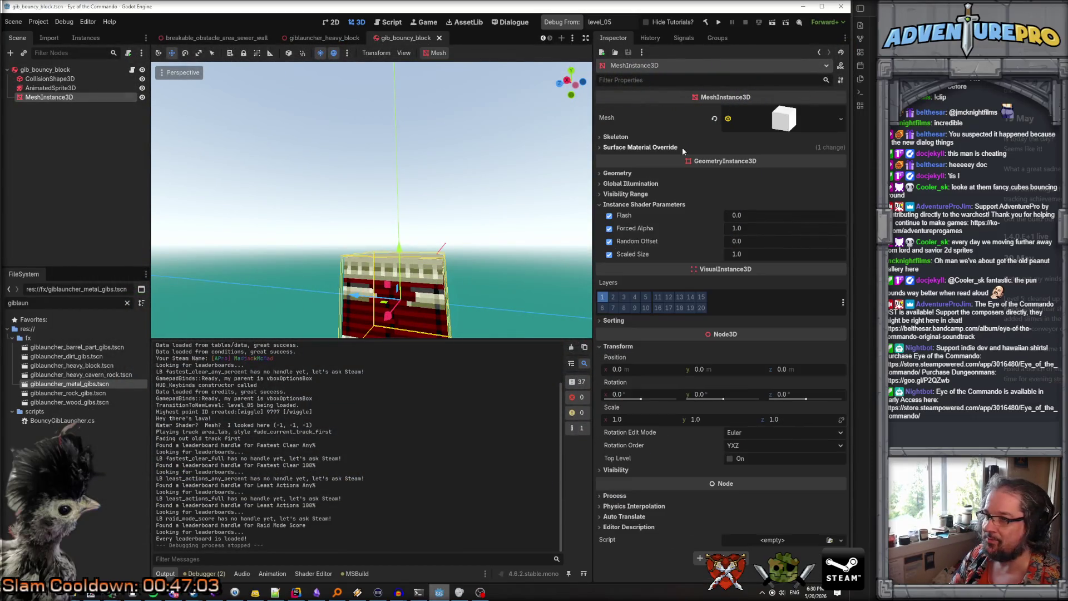
pyautogui.click(64, 80)
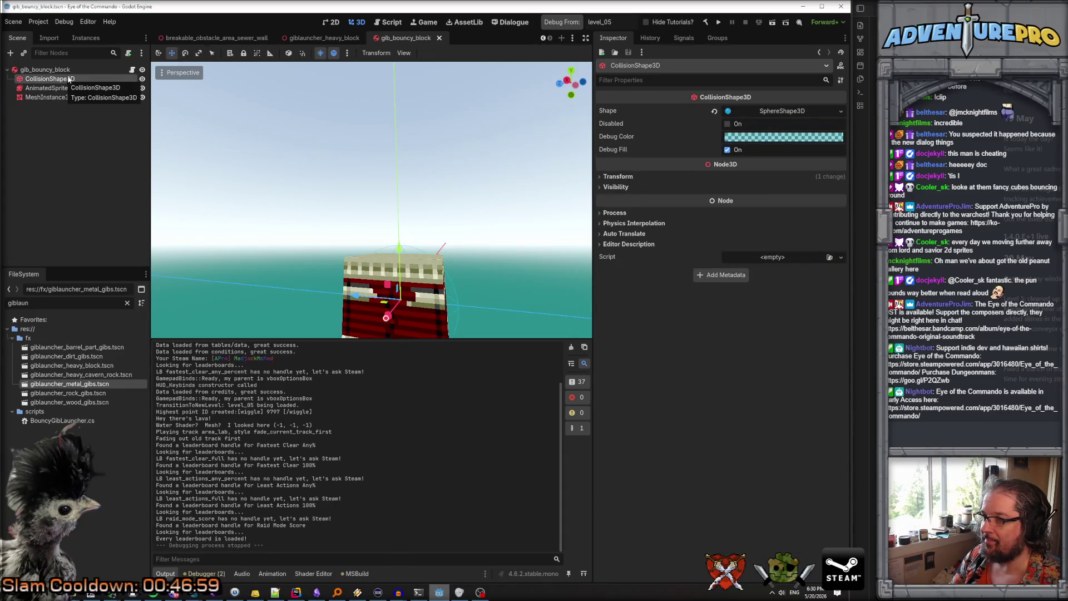
pyautogui.click(48, 71)
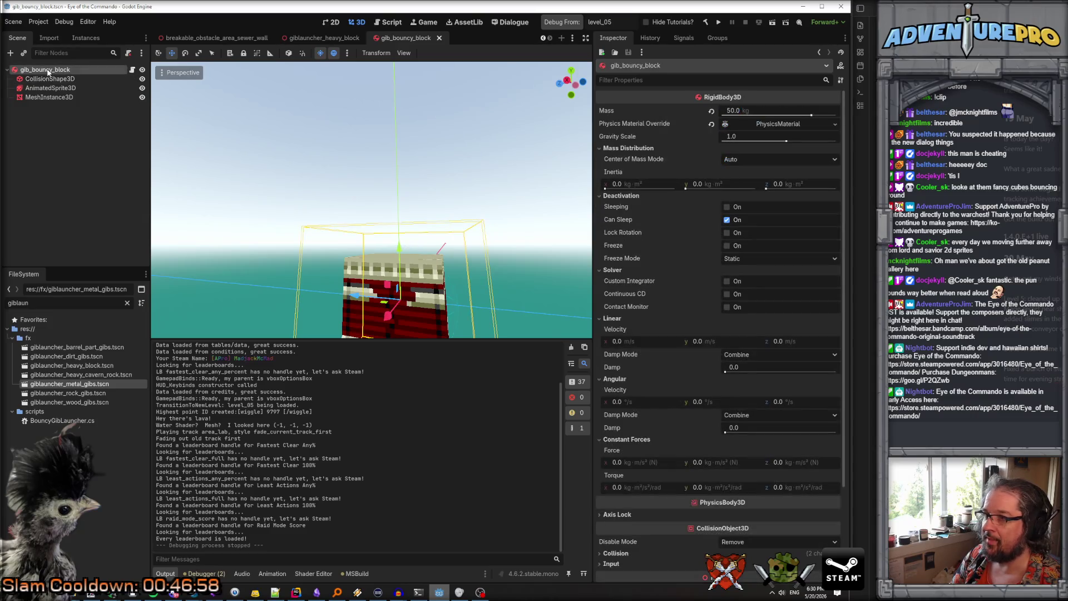
pyautogui.click(766, 124)
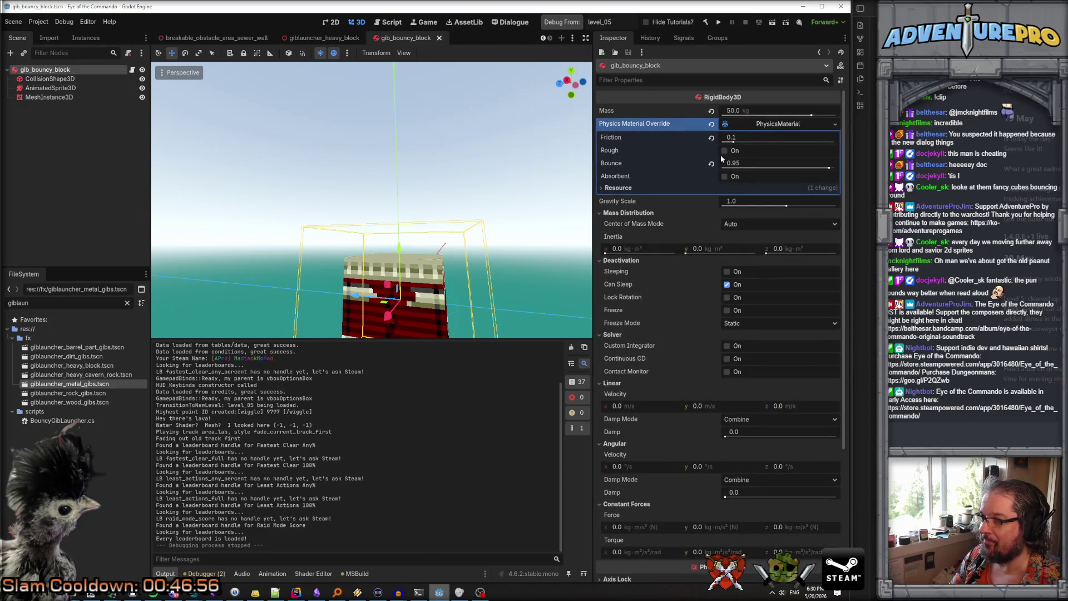
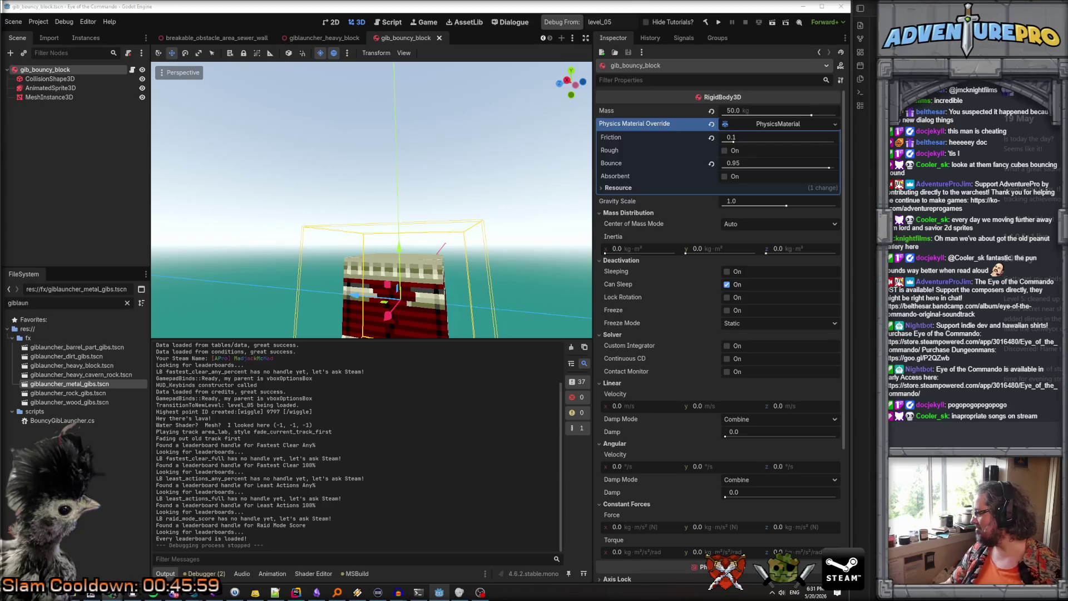
# Move the music browser window off the Godot editor
pyautogui.moveTo(760, 598); pyautogui.dragTo(760, 218)
pyautogui.doubleClick(760, 218)
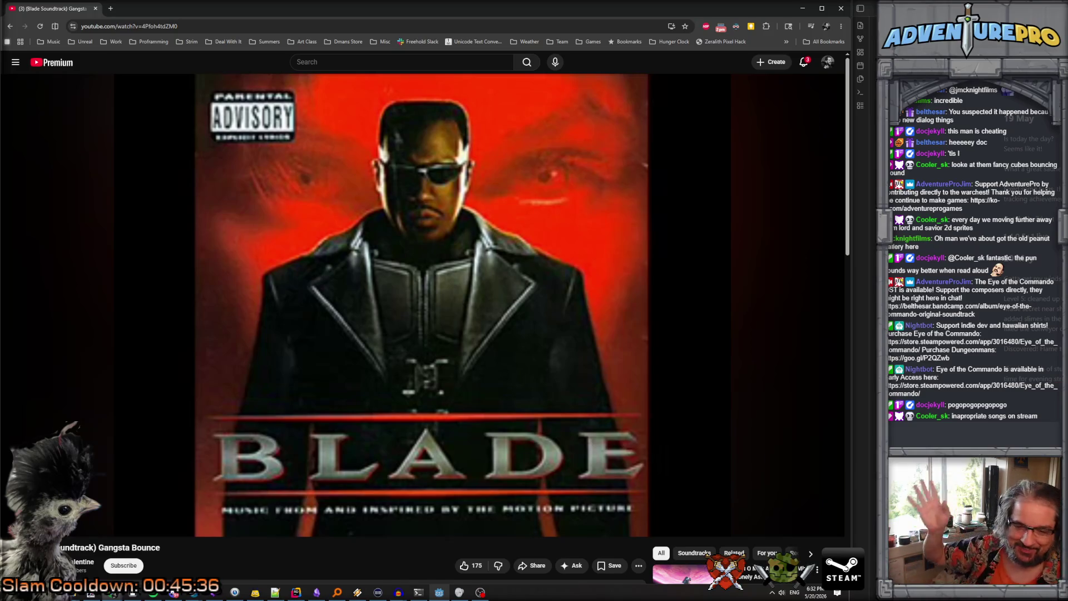
pyautogui.moveTo(376, 11); pyautogui.dragTo(790, 162)
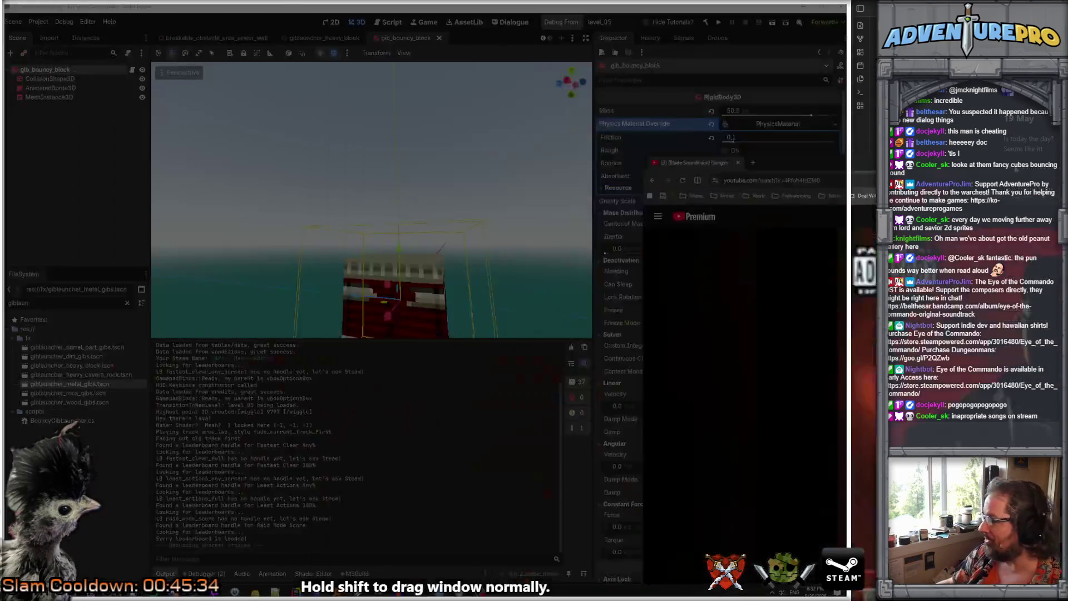
pyautogui.moveTo(695, 162); pyautogui.dragTo(848, 162)
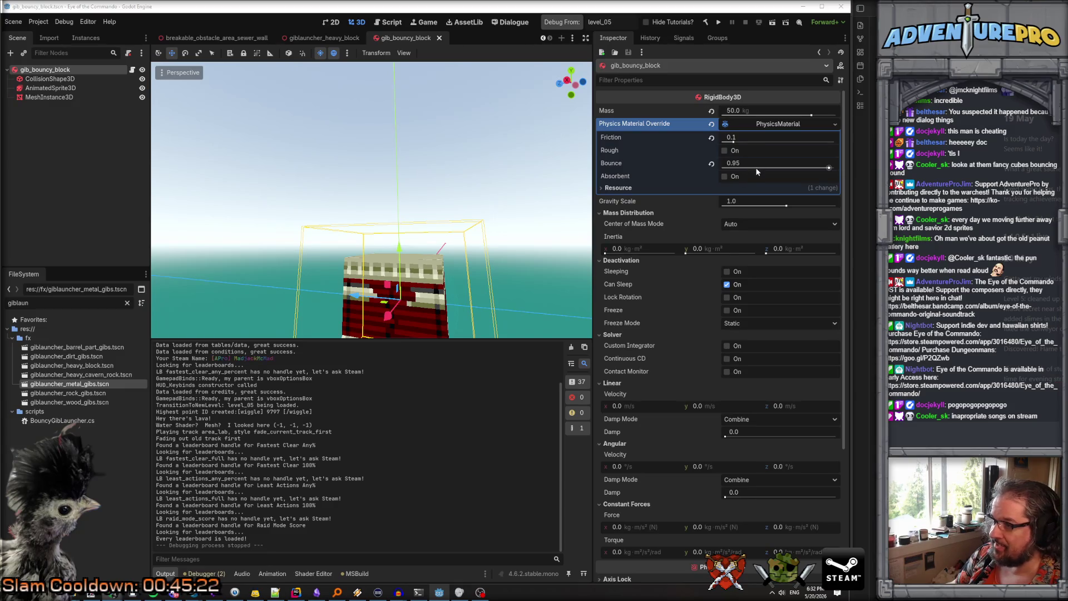
# Set the PhysicsMaterial to bounce 0.25, friction 0.5 with Rough on, then save and run the game
pyautogui.click(710, 163)
pyautogui.click(740, 163)
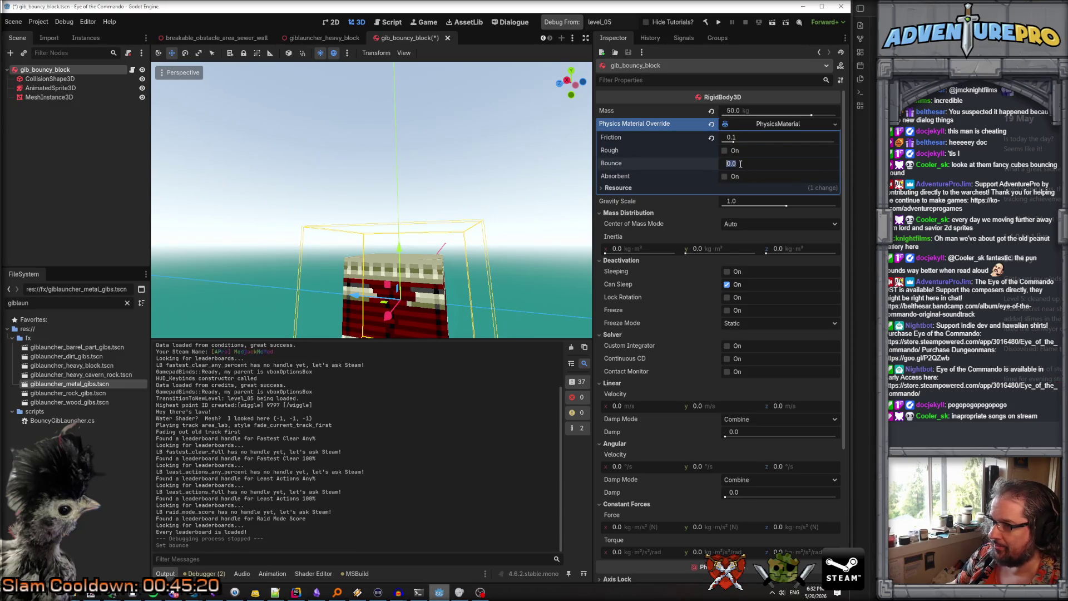
pyautogui.write('0.25')
pyautogui.press('Return')
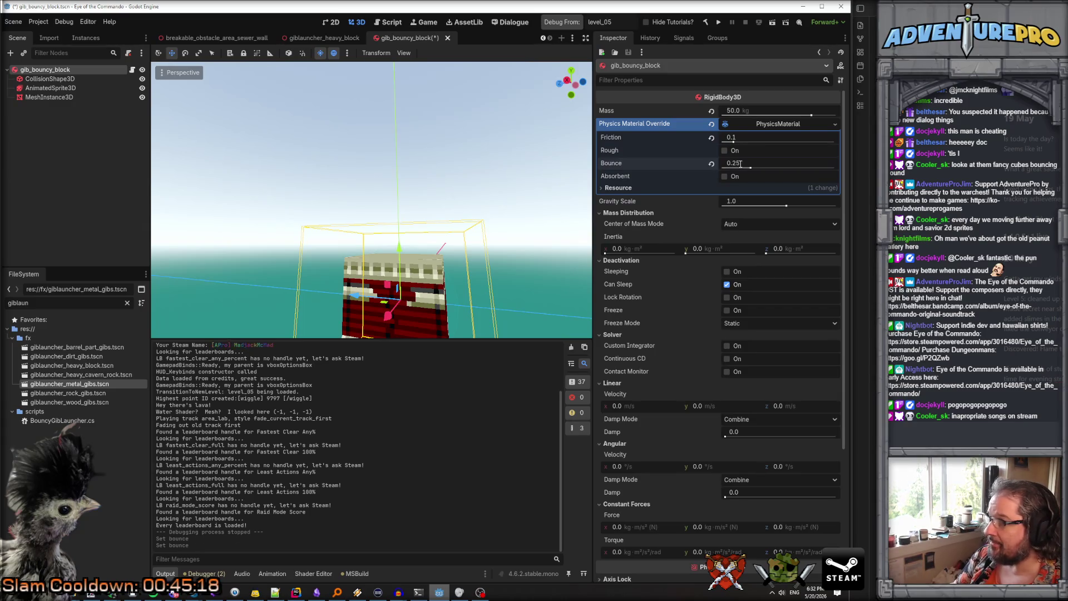
pyautogui.click(770, 138)
pyautogui.write('0')
pyautogui.press('Return')
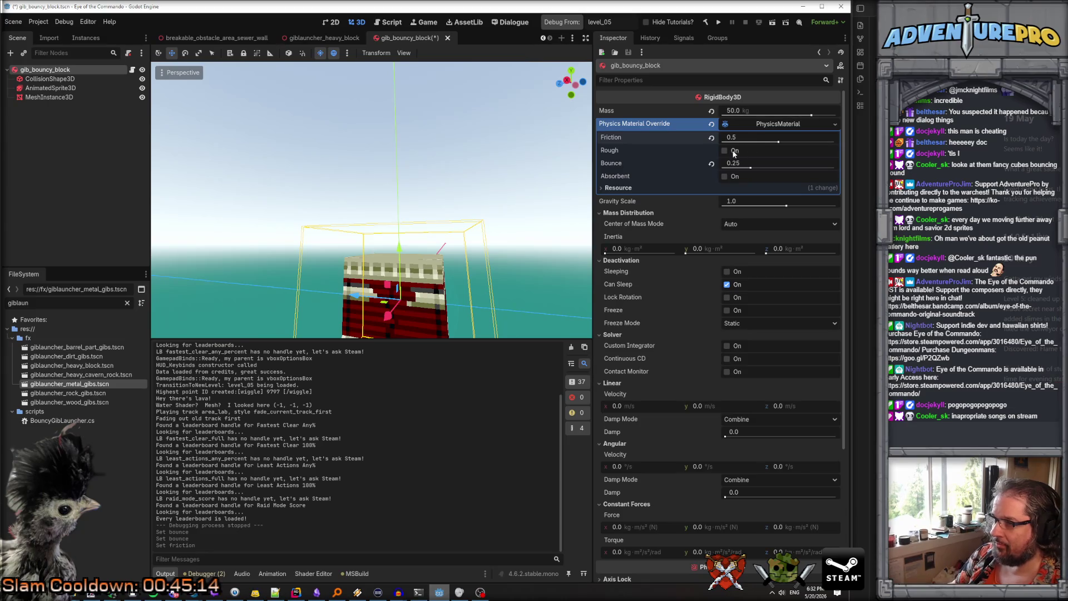
pyautogui.click(758, 151)
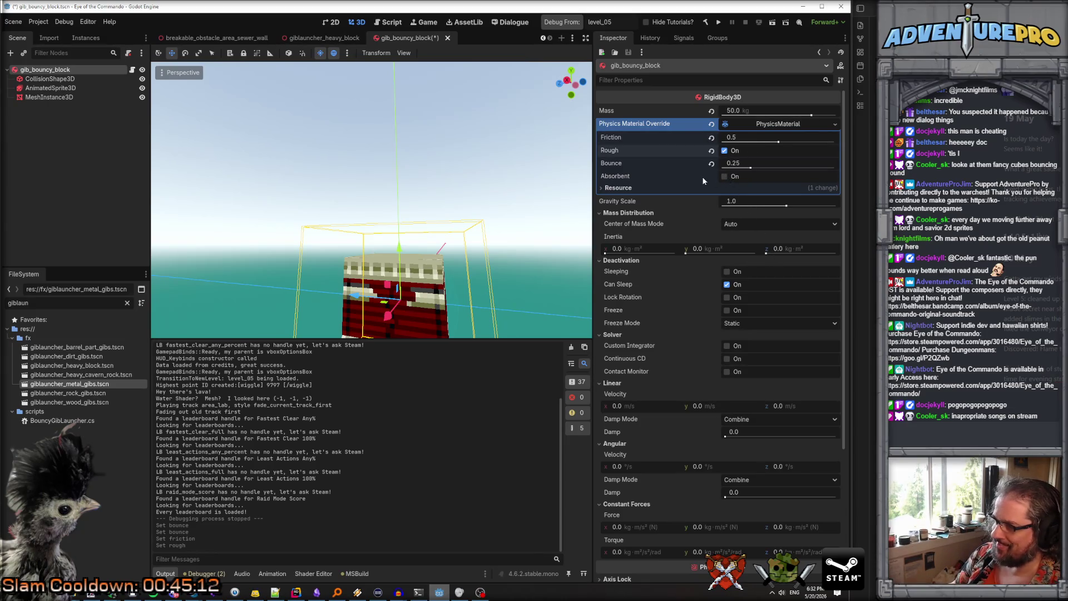
pyautogui.hotkey('ctrl', 's')
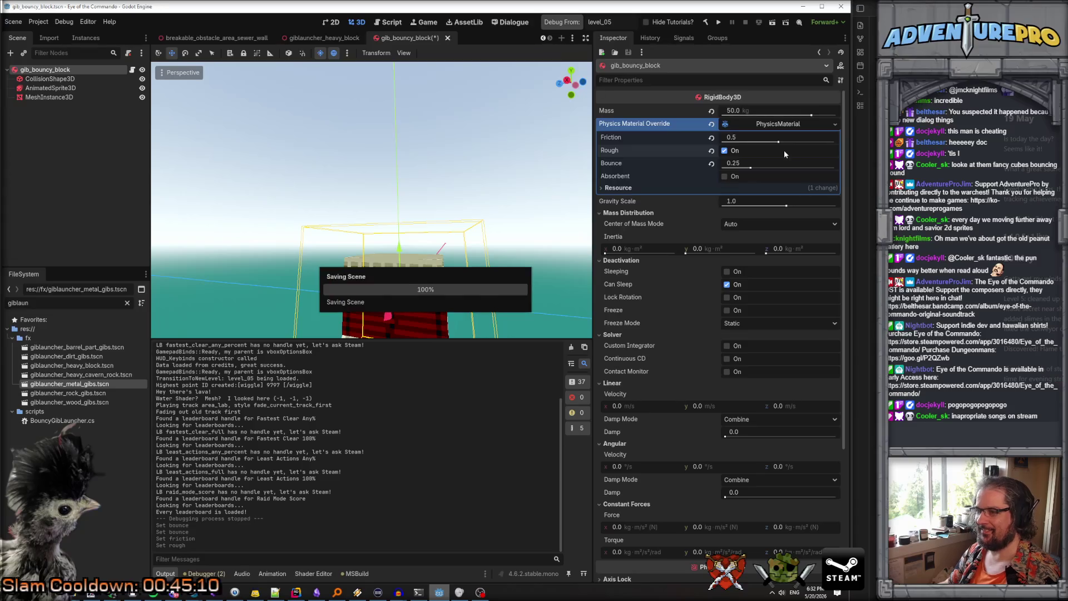
pyautogui.click(562, 22)
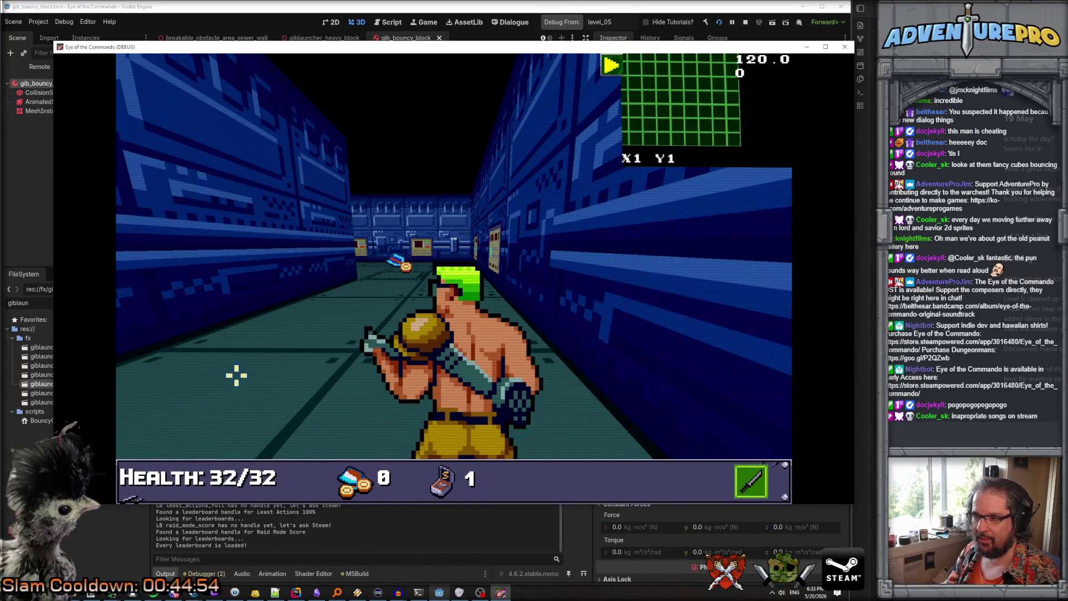
# Enable god mode with the WARGOD console cheat
pyautogui.press('`')
pyautogui.write('WARG')
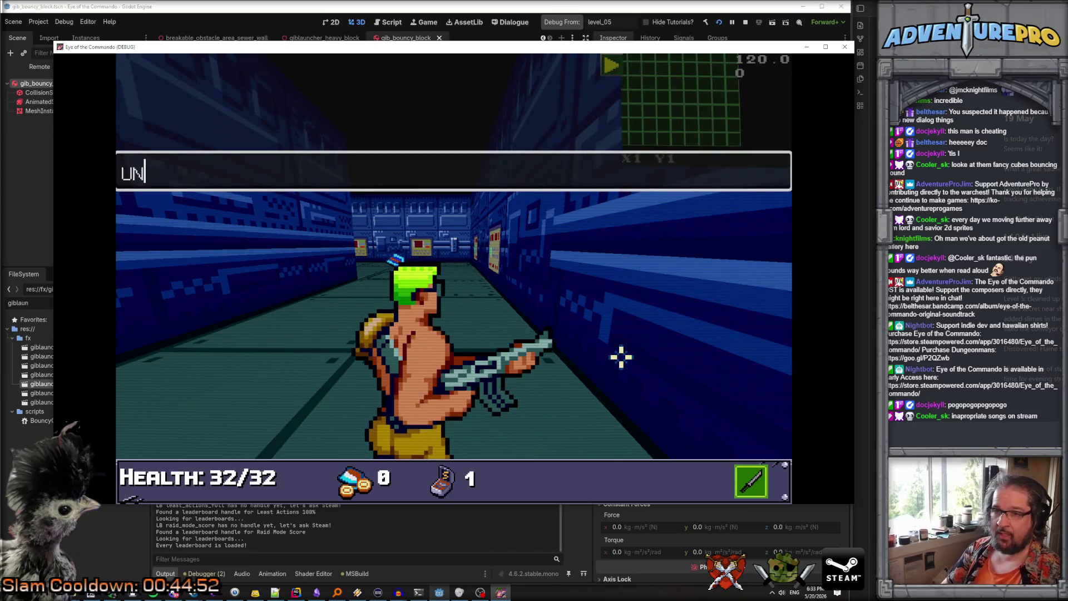
pyautogui.write('OD')
pyautogui.press('Return')
pyautogui.press('Return')
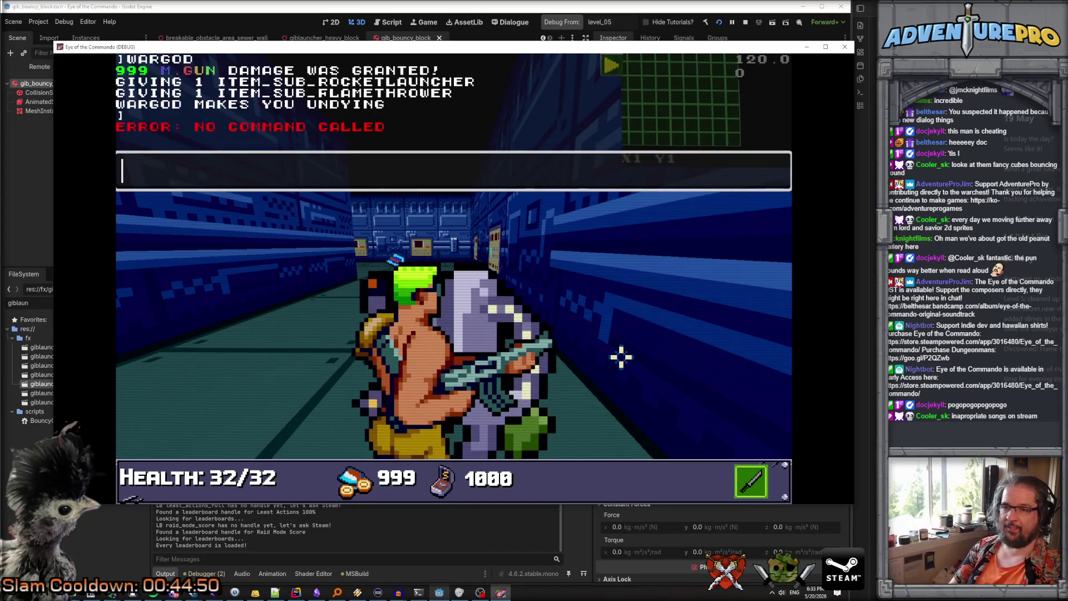
pyautogui.press('`')
# Teleport to grid 40, 10, shoot the breakable block, then close the game window
pyautogui.press('Return')
pyautogui.press('`')
pyautogui.write('TP 40 10')
pyautogui.press('Return')
pyautogui.press('`')
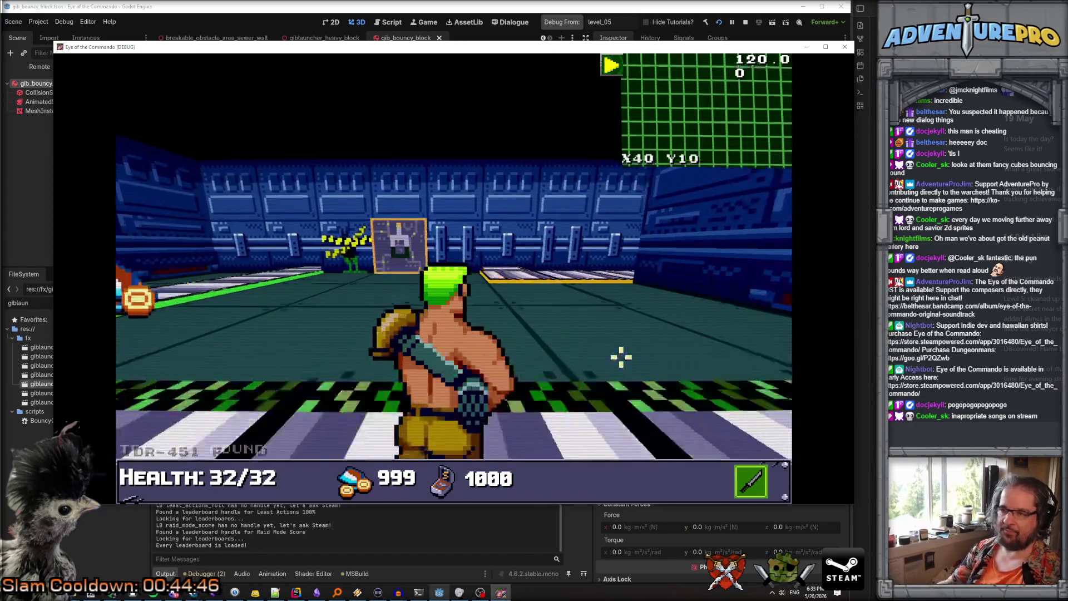
pyautogui.click(620, 354)
pyautogui.press('w')
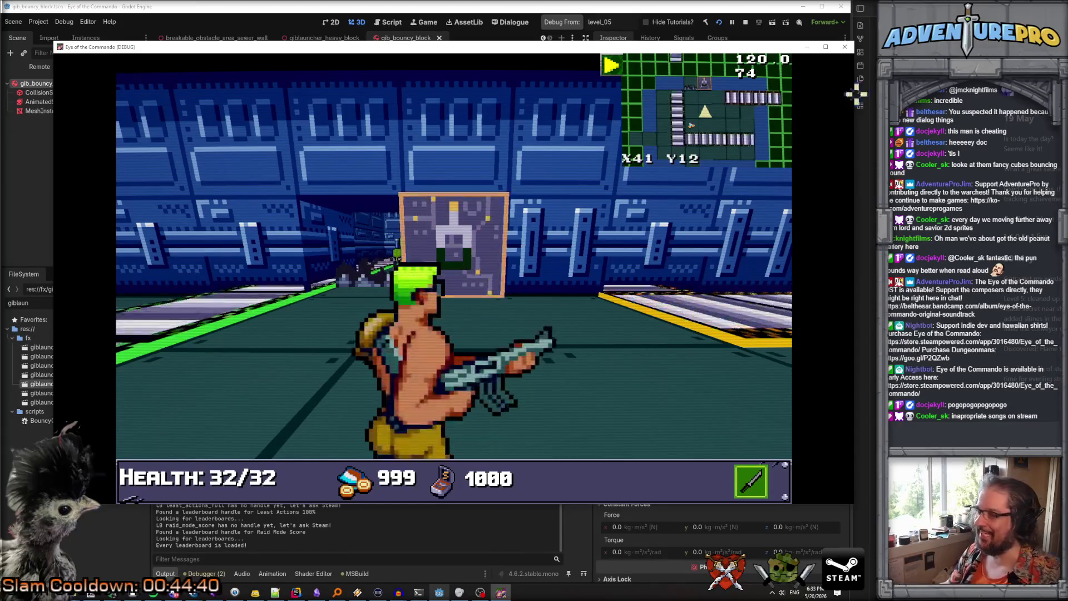
pyautogui.click(837, 49)
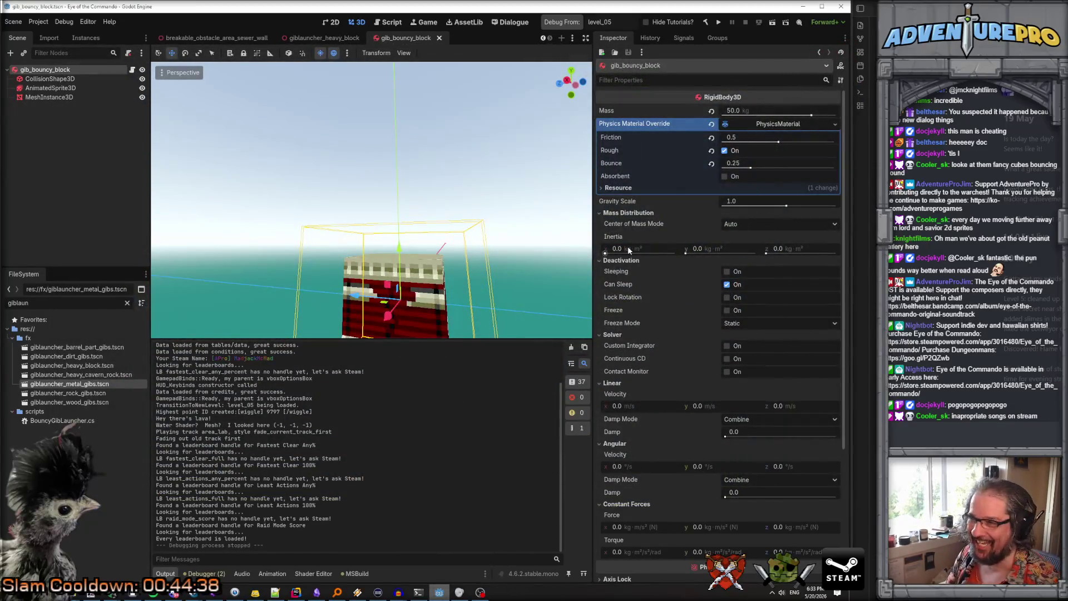
# Switch the CollisionShape3D shape from sphere to BoxShape3D, restoring the margin to 0.04 m
pyautogui.click(85, 78)
pyautogui.click(790, 113)
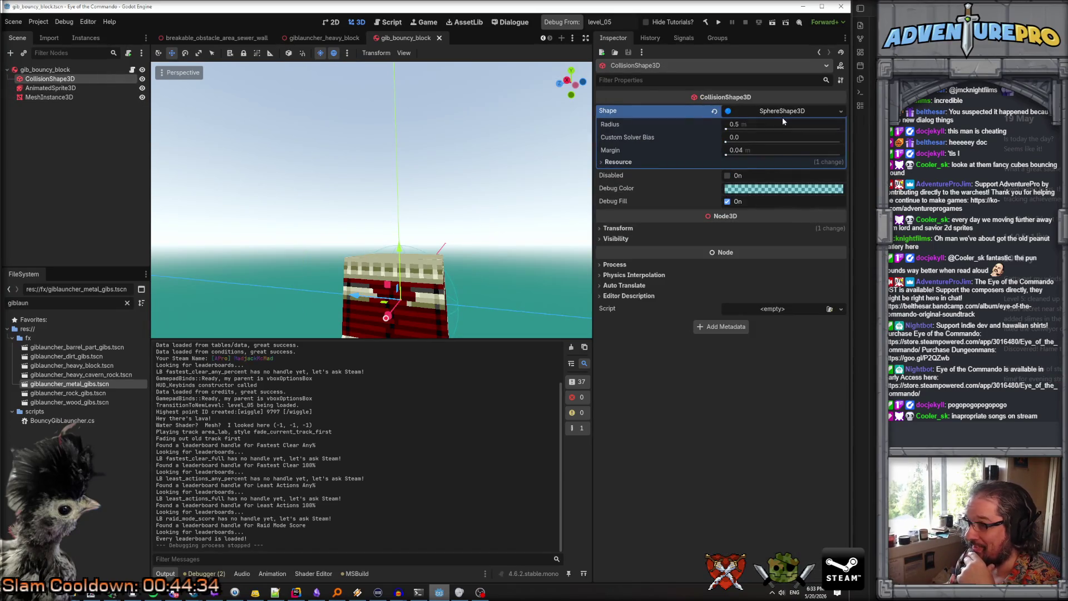
pyautogui.click(841, 111)
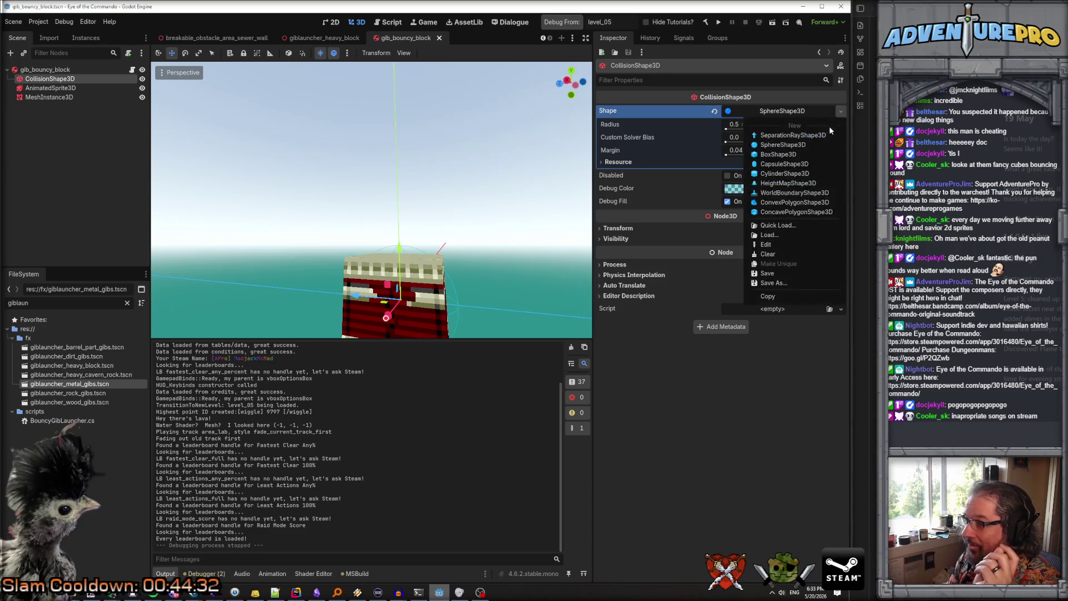
pyautogui.click(812, 154)
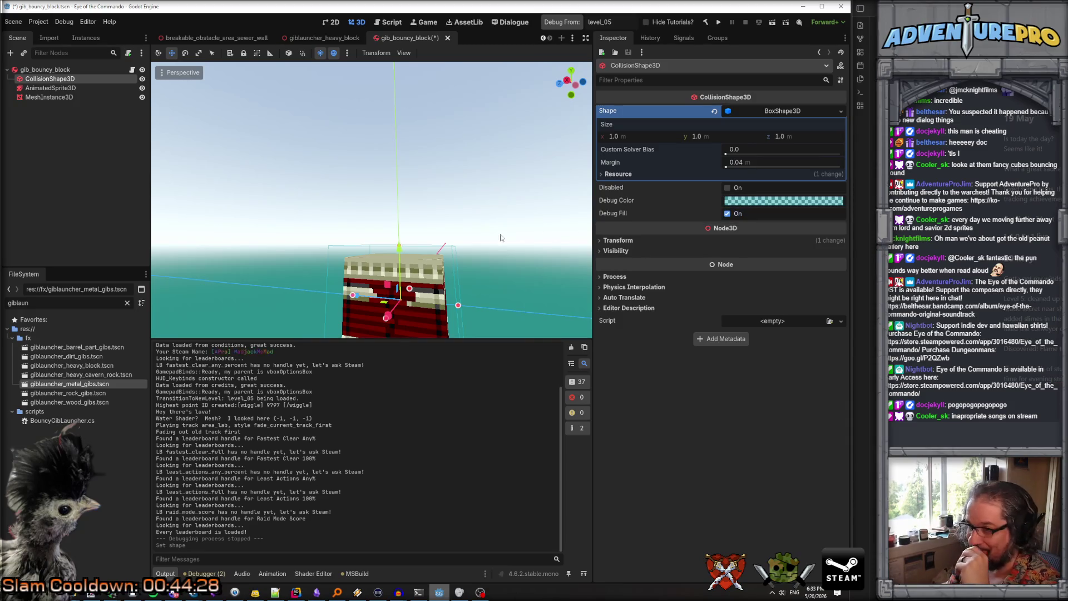
pyautogui.moveTo(751, 162); pyautogui.dragTo(723, 162)
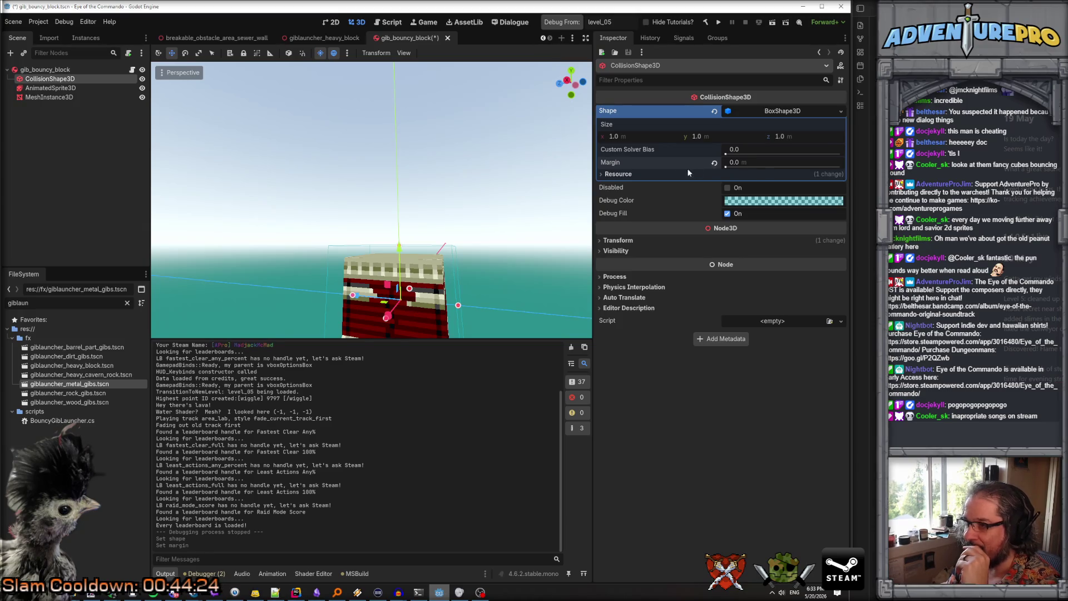
pyautogui.click(756, 161)
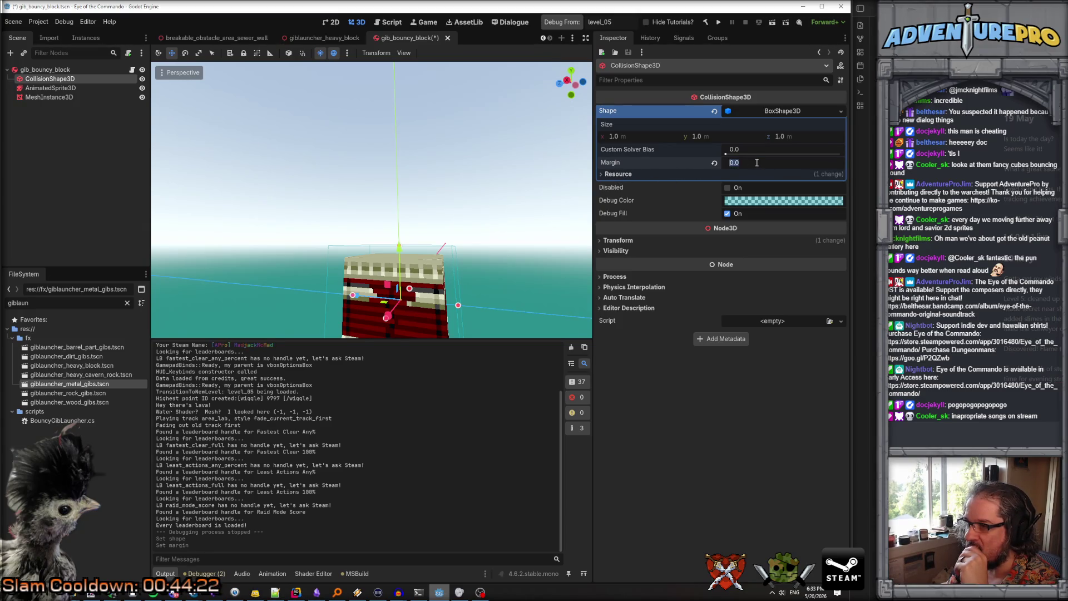
pyautogui.write('0')
pyautogui.write('4')
pyautogui.press('Return')
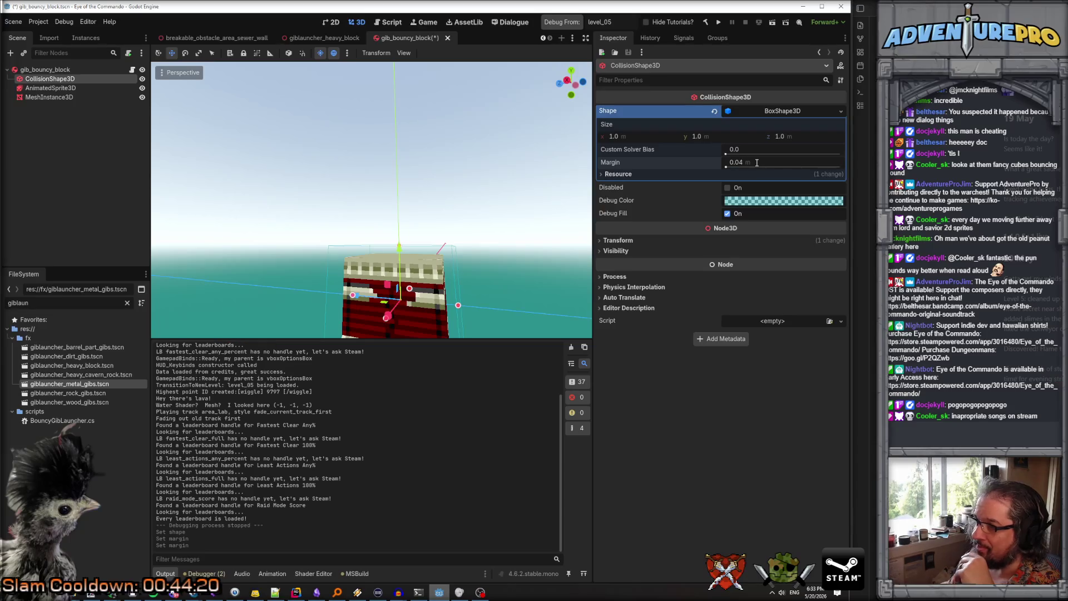
pyautogui.click(47, 88)
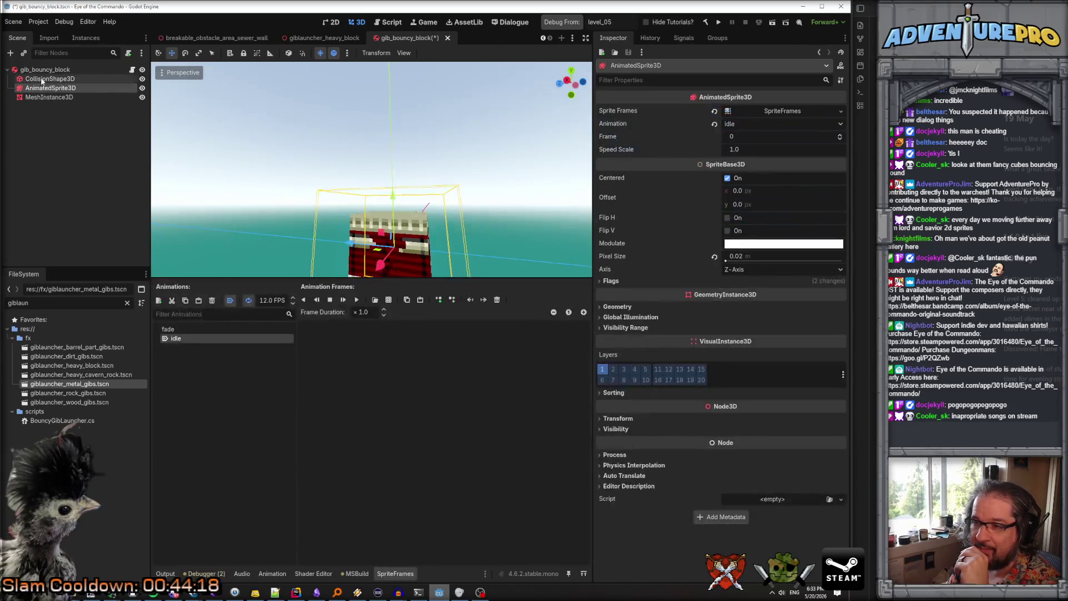
# Set the collision shape's transform scale to 1 on x, y and z
pyautogui.click(46, 79)
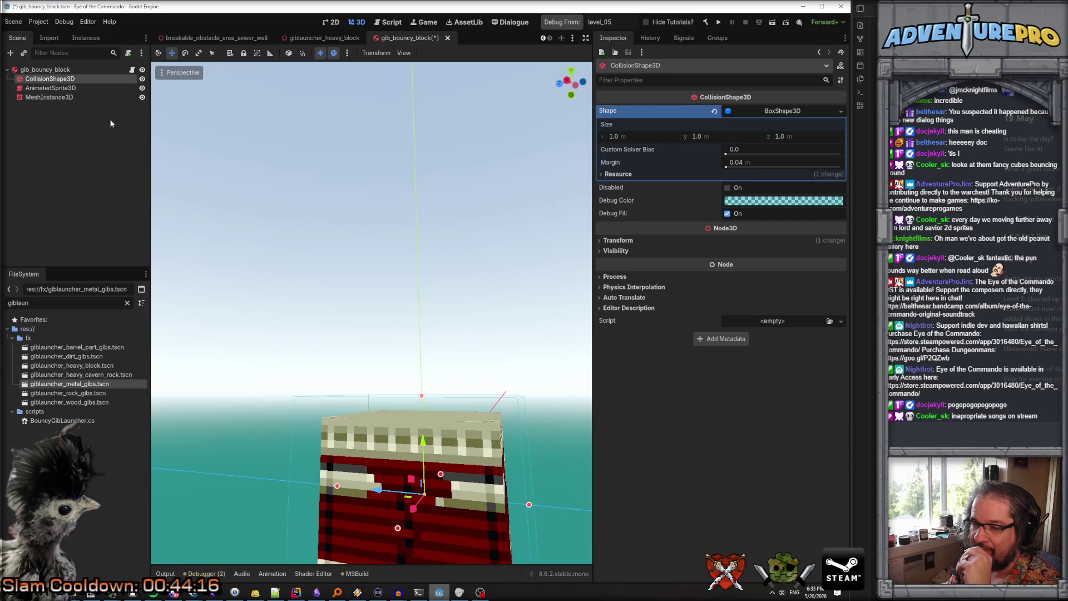
pyautogui.click(623, 241)
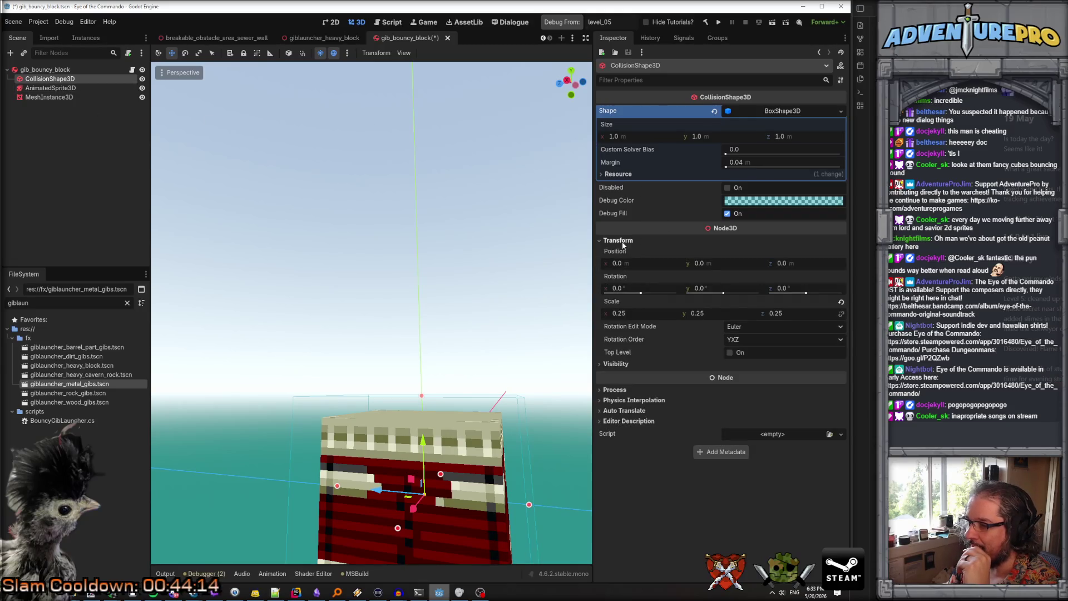
pyautogui.click(642, 312)
pyautogui.write('1')
pyautogui.press('Tab')
pyautogui.write('1')
pyautogui.press('Tab')
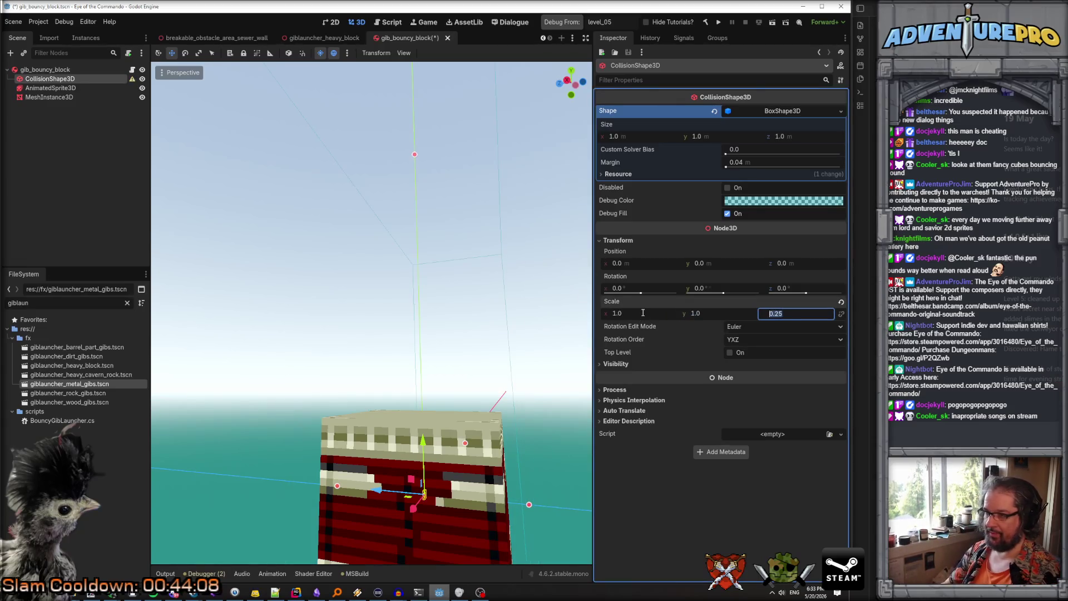
pyautogui.write('1')
pyautogui.press('Return')
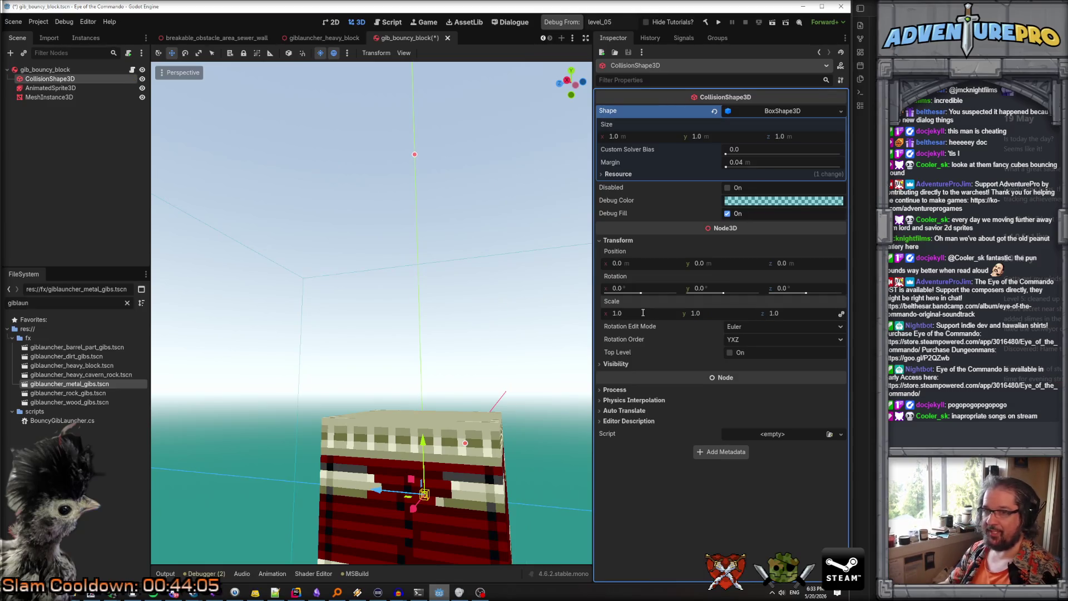
pyautogui.scroll(-8, 383, 237)
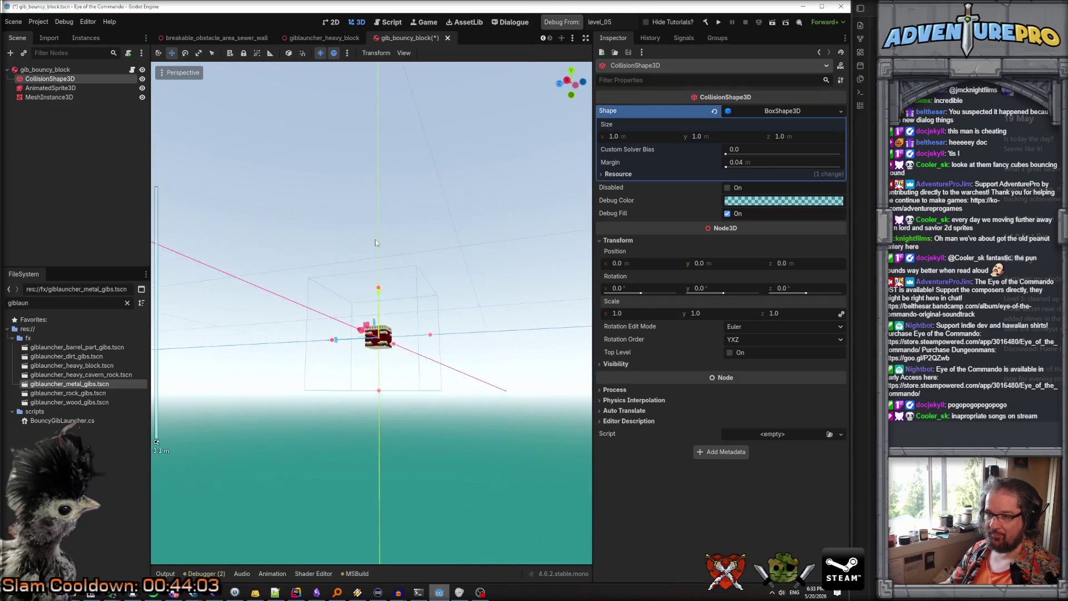
pyautogui.scroll(5, 375, 242)
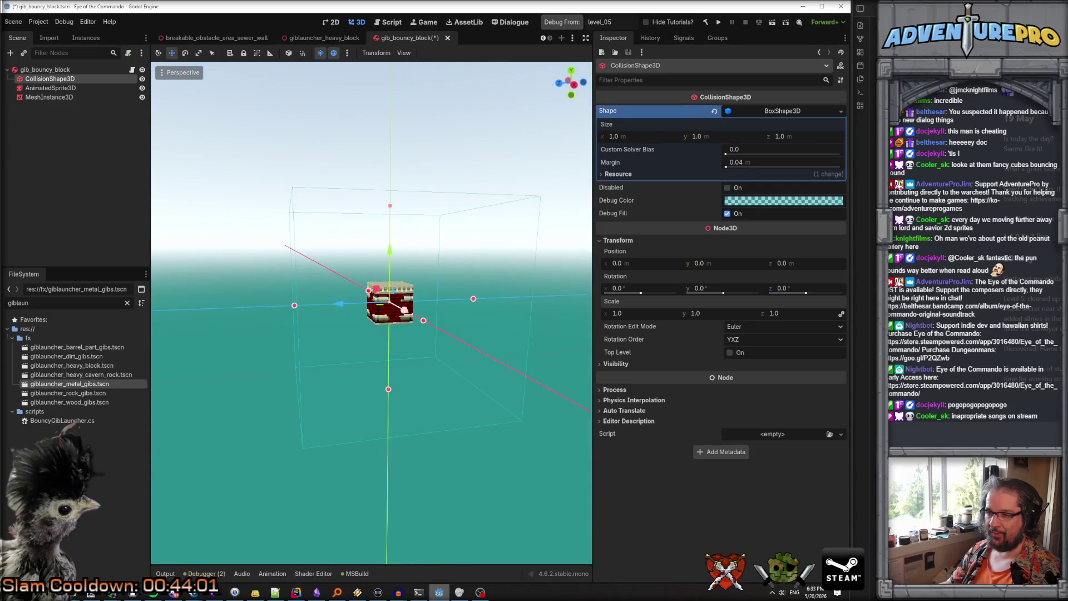
# Check the root body's transform, then select the AnimatedSprite3D node
pyautogui.click(56, 70)
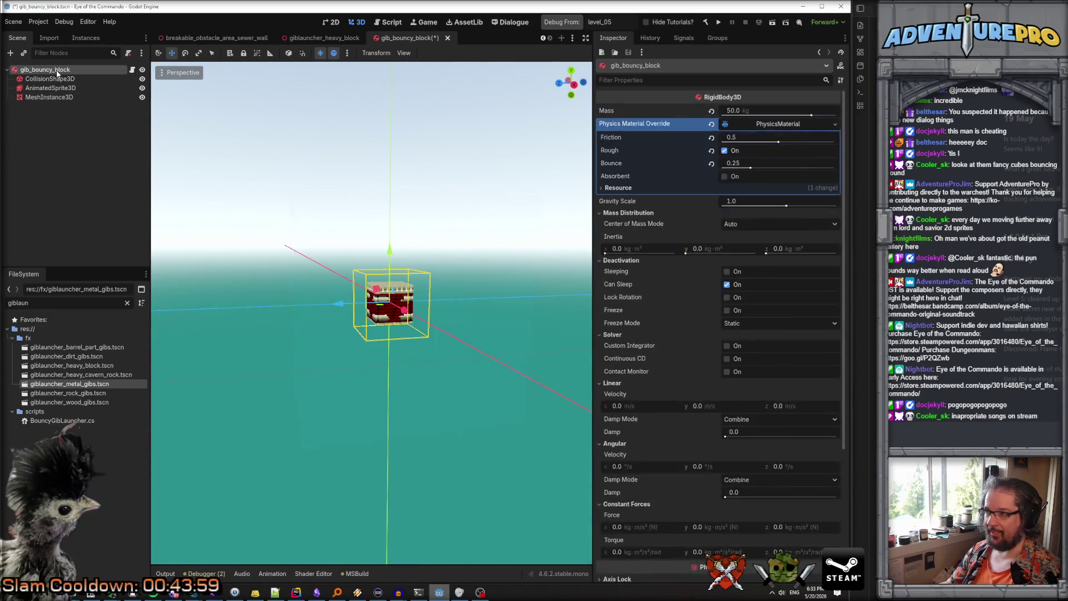
pyautogui.scroll(-5, 637, 303)
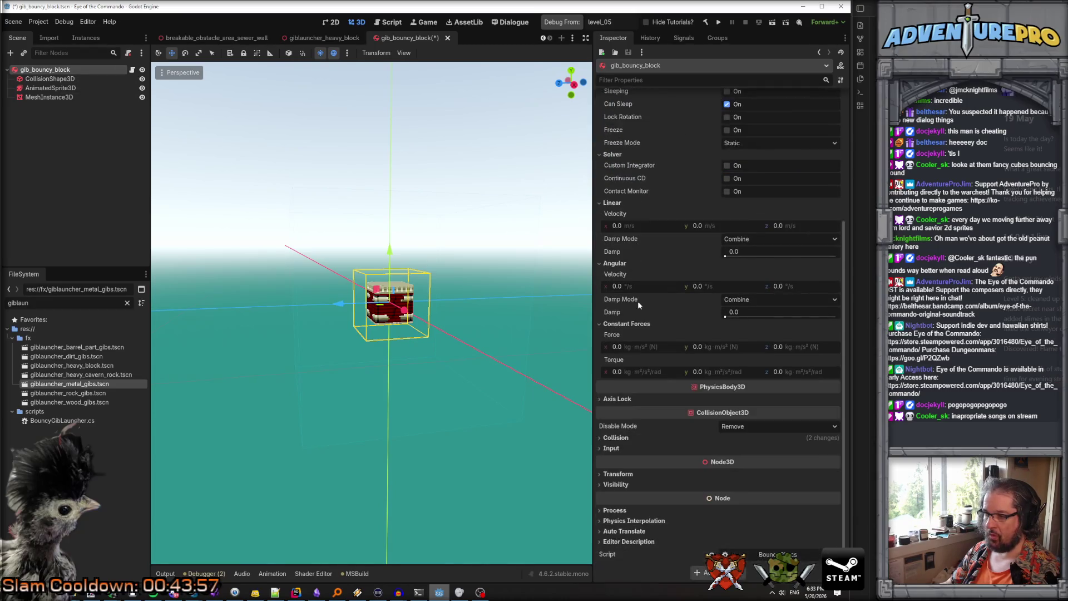
pyautogui.click(618, 473)
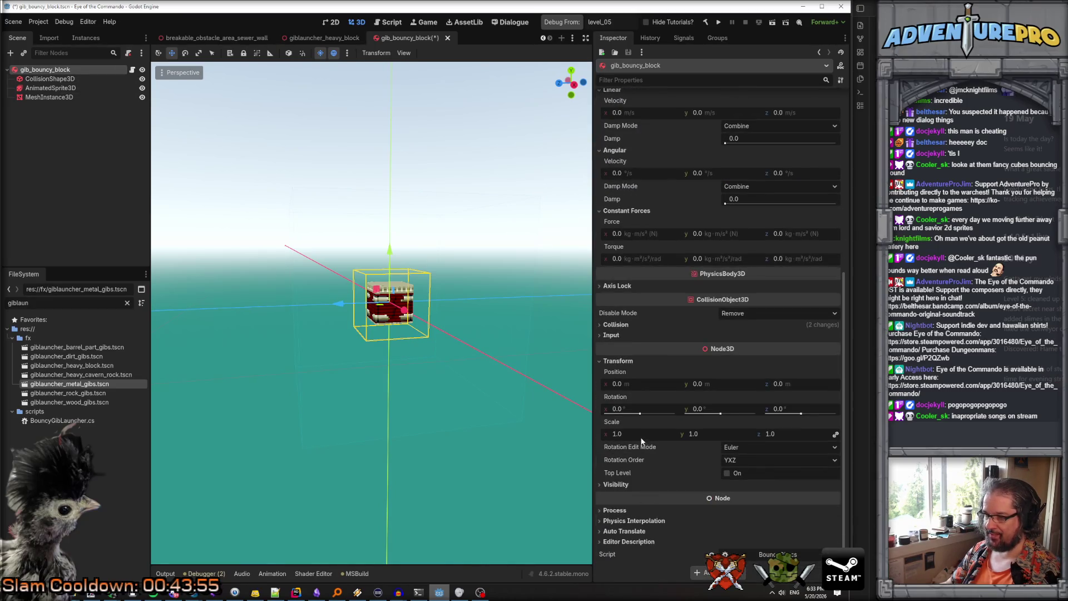
pyautogui.click(43, 80)
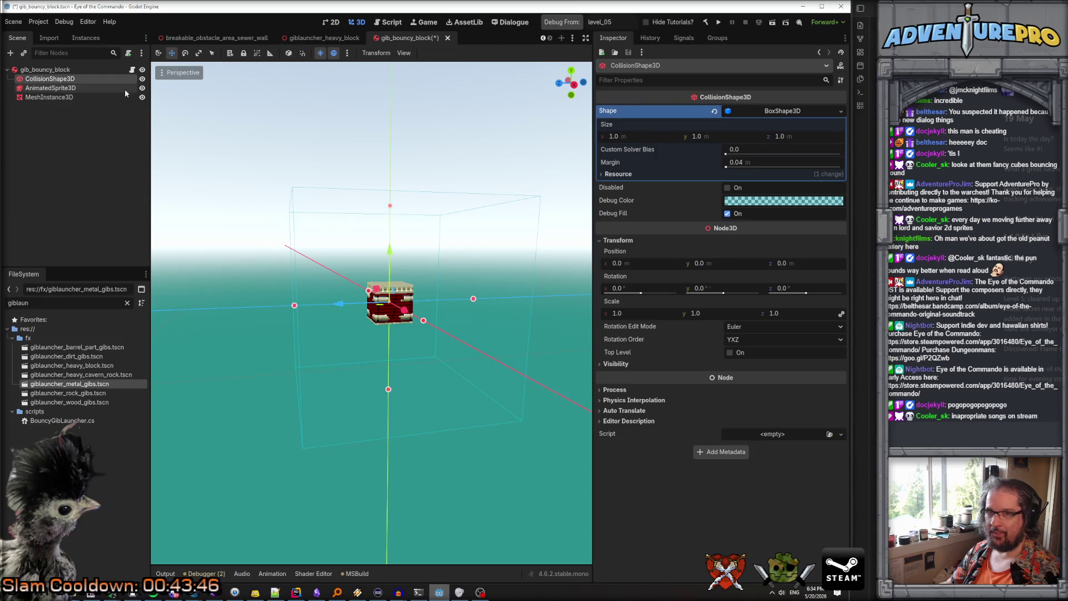
pyautogui.click(82, 87)
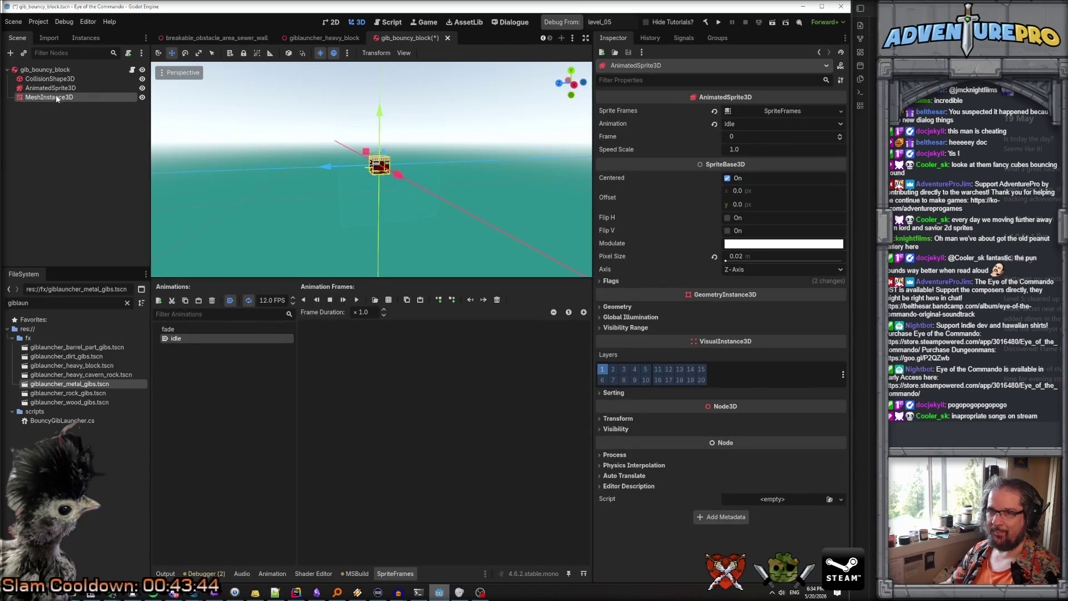
# Expand the MeshInstance3D's skeleton, surface material, geometry and visibility range sections
pyautogui.click(59, 97)
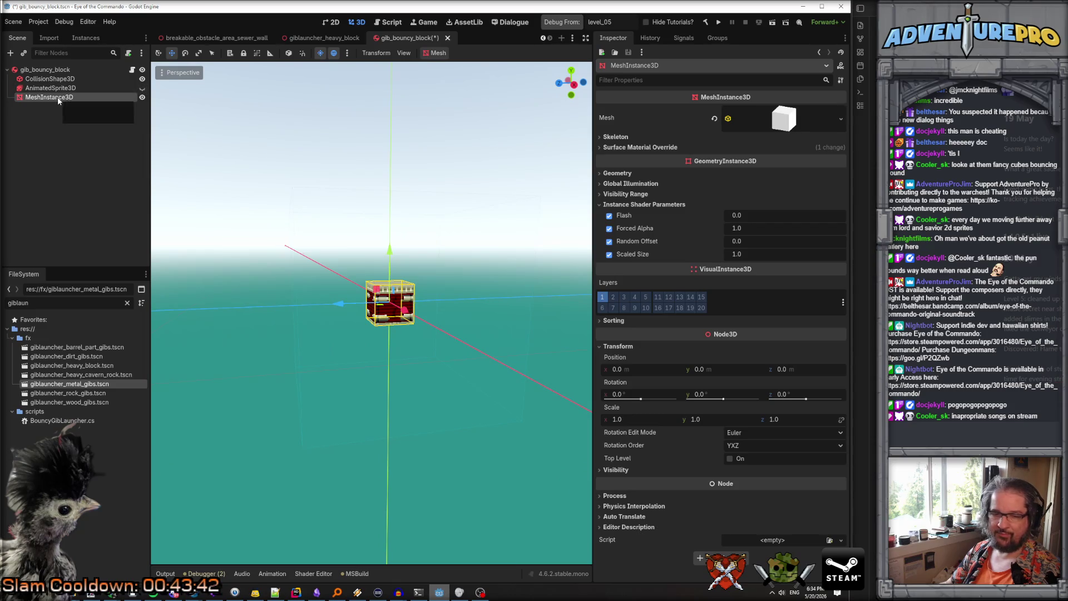
pyautogui.click(615, 137)
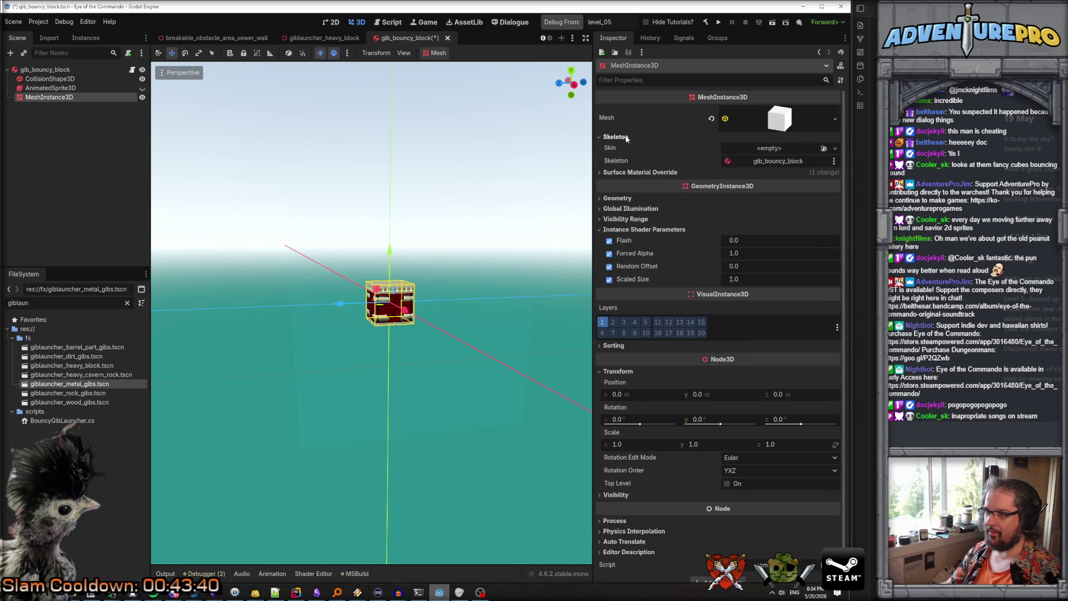
pyautogui.click(633, 172)
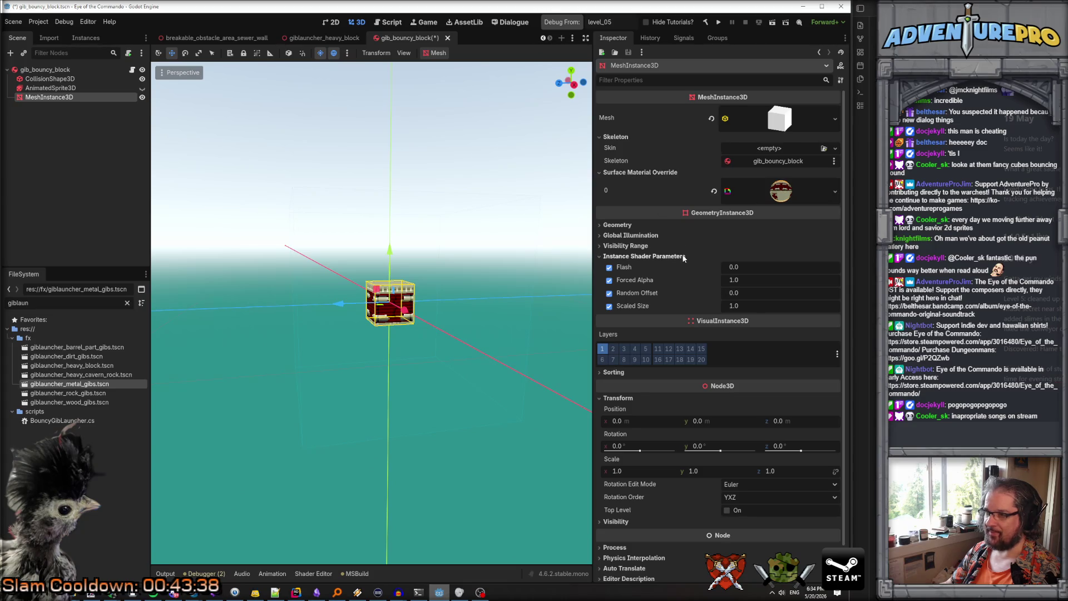
pyautogui.click(626, 226)
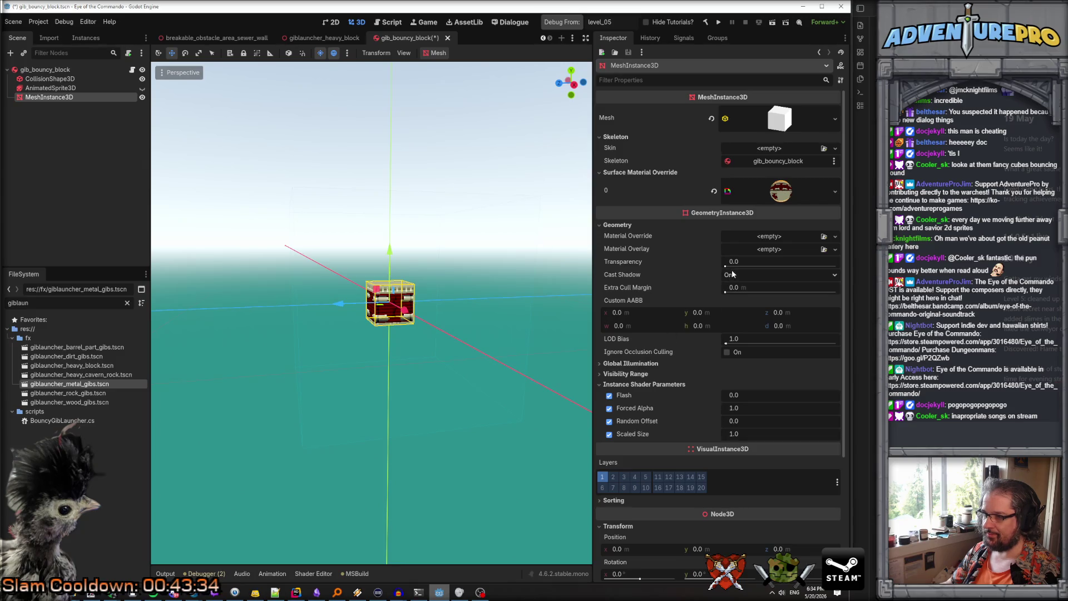
pyautogui.scroll(-5, 678, 259)
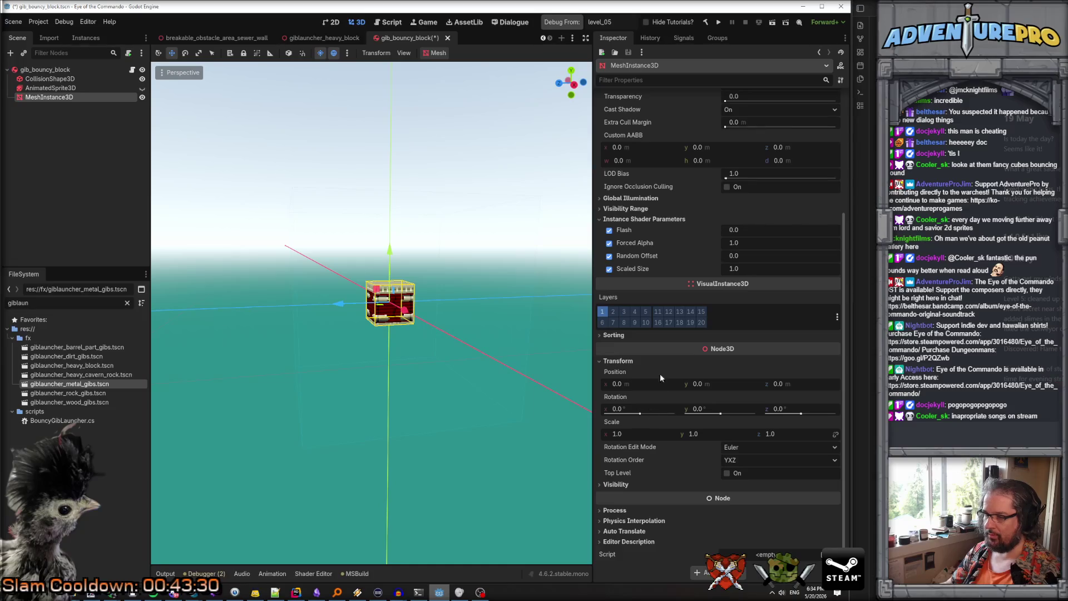
pyautogui.click(628, 209)
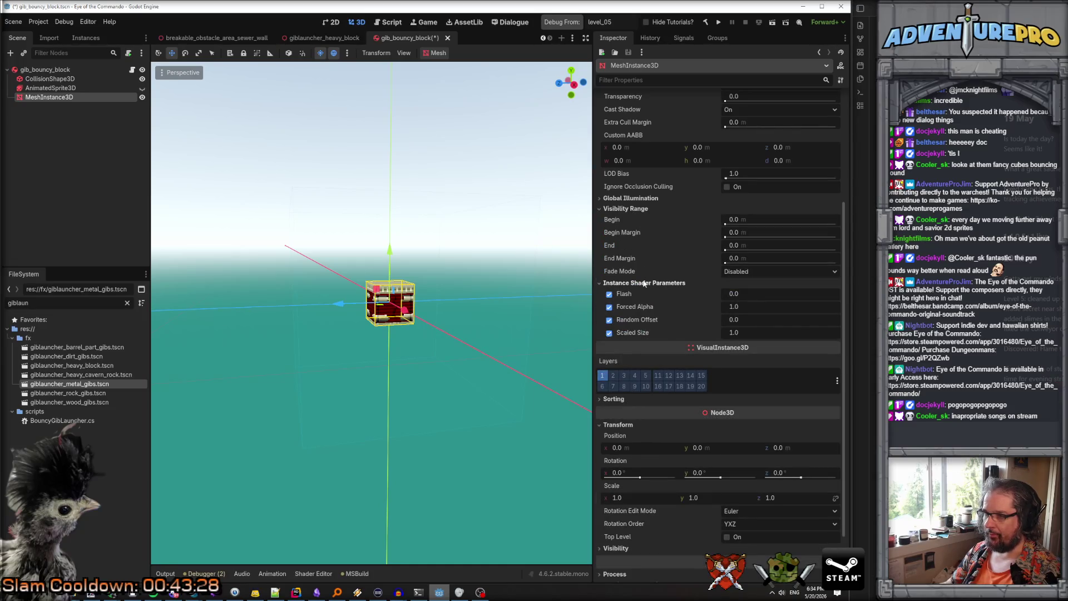
pyautogui.scroll(4, 645, 281)
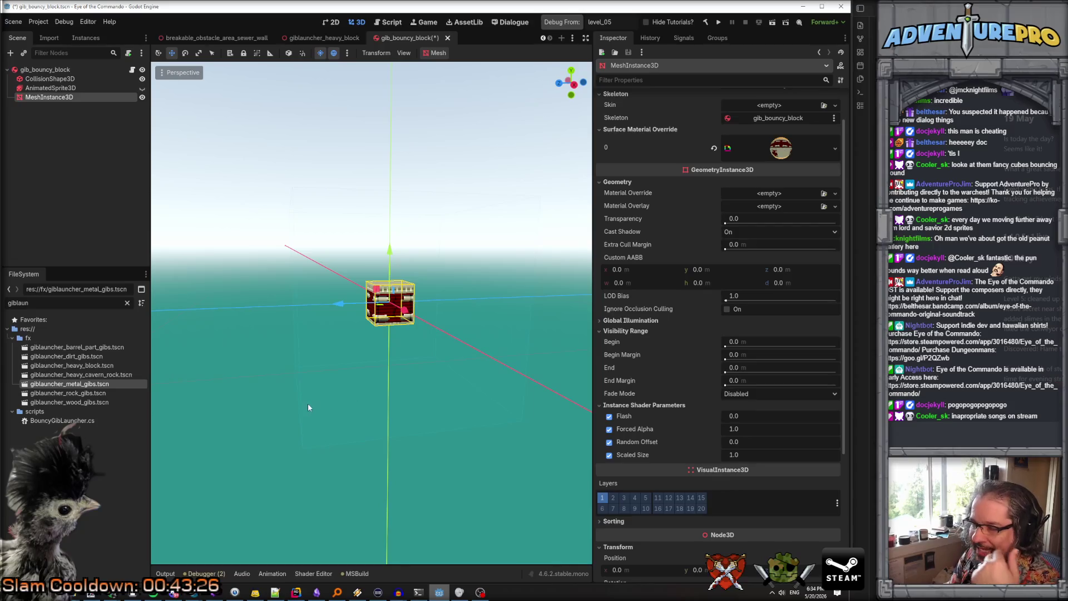
# Inspect the AnimatedSprite3D, collision shape and root nodes, returning to the block mesh
pyautogui.click(62, 87)
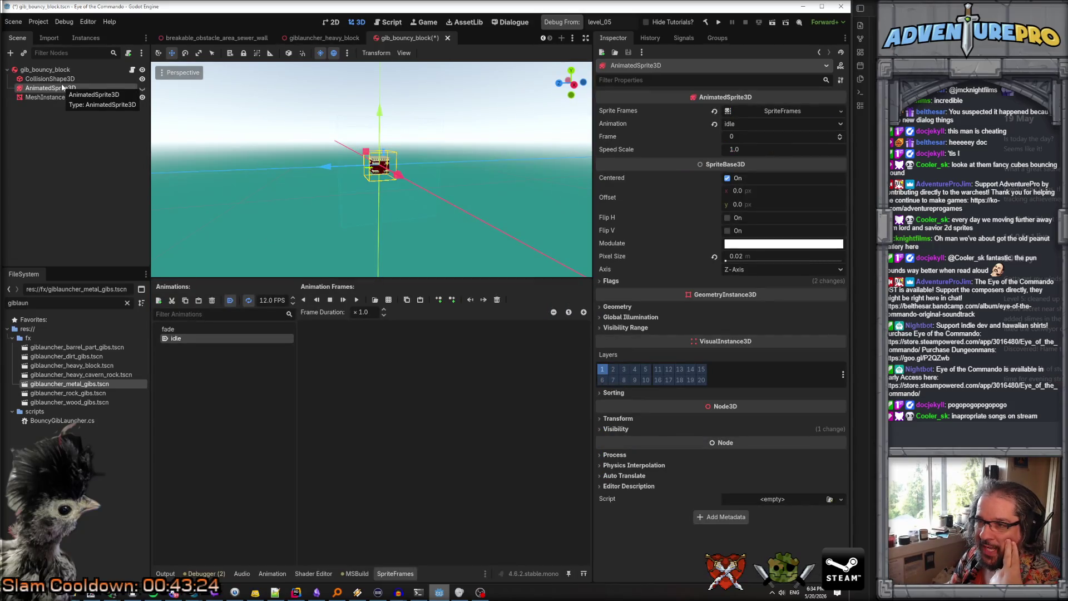
pyautogui.doubleClick(64, 78)
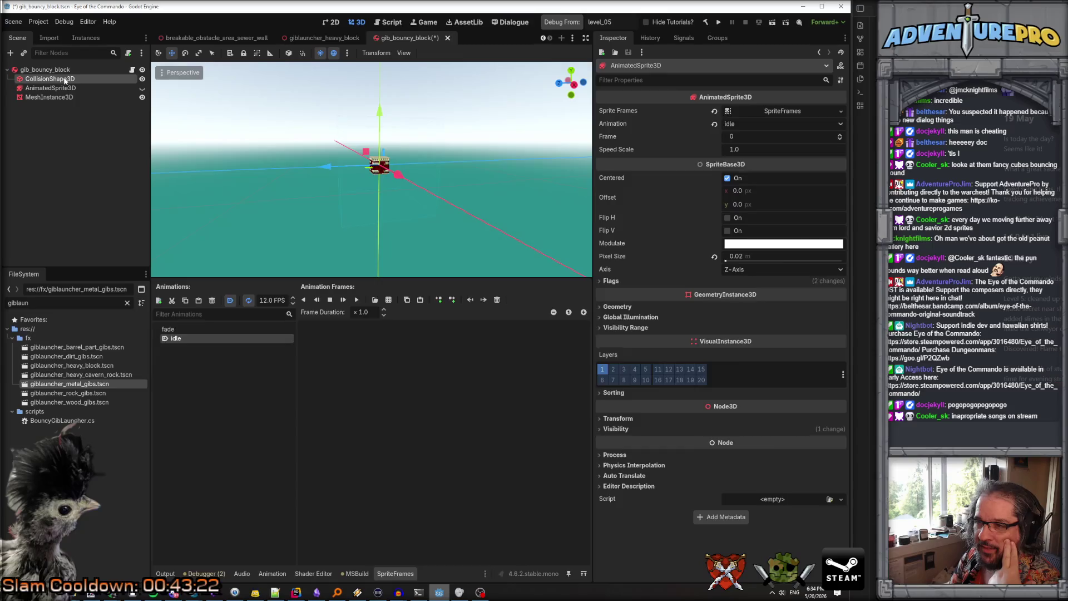
pyautogui.click(63, 70)
pyautogui.click(65, 78)
pyautogui.click(65, 97)
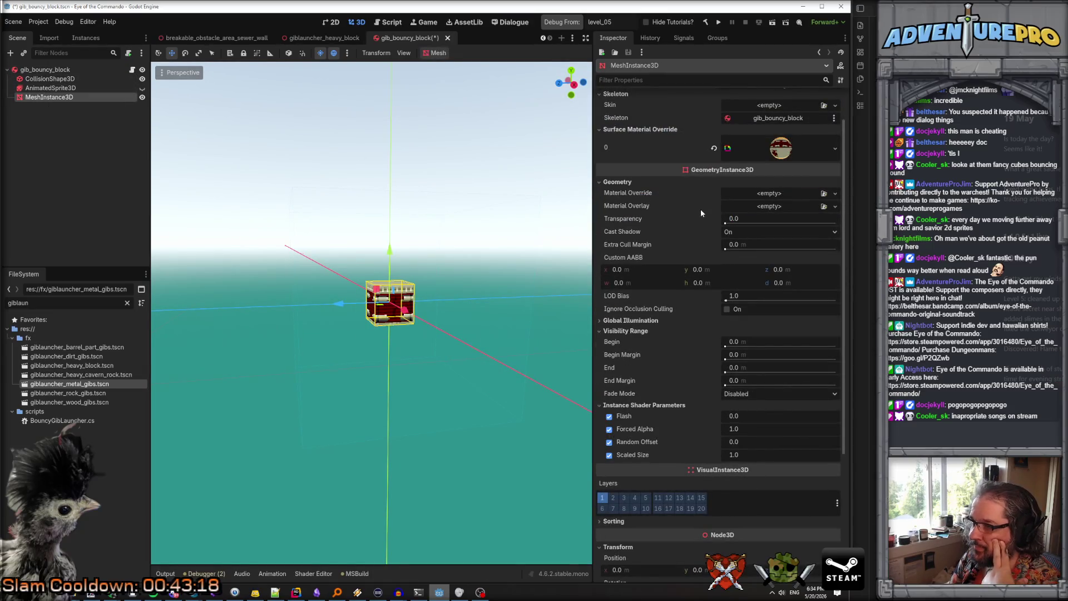
pyautogui.scroll(-5, 699, 209)
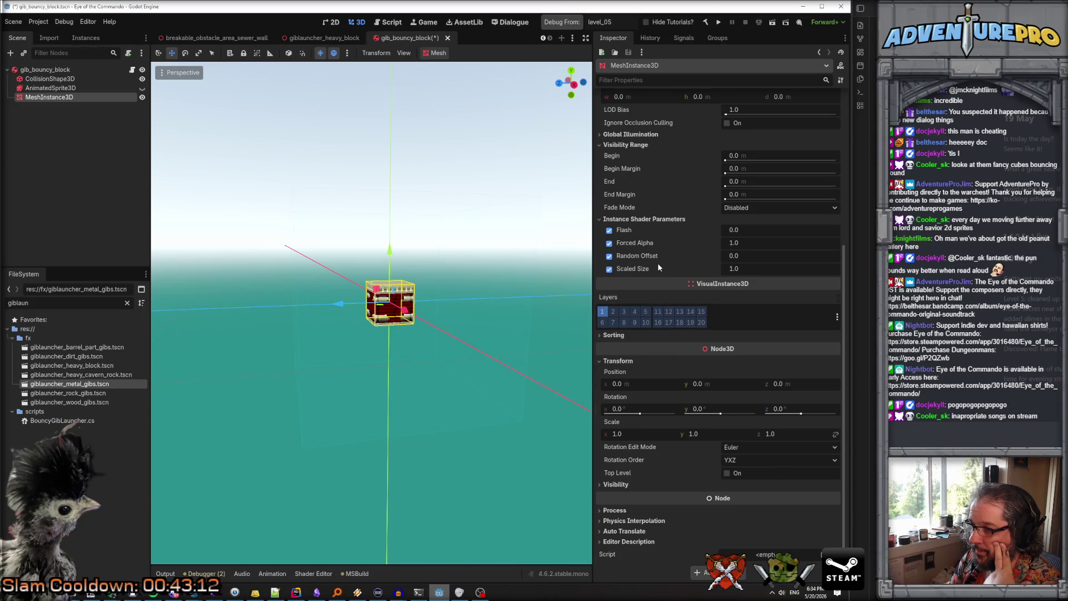
pyautogui.scroll(3, 658, 262)
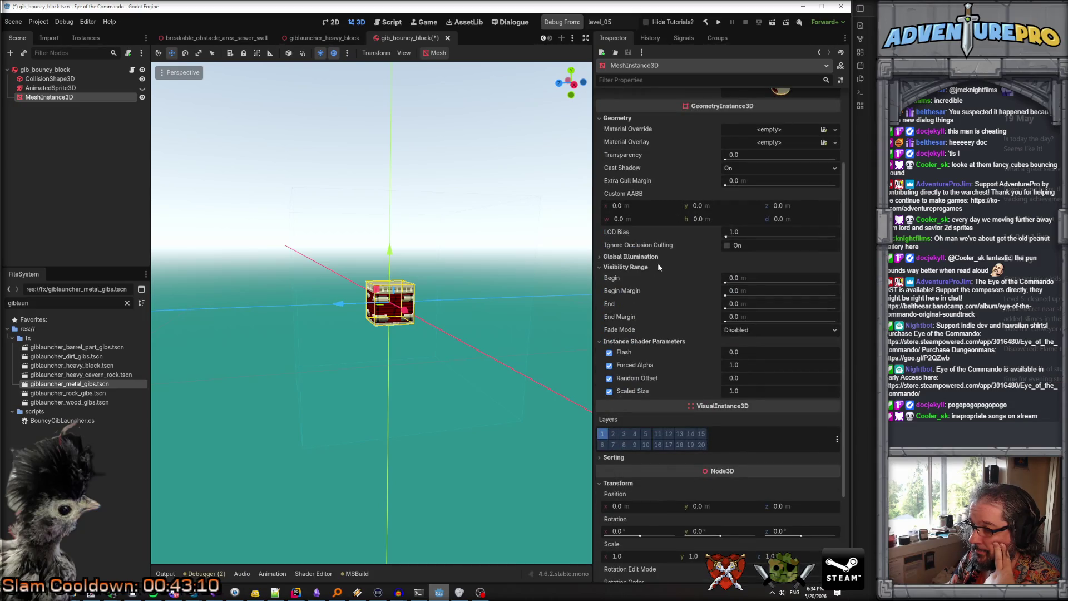
pyautogui.scroll(-3, 658, 263)
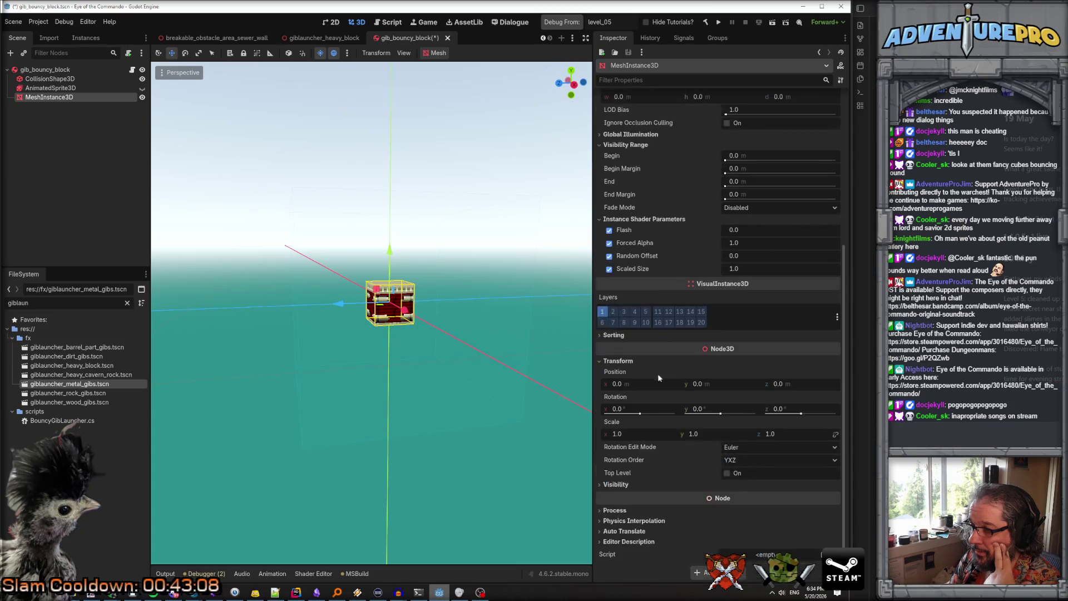
# Set the block mesh's scale to 2 on all axes
pyautogui.click(633, 435)
pyautogui.write('2')
pyautogui.press('Tab')
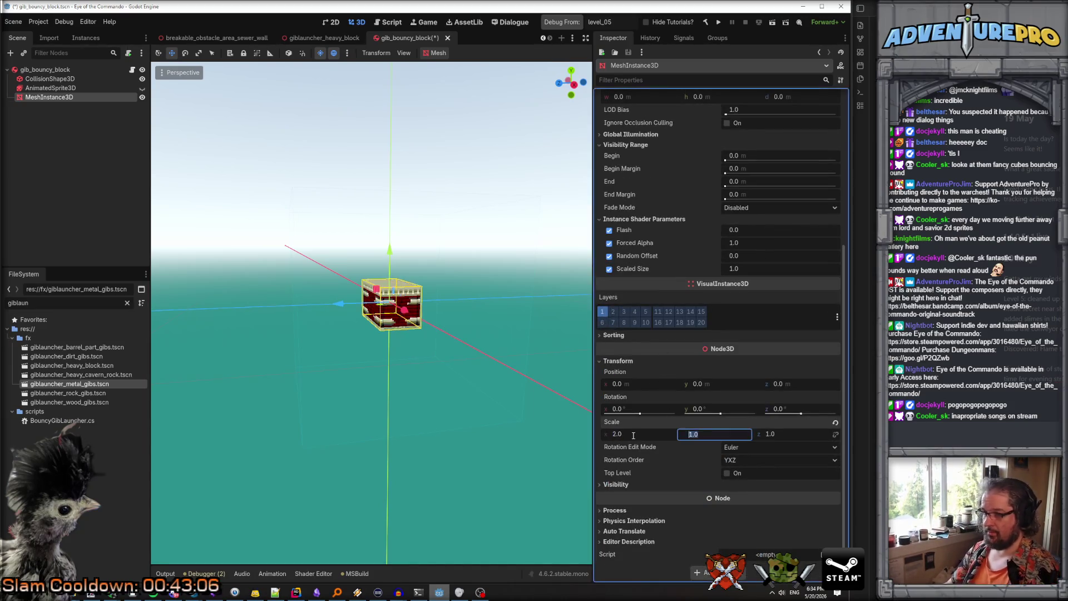
pyautogui.write('2')
pyautogui.press('Tab')
pyautogui.press('Return')
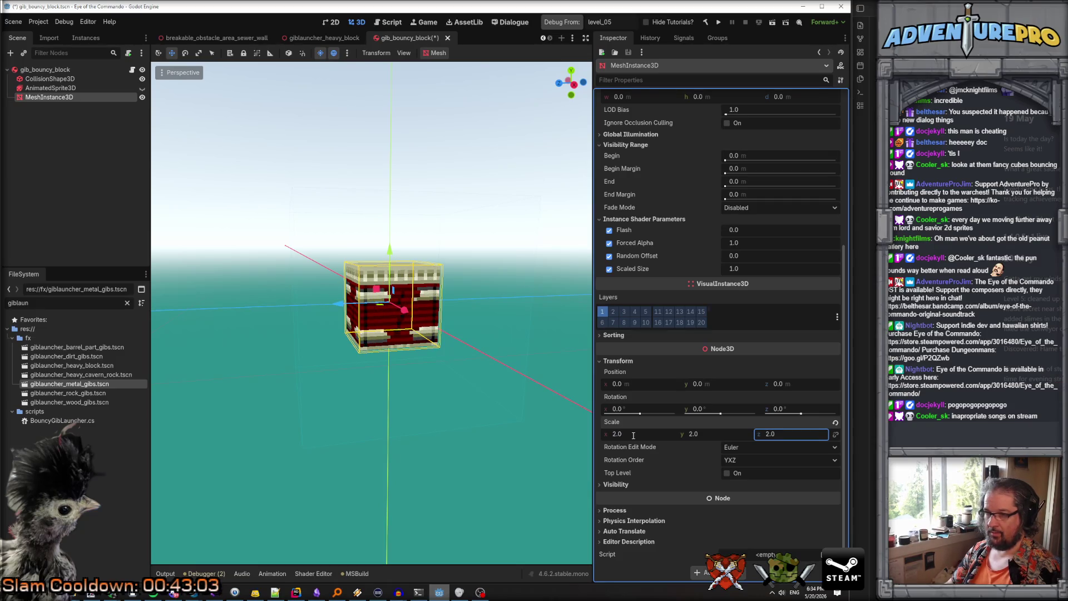
# Restore the mesh scale to 1 on x, y and z
pyautogui.click(639, 434)
pyautogui.write('1')
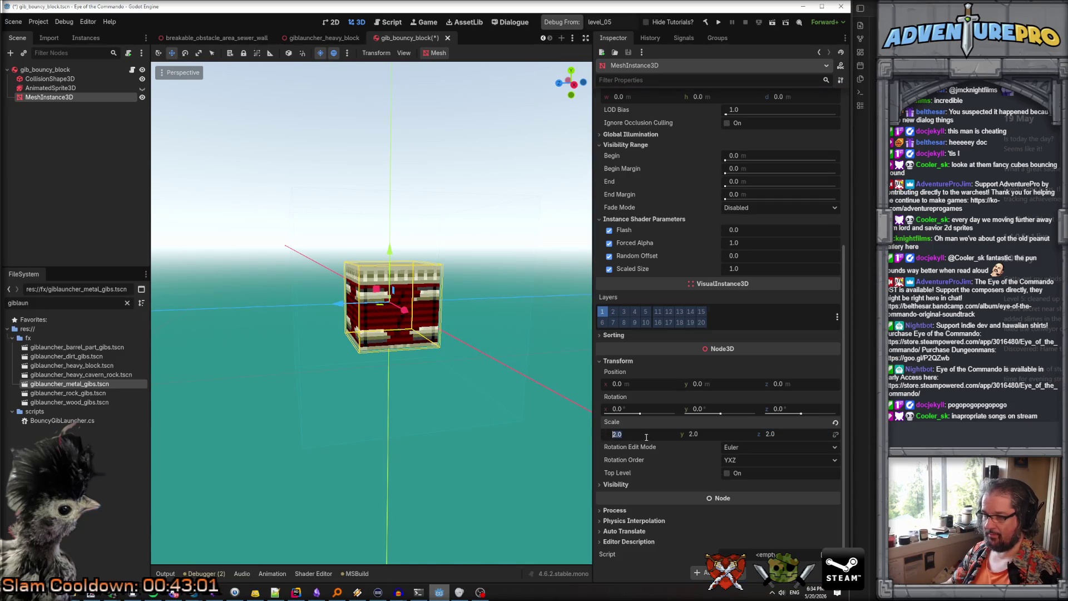
pyautogui.click(702, 436)
pyautogui.write('1')
pyautogui.click(791, 434)
pyautogui.write('1')
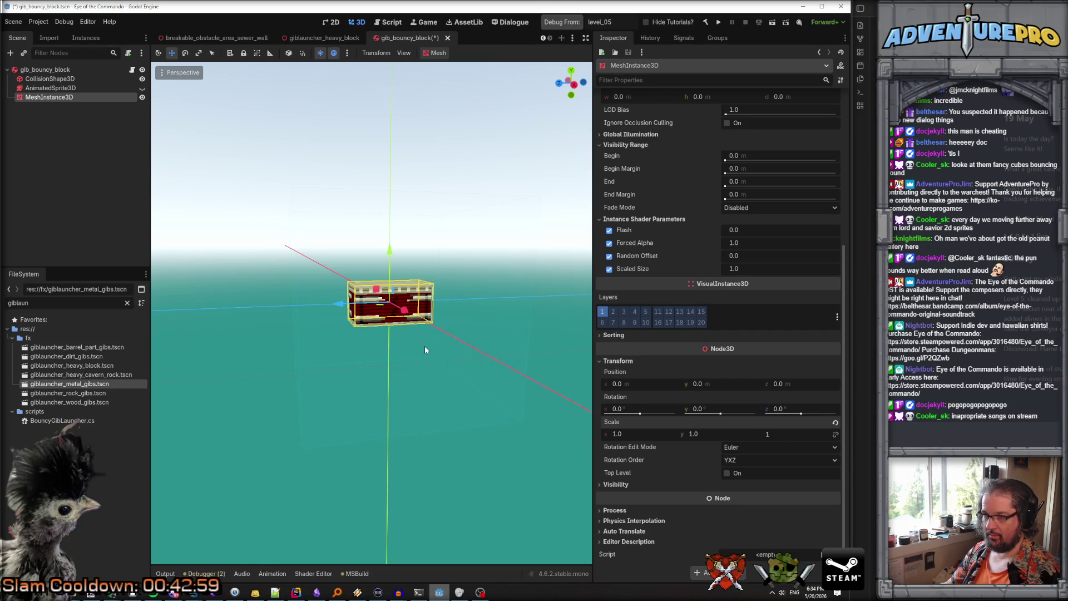
pyautogui.press('Return')
pyautogui.click(61, 79)
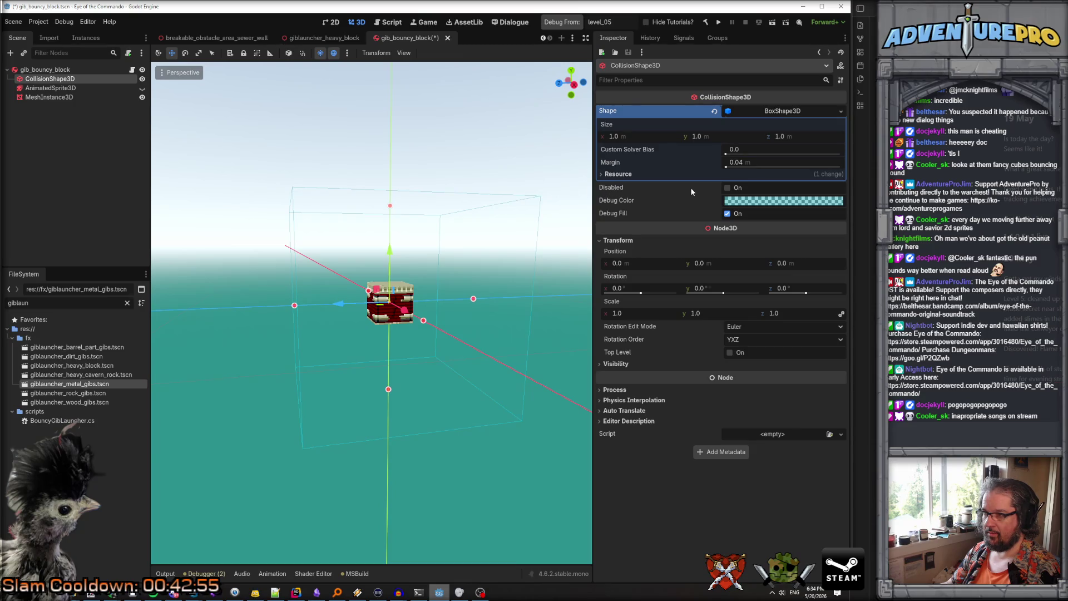
# Turn off the collision shape's Debug Fill
pyautogui.click(727, 214)
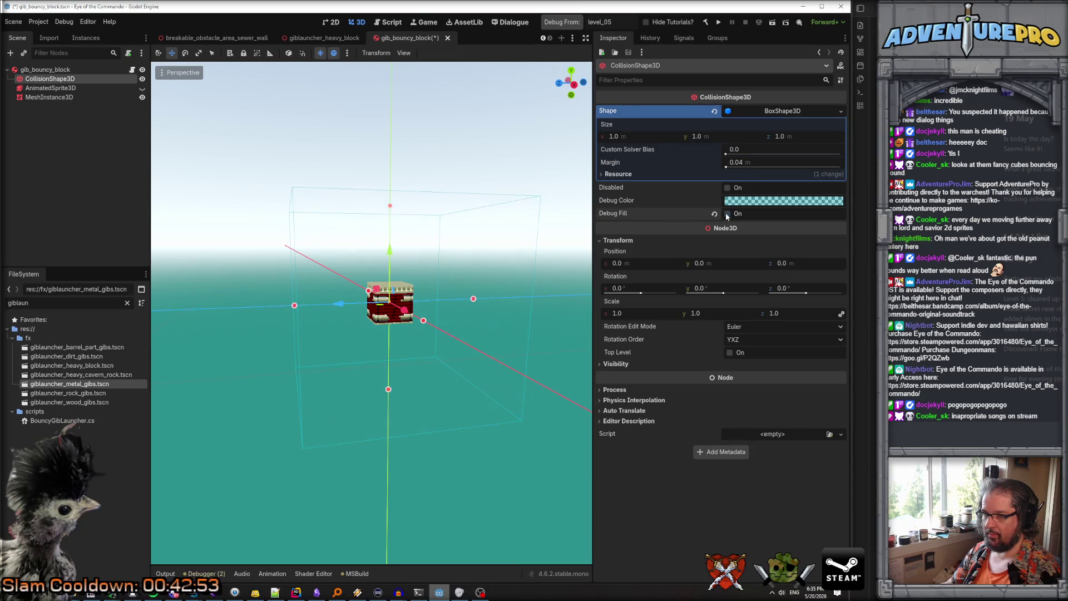
pyautogui.moveTo(445, 334)
pyautogui.mouseDown()
pyautogui.moveTo(389, 334)
pyautogui.moveTo(479, 333)
pyautogui.moveTo(400, 333)
pyautogui.moveTo(417, 333)
pyautogui.moveTo(417, 278)
pyautogui.moveTo(389, 278)
pyautogui.moveTo(401, 284)
pyautogui.mouseUp()
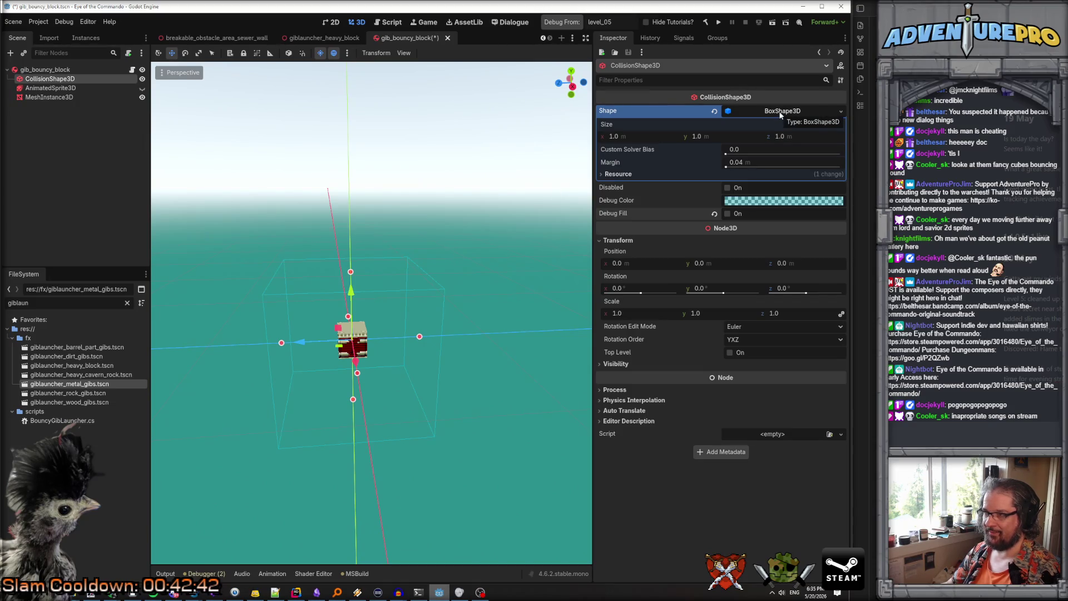
pyautogui.click(608, 174)
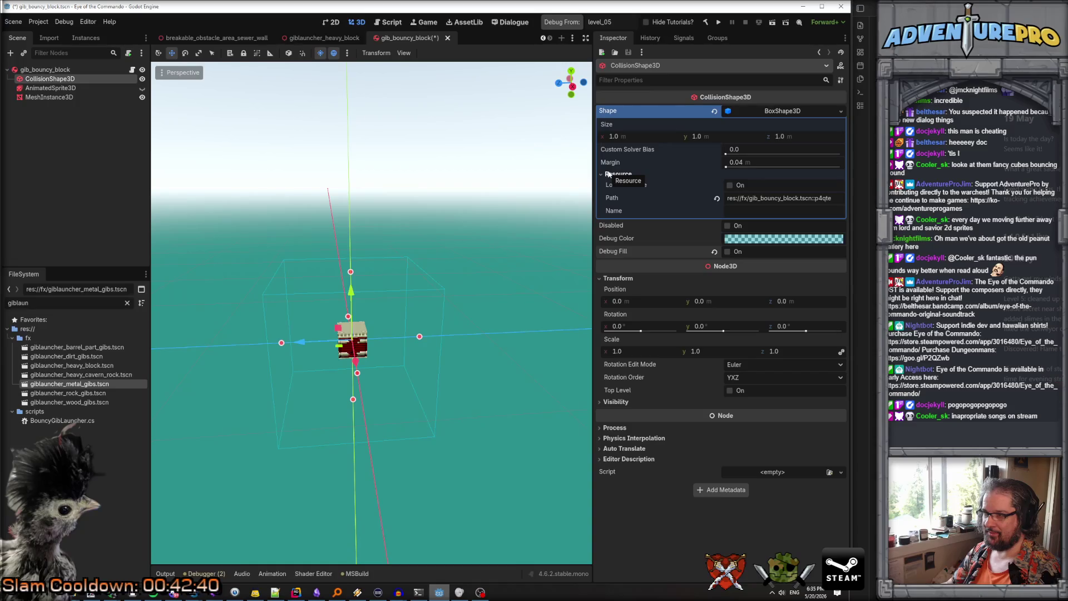
pyautogui.click(608, 174)
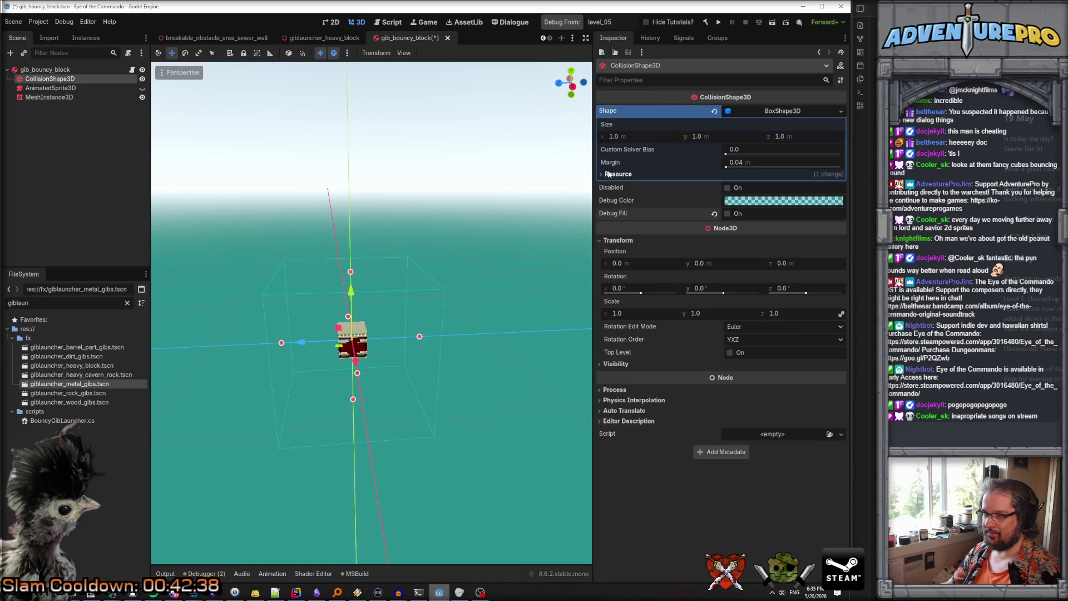
# Set the collision box size to 0.25 m on x, y and z
pyautogui.click(653, 137)
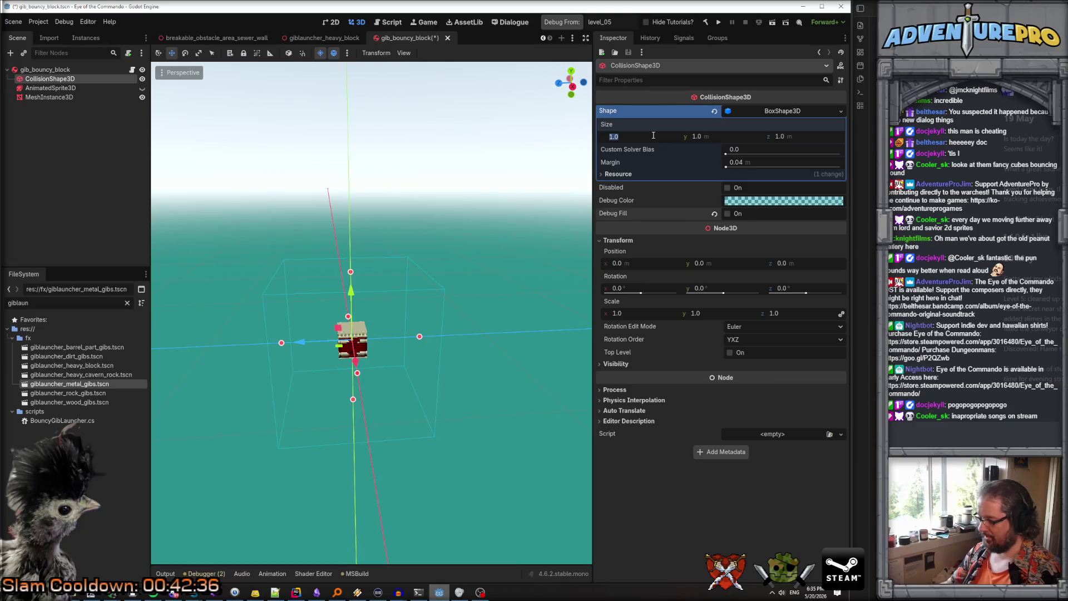
pyautogui.write('0.25')
pyautogui.press('Tab')
pyautogui.write('0.')
pyautogui.press('Tab')
pyautogui.write('0')
pyautogui.press('Return')
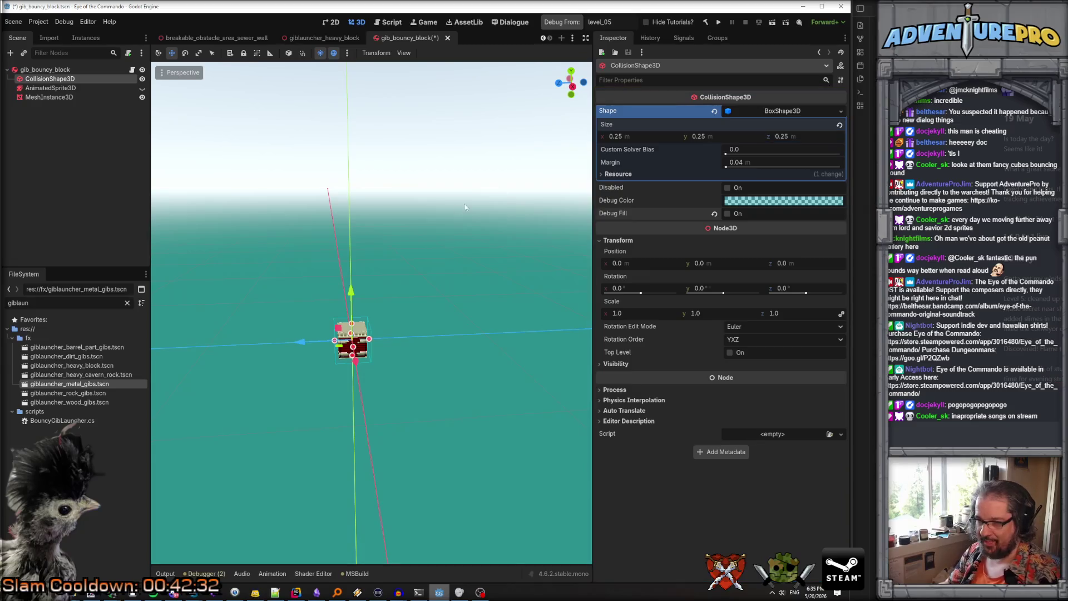
# Save the gib_bouncy_block scene
pyautogui.scroll(3, 375, 256)
pyautogui.scroll(-3, 375, 255)
pyautogui.hotkey('ctrl', 's')
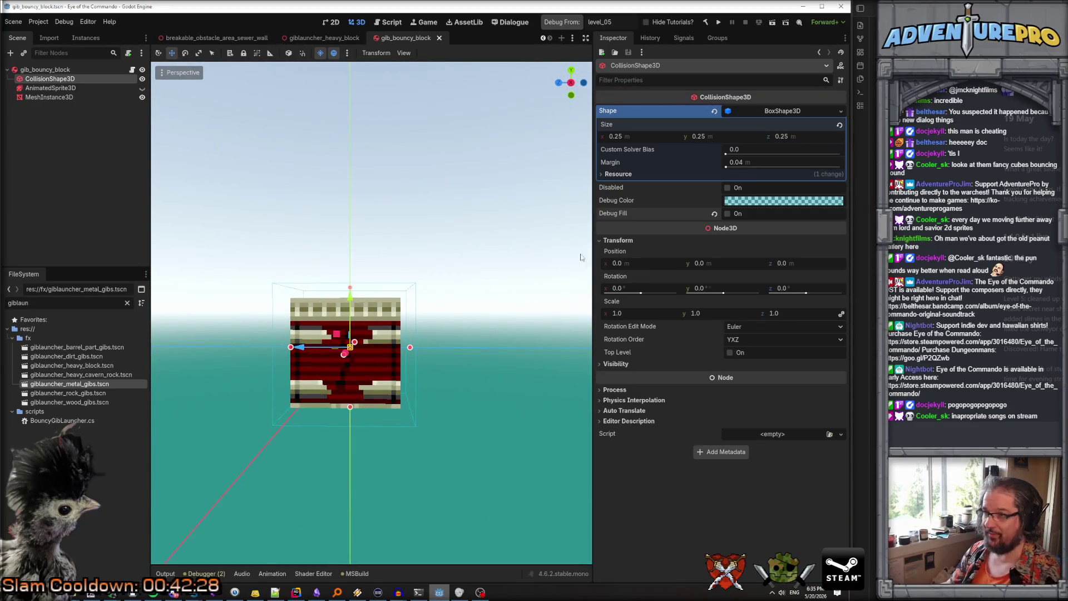
pyautogui.click(74, 69)
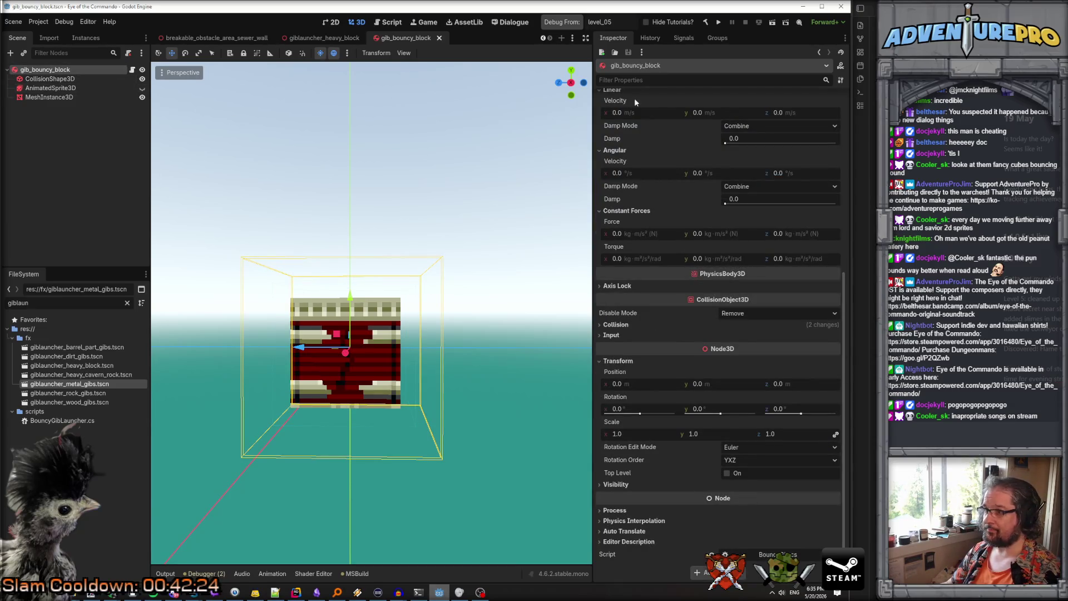
# Change the physics material to bounce 0.35 and friction about 0.38, save, and run the game
pyautogui.scroll(5, 709, 181)
pyautogui.click(777, 123)
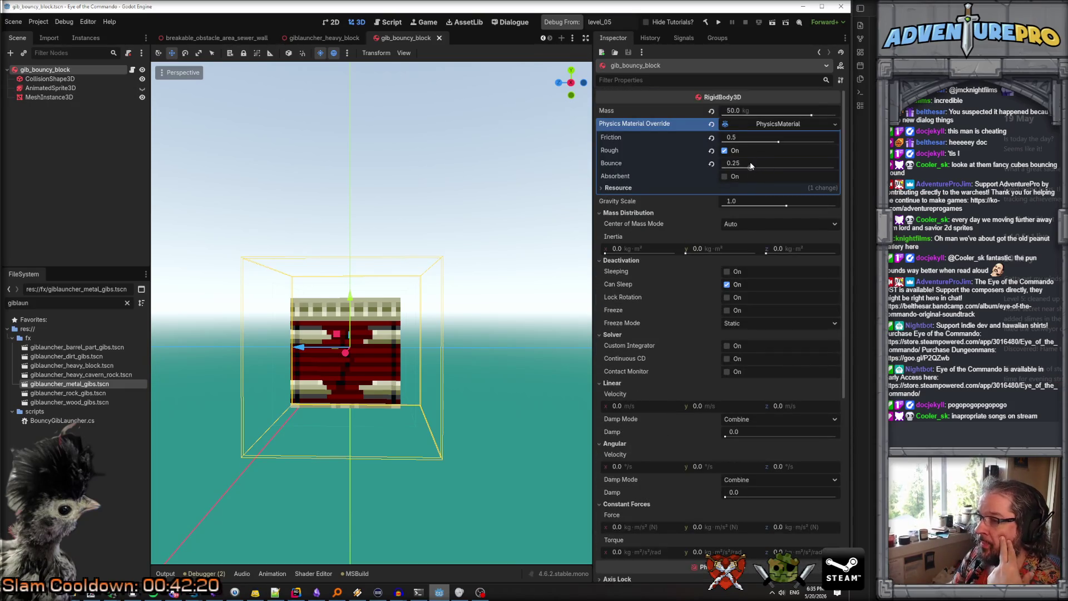
pyautogui.click(741, 164)
pyautogui.write('0.35')
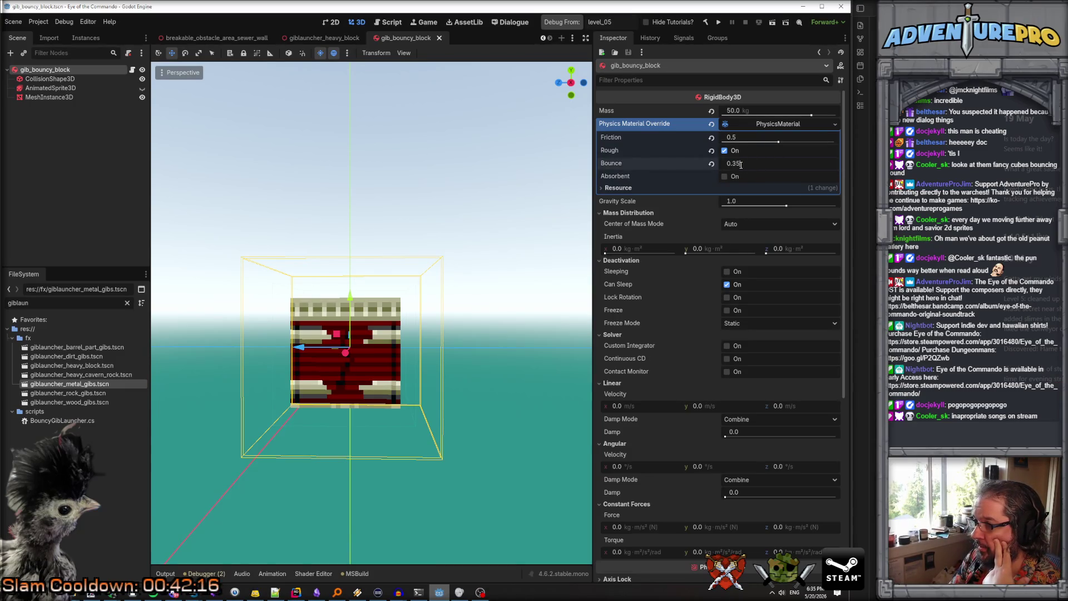
pyautogui.press('Return')
pyautogui.moveTo(782, 146); pyautogui.dragTo(770, 148)
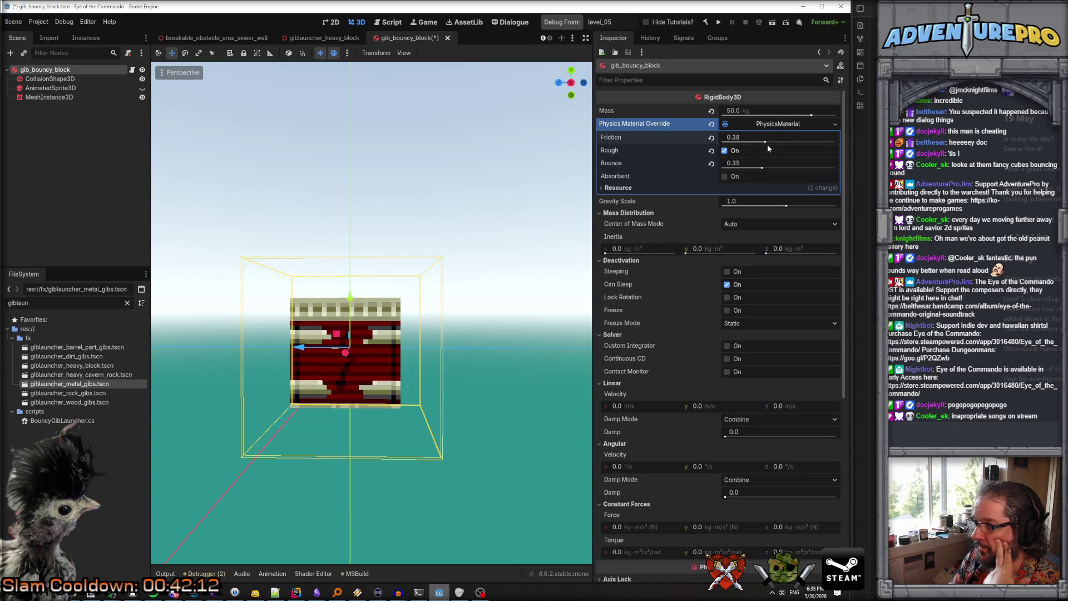
pyautogui.hotkey('ctrl', 's')
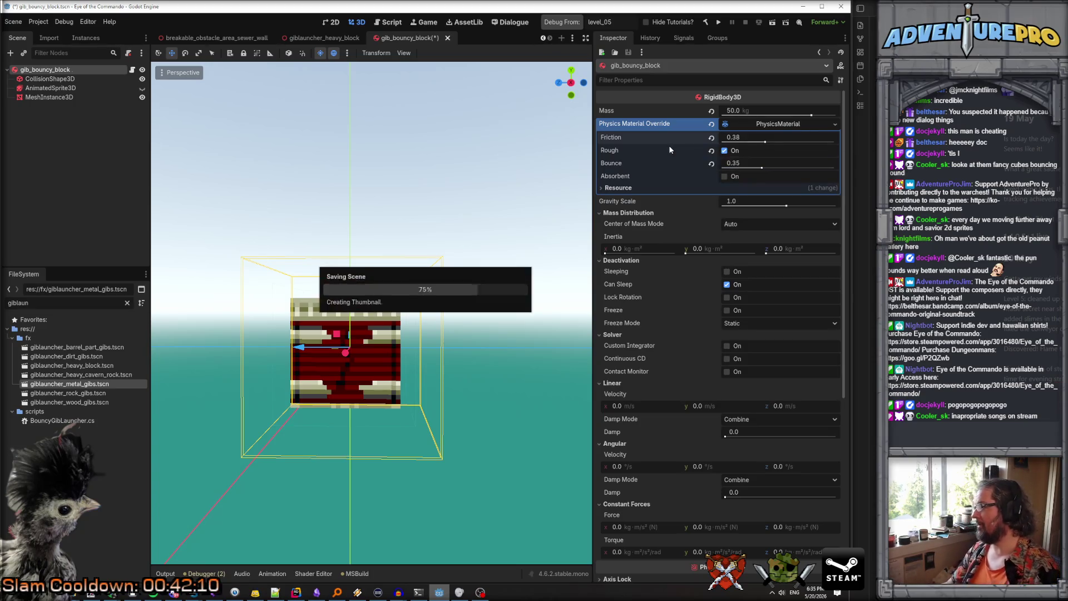
pyautogui.click(556, 21)
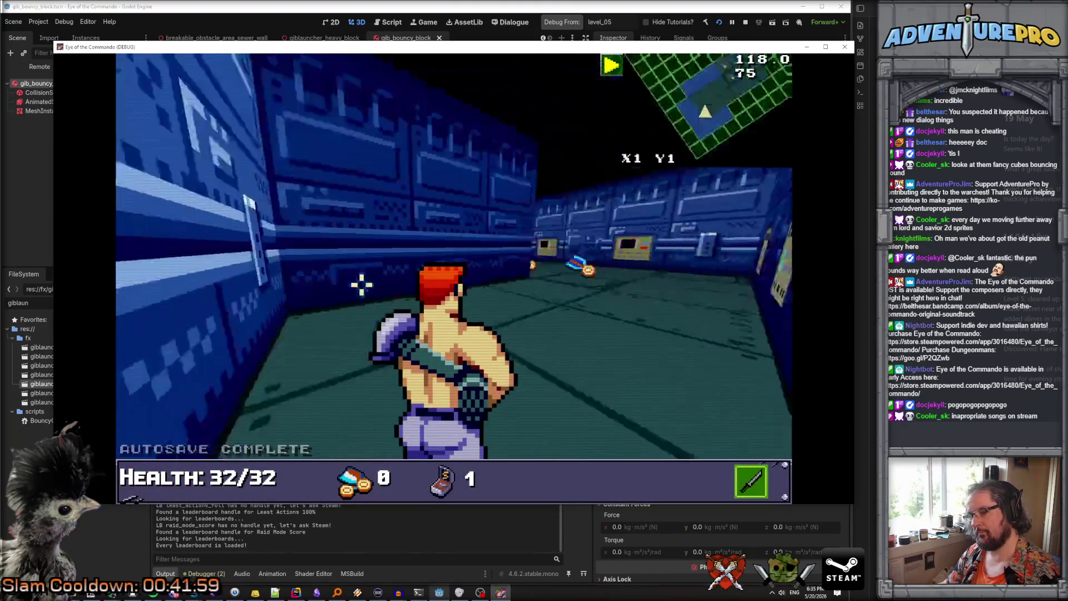
# Enable god mode with WARGOD and teleport the player to tile 40, 10
pyautogui.press('`')
pyautogui.write('wargod')
pyautogui.press('Return')
pyautogui.write('tp 40 10')
pyautogui.press('Return')
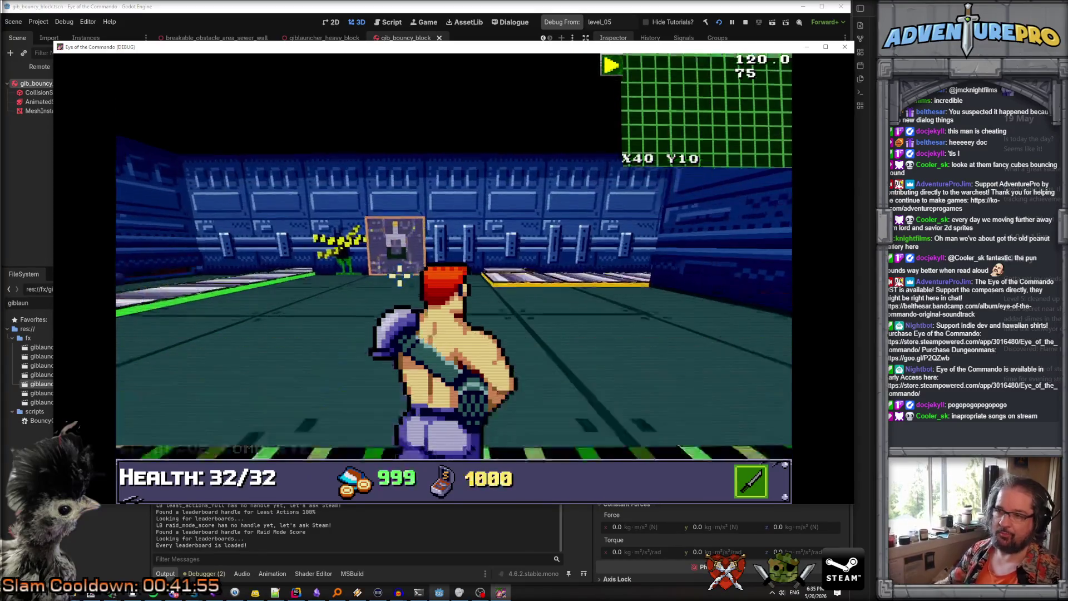
# Walk up to the breakable block and punch it
pyautogui.press('w')
pyautogui.click(399, 275)
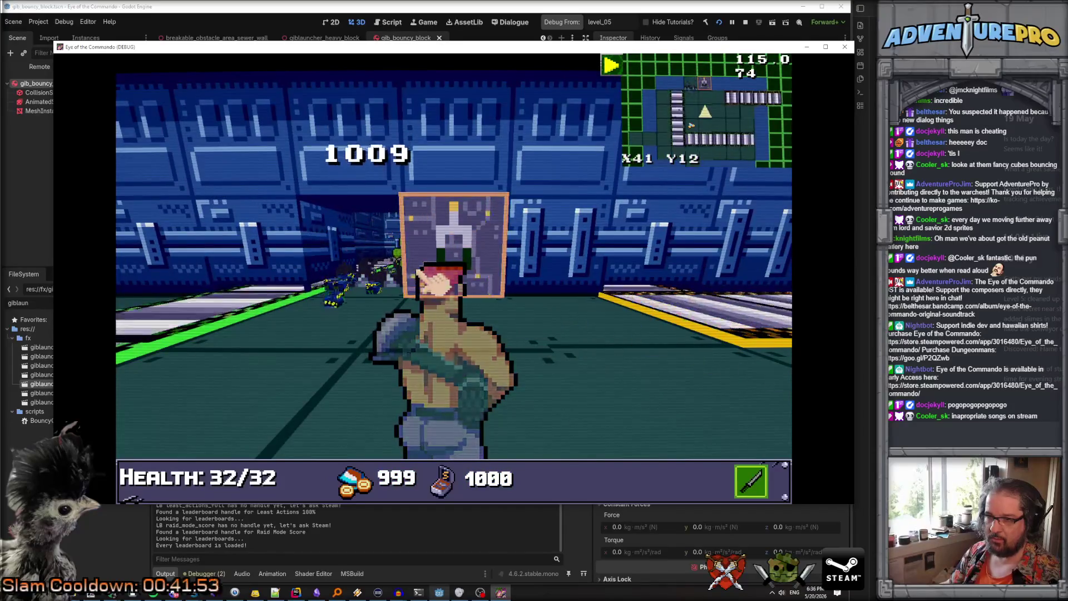
pyautogui.press('Right')
pyautogui.press('w')
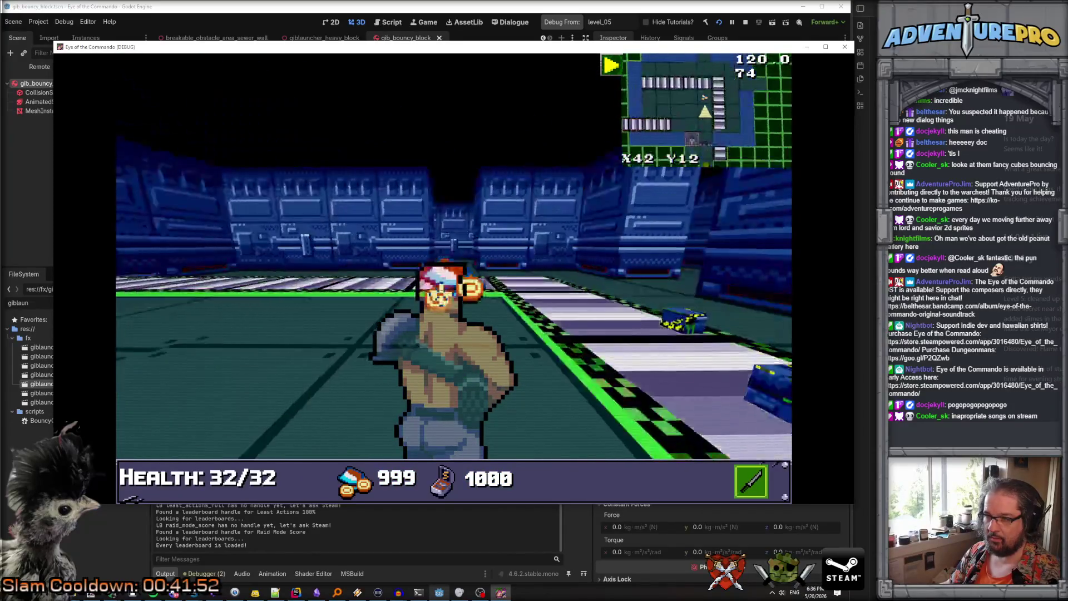
pyautogui.press('Left')
pyautogui.press('w')
pyautogui.press('space')
pyautogui.press('space')
pyautogui.press('space')
pyautogui.press('space')
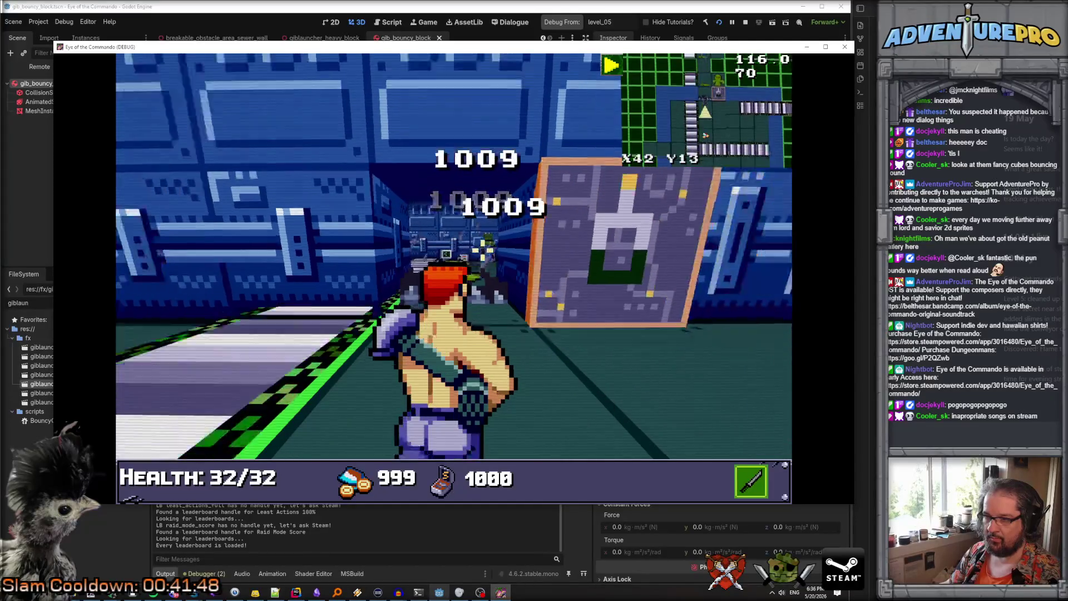
# Reposition around the block, then advance down the corridor into the secret area
pyautogui.press('s')
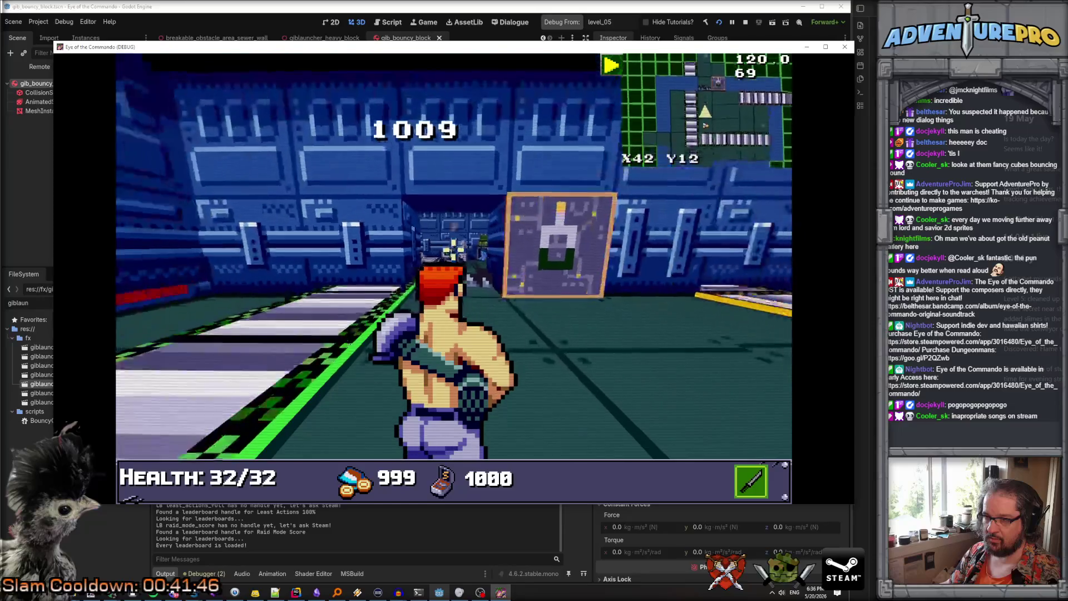
pyautogui.press('w')
pyautogui.press('Right')
pyautogui.press('Left')
pyautogui.press('s')
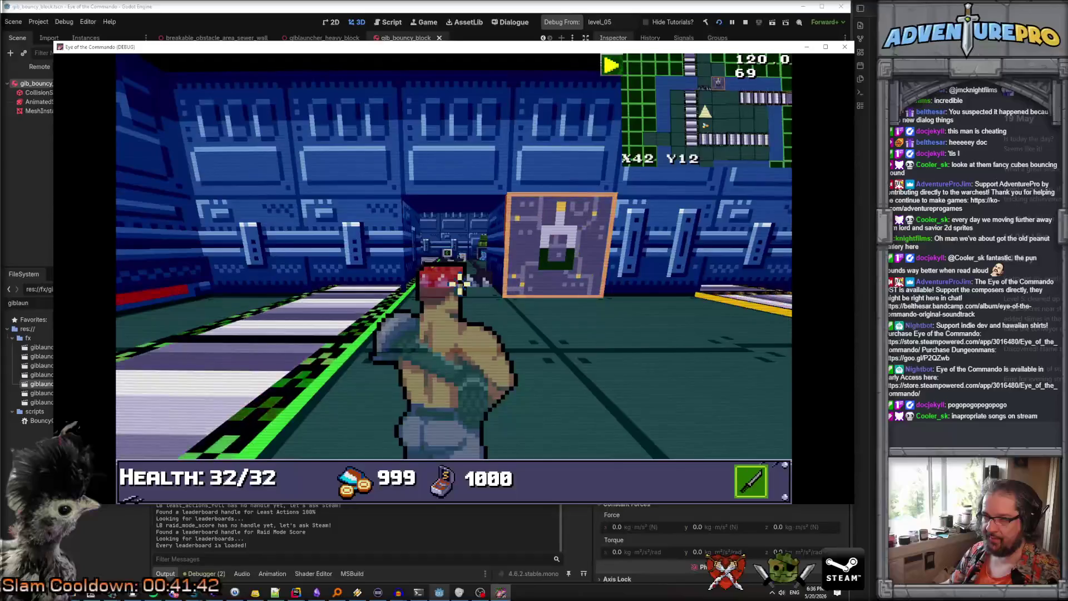
pyautogui.press('w')
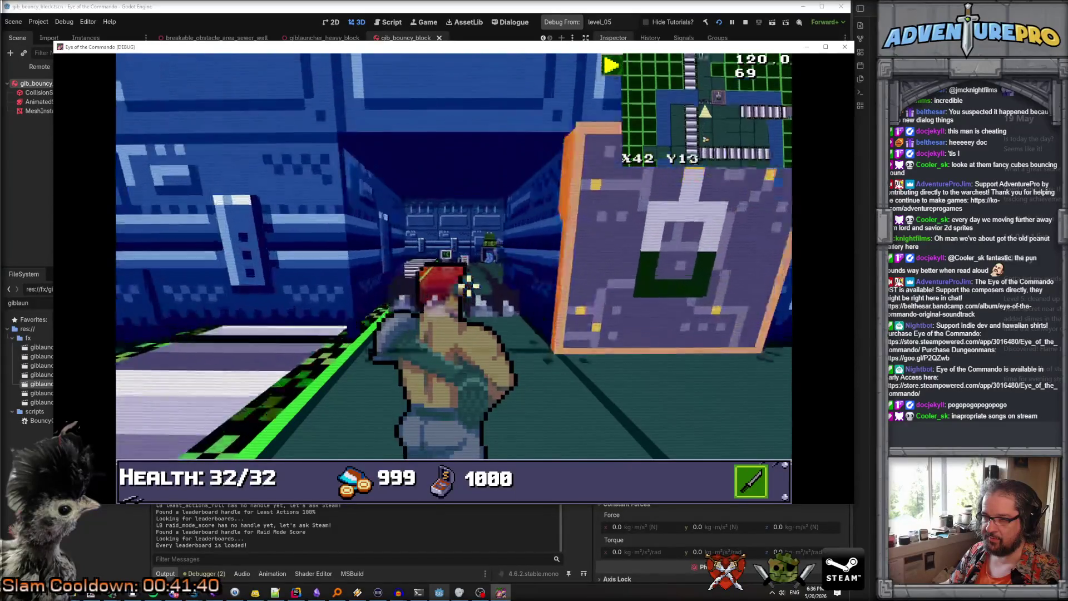
pyautogui.press('w')
pyautogui.press('w')
pyautogui.press('w')
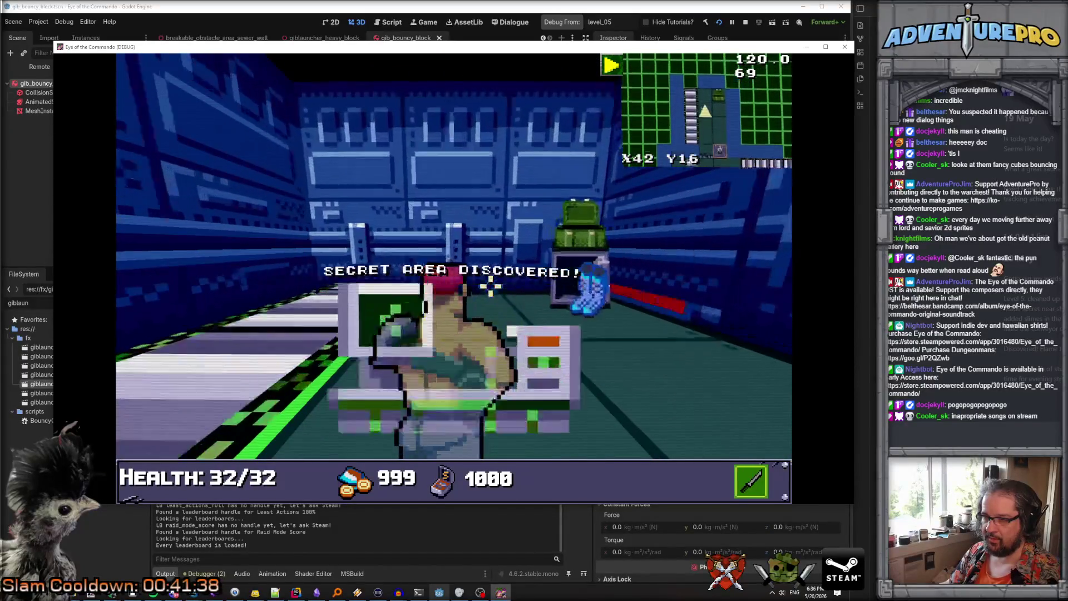
pyautogui.press('w')
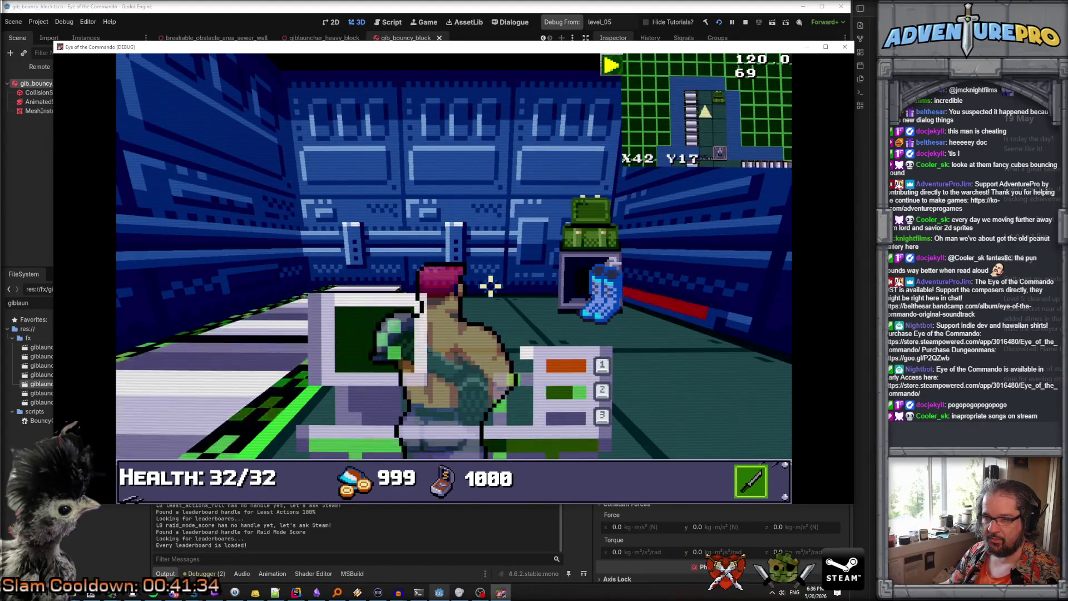
# Cycle the held device through slots 1, 2 and 3, ending on slot 3
pyautogui.press('1')
pyautogui.press('2')
pyautogui.press('3')
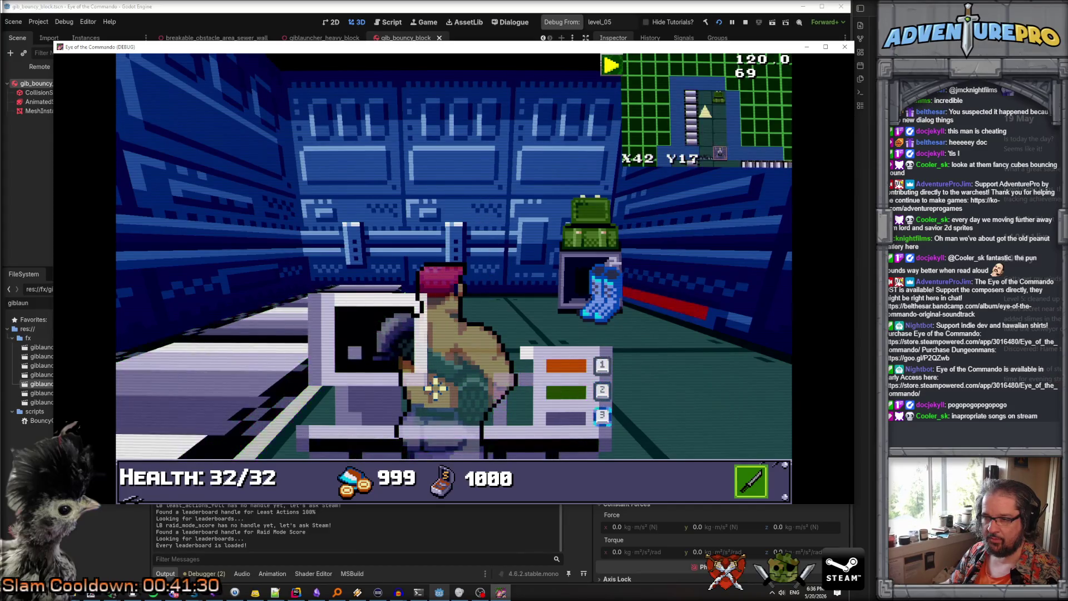
pyautogui.press('2')
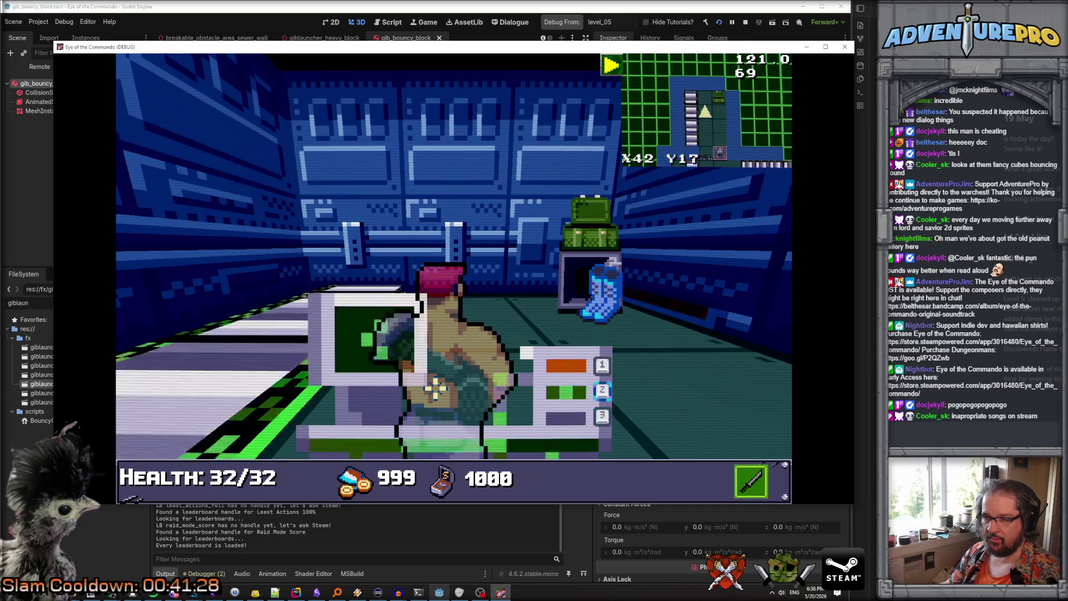
pyautogui.press('1')
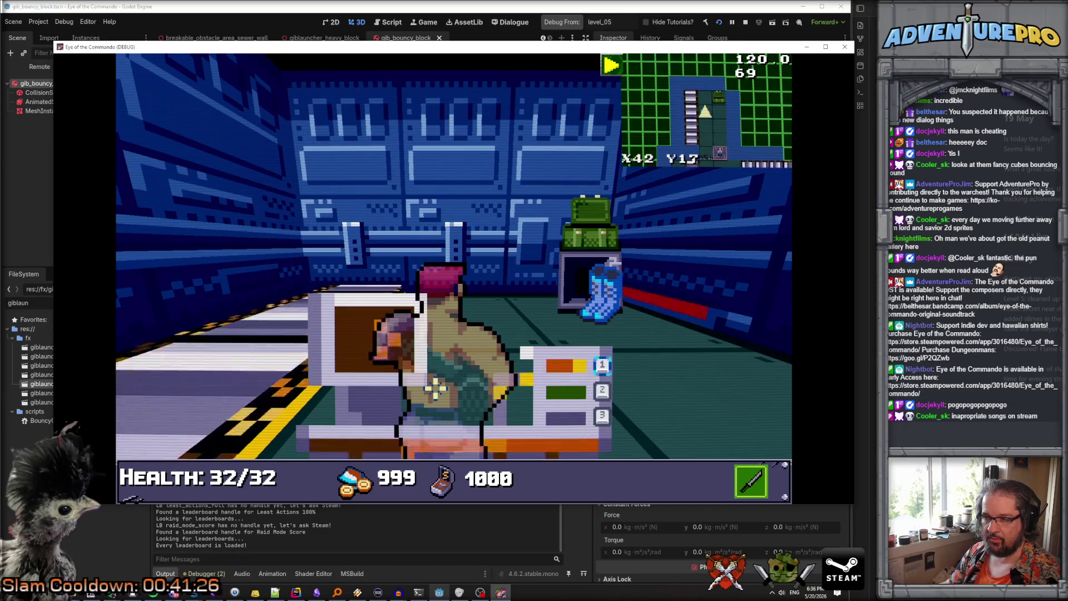
pyautogui.press('3')
# Move toward the green enemy, enter the new corridor, and dismiss the Great Freedom Medal notice
pyautogui.press('e')
pyautogui.press('e')
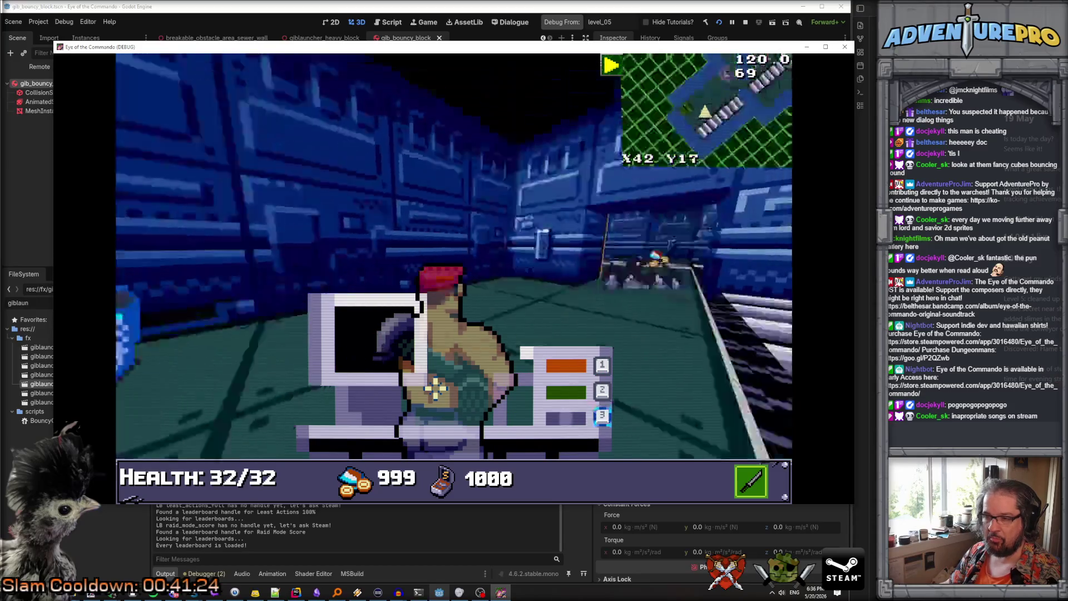
pyautogui.press('w')
pyautogui.press('e')
pyautogui.press('e')
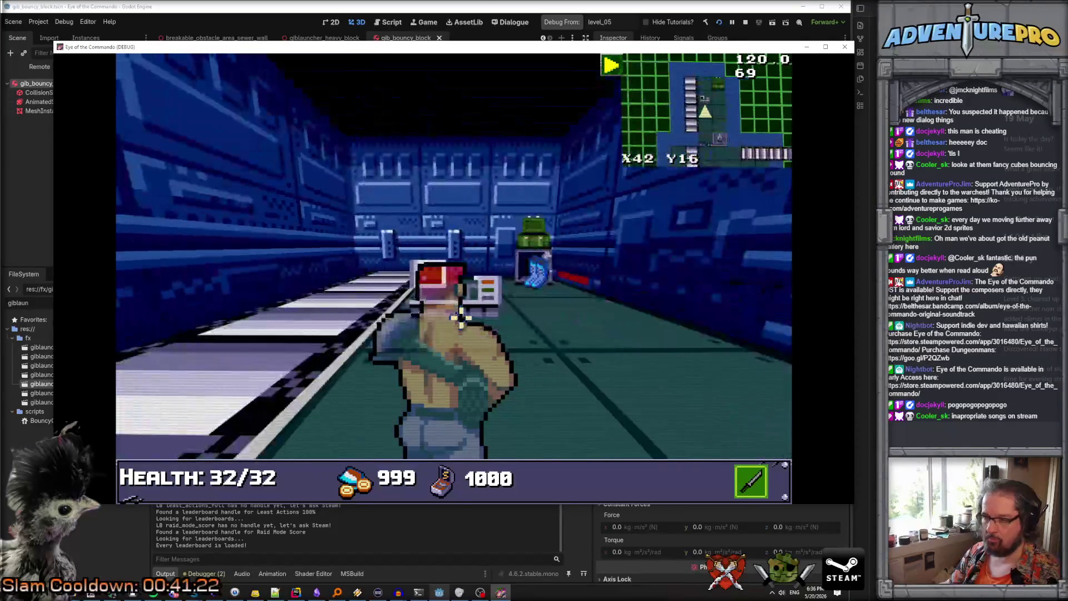
pyautogui.press('w')
pyautogui.press('s')
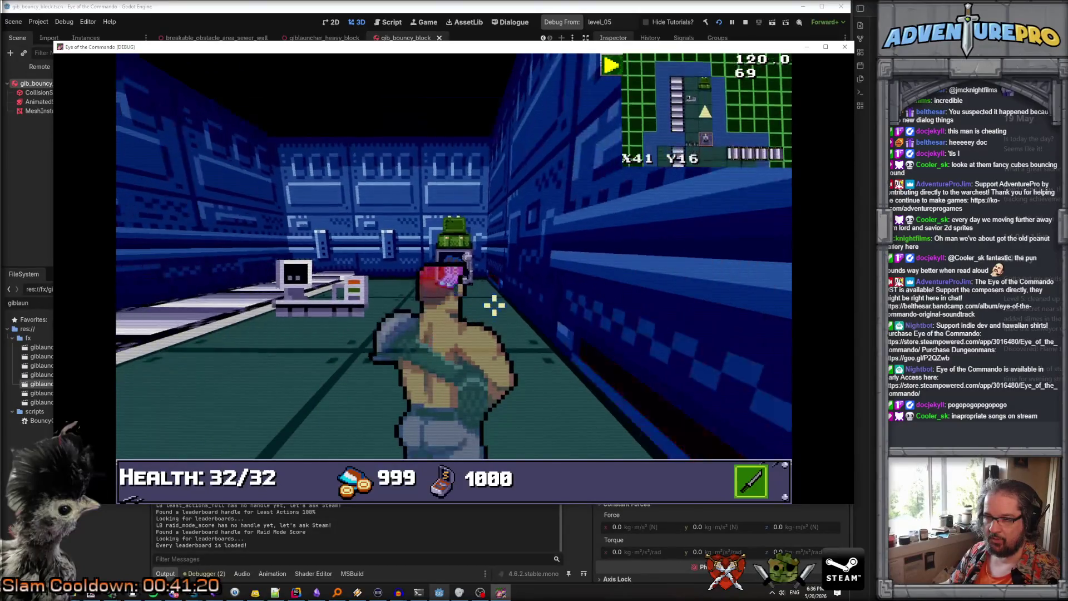
pyautogui.press('s')
pyautogui.press('e')
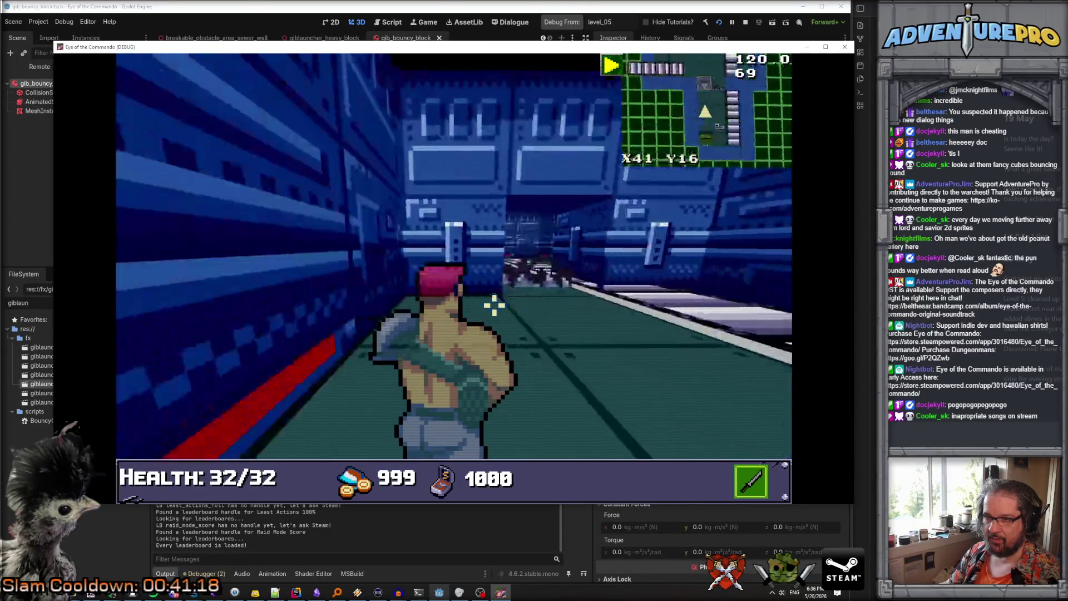
pyautogui.press('w')
pyautogui.press('w')
pyautogui.press('w')
pyautogui.press('w')
pyautogui.press('w')
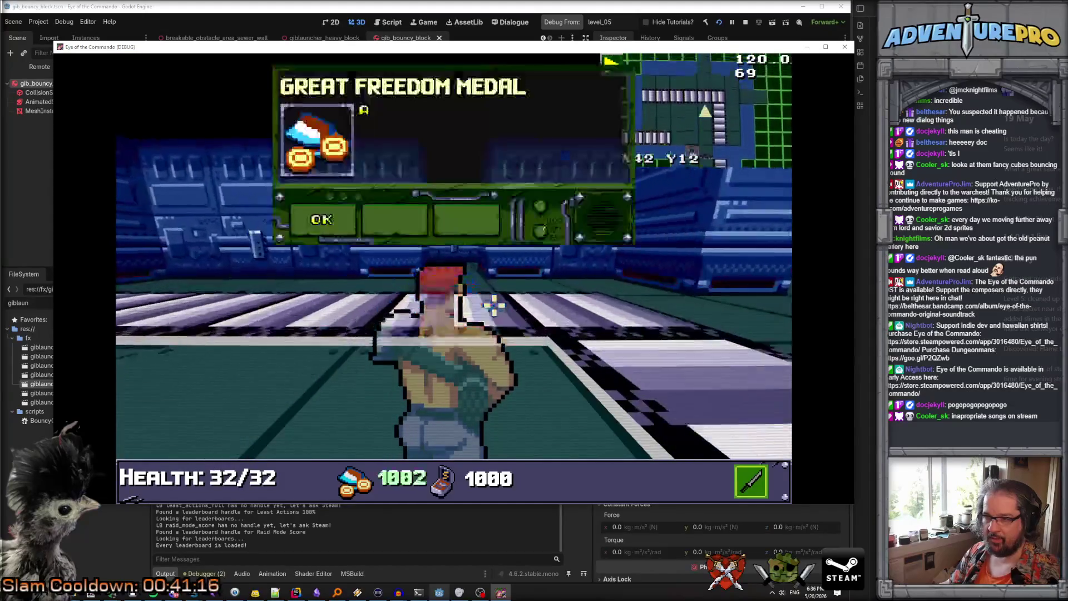
pyautogui.click(332, 220)
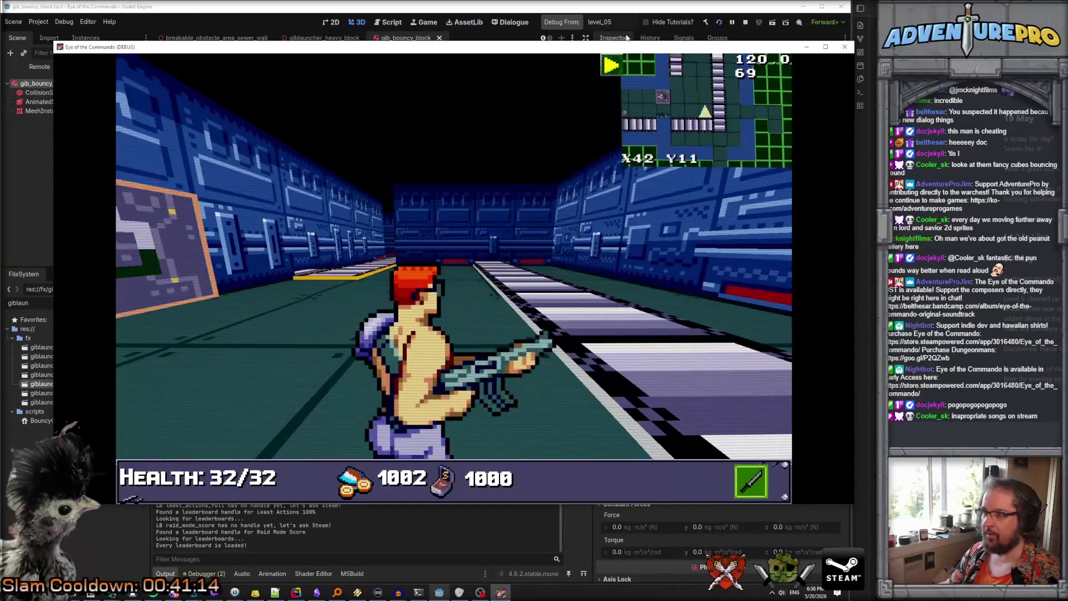
# Load level 6 with the LL 6 console command
pyautogui.press('F8')
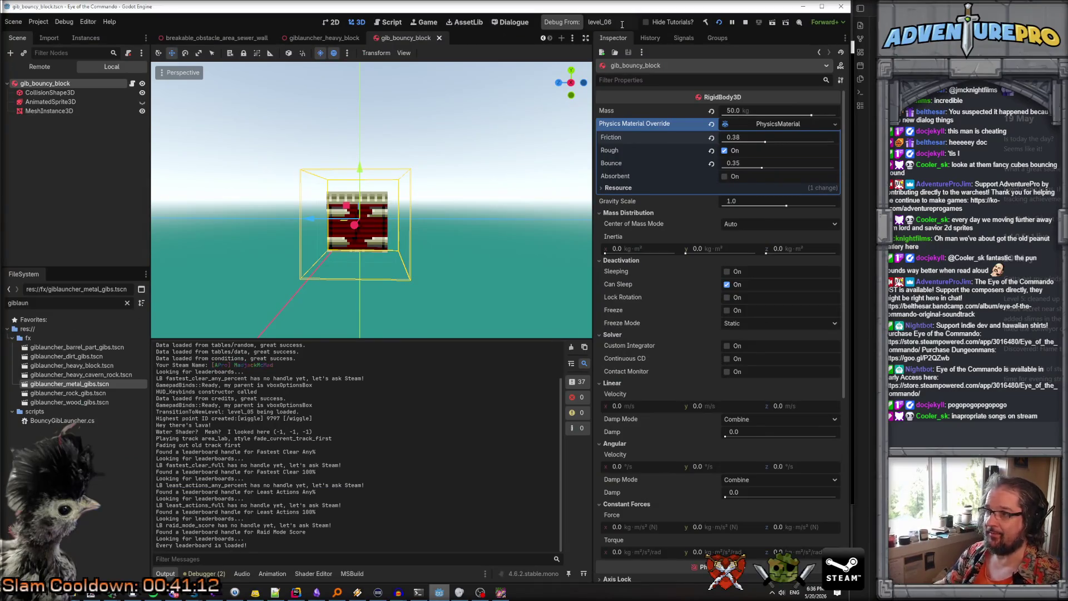
pyautogui.hotkey('alt', 'Tab')
pyautogui.press('`')
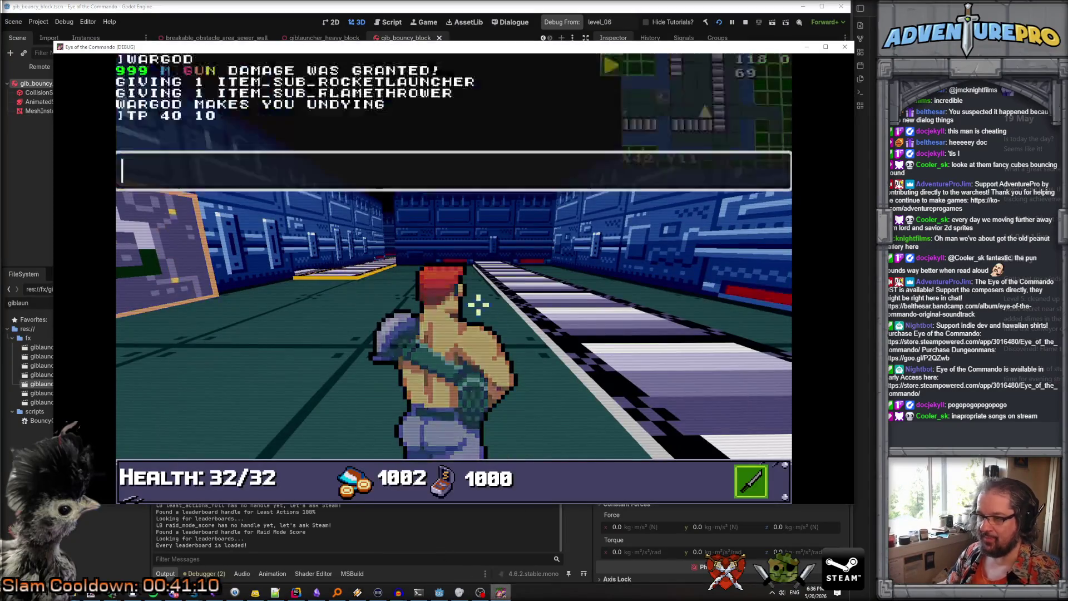
pyautogui.write('LL 6')
pyautogui.press('Return')
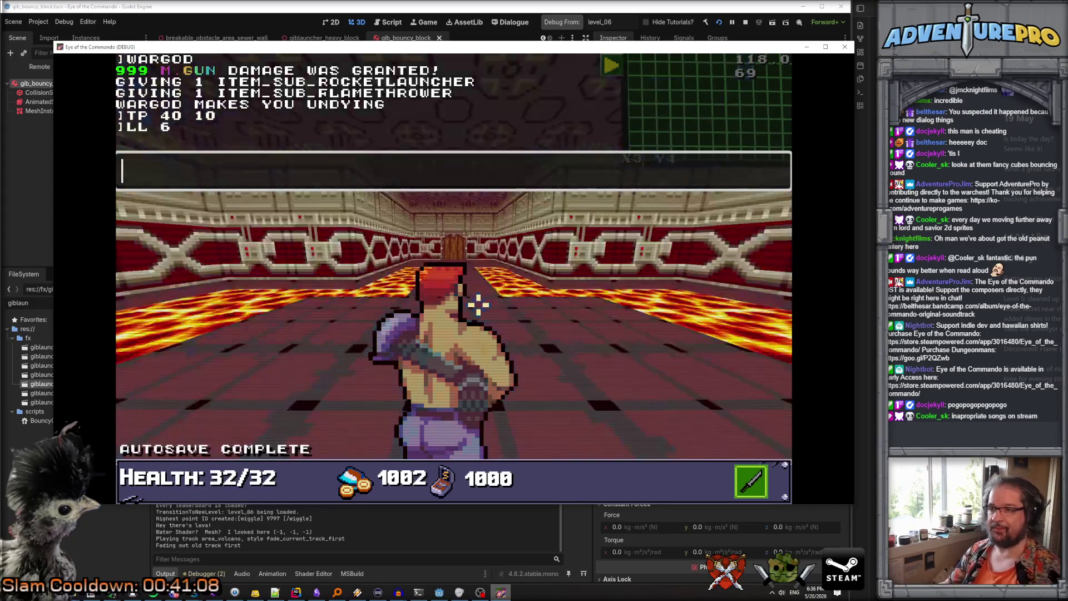
pyautogui.press('`')
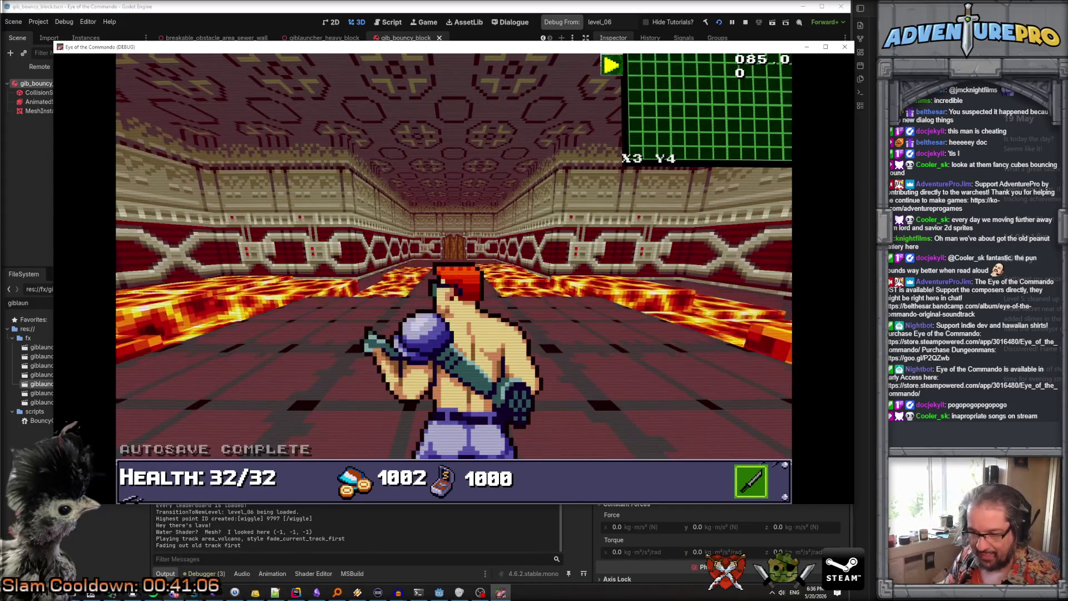
pyautogui.click(111, 592)
# Review the Trello Campaign — Level 6 bug checklist at 78%, then return to Godot
pyautogui.click(89, 356)
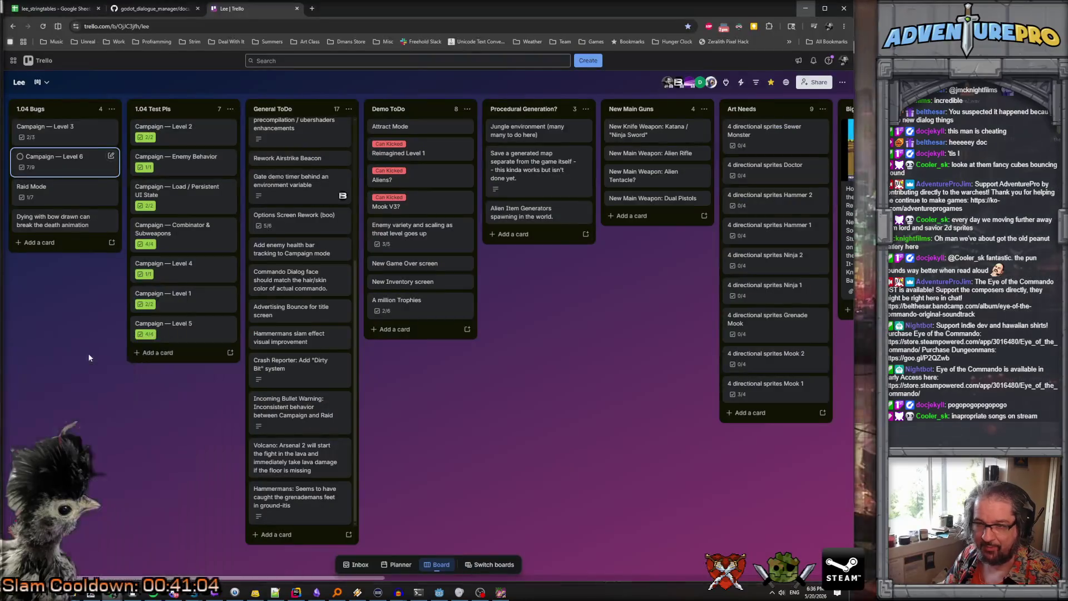
pyautogui.click(77, 166)
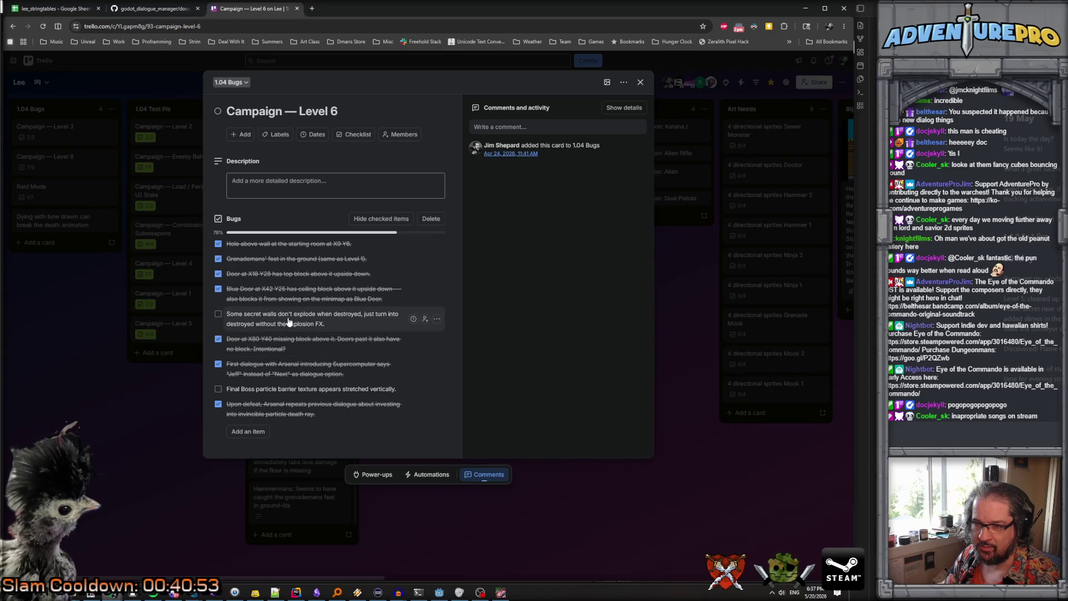
pyautogui.click(439, 592)
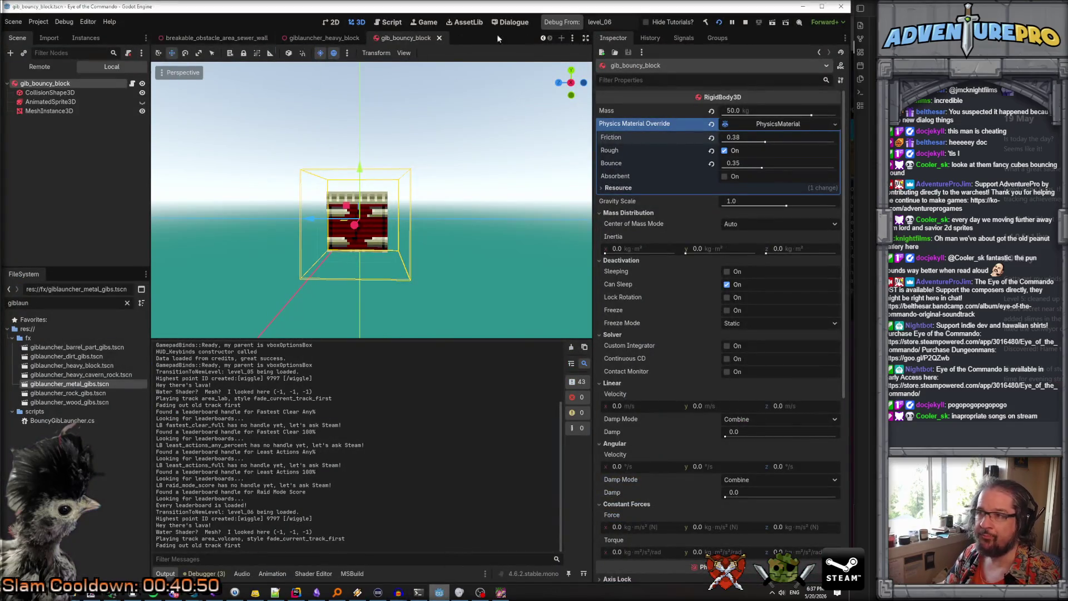
# In level_06, select and centre the view on the breakable wall block near the shop
pyautogui.click(543, 38)
pyautogui.click(543, 39)
pyautogui.click(544, 39)
pyautogui.click(543, 38)
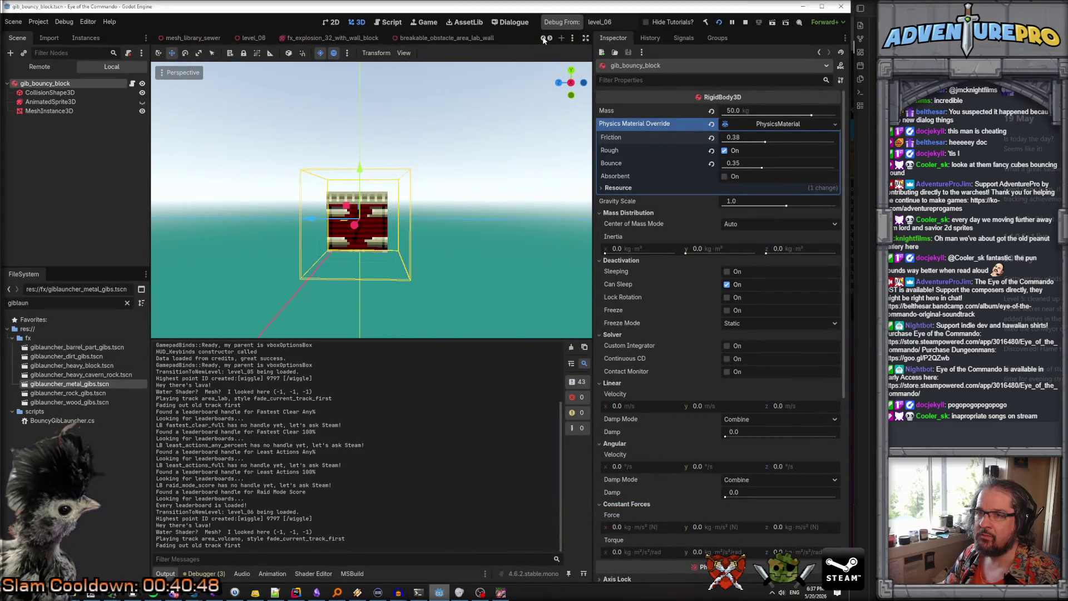
pyautogui.click(256, 39)
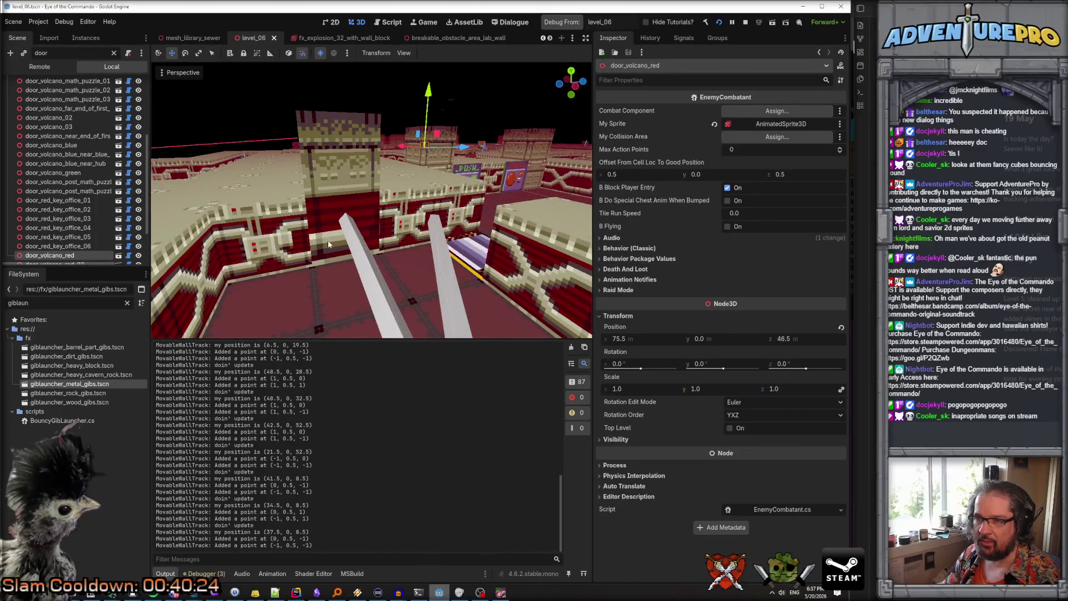
pyautogui.click(315, 251)
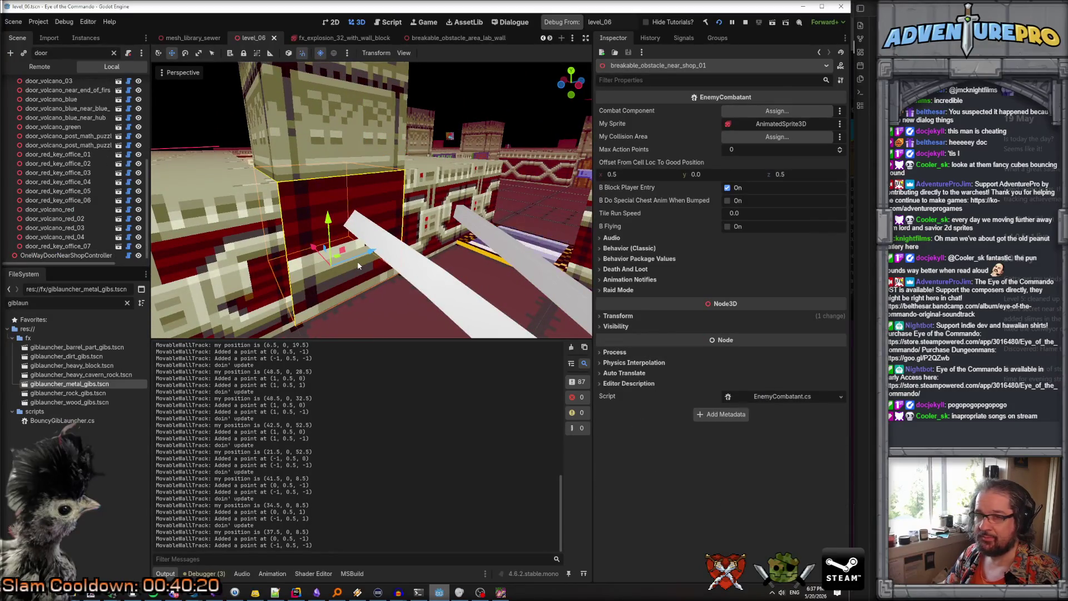
pyautogui.scroll(1, 376, 285)
pyautogui.press('f')
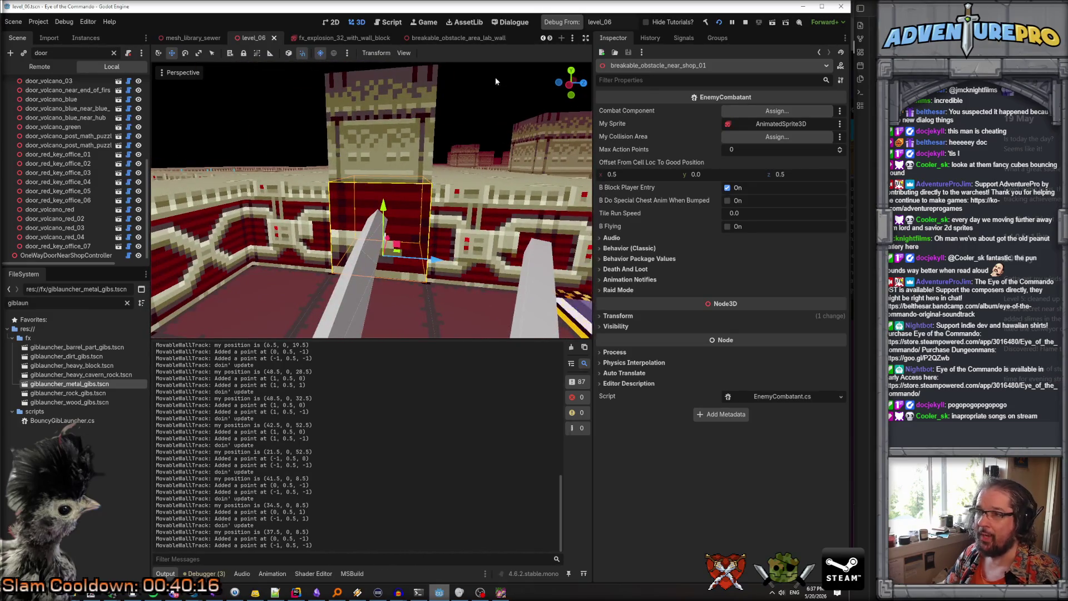
# Close the sewer and lab wall scenes; open breakable_obstacle_area_volcano_wall via the 'obstacle_area_vo' filter
pyautogui.click(431, 38)
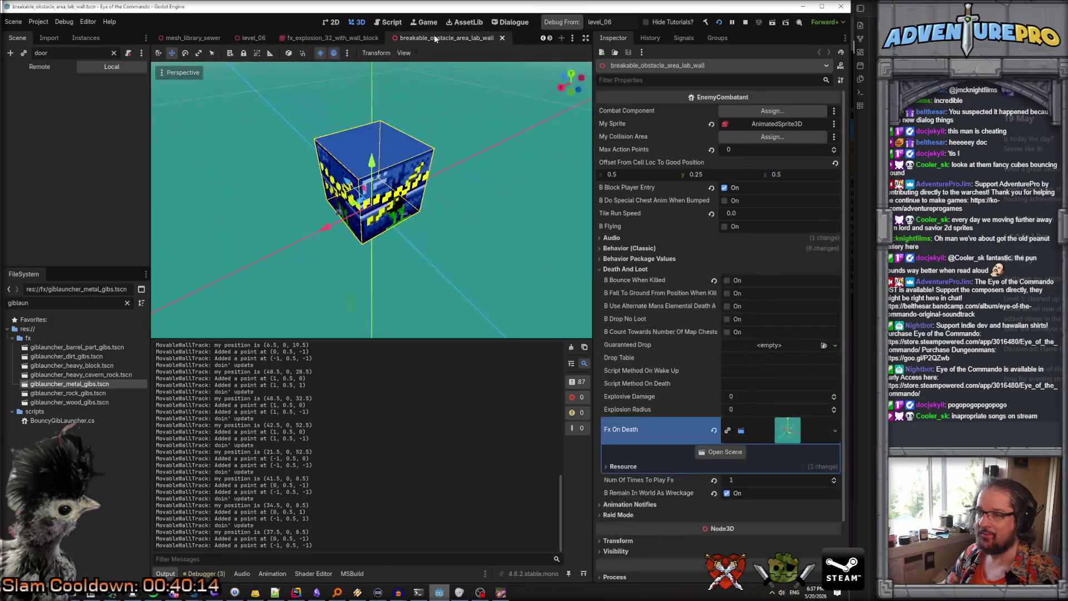
pyautogui.click(549, 37)
pyautogui.click(549, 38)
pyautogui.click(548, 38)
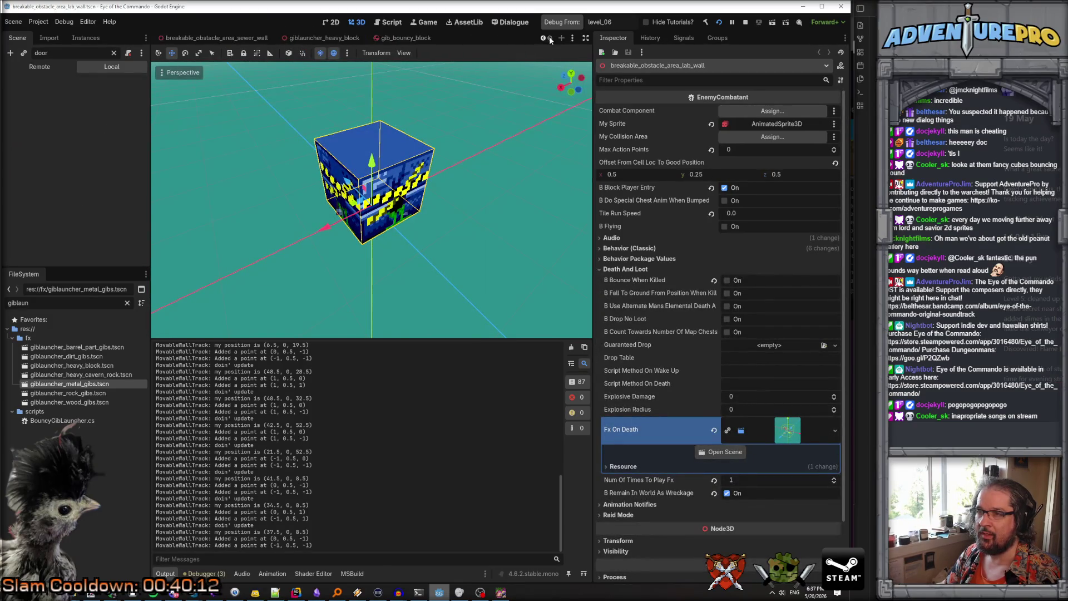
pyautogui.click(245, 38)
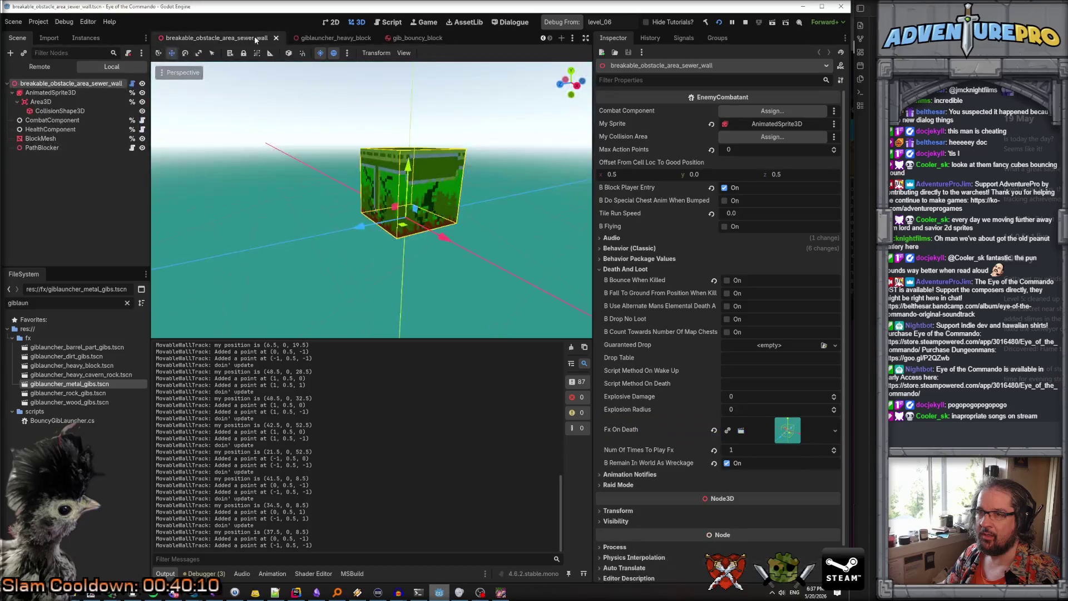
pyautogui.click(277, 38)
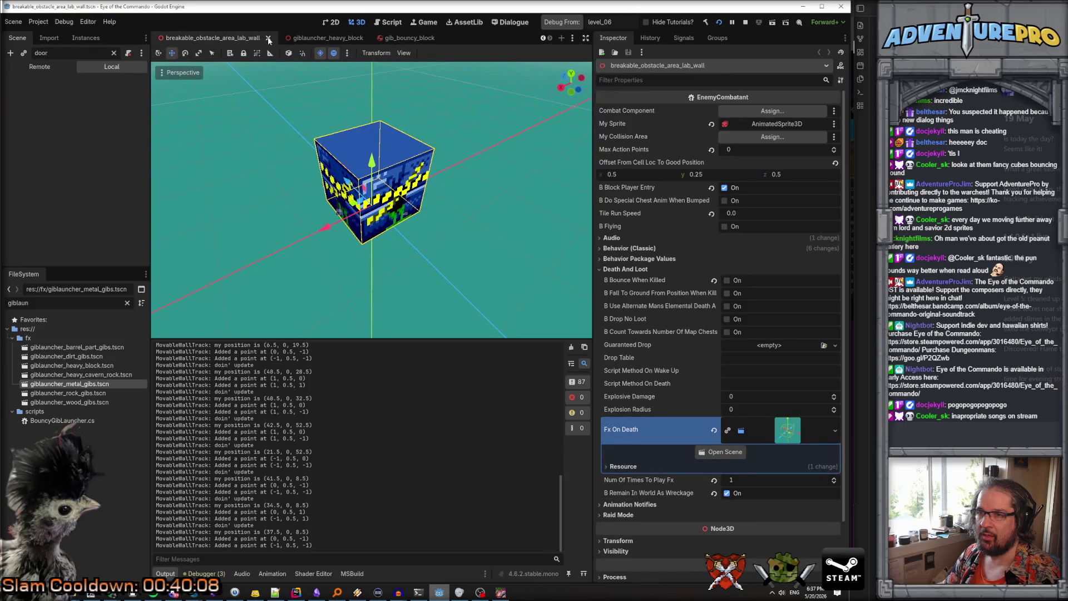
pyautogui.click(268, 39)
pyautogui.click(440, 38)
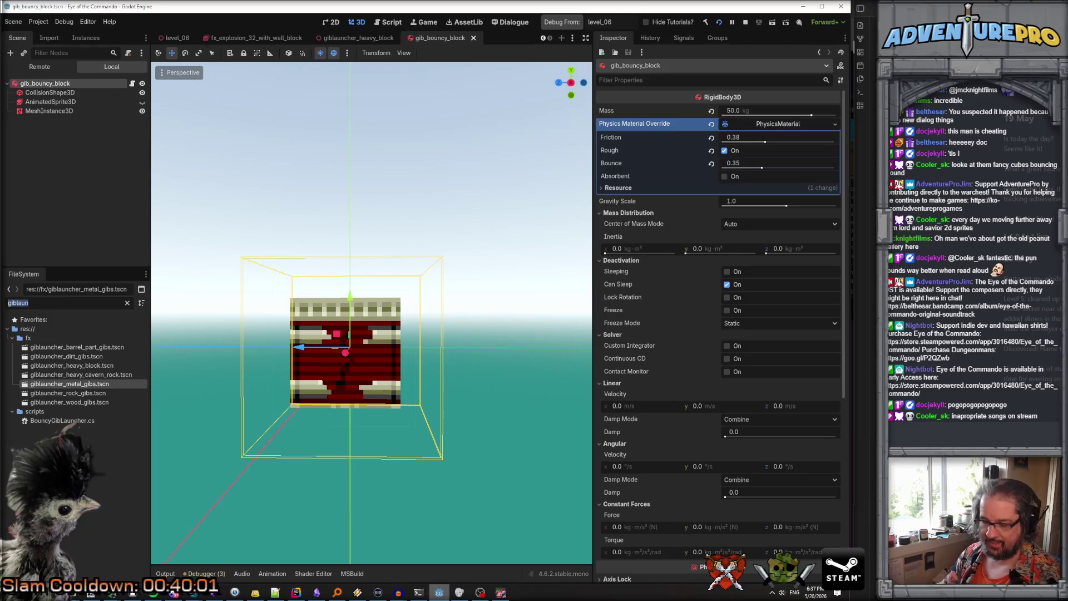
pyautogui.write('obstacle_')
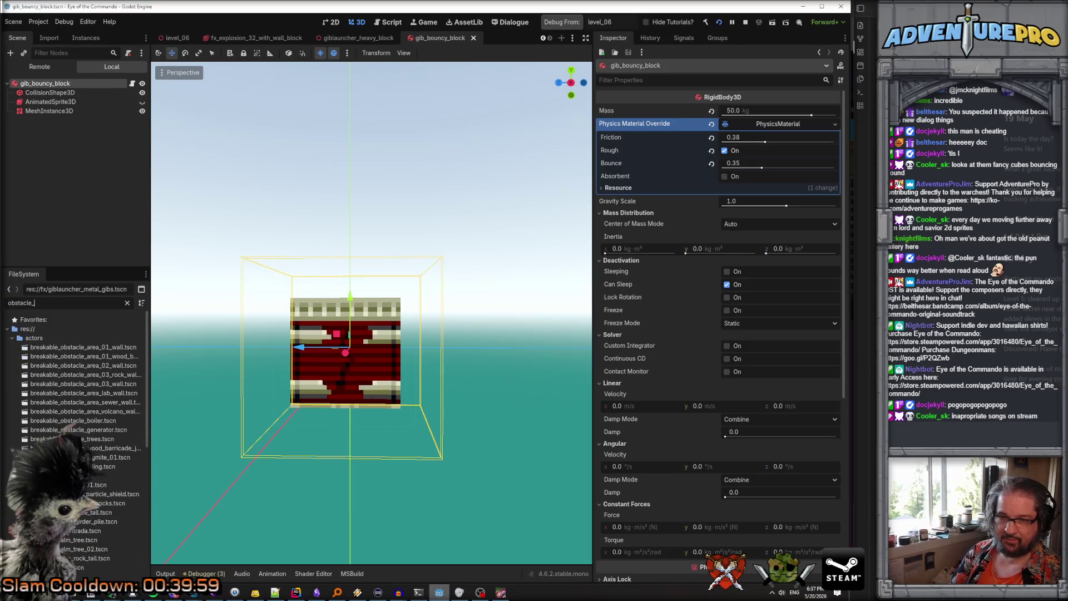
pyautogui.write('area_vo')
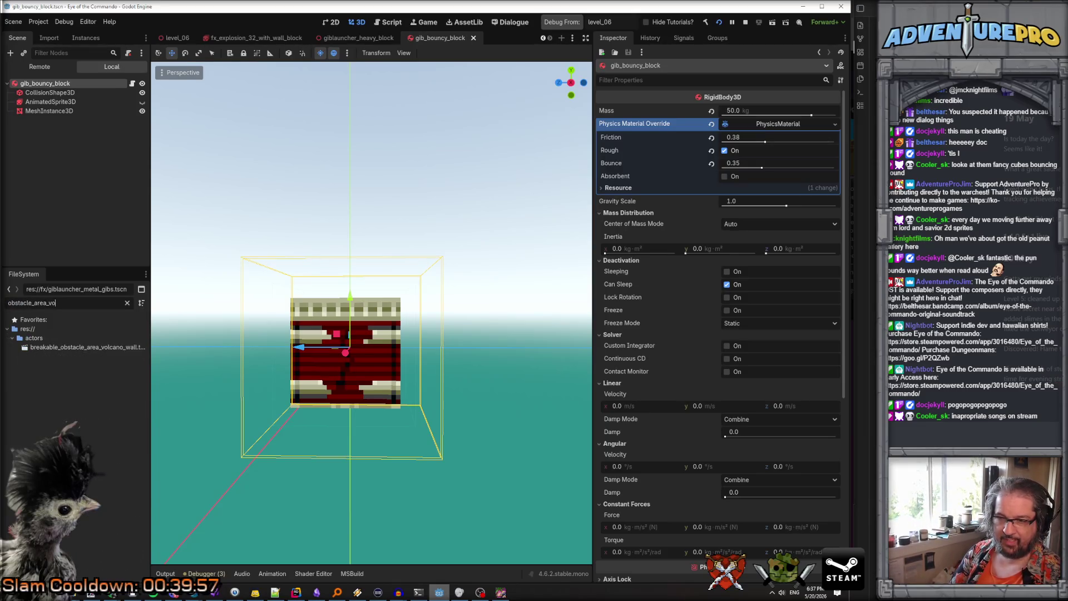
pyautogui.doubleClick(68, 351)
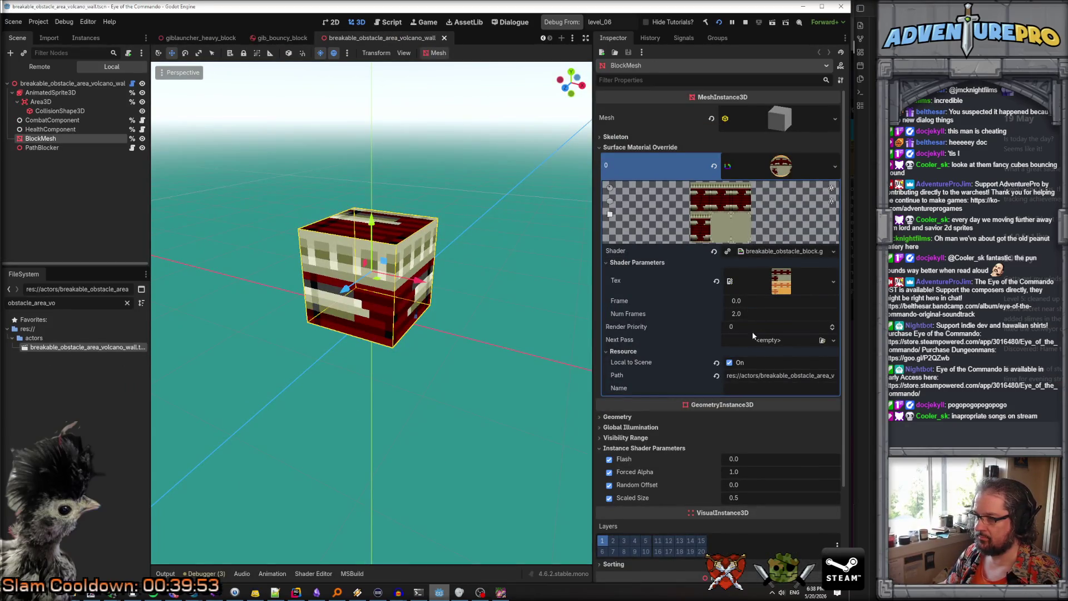
# Set the volcano wall BlockMesh's Scaled Size instance parameter to 1.0 and save the scene
pyautogui.click(758, 499)
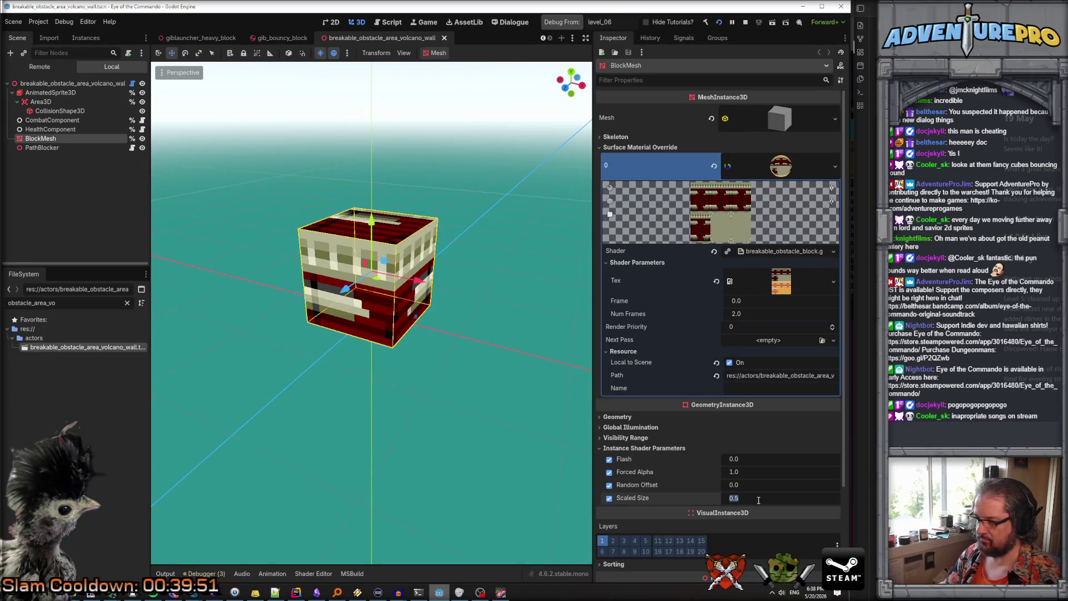
pyautogui.write('1')
pyautogui.press('Return')
pyautogui.hotkey('ctrl', 's')
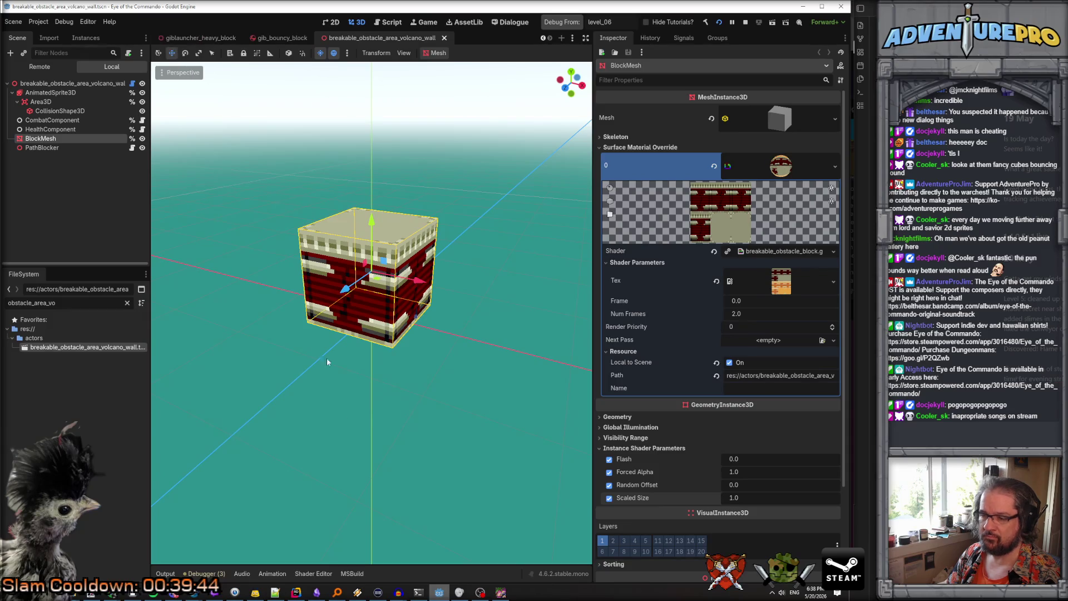
pyautogui.click(542, 38)
pyautogui.click(543, 38)
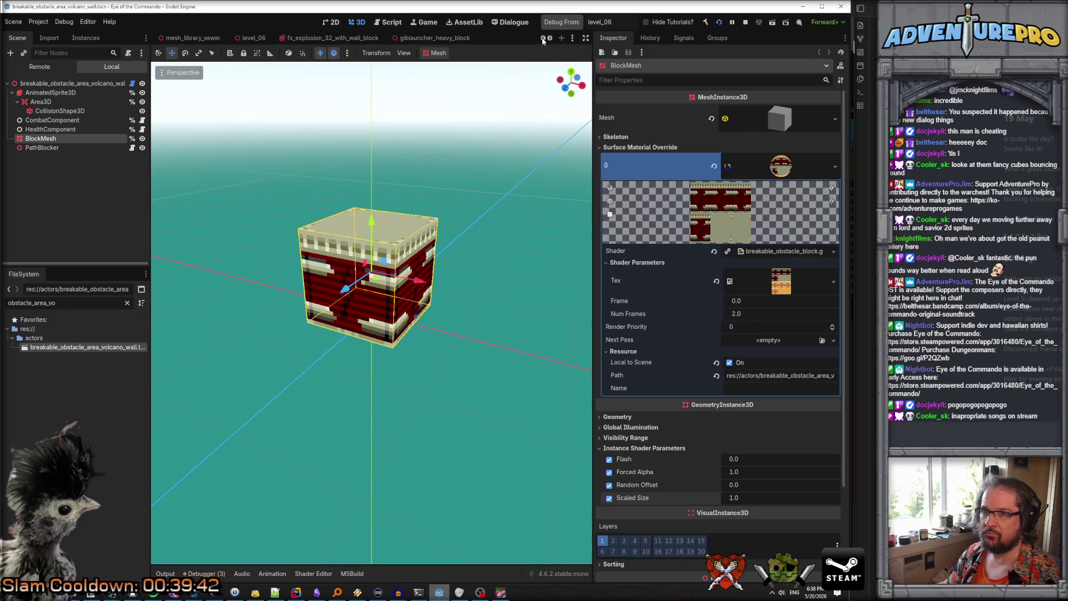
# Check the near-shop obstacle's Transform in level_06, then restart the game debugging from level_06
pyautogui.click(261, 39)
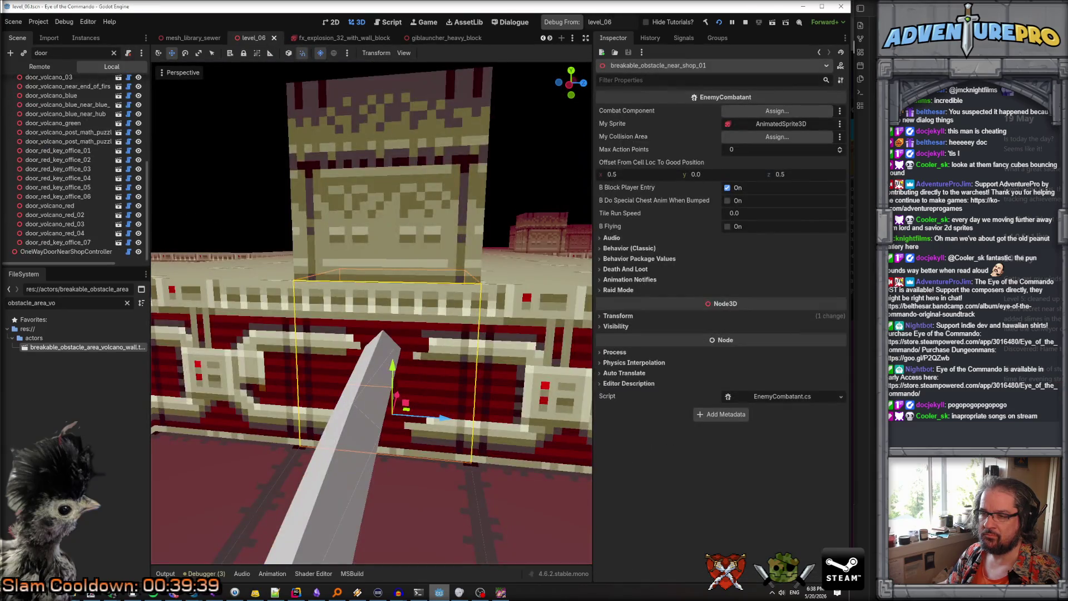
pyautogui.moveTo(329, 220)
pyautogui.mouseDown()
pyautogui.moveTo(317, 217)
pyautogui.moveTo(339, 223)
pyautogui.moveTo(329, 220)
pyautogui.mouseUp()
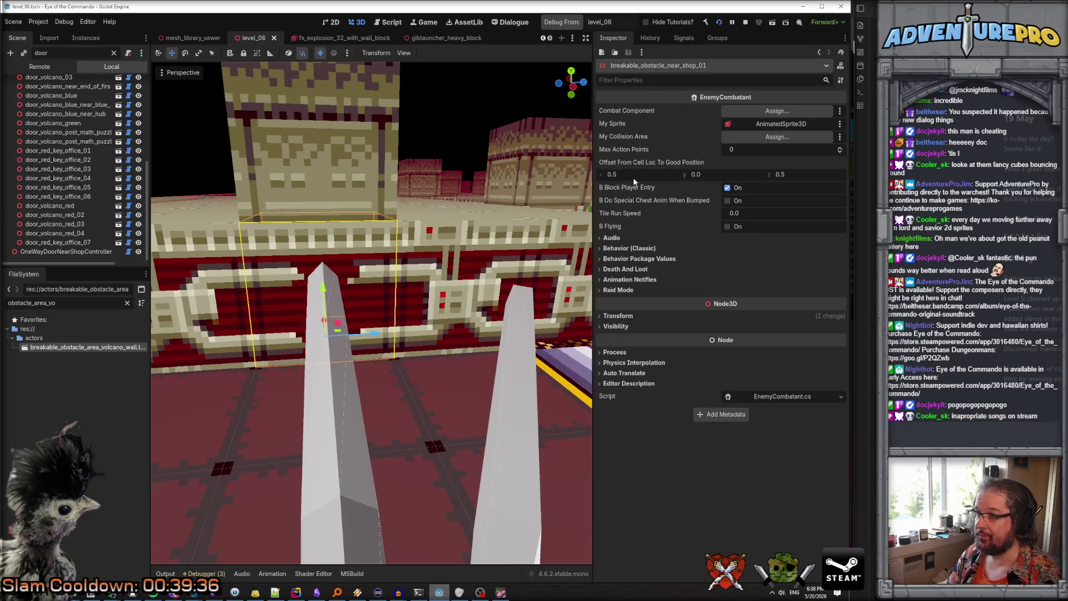
pyautogui.click(617, 315)
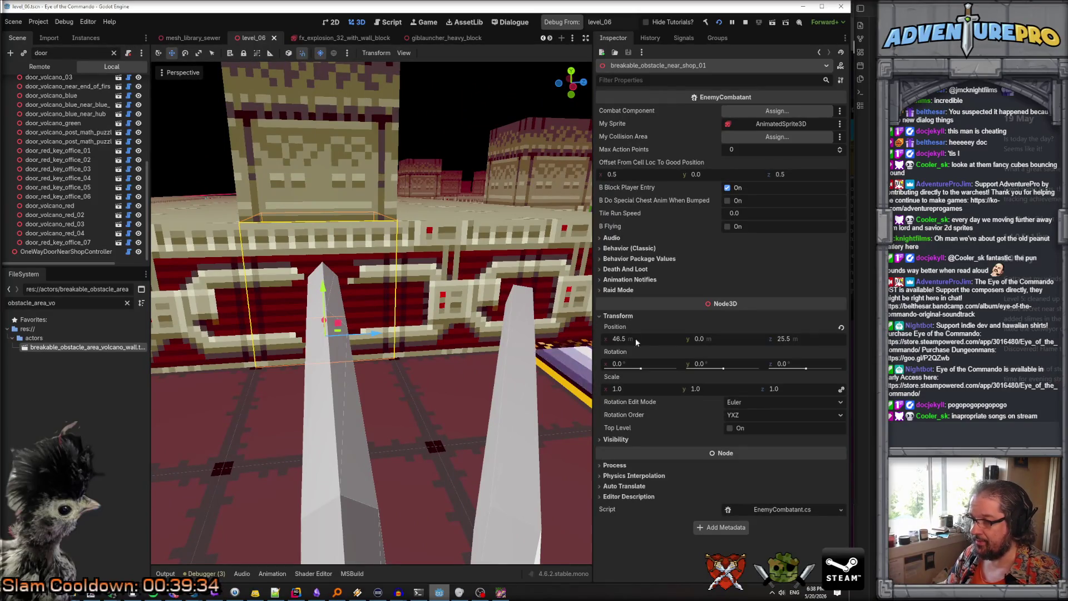
pyautogui.click(745, 22)
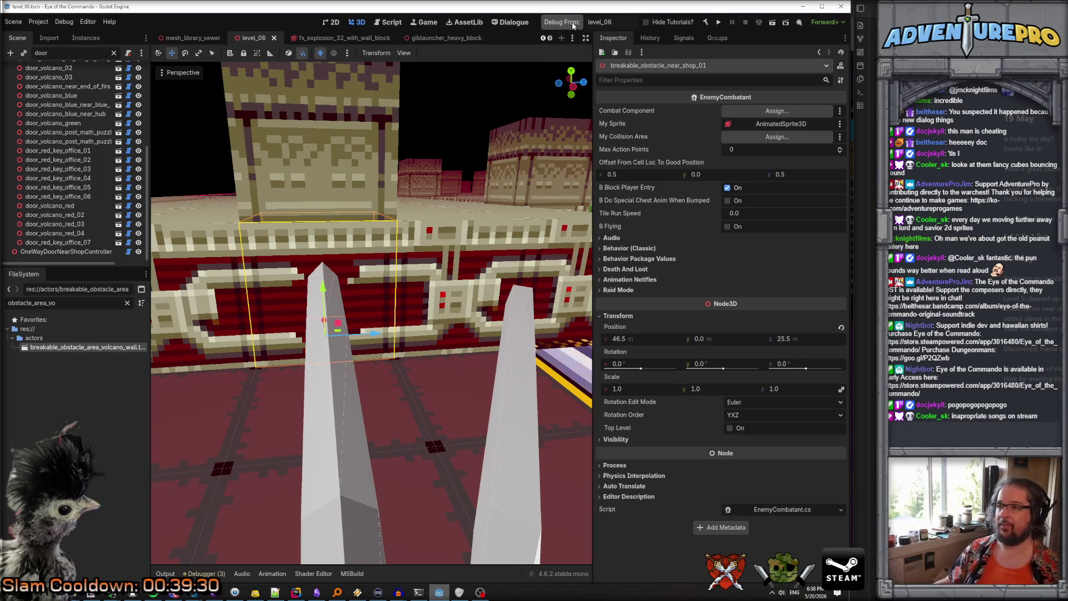
pyautogui.click(573, 24)
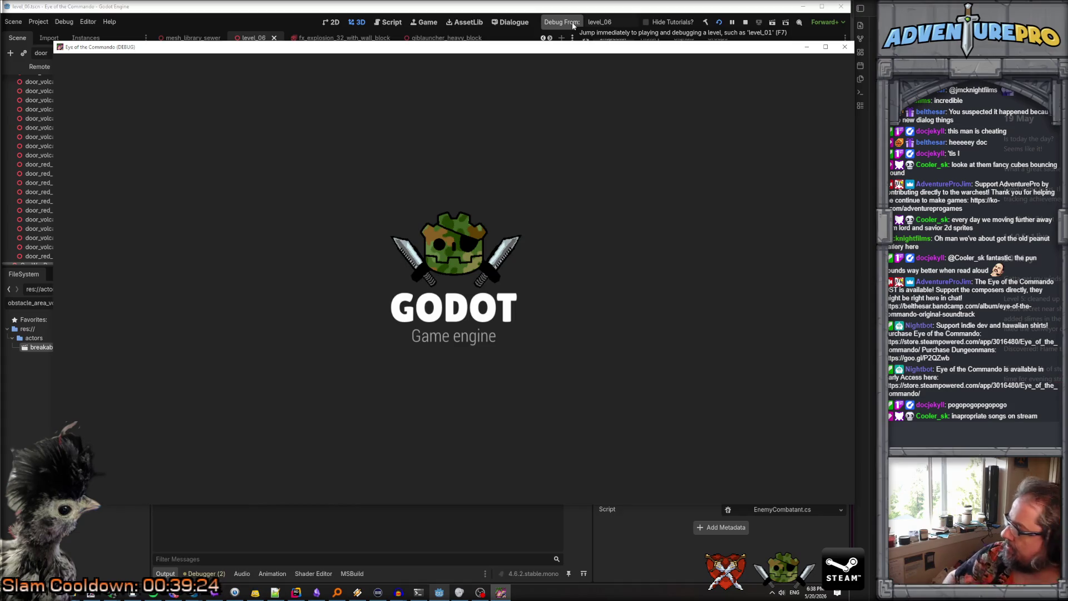
# Teleport to tile 46, 25, apply the full-ammo cheat, shoot the near-shop wall, and quit to the editor
pyautogui.press('`')
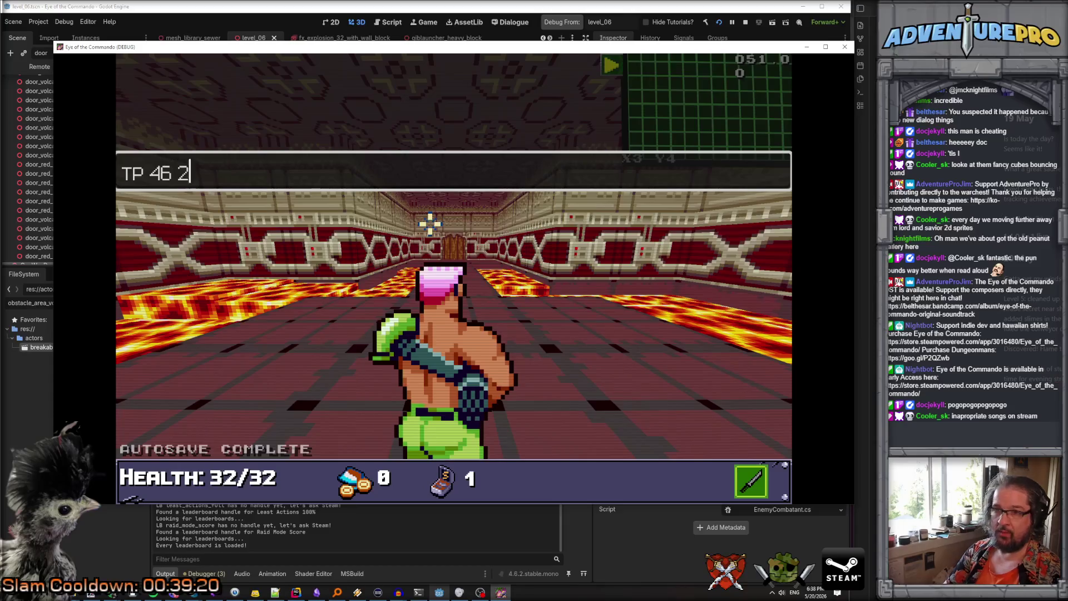
pyautogui.write('5')
pyautogui.press('Return')
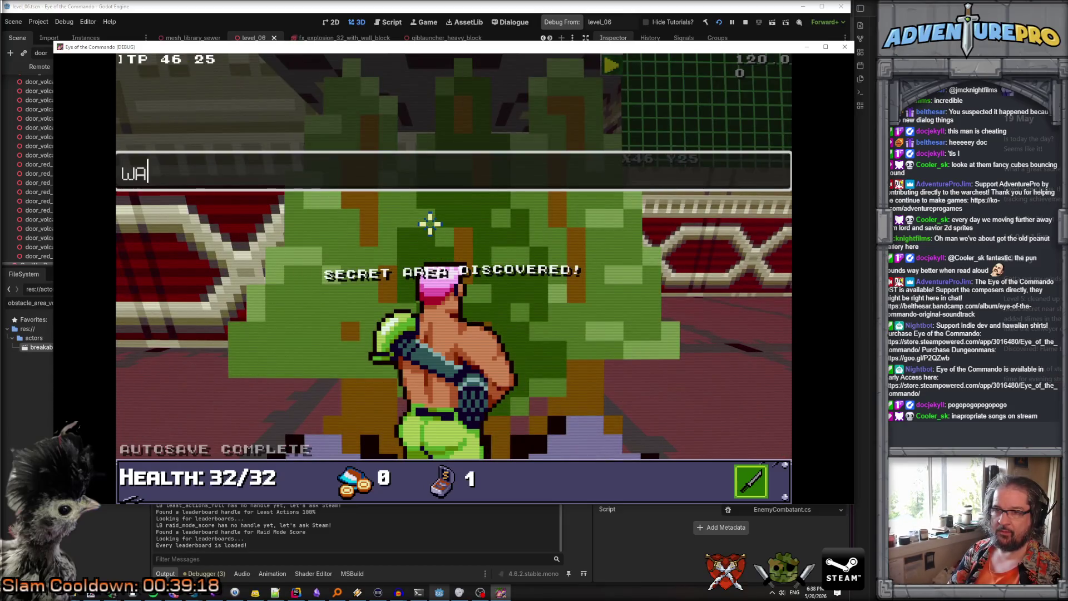
pyautogui.press('Return')
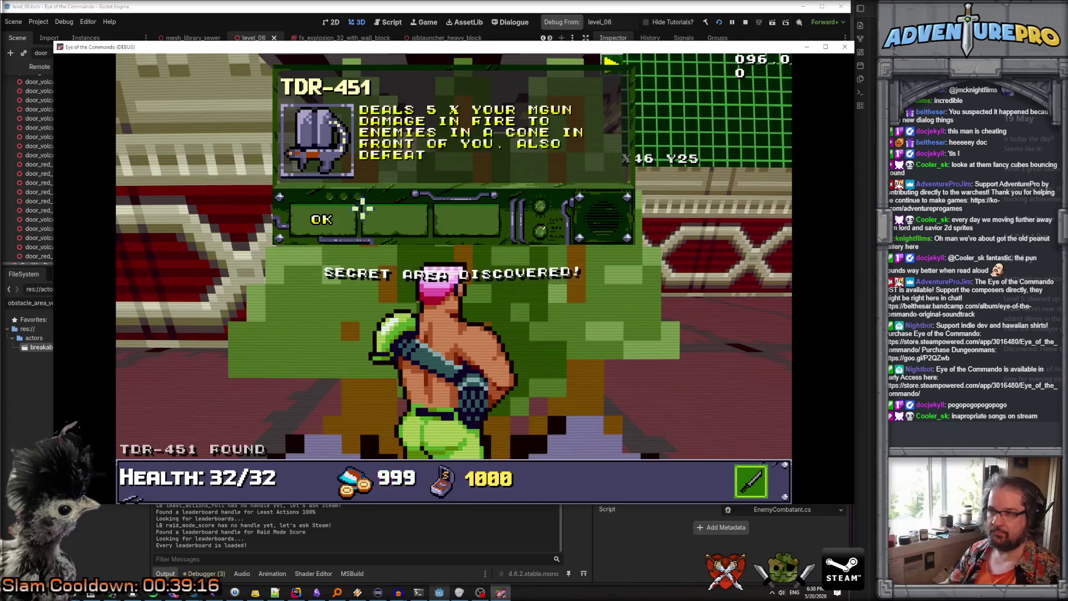
pyautogui.click(334, 220)
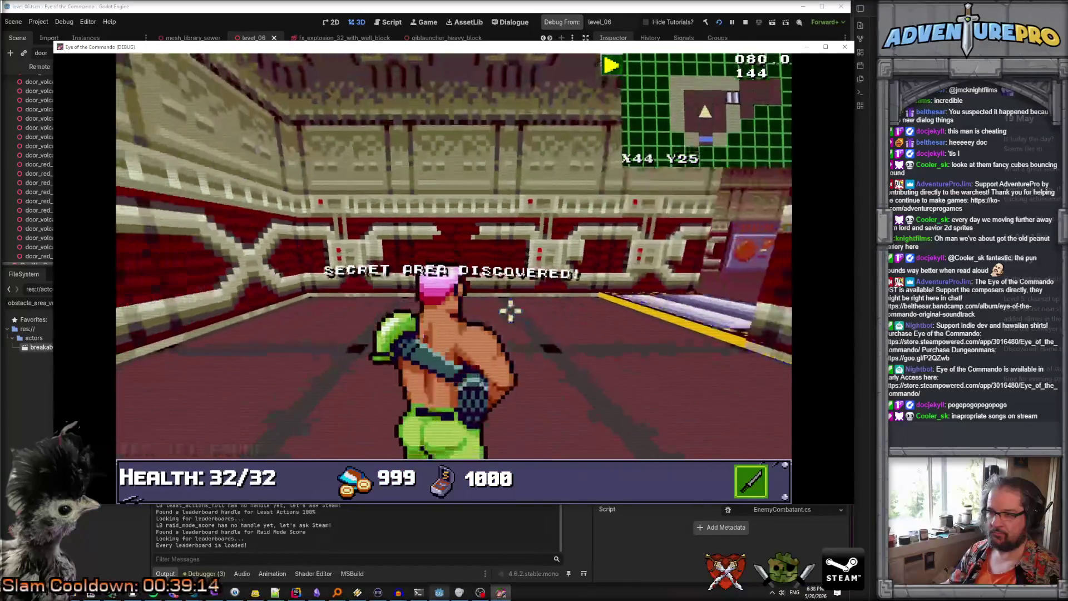
pyautogui.press('w')
pyautogui.click(520, 289)
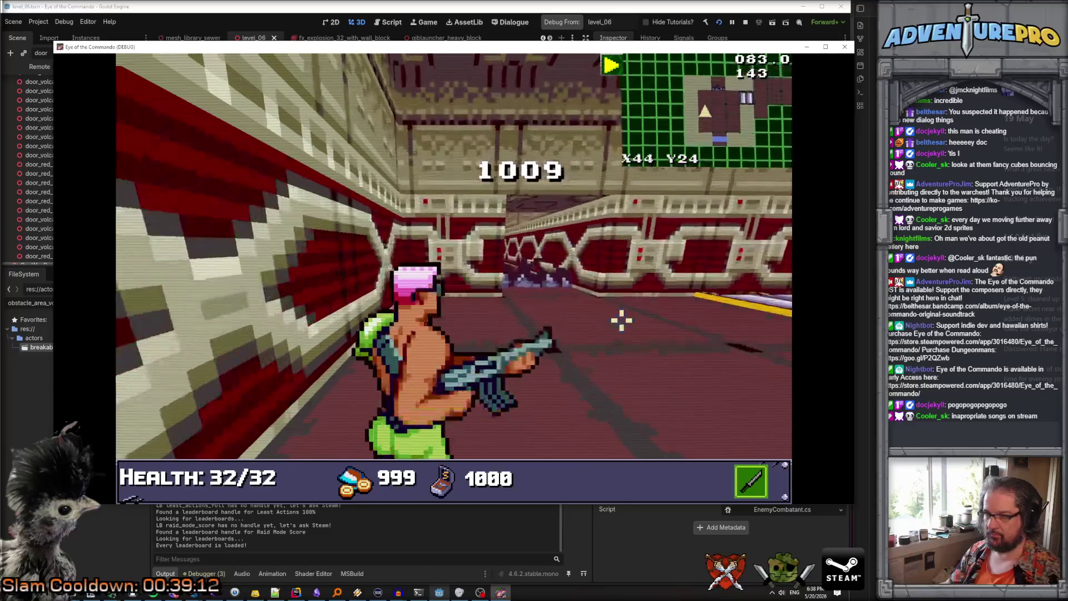
pyautogui.press('w')
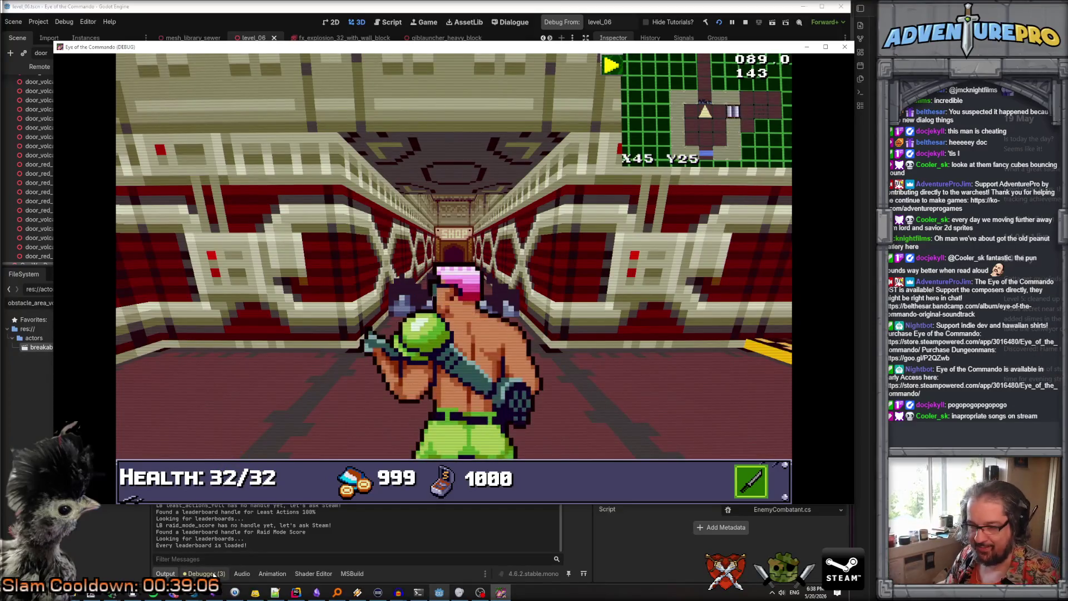
pyautogui.press('F8')
pyautogui.moveTo(228, 401)
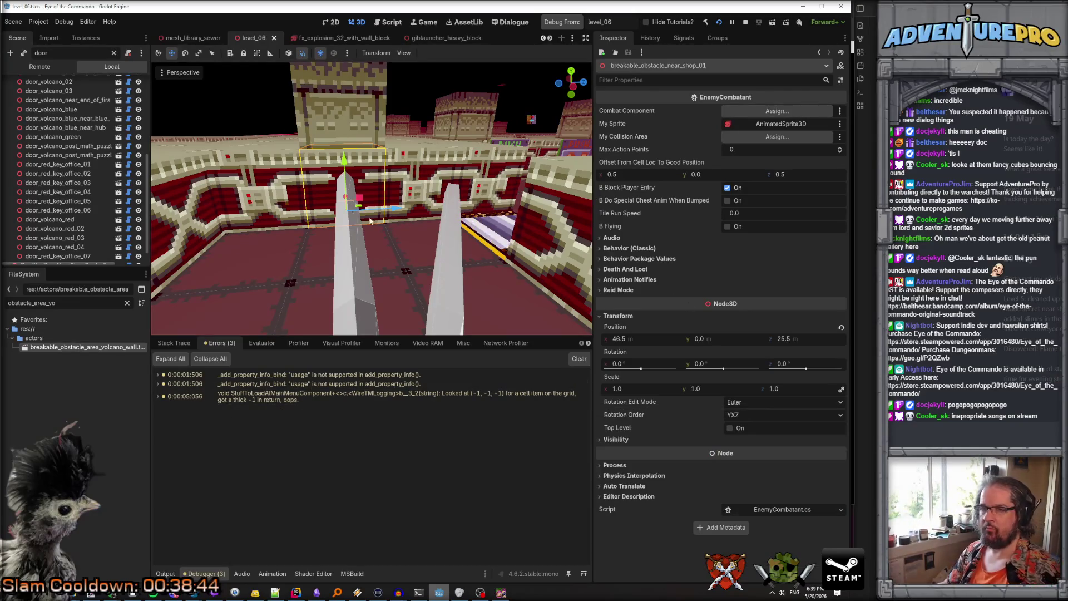
# Replace the Scene tree's door filter with 'obstacle' to list only obstacle nodes
pyautogui.scroll(-1, 66, 159)
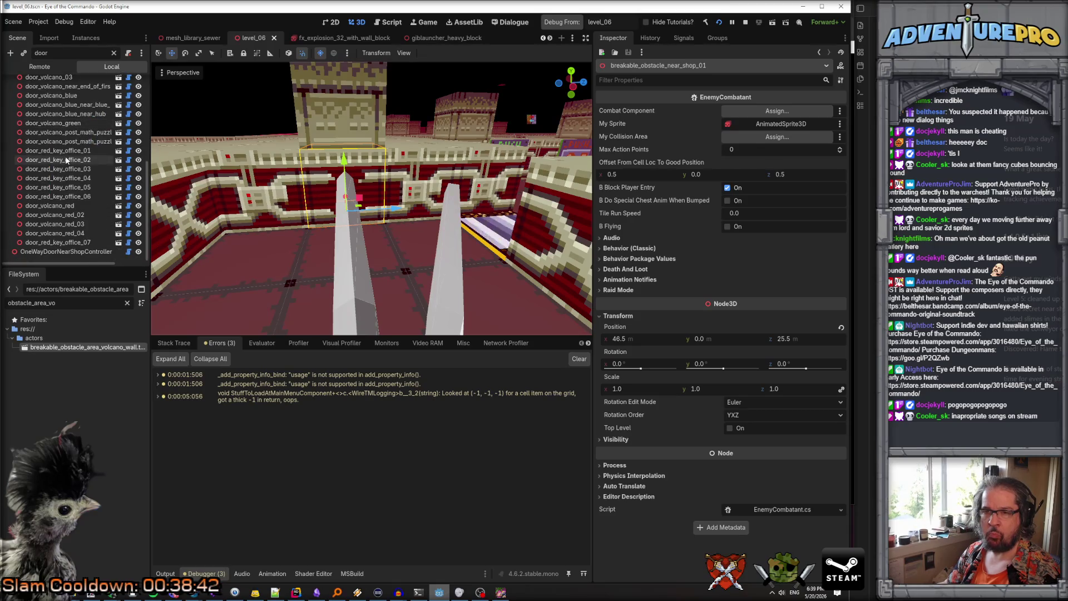
pyautogui.scroll(5, 67, 159)
pyautogui.scroll(-5, 100, 201)
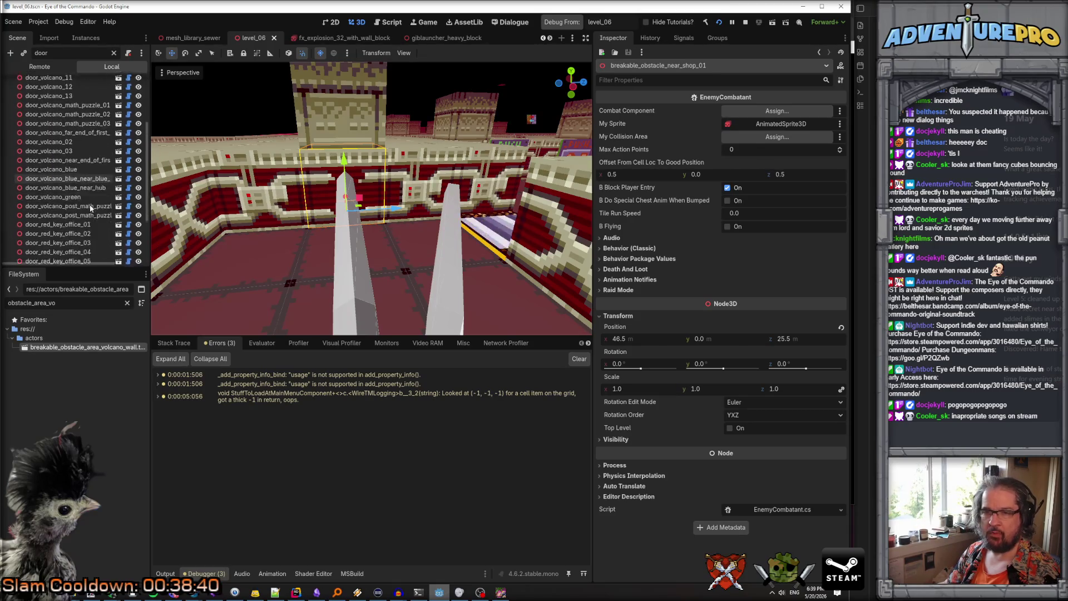
pyautogui.scroll(-4, 98, 195)
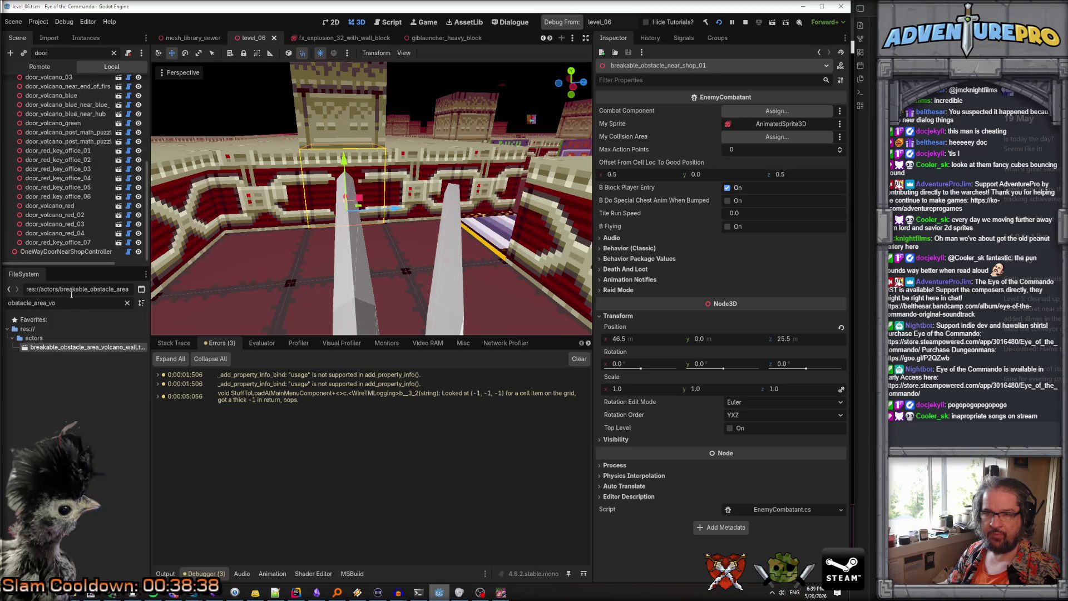
pyautogui.scroll(5, 98, 195)
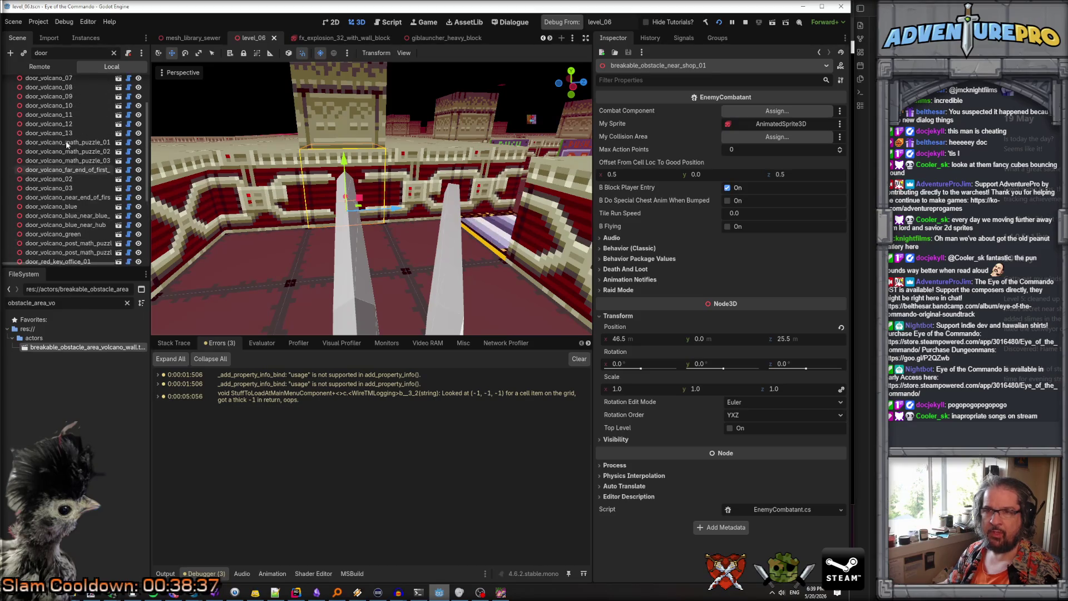
pyautogui.click(115, 53)
pyautogui.write('obstacle')
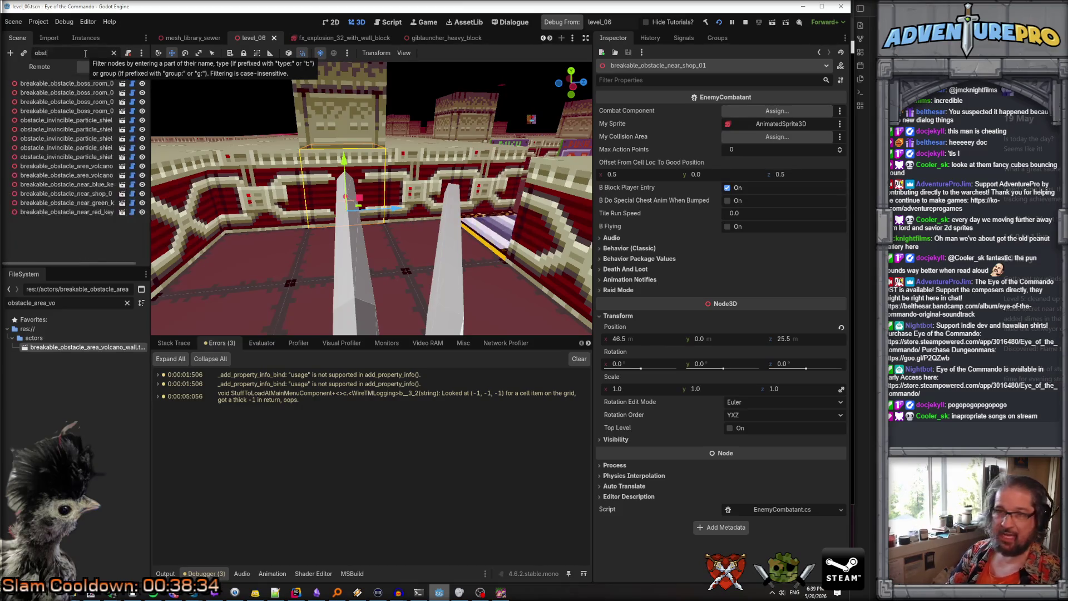
# Inspect the boss room, volcano area and red key obstacles, then open the volcano wall's scene
pyautogui.click(68, 83)
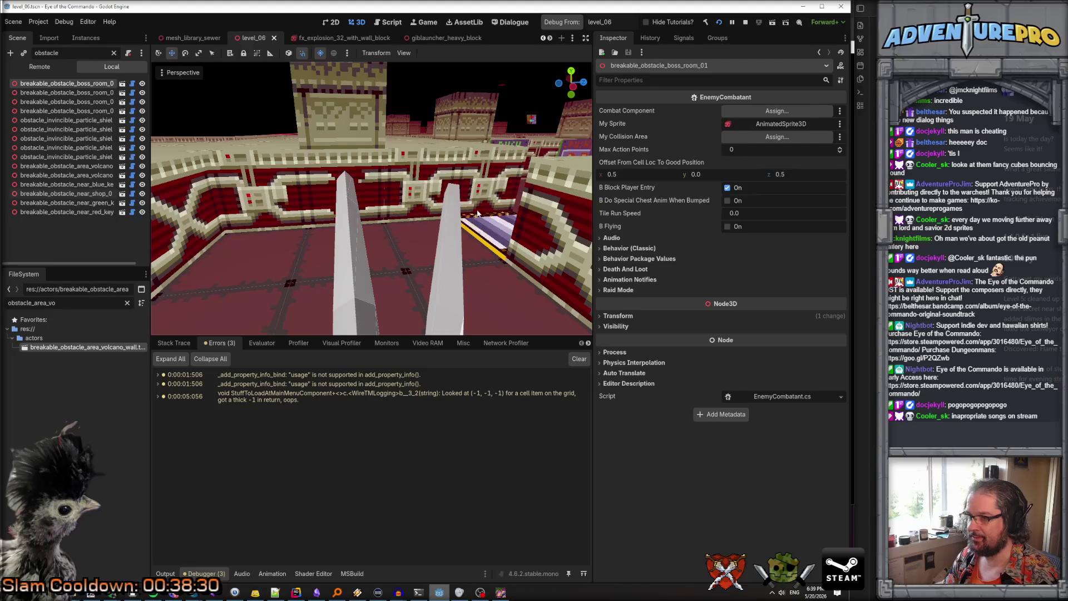
pyautogui.click(92, 166)
pyautogui.click(96, 175)
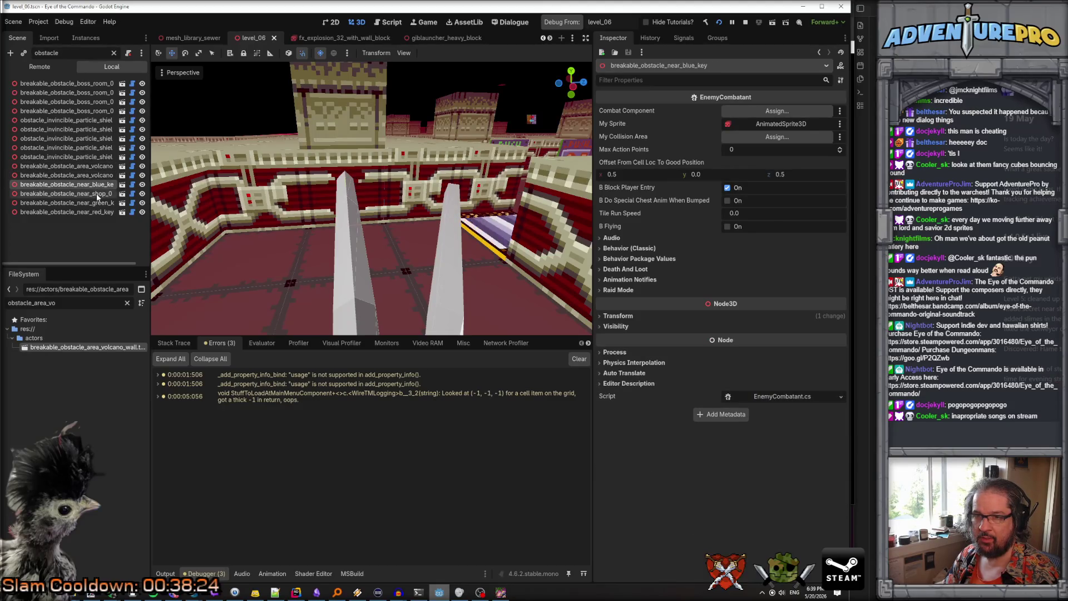
pyautogui.click(111, 194)
pyautogui.press('Down')
pyautogui.press('Down')
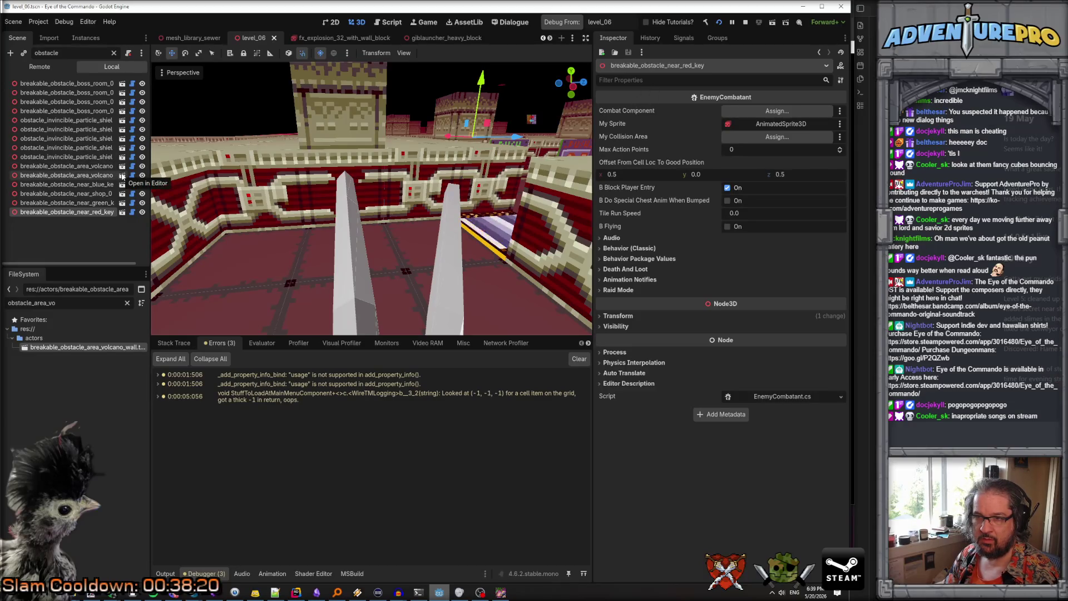
pyautogui.click(122, 166)
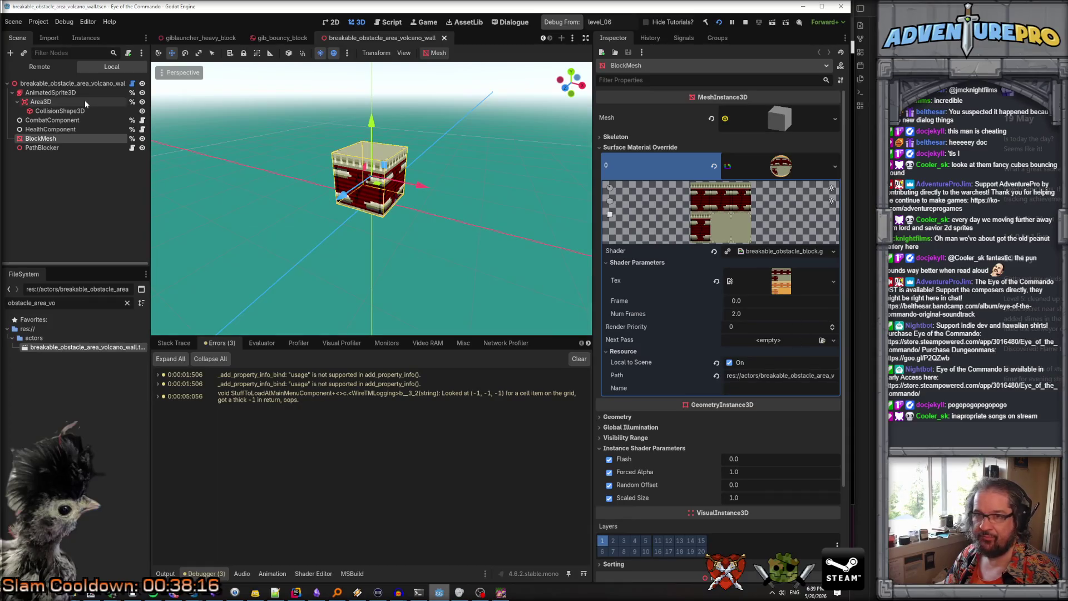
# Set the volcano wall's Fx On Death to fx_explosion_32_with_wall_block.tscn and save
pyautogui.click(343, 154)
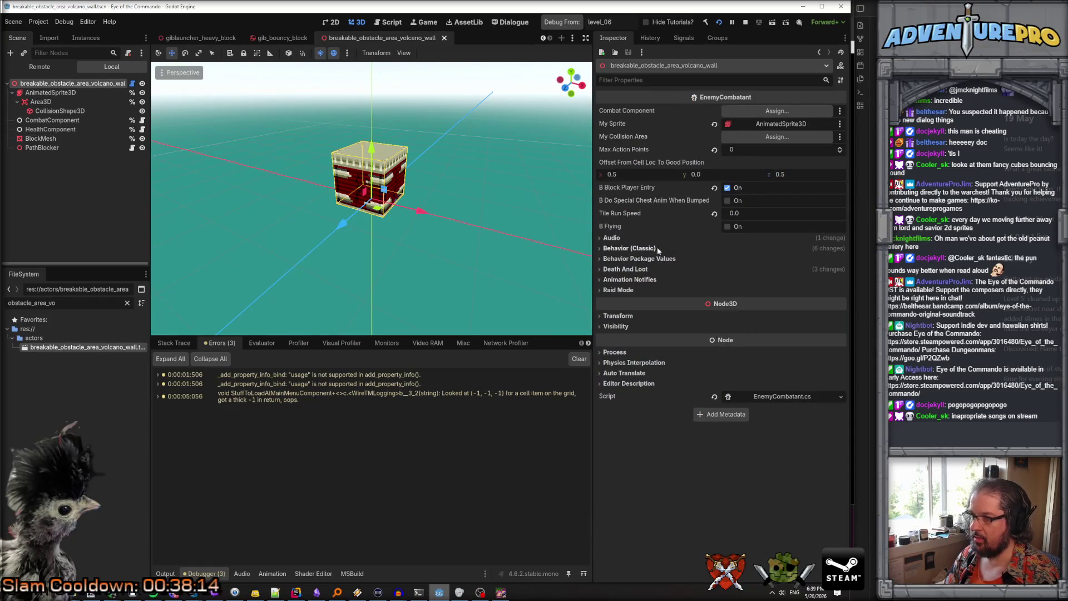
pyautogui.click(628, 271)
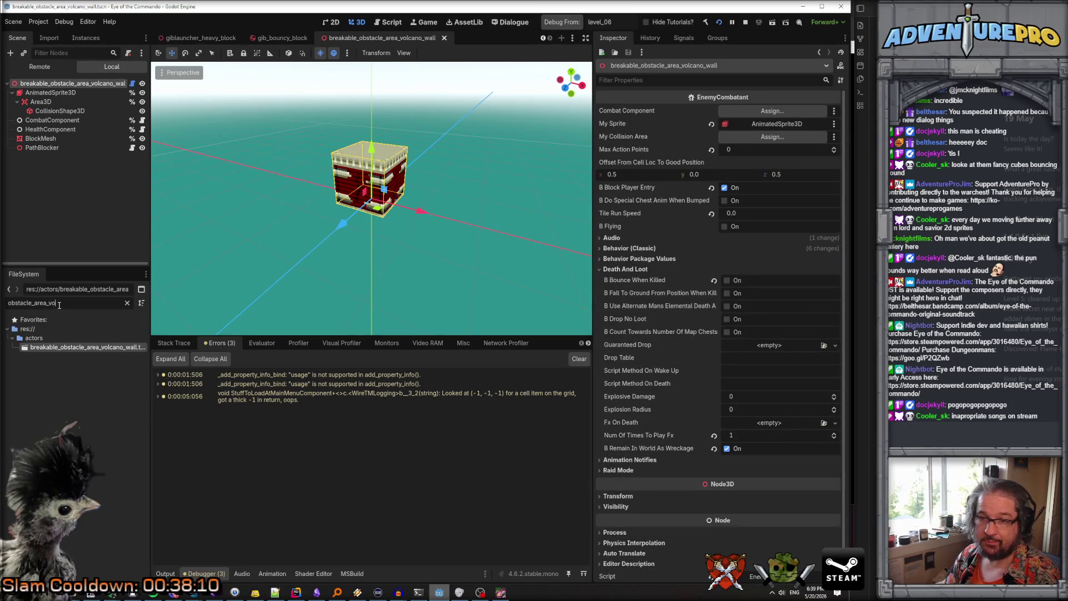
pyautogui.write('fx_exp')
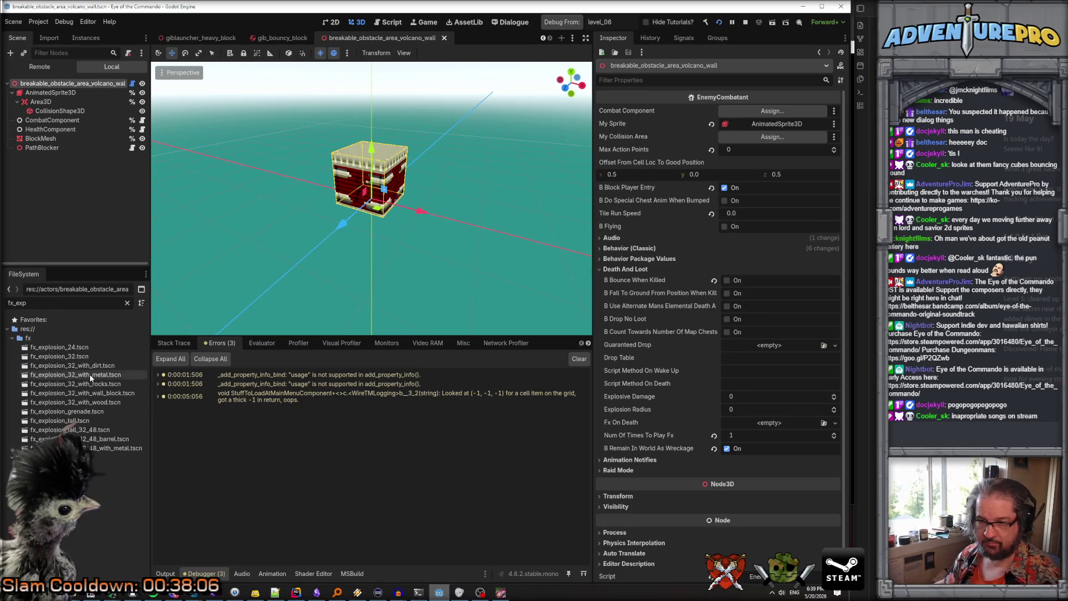
pyautogui.moveTo(82, 392)
pyautogui.mouseDown()
pyautogui.moveTo(698, 411)
pyautogui.moveTo(743, 421)
pyautogui.mouseUp()
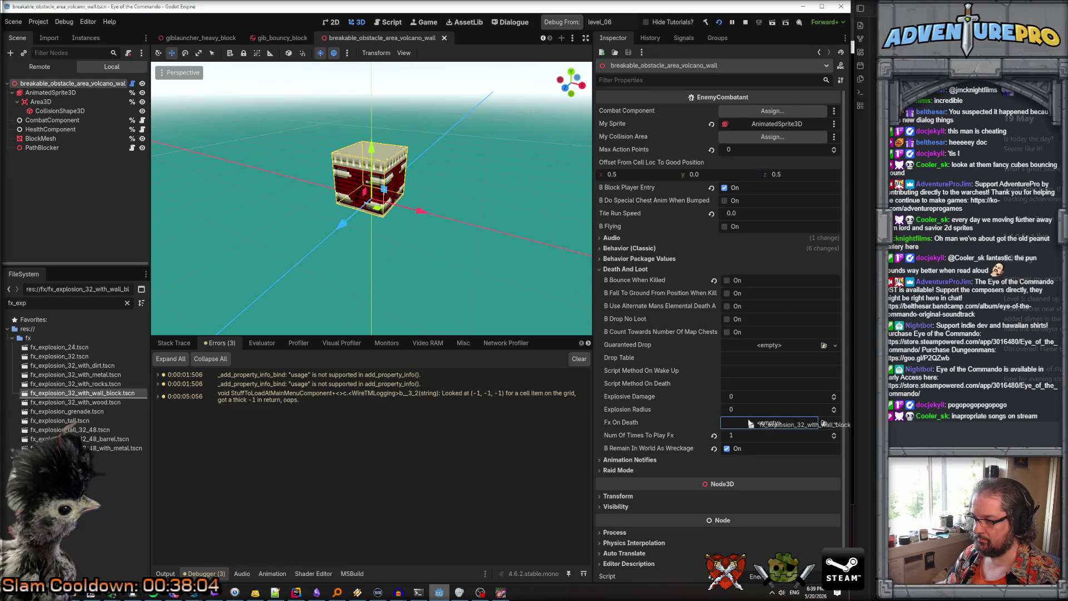
pyautogui.hotkey('ctrl', 's')
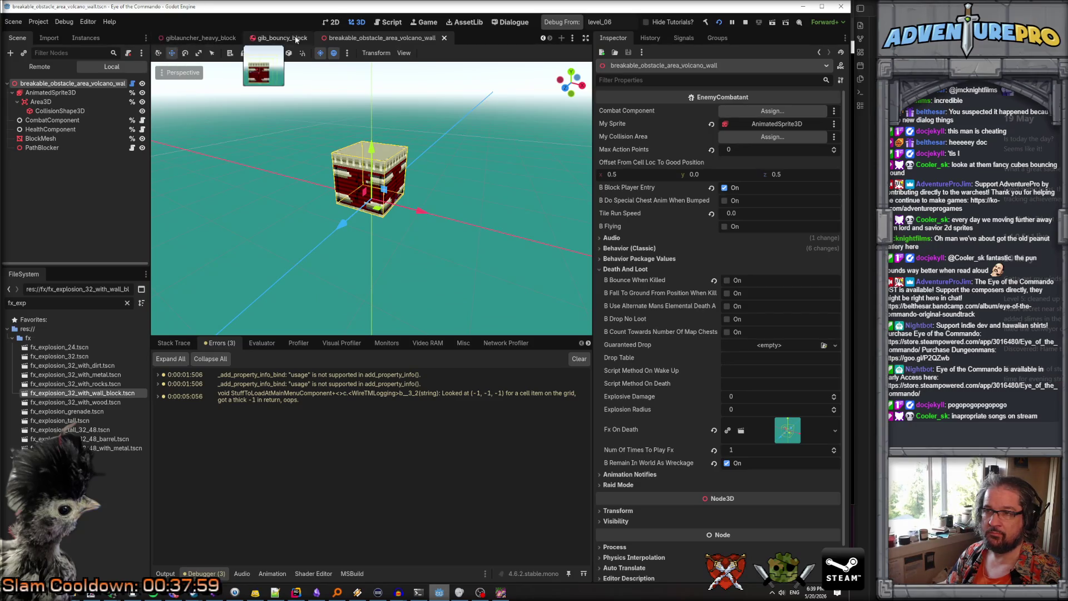
# Close the gib_bouncy_block, wall-block explosion and giblauncher_heavy_block tabs, returning to level_06
pyautogui.click(309, 39)
pyautogui.click(316, 38)
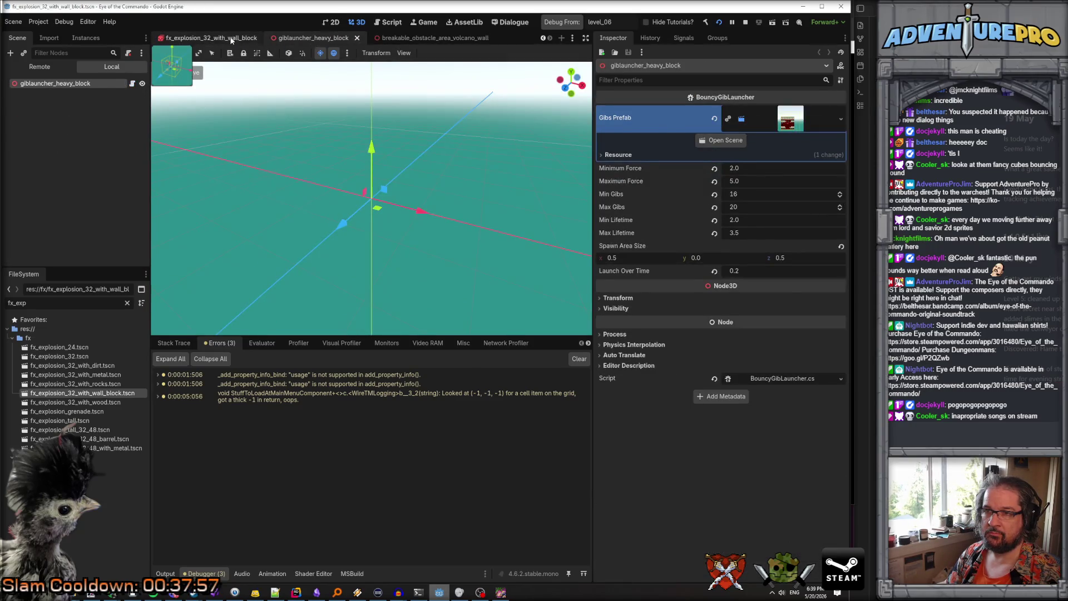
pyautogui.click(231, 40)
pyautogui.click(267, 38)
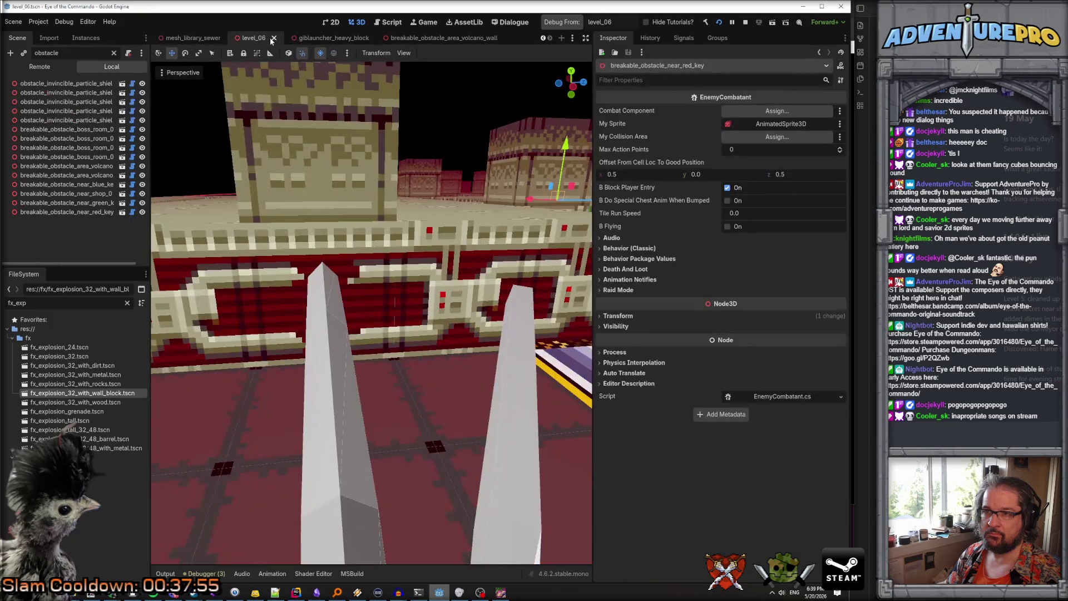
pyautogui.click(332, 40)
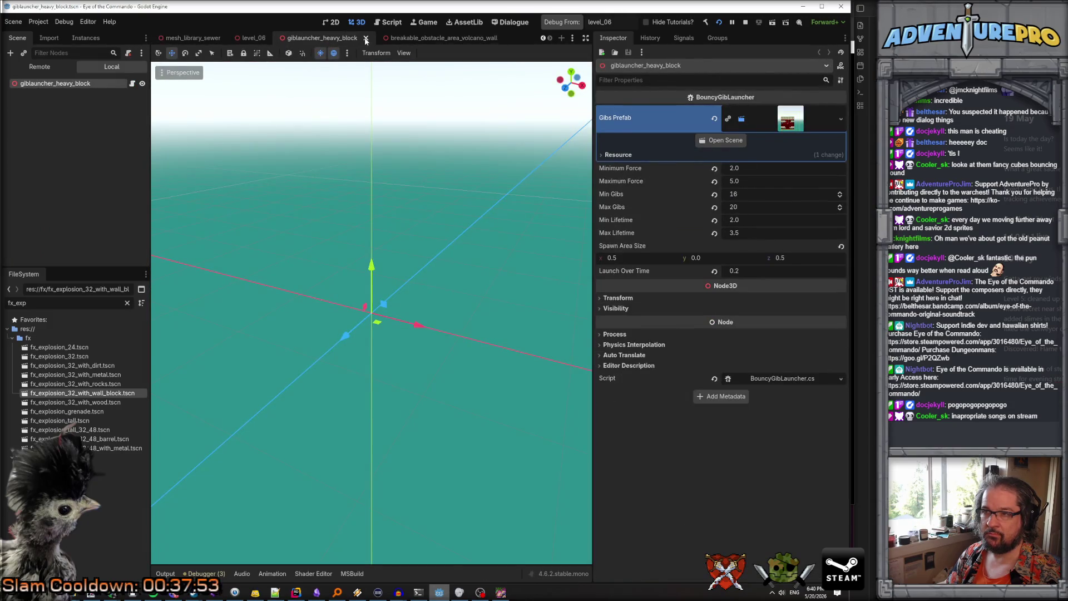
pyautogui.click(366, 38)
pyautogui.click(122, 84)
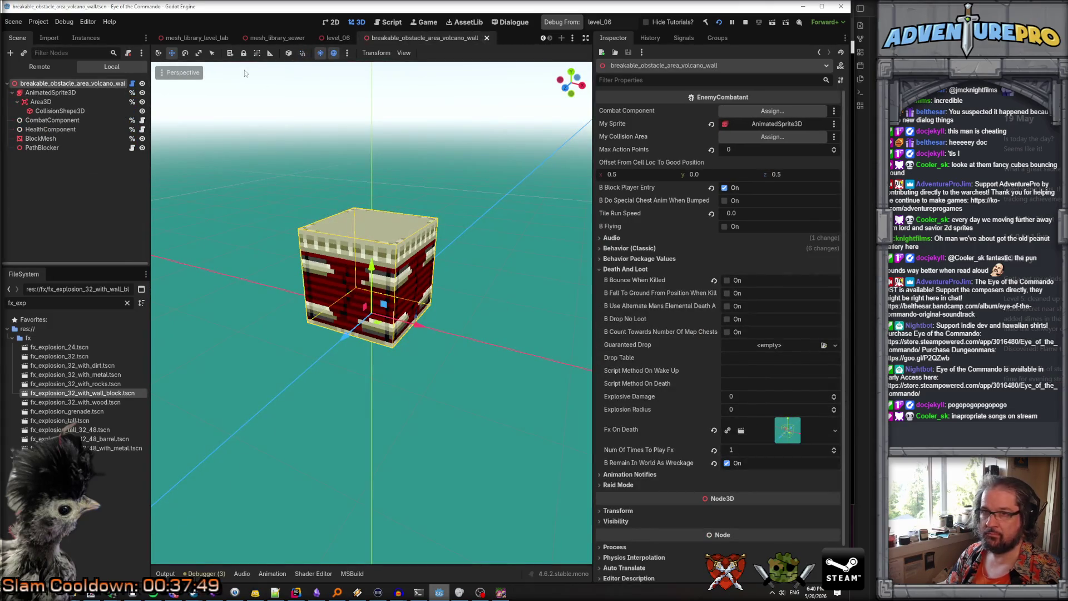
pyautogui.click(337, 38)
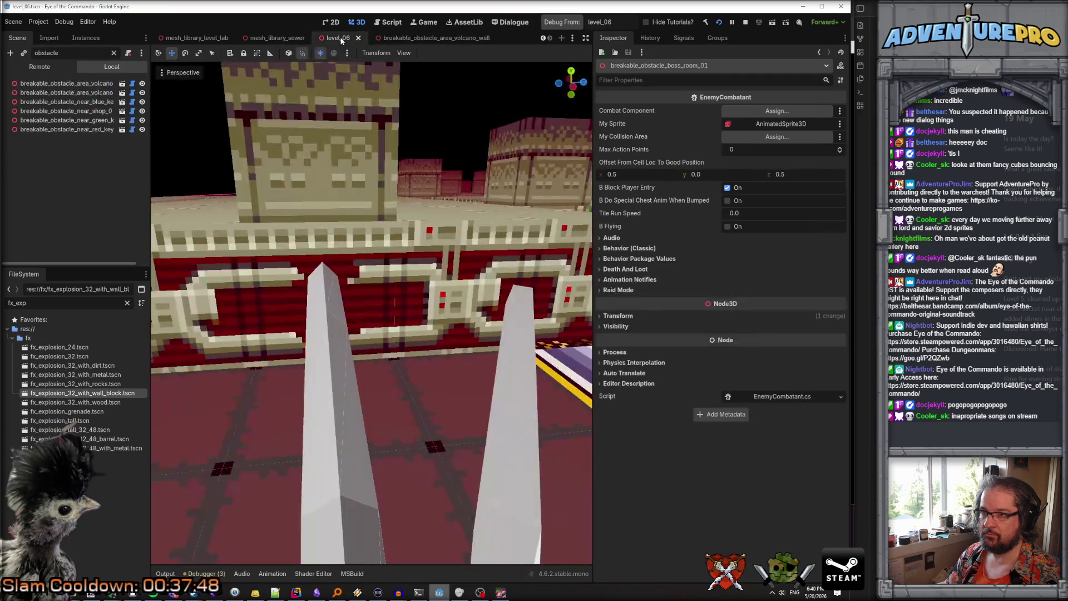
# Close the running game and relaunch level_06 to test the changes
pyautogui.click(501, 593)
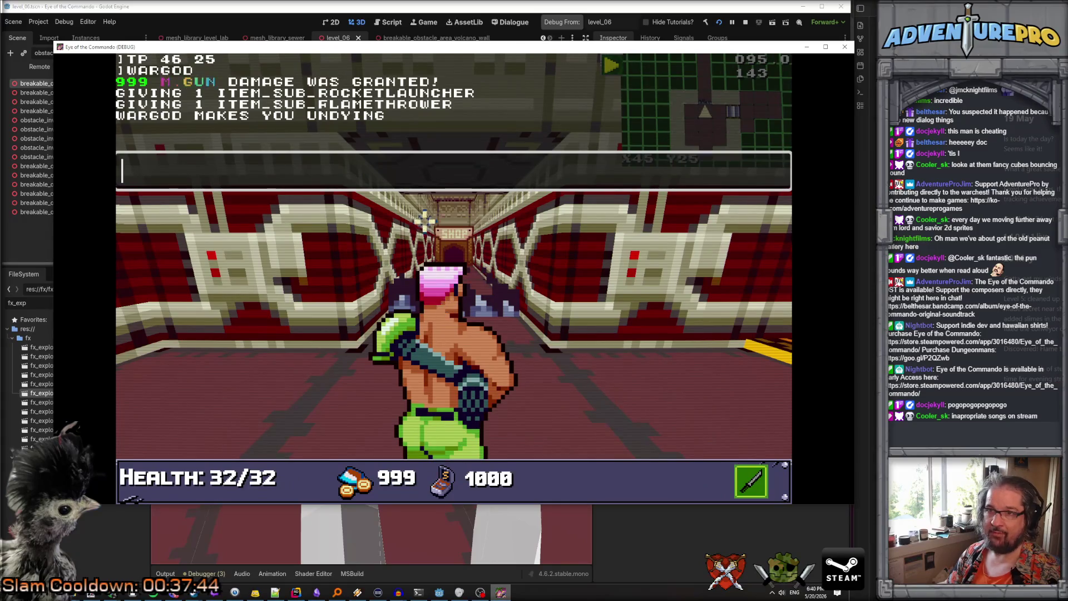
pyautogui.press('Escape')
pyautogui.click(844, 49)
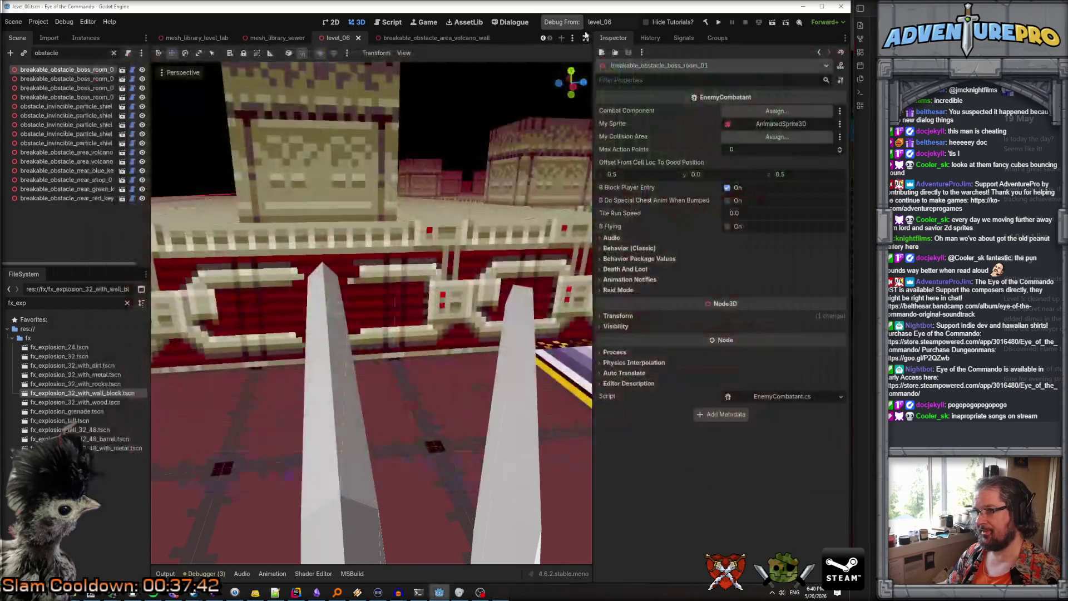
pyautogui.click(564, 25)
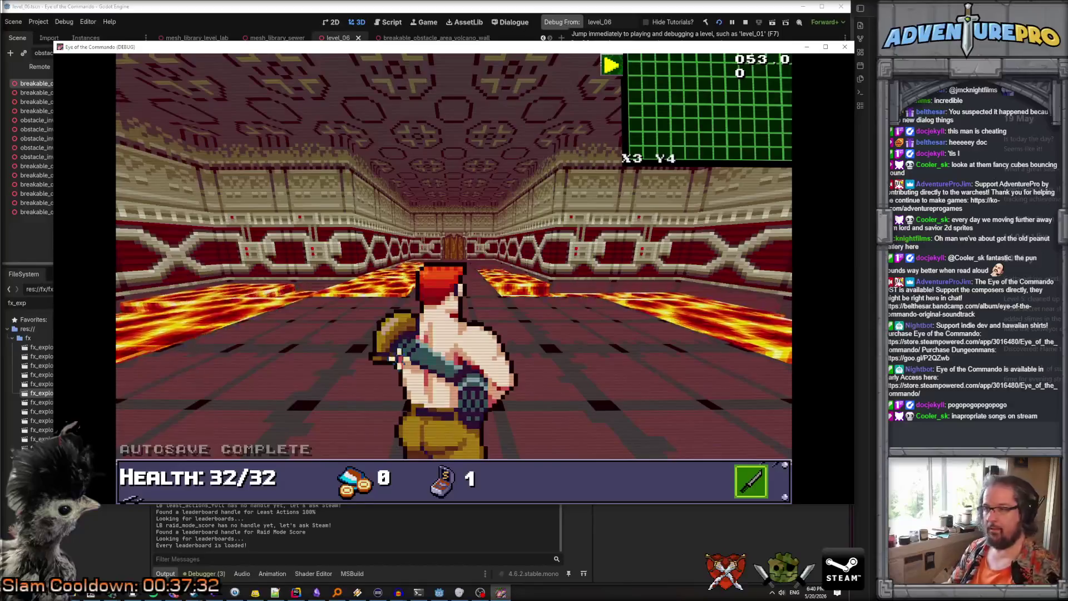
# Teleport the player to X46 Y24 with the TP console command
pyautogui.press('`')
pyautogui.write('TP 4623')
pyautogui.press('BackSpace')
pyautogui.write('4')
pyautogui.press('Return')
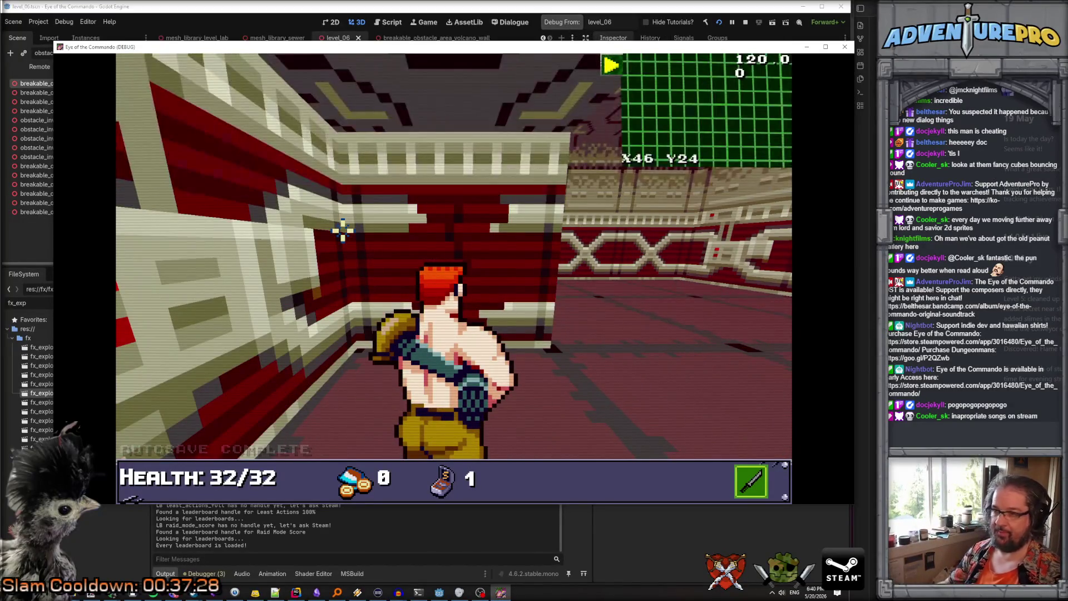
# Shoot the breakable volcano wall apart while turning to follow the gibs
pyautogui.press('w')
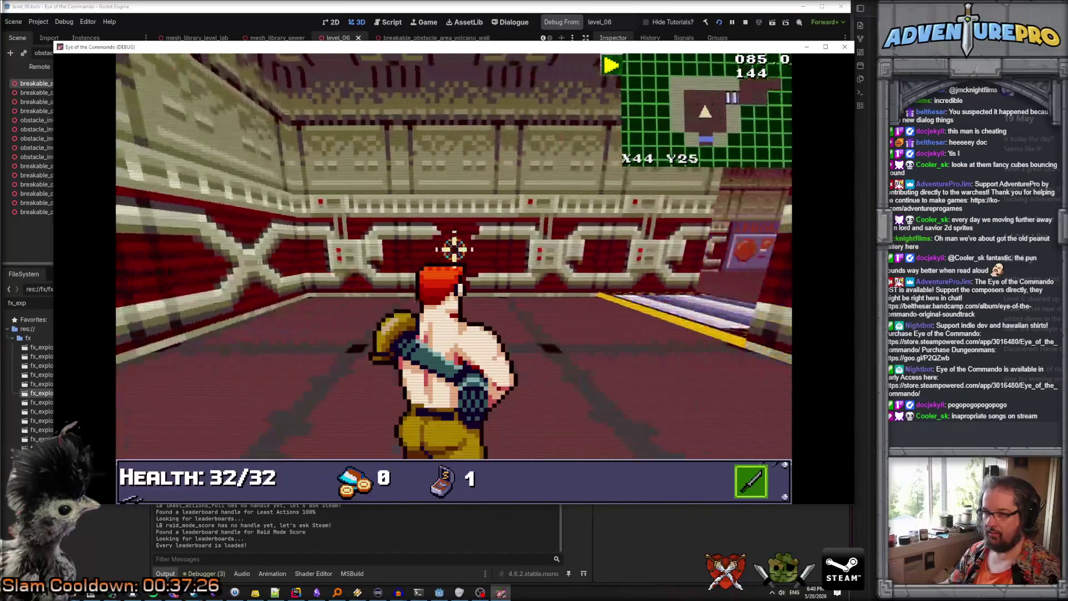
pyautogui.press('space')
pyautogui.press('space')
pyautogui.press('space')
pyautogui.press('space')
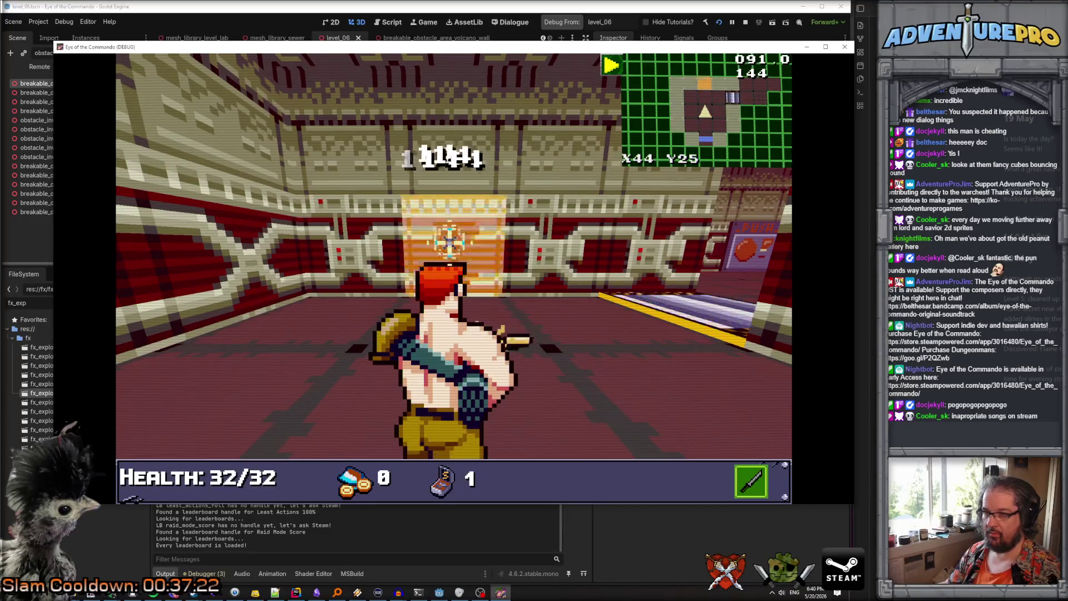
pyautogui.press('a')
pyautogui.press('space')
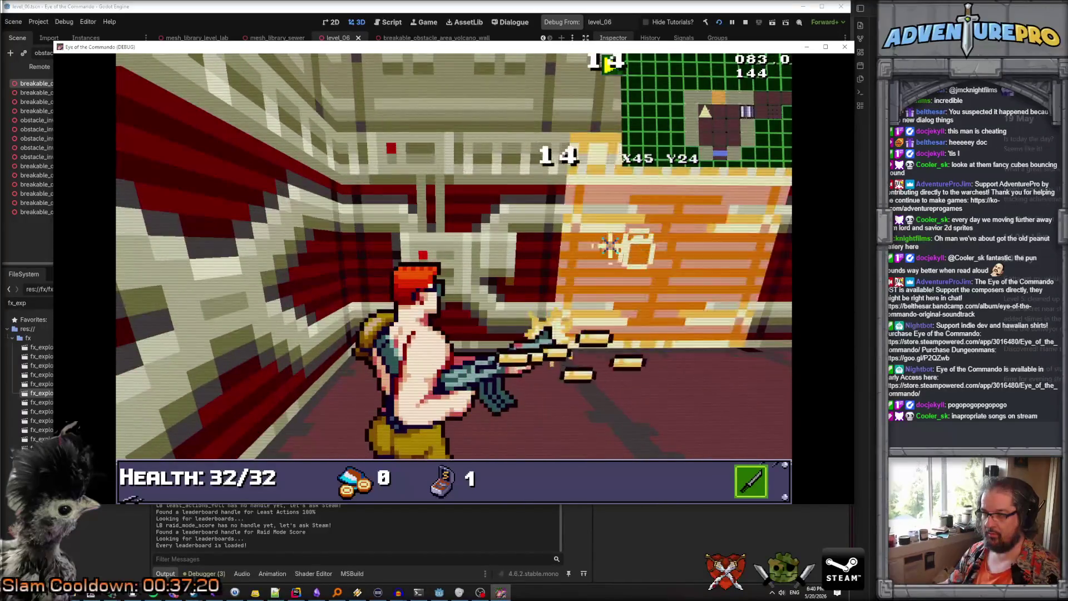
pyautogui.press('a')
pyautogui.press('space')
pyautogui.press('space')
pyautogui.press('space')
pyautogui.press('space')
pyautogui.press('space')
pyautogui.press('space')
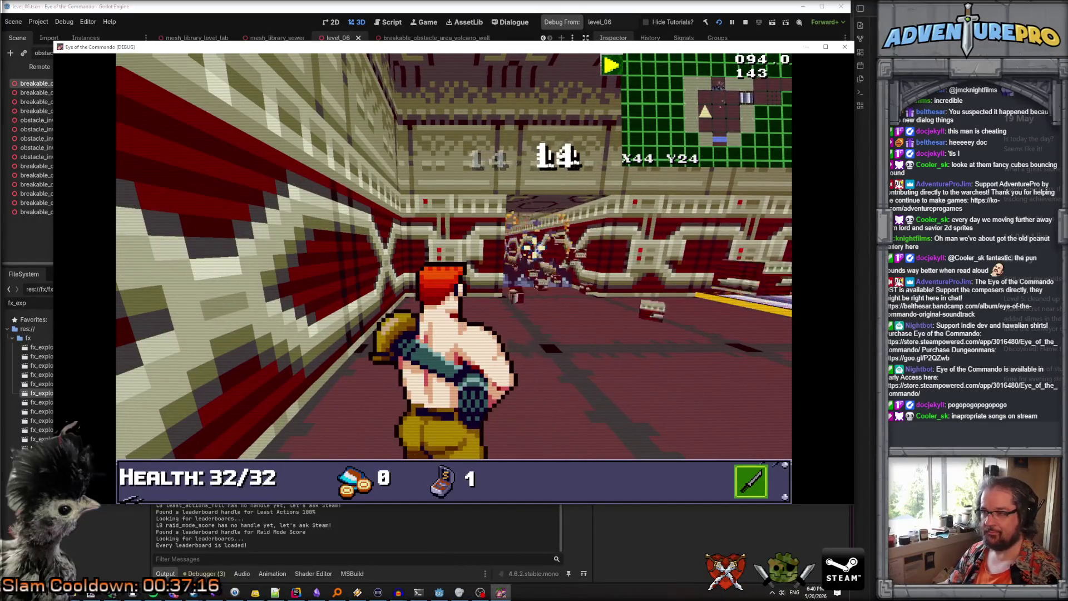
# Walk down the corridor to inspect the gibs and opened secret room, then stop the game
pyautogui.press('a')
pyautogui.press('w')
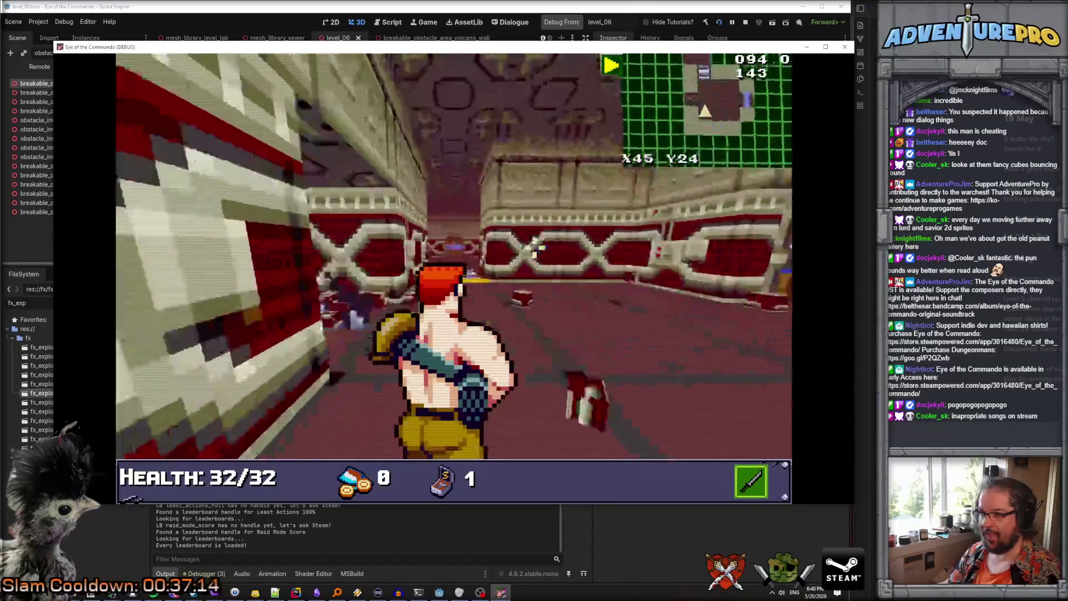
pyautogui.press('w')
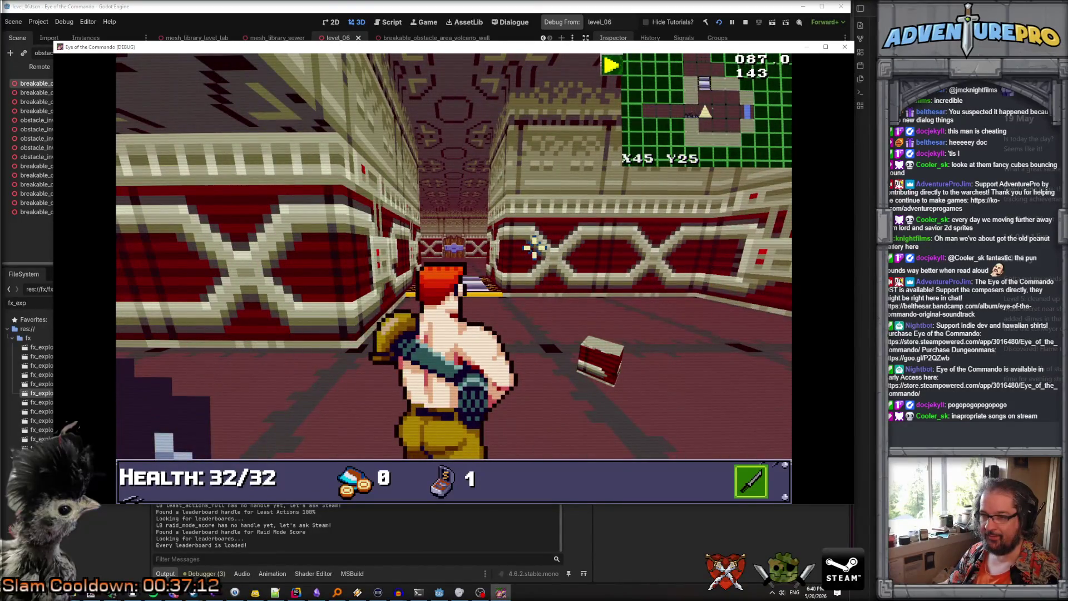
pyautogui.press('a')
pyautogui.press('w')
pyautogui.press('a')
pyautogui.press('a')
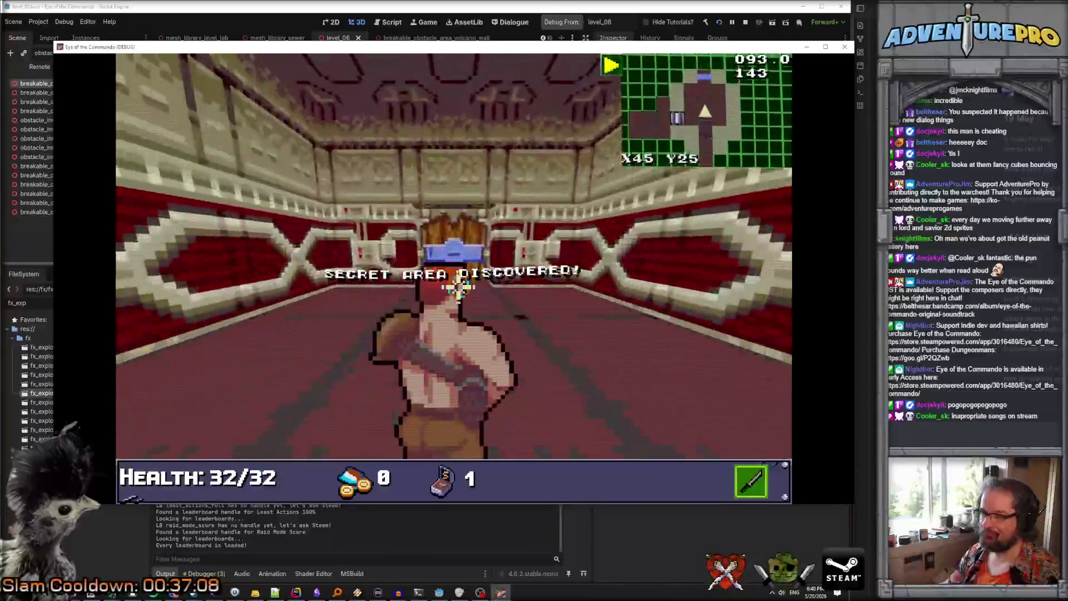
pyautogui.press('a')
pyautogui.press('w')
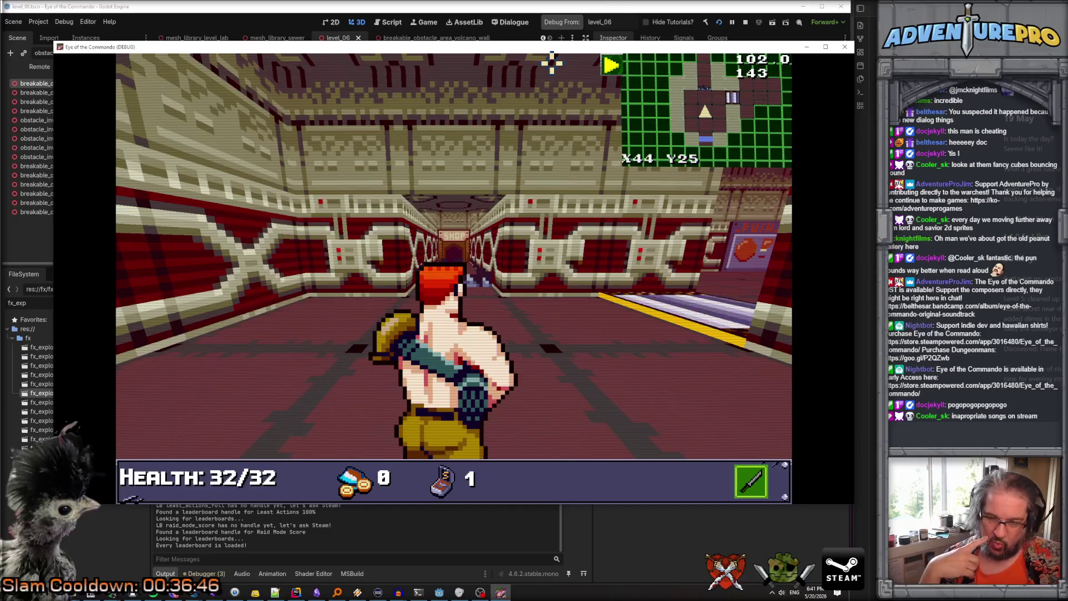
pyautogui.click(745, 22)
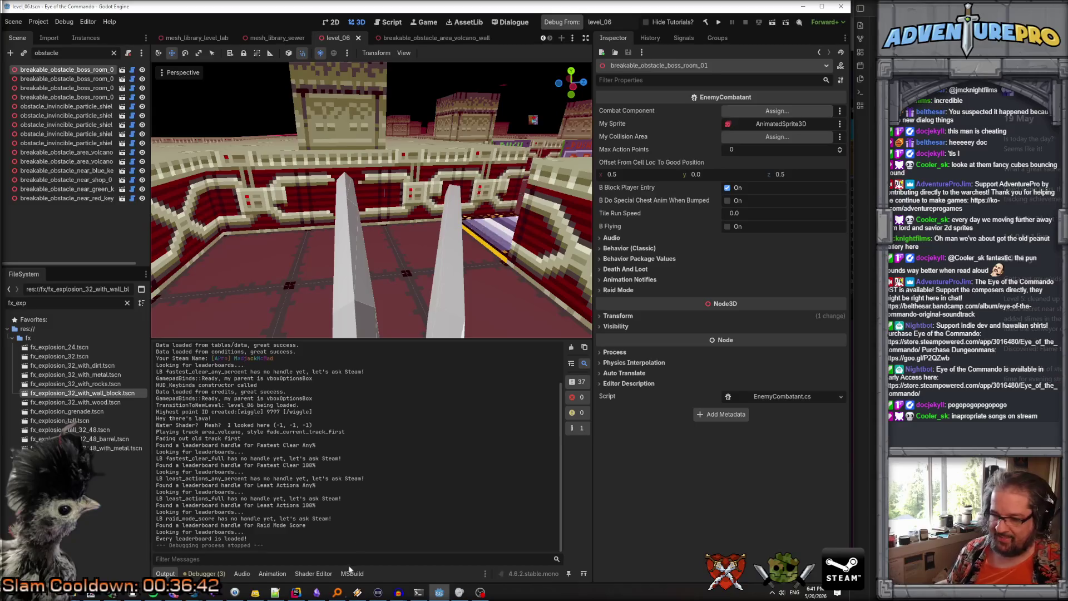
# Review ApplyBlockShader's random 0.25–0.6 scaled_size and random_offset code in Rider, then return to Godot
pyautogui.click(296, 592)
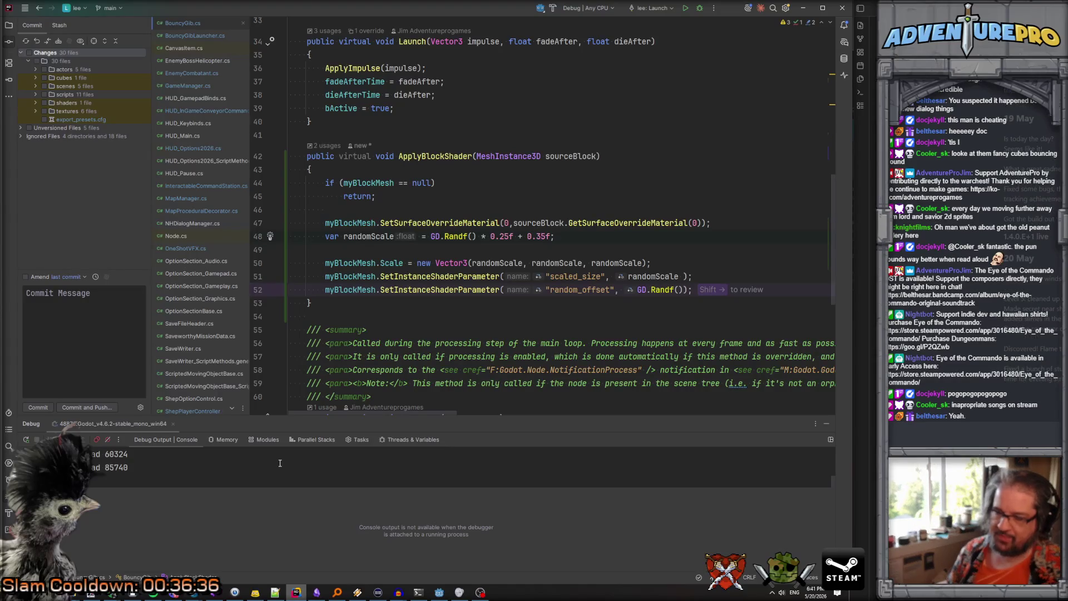
pyautogui.click(645, 276)
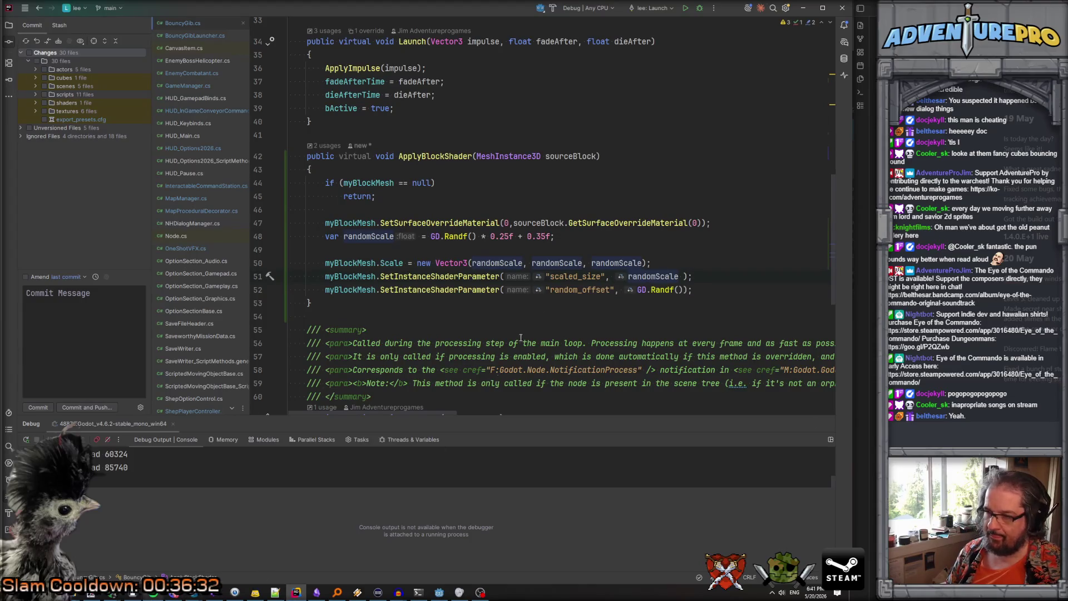
pyautogui.click(439, 591)
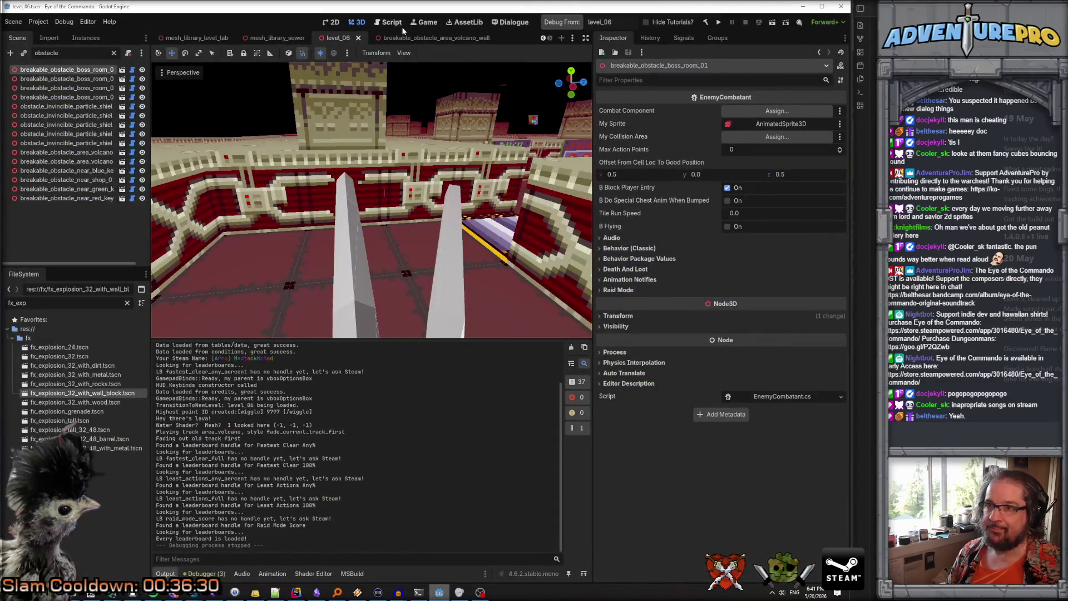
# Open the volcano wall scene's block shader and select scaled_size on line 28
pyautogui.click(435, 39)
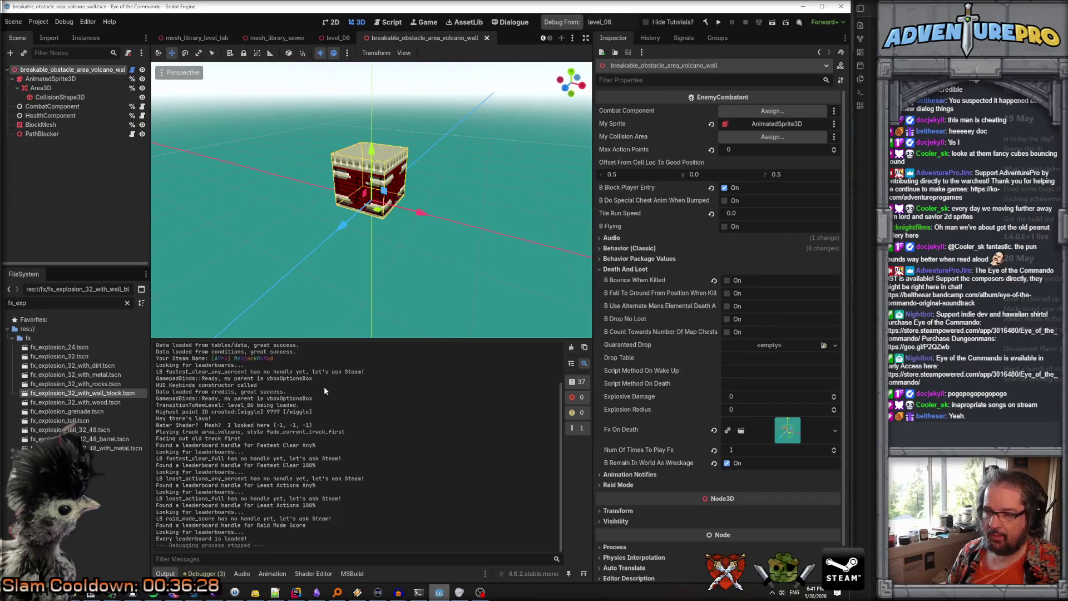
pyautogui.click(309, 574)
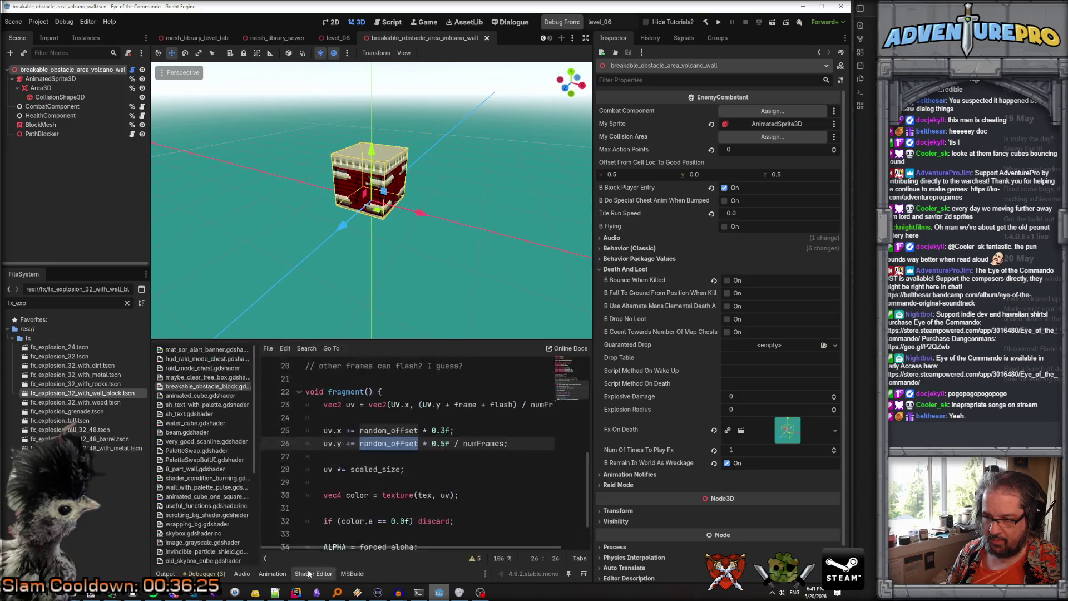
pyautogui.click(387, 431)
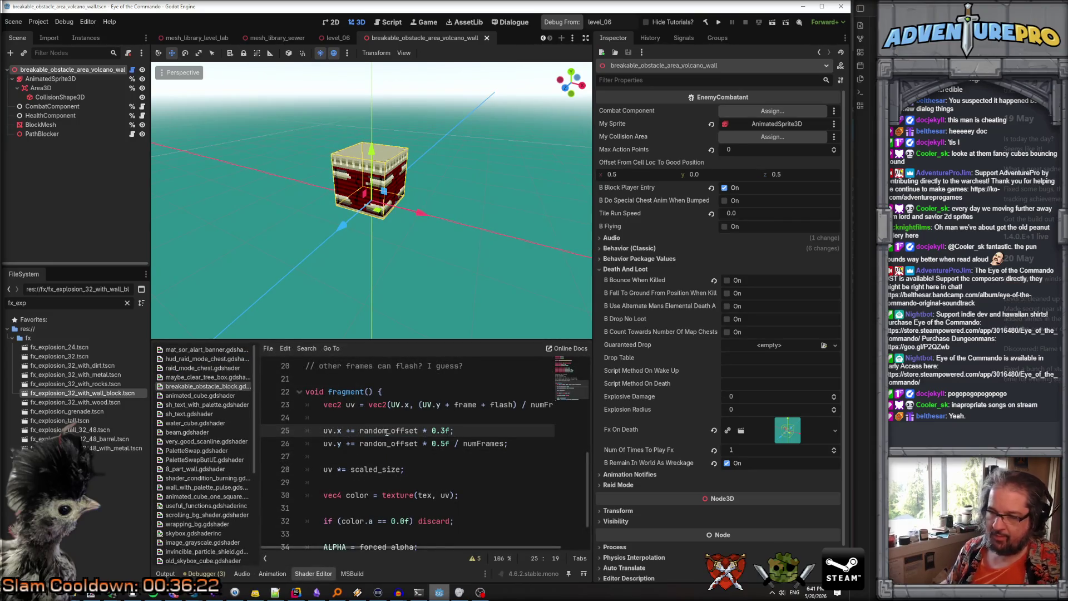
pyautogui.scroll(-1, 387, 430)
pyautogui.doubleClick(382, 430)
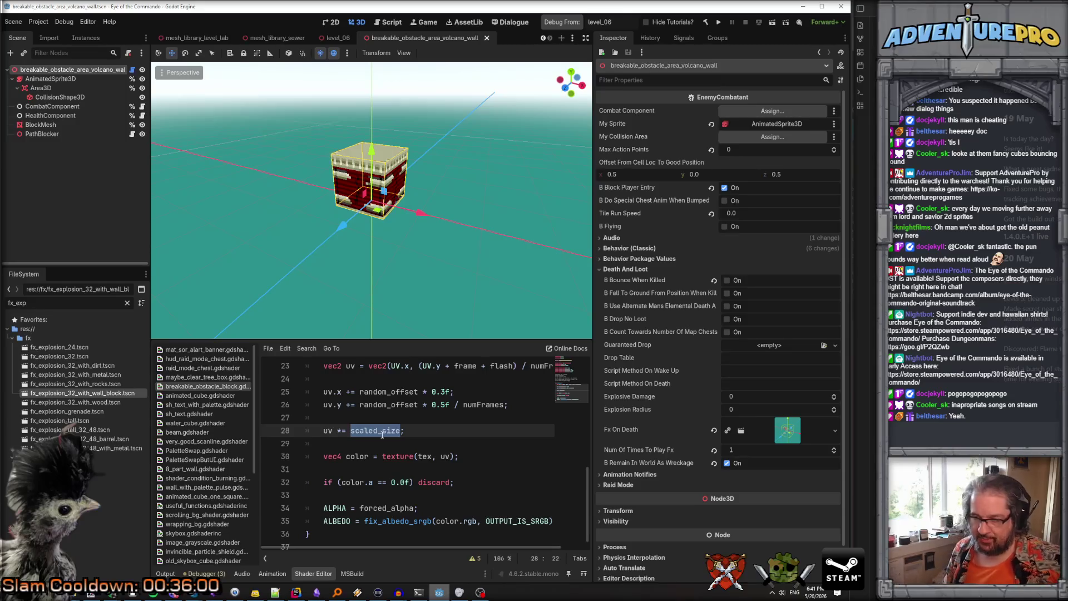
pyautogui.hotkey('alt', 'Tab')
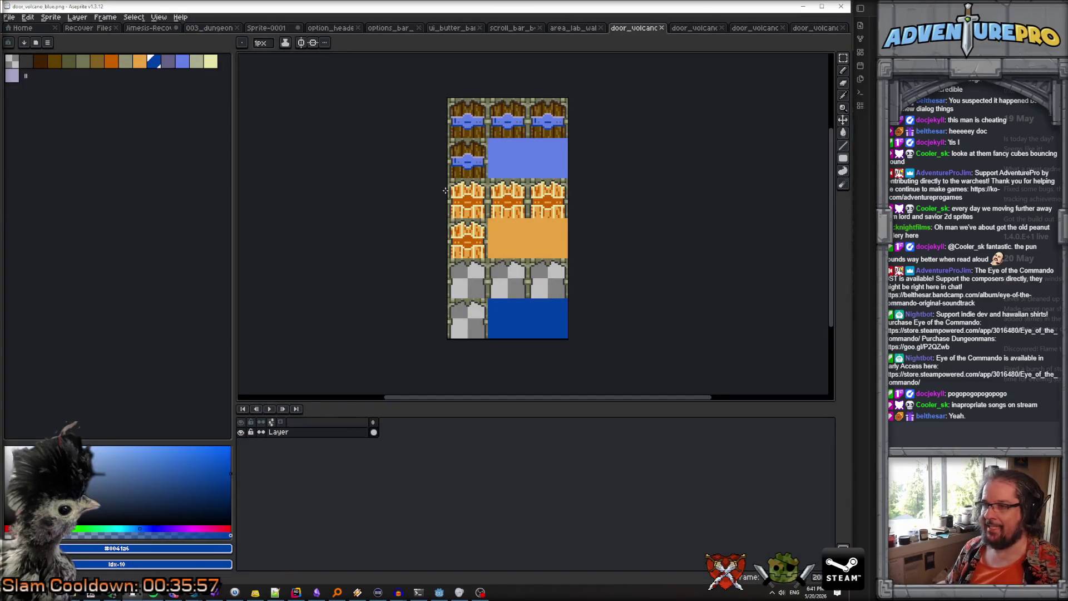
# Copy the top-left blue door tile and paste it into a new 24×24 sprite
pyautogui.scroll(3, 490, 134)
pyautogui.moveTo(517, 139); pyautogui.dragTo(502, 256)
pyautogui.moveTo(406, 167); pyautogui.dragTo(506, 269)
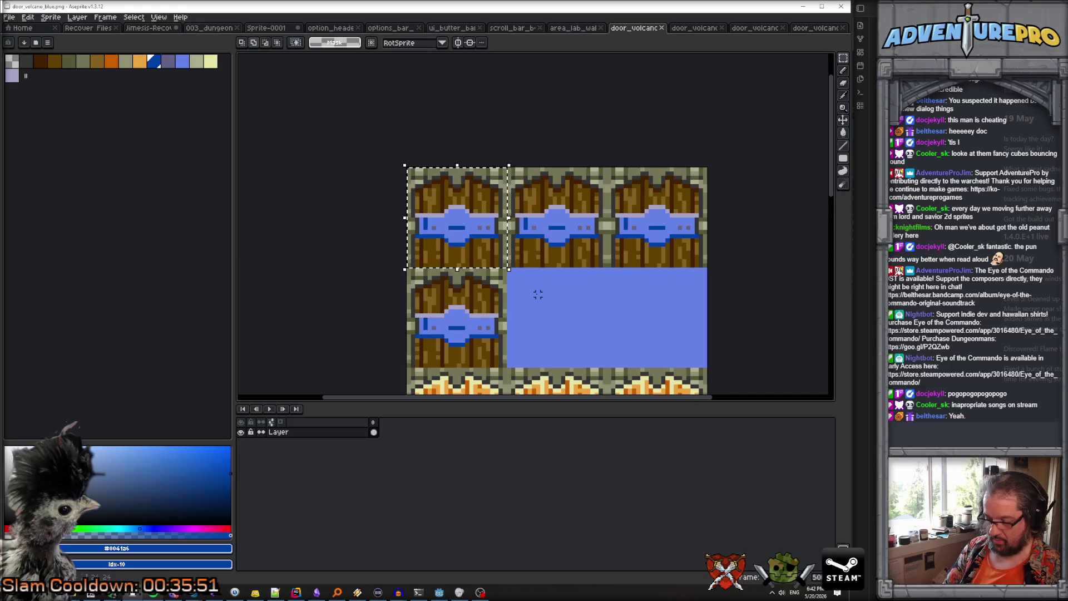
pyautogui.click(14, 17)
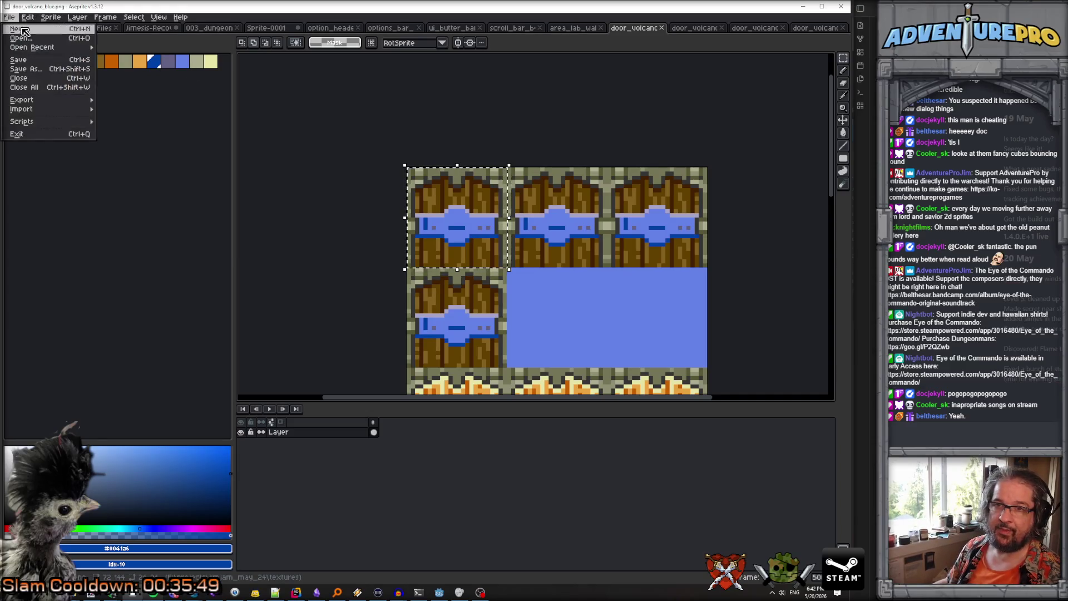
pyautogui.click(25, 29)
pyautogui.click(403, 375)
pyautogui.hotkey('ctrl', 'v')
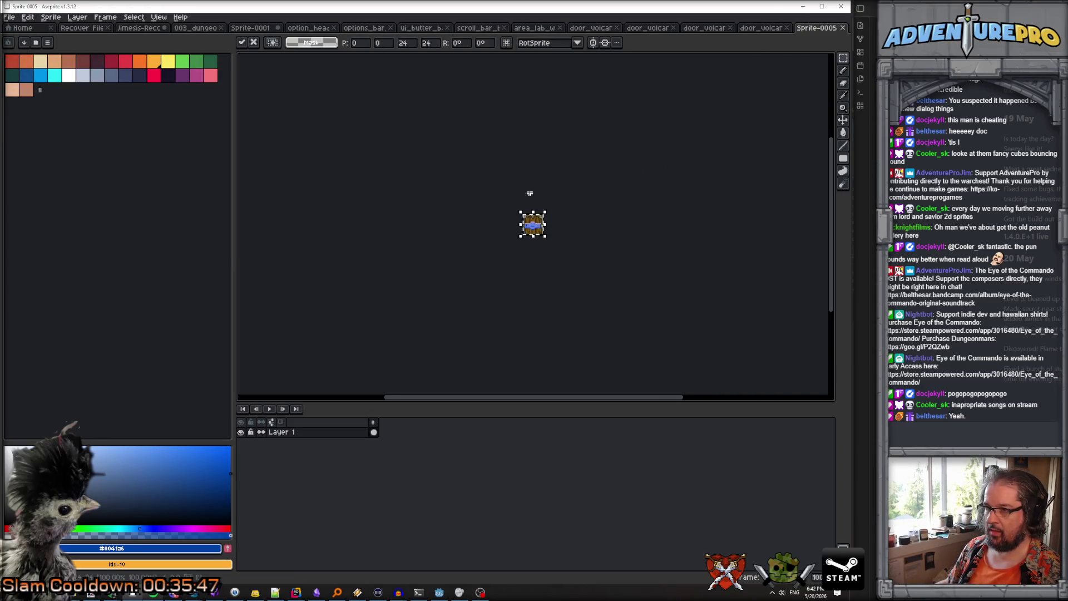
pyautogui.scroll(5, 531, 194)
pyautogui.press('Return')
# Set the sprite's grid to 12×12 in Grid Settings
pyautogui.click(158, 17)
pyautogui.moveTo(166, 63)
pyautogui.click(297, 62)
pyautogui.doubleClick(407, 298)
pyautogui.write('12')
pyautogui.doubleClick(477, 300)
pyautogui.write('12')
pyautogui.click(415, 322)
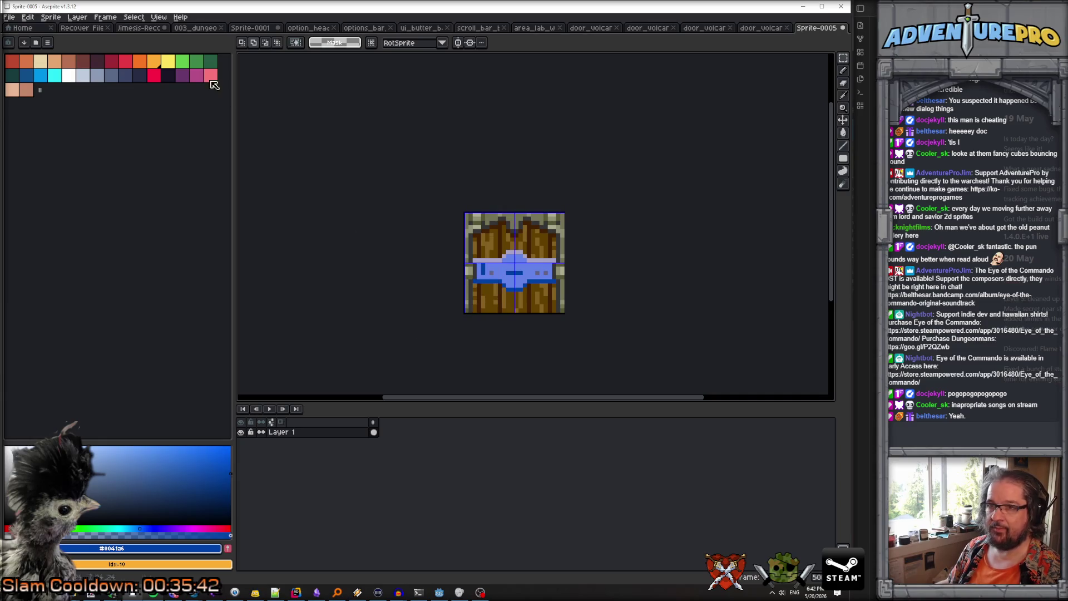
pyautogui.scroll(1, 494, 276)
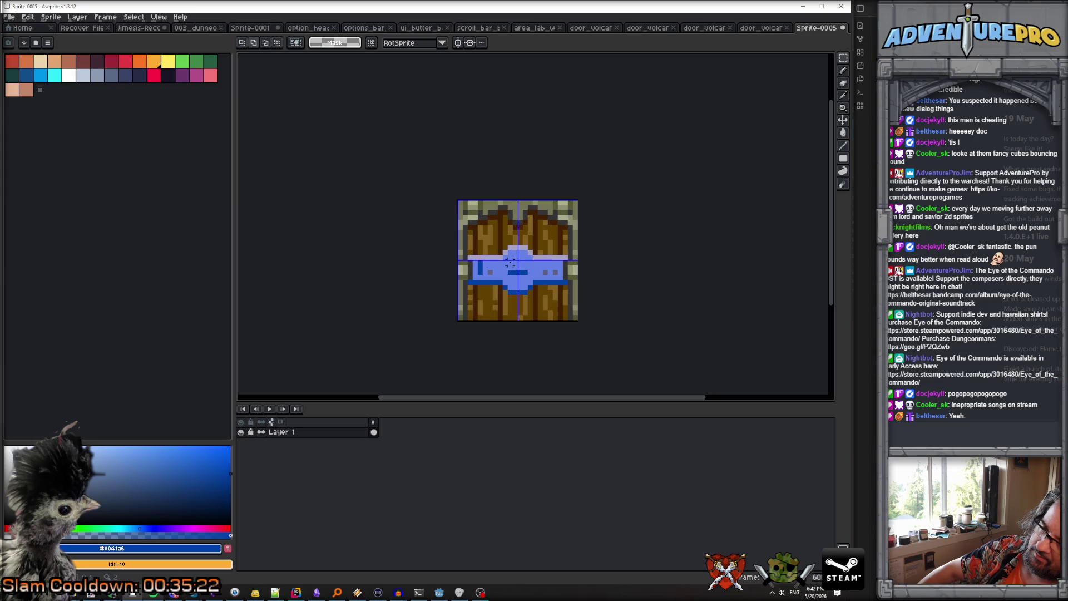
pyautogui.click(296, 592)
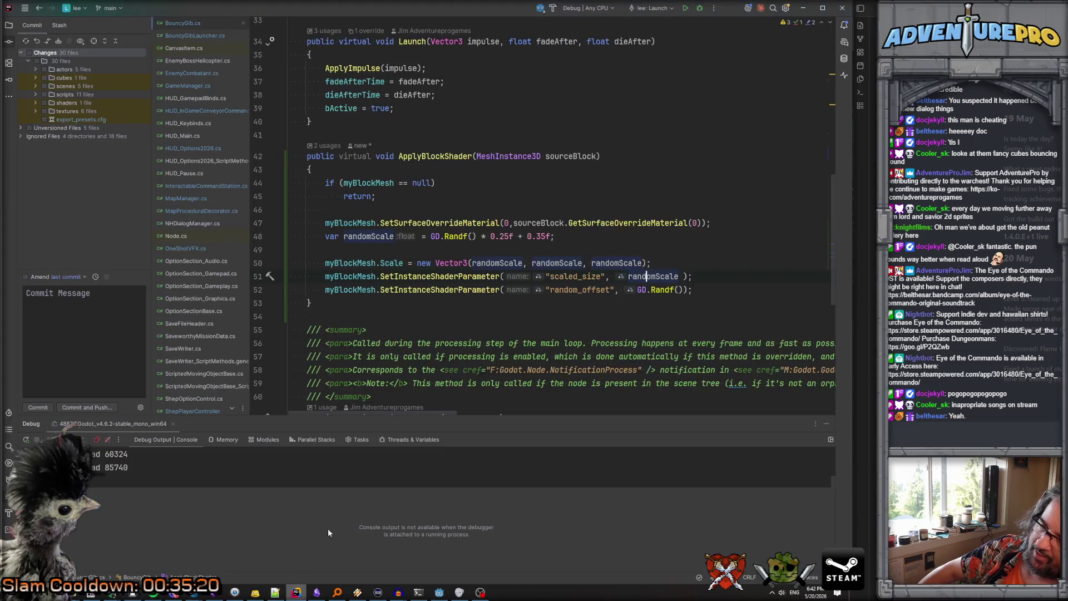
# Close the volcano wall scene and start a Node3D scene containing the lab wall obstacle
pyautogui.click(439, 592)
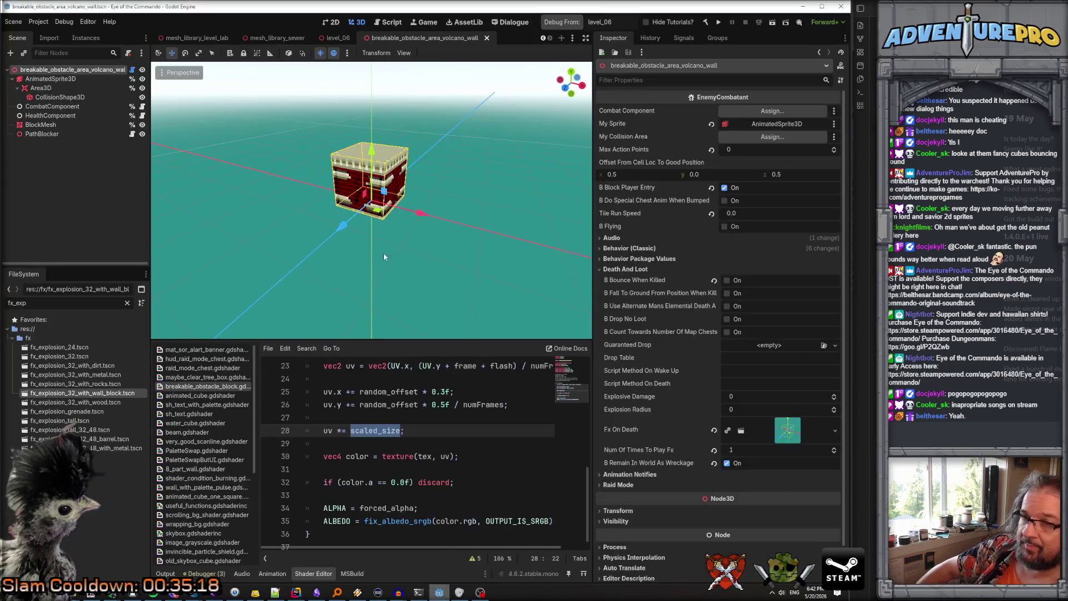
pyautogui.click(8, 24)
pyautogui.click(29, 197)
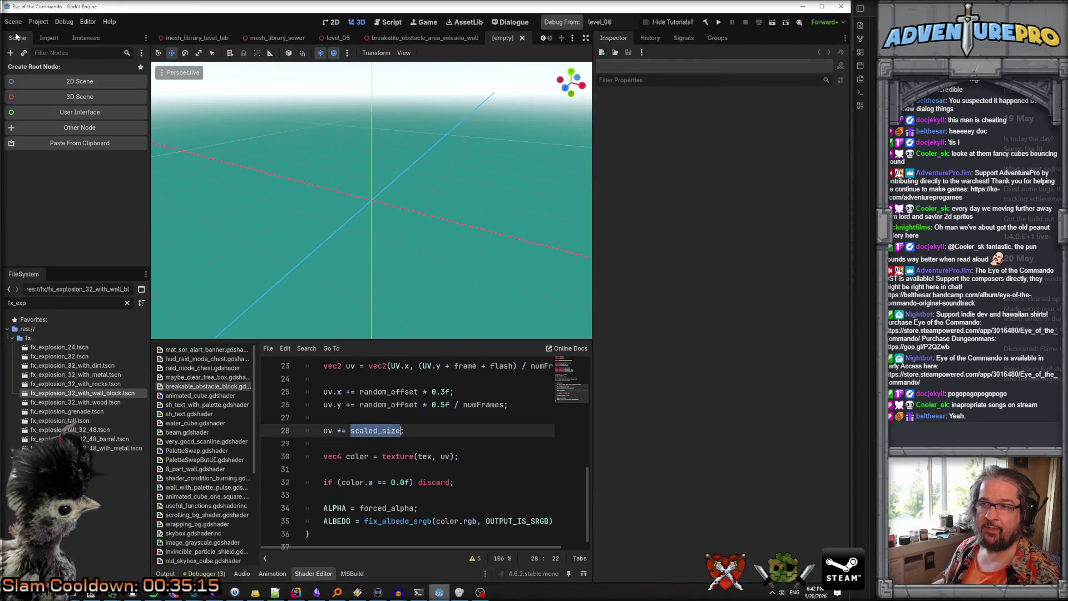
pyautogui.click(78, 102)
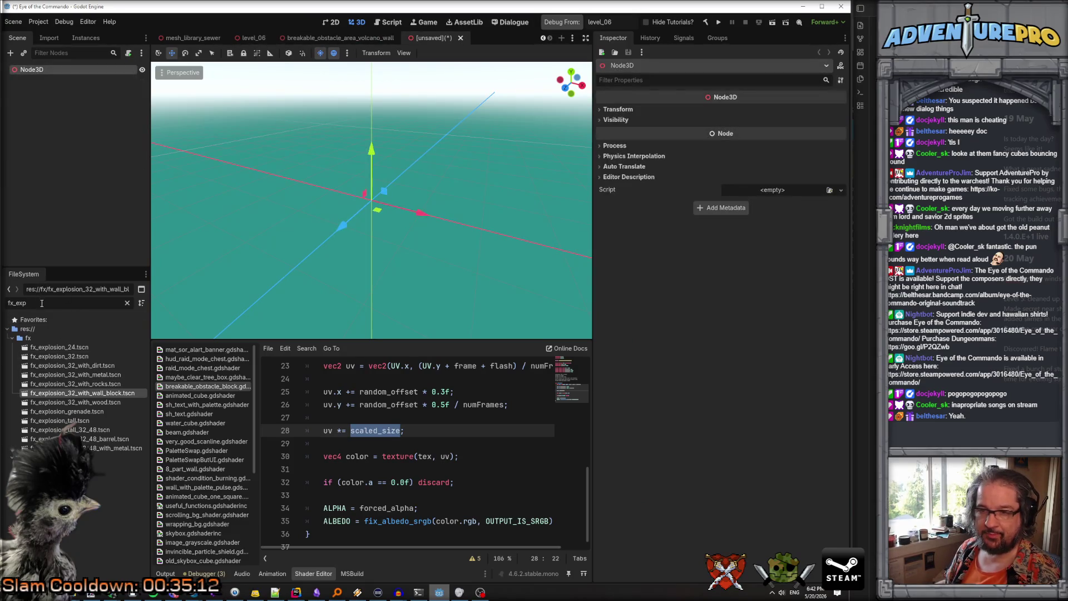
pyautogui.write('brea')
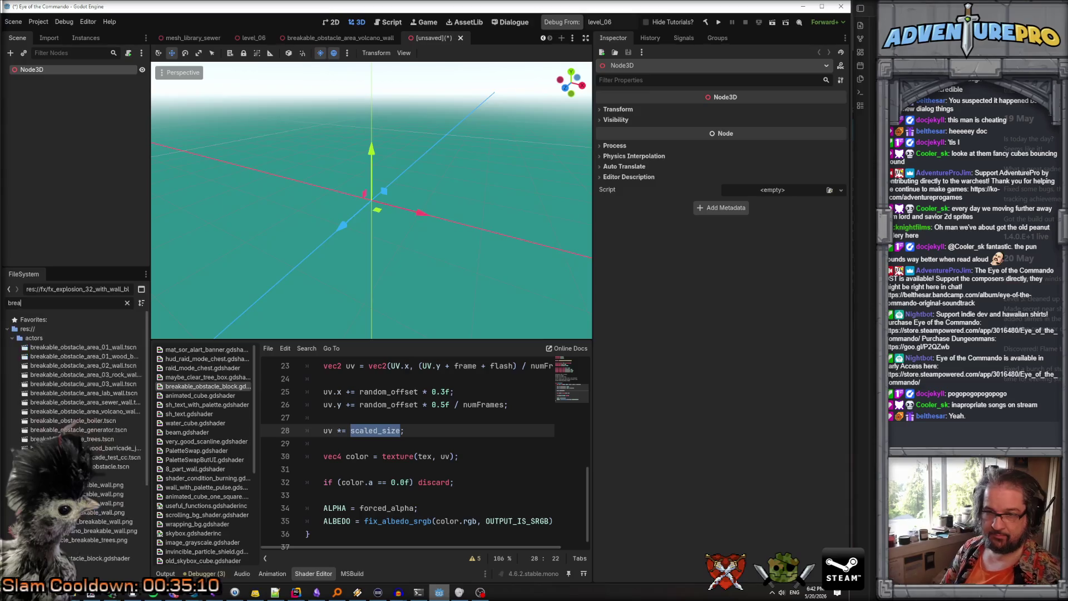
pyautogui.write('kable')
pyautogui.click(80, 348)
pyautogui.moveTo(89, 392)
pyautogui.mouseDown()
pyautogui.moveTo(101, 320)
pyautogui.moveTo(62, 73)
pyautogui.mouseUp()
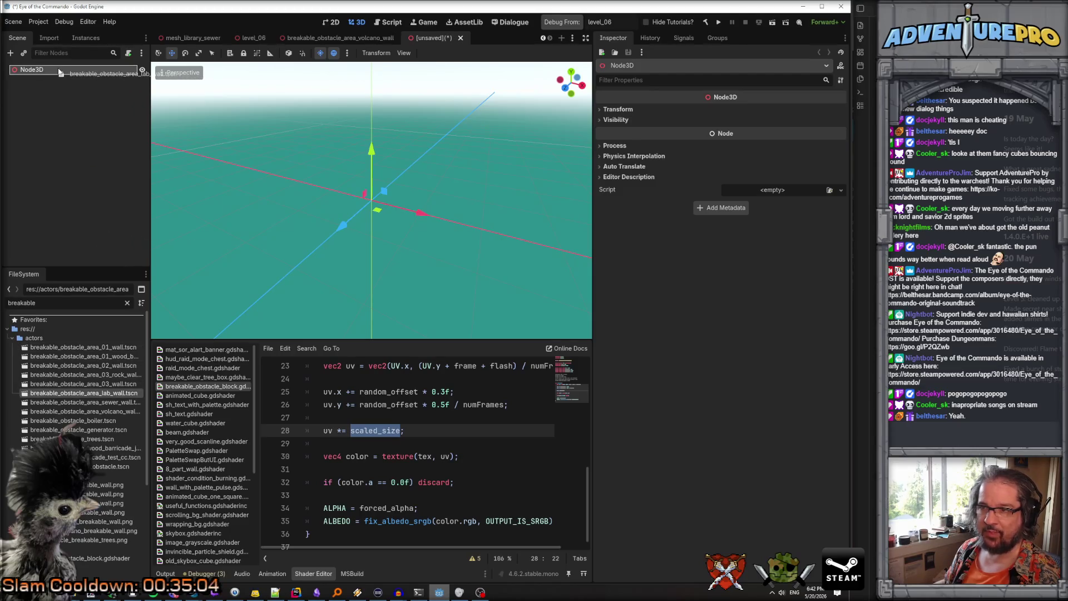
# Duplicate the lab wall obstacle and move the copy to the right
pyautogui.rightClick(74, 82)
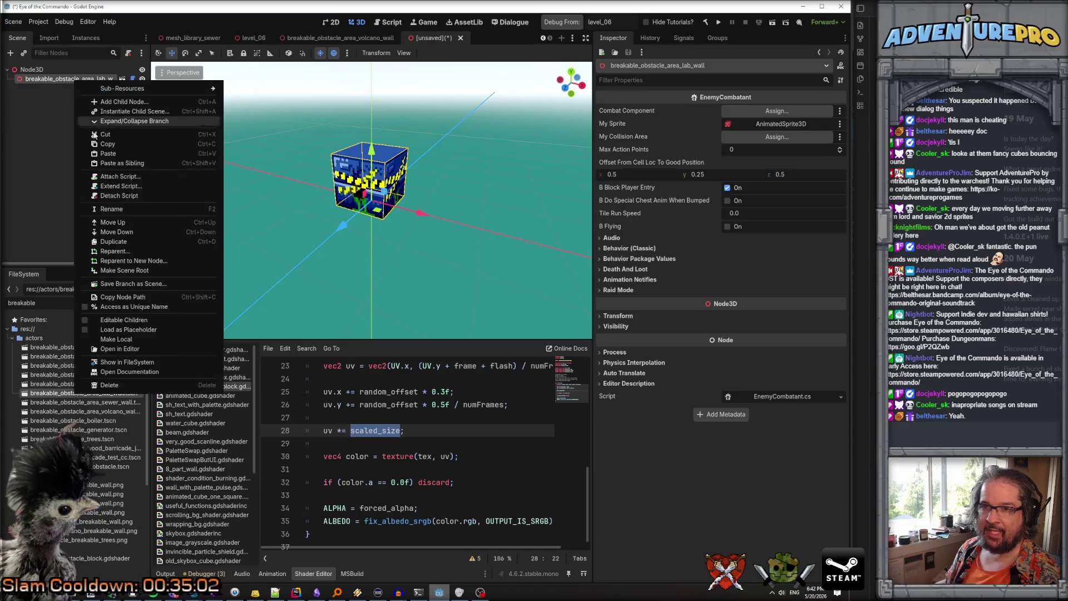
pyautogui.click(123, 242)
pyautogui.moveTo(430, 234); pyautogui.dragTo(519, 238)
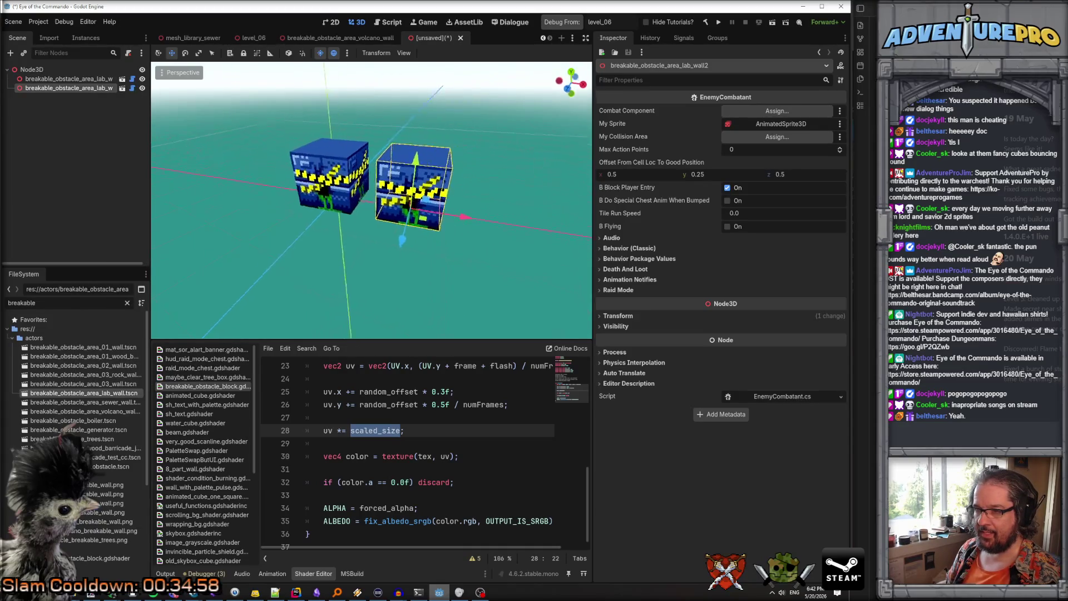
pyautogui.press('KP_1')
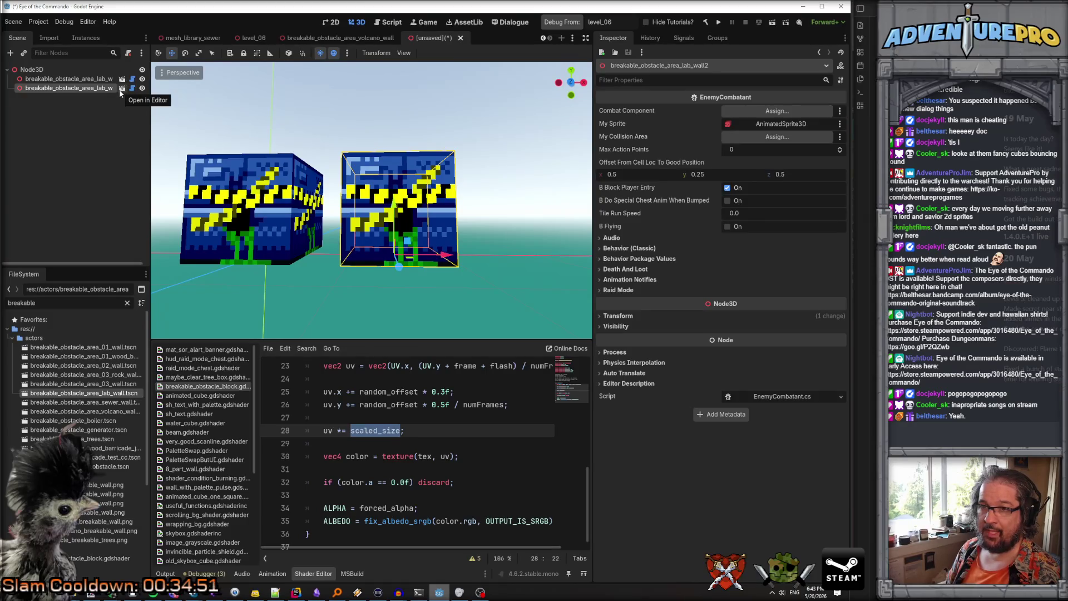
# Make the second wall instance local and select its BlockMesh child
pyautogui.rightClick(92, 95)
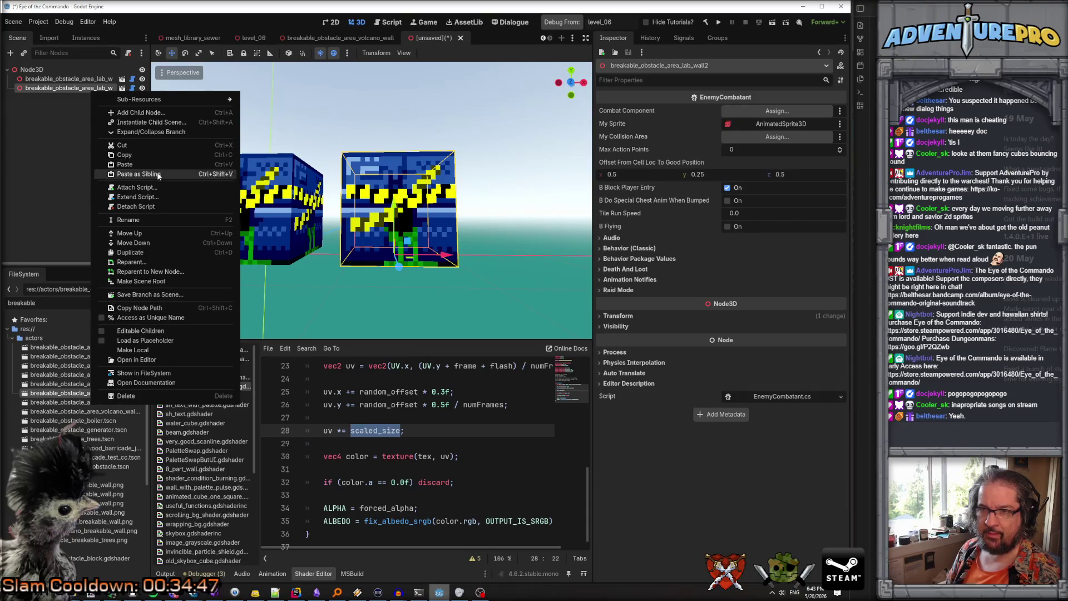
pyautogui.click(156, 132)
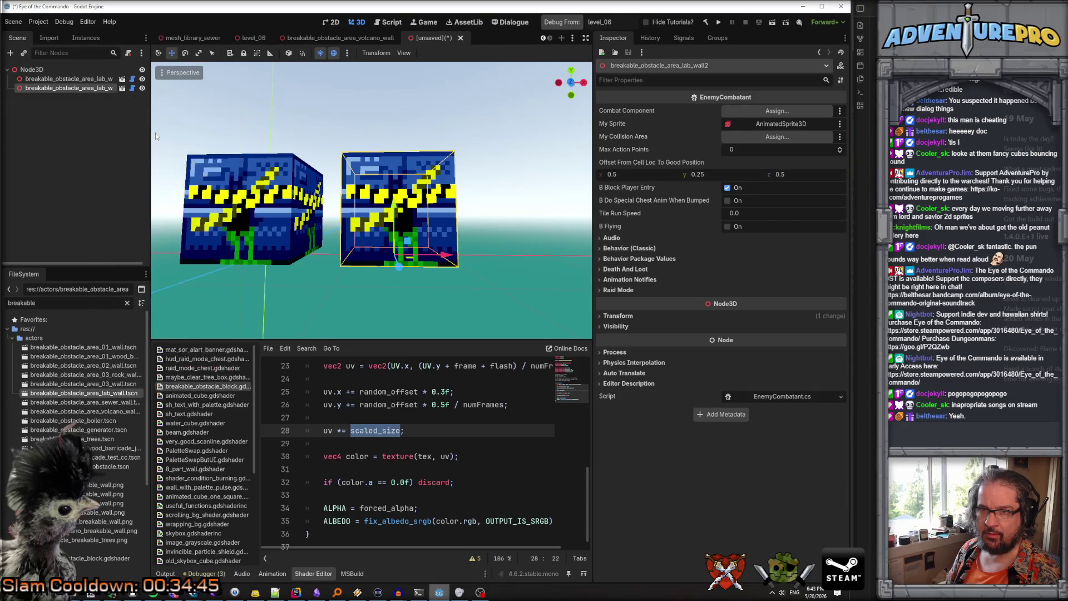
pyautogui.rightClick(67, 89)
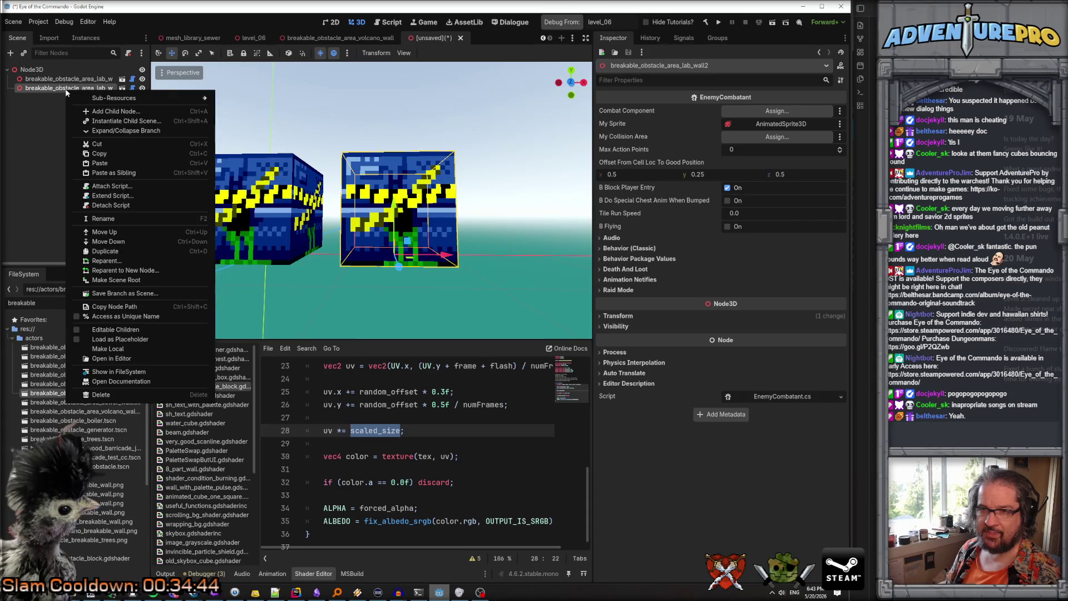
pyautogui.click(121, 349)
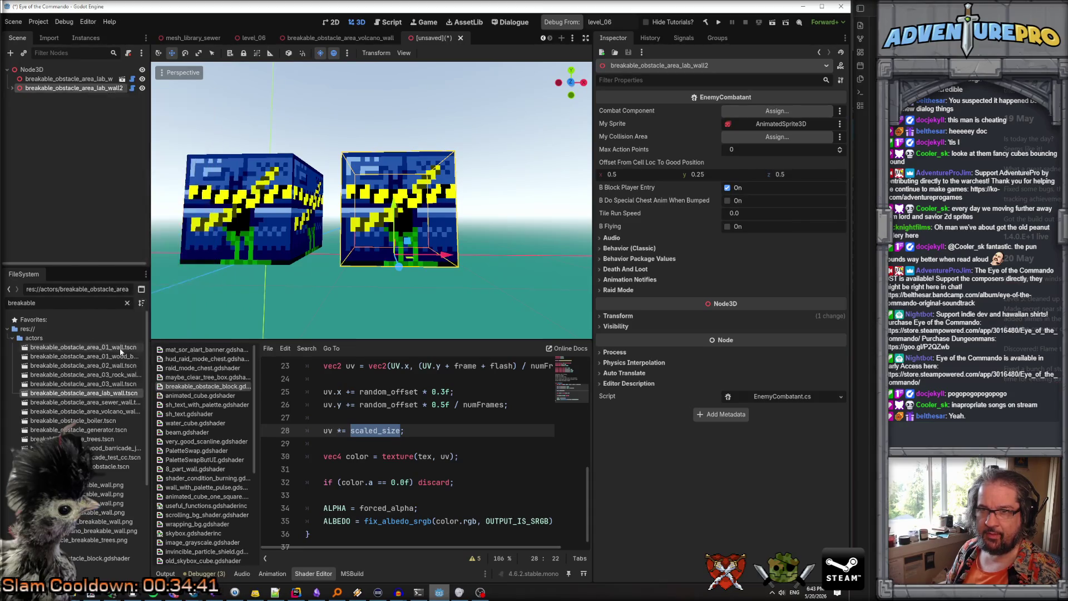
pyautogui.click(11, 89)
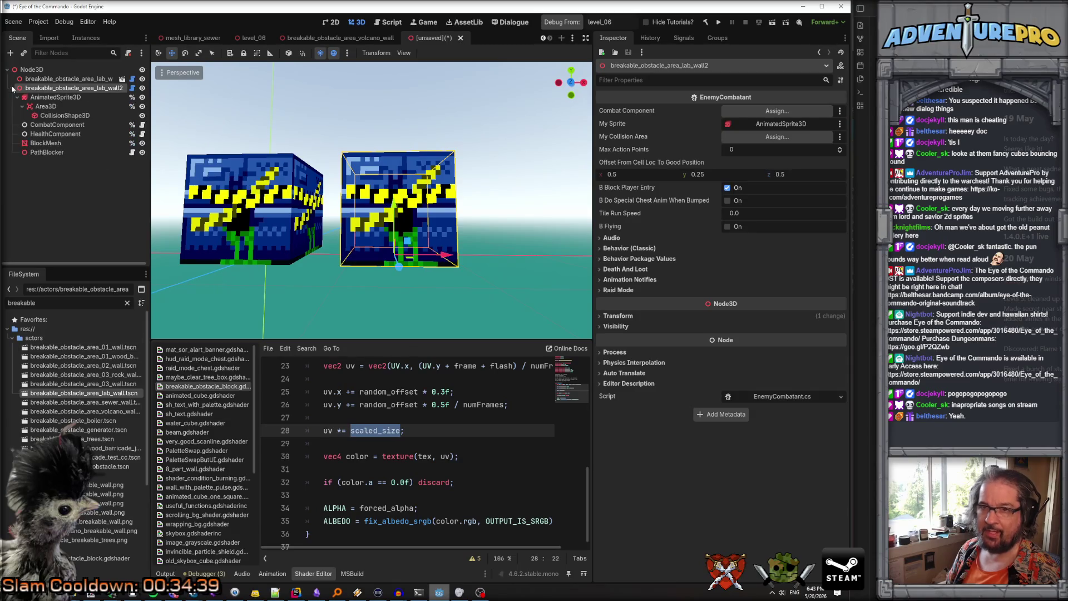
pyautogui.click(55, 146)
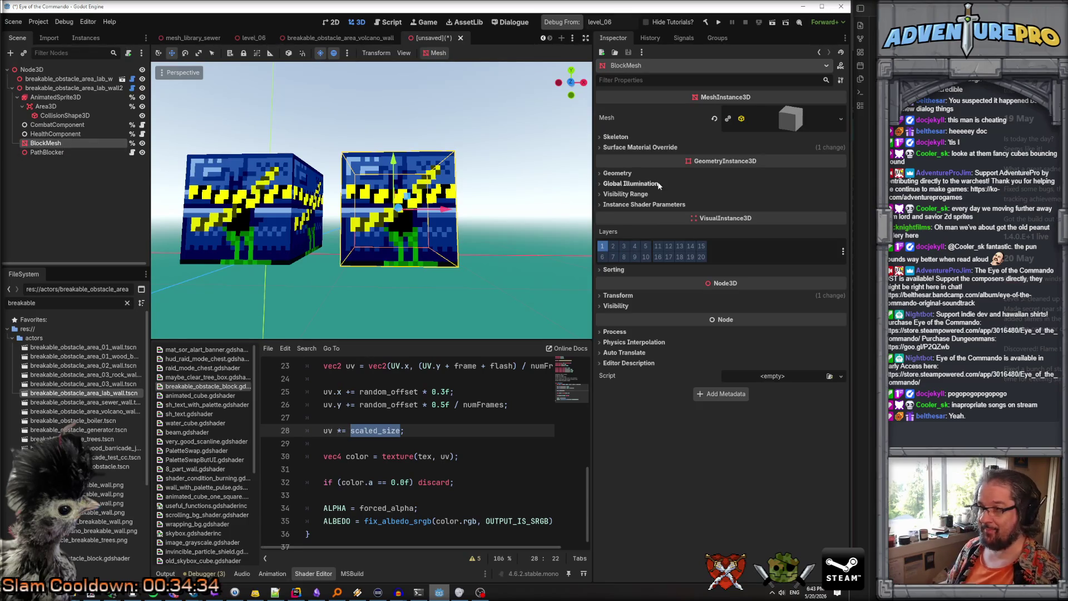
# Set the second wall BlockMesh's Scaled Size instance shader parameter to 0.5
pyautogui.click(645, 147)
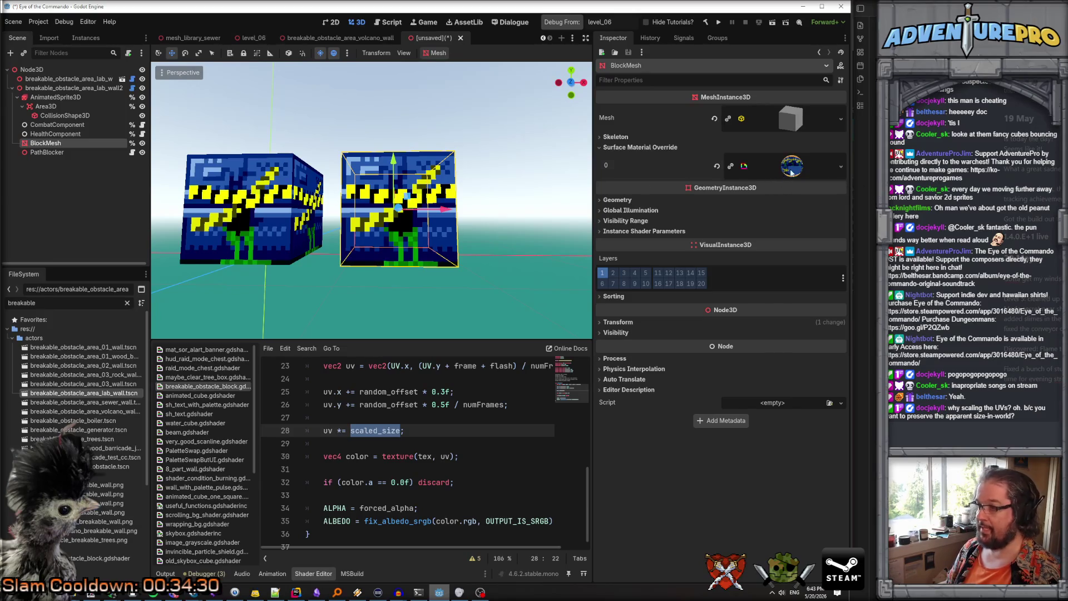
pyautogui.click(789, 167)
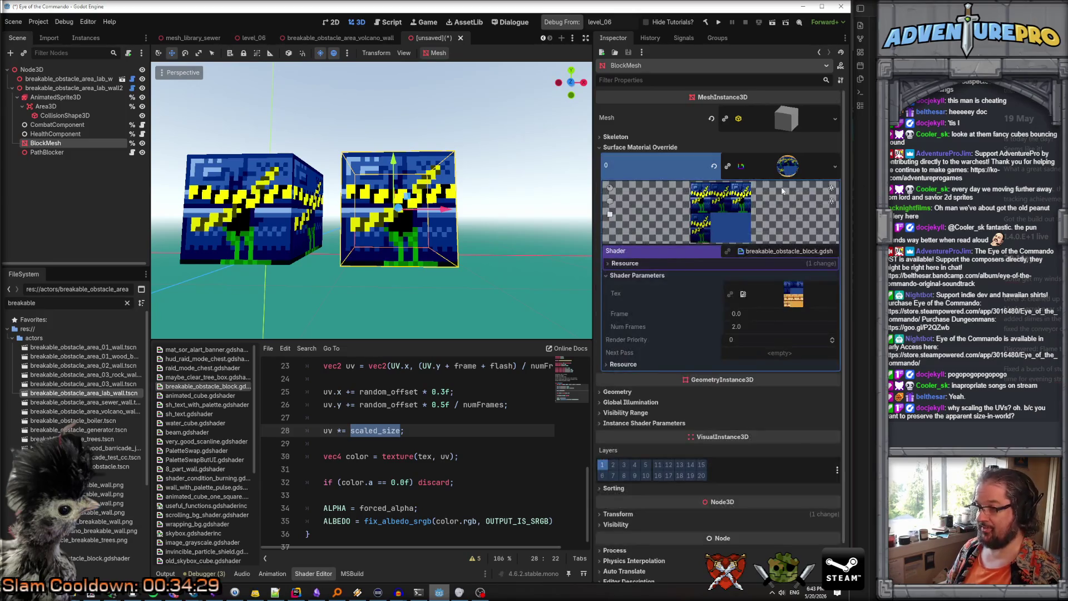
pyautogui.click(640, 424)
pyautogui.click(764, 472)
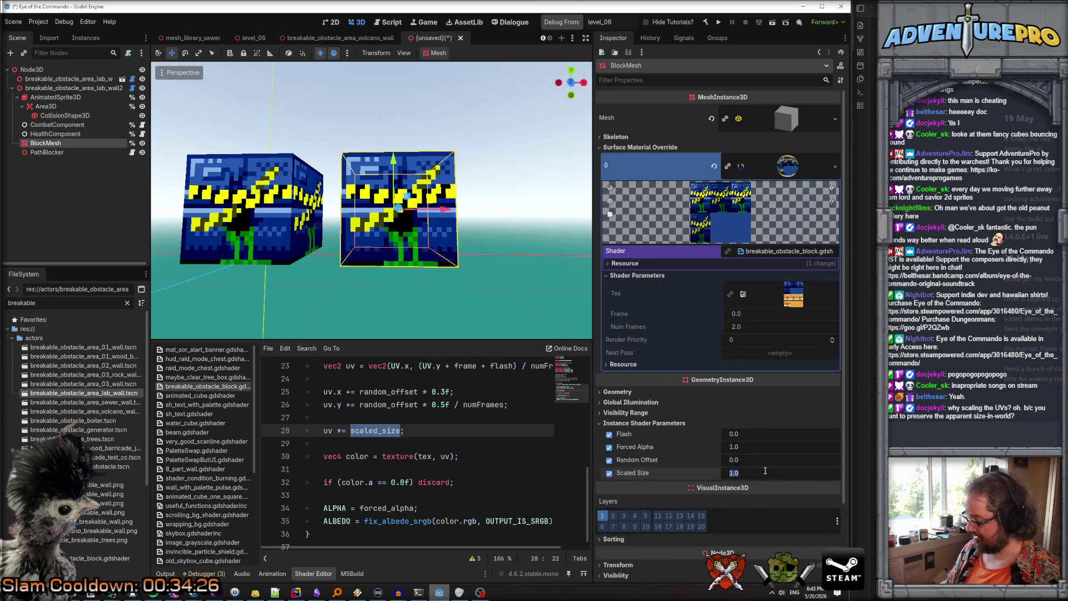
pyautogui.write('0.5')
pyautogui.press('Return')
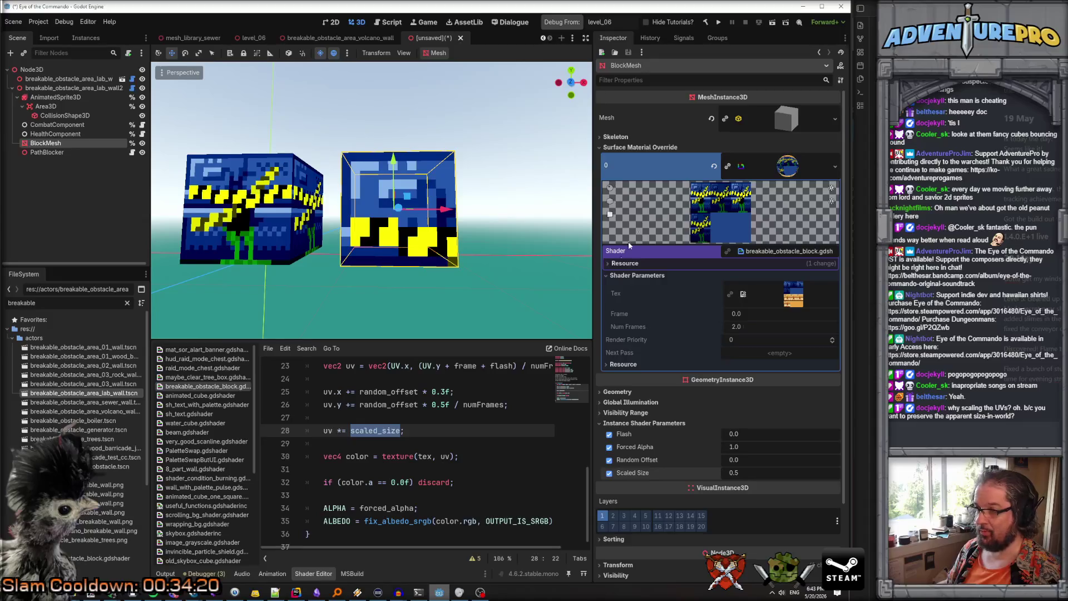
pyautogui.scroll(-3, 669, 222)
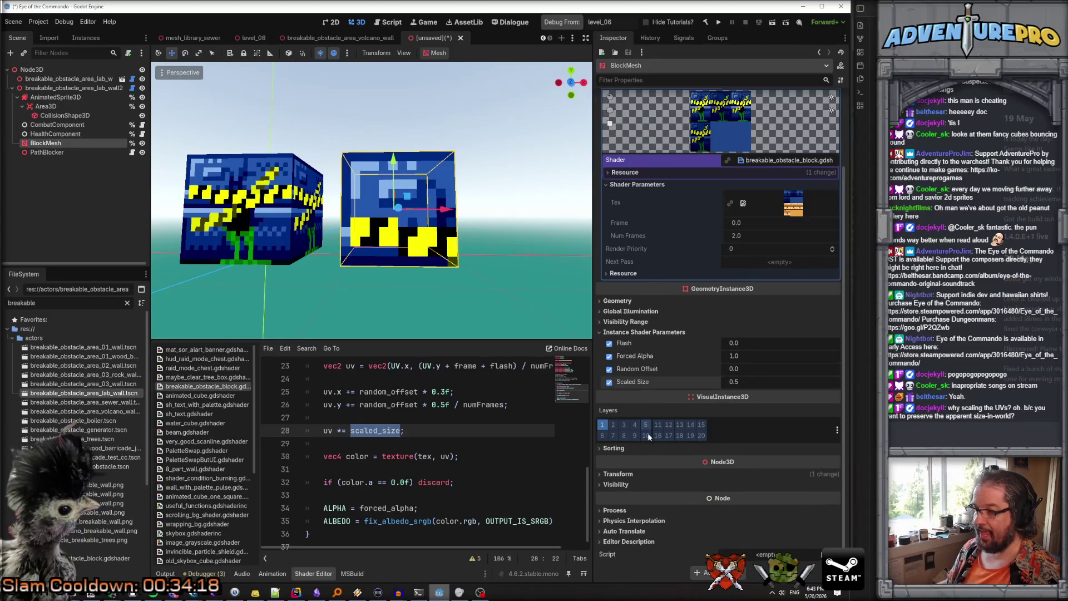
pyautogui.click(41, 69)
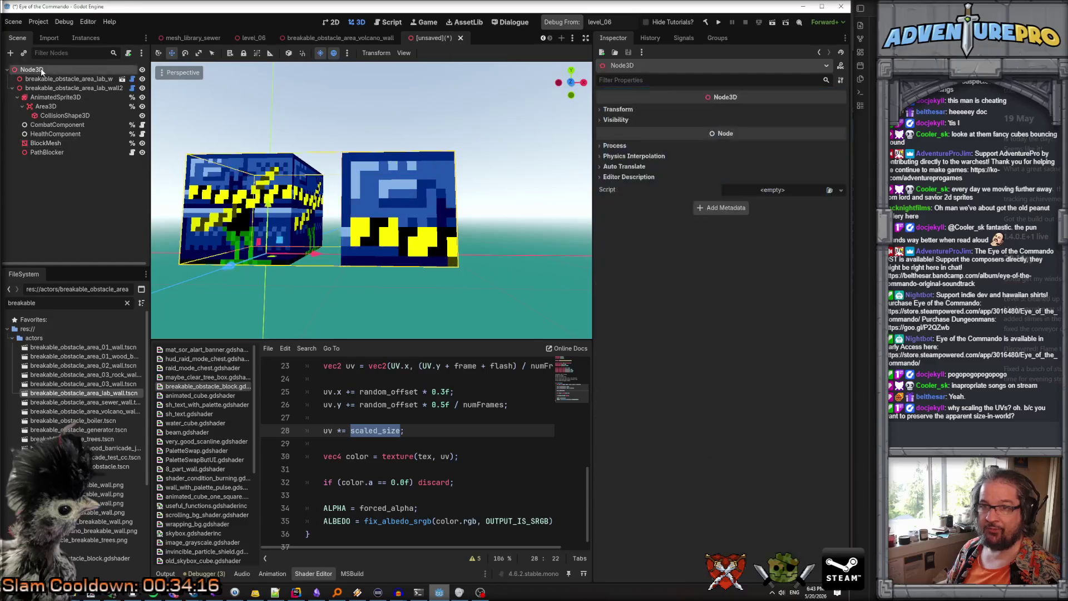
# Set the second lab wall's Transform Scale to 0.5 on x, y and z
pyautogui.click(61, 88)
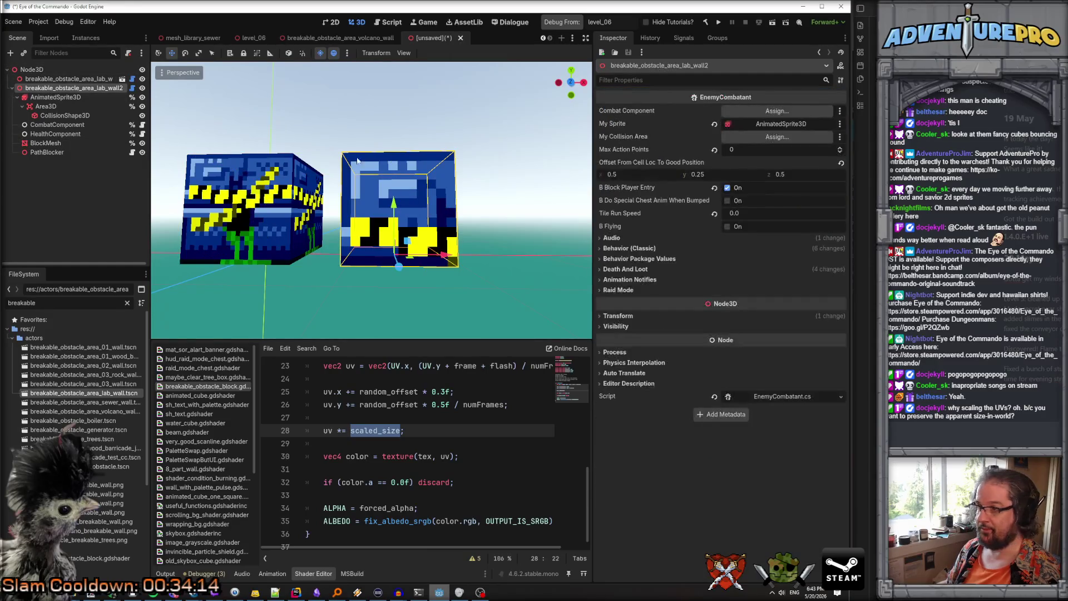
pyautogui.click(619, 315)
pyautogui.click(652, 387)
pyautogui.write('0')
pyautogui.press('Return')
pyautogui.click(651, 386)
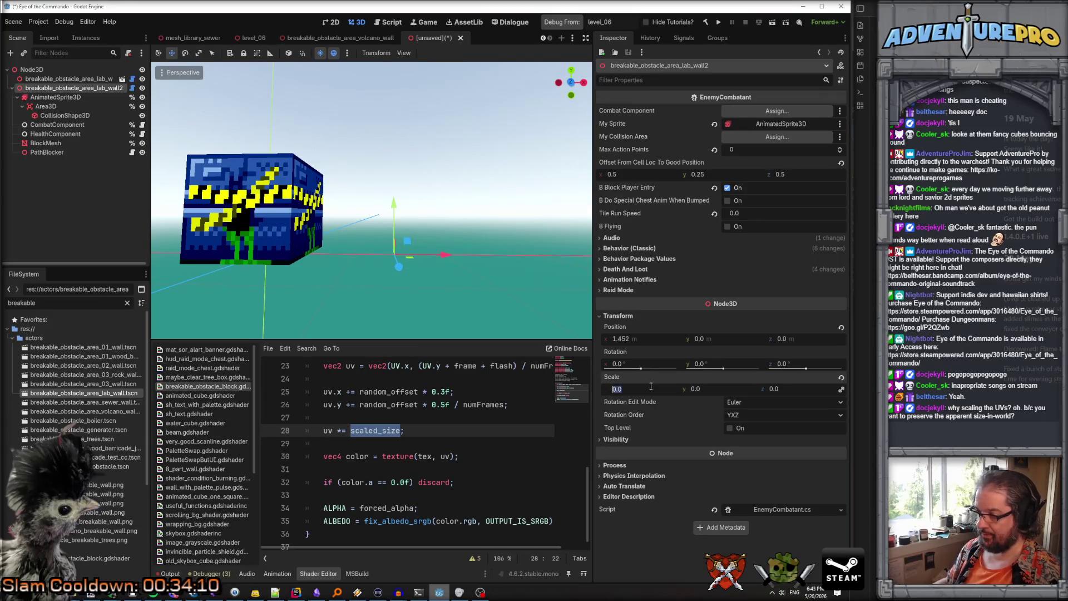
pyautogui.write('0.5')
pyautogui.press('Tab')
pyautogui.write('0.')
pyautogui.press('Tab')
pyautogui.press('Return')
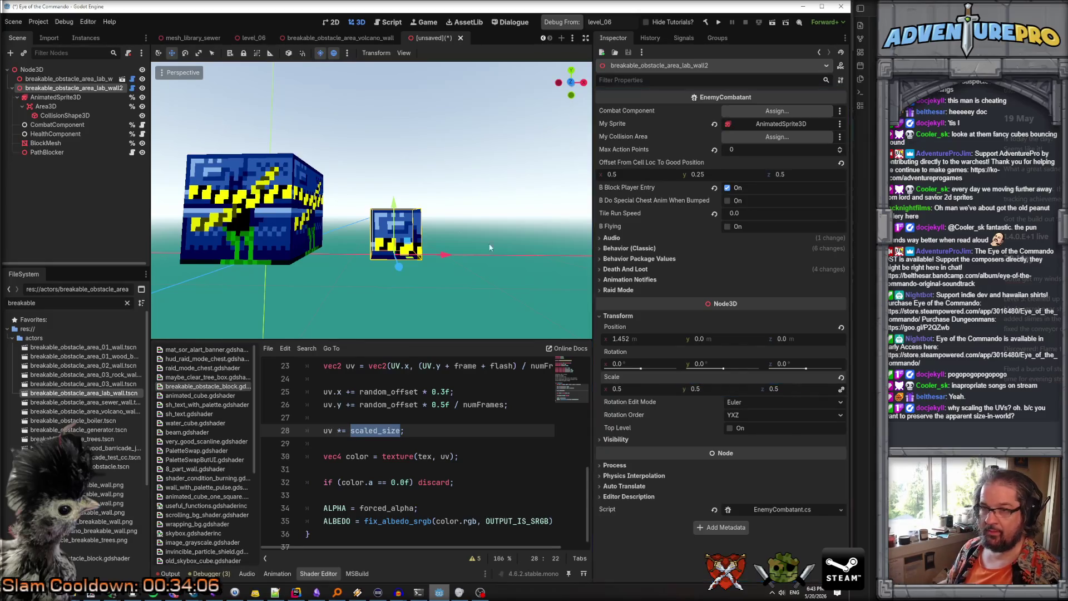
# Move the small wall beside the big one, at z 0.247 and y 0.496
pyautogui.moveTo(445, 254); pyautogui.dragTo(264, 254)
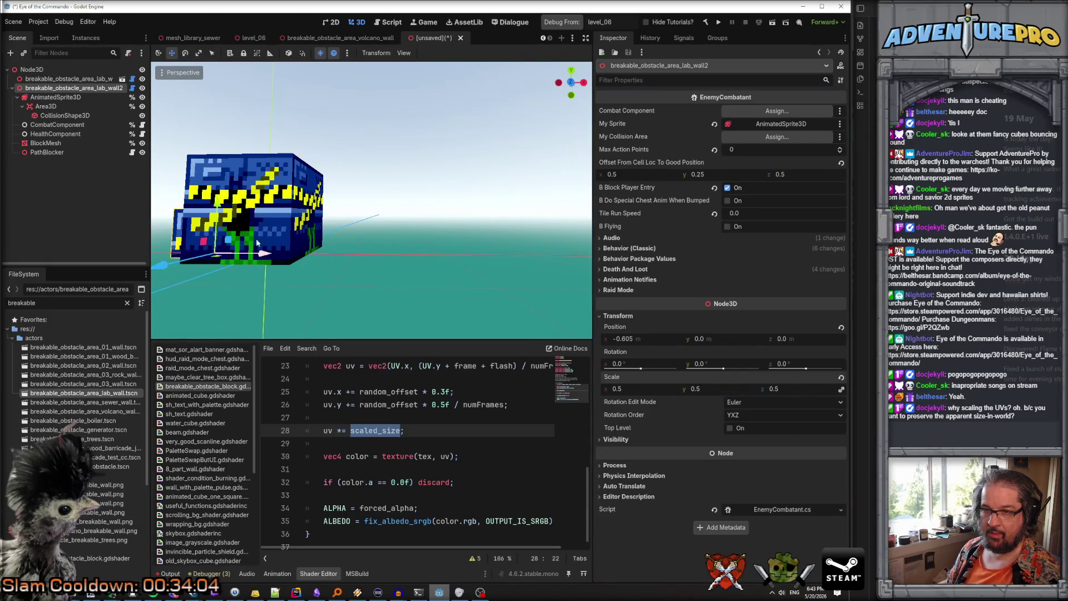
pyautogui.moveTo(231, 211); pyautogui.dragTo(231, 161)
pyautogui.press('f')
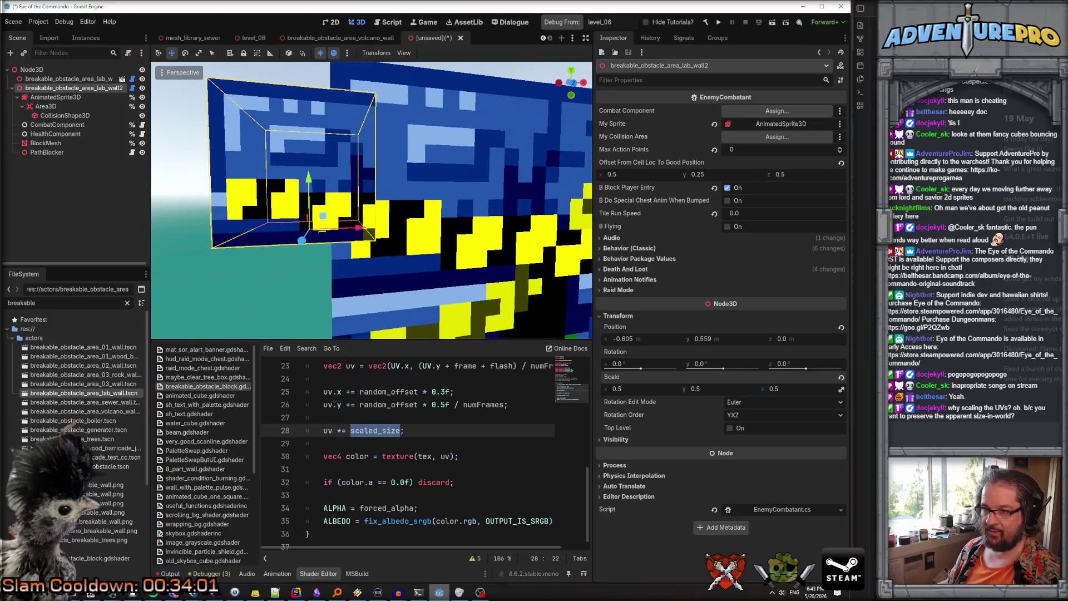
pyautogui.scroll(-3, 389, 217)
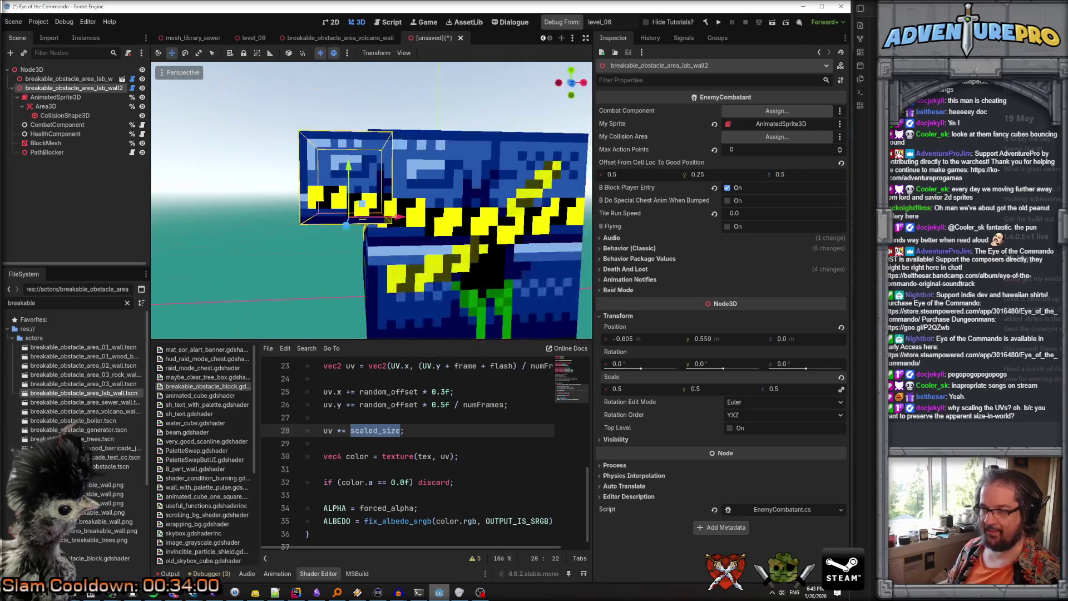
pyautogui.moveTo(409, 218); pyautogui.dragTo(457, 218)
pyautogui.moveTo(407, 167); pyautogui.dragTo(405, 159)
pyautogui.scroll(-8, 399, 214)
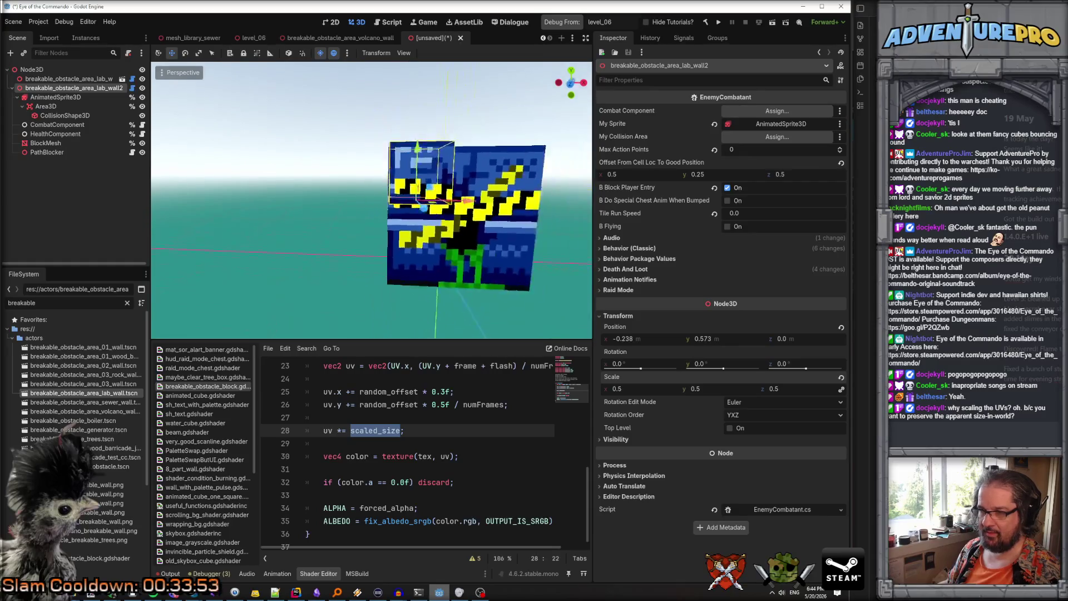
pyautogui.press('f')
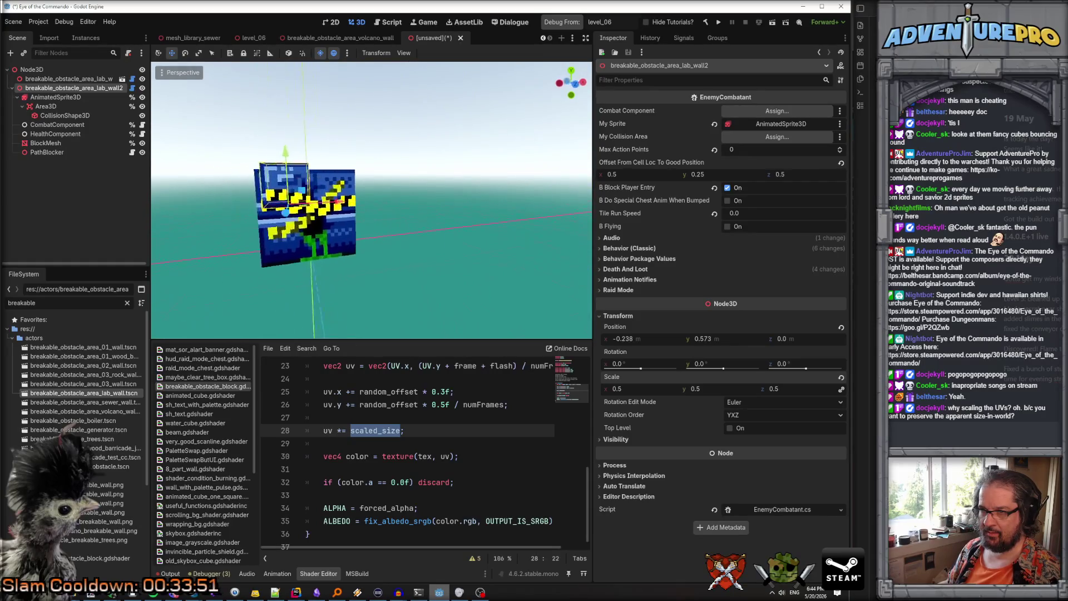
pyautogui.press('KP_3')
pyautogui.moveTo(466, 228); pyautogui.dragTo(449, 226)
pyautogui.press('KP_4')
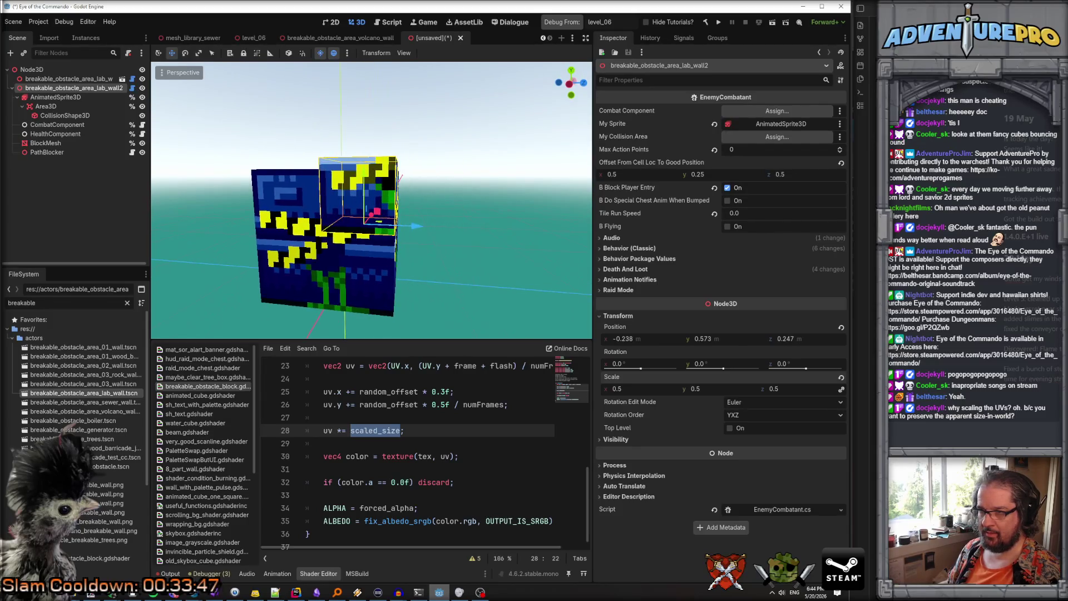
pyautogui.moveTo(361, 177); pyautogui.dragTo(360, 187)
pyautogui.press('KP_4')
pyautogui.press('KP_4')
pyautogui.press('KP_4')
pyautogui.press('KP_4')
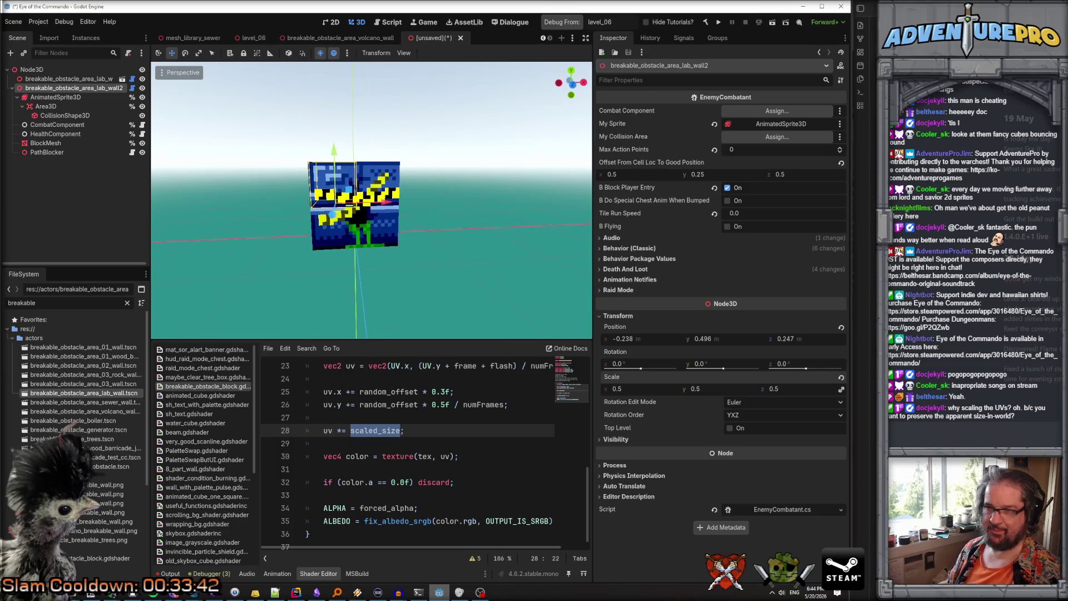
pyautogui.moveTo(384, 202); pyautogui.dragTo(332, 207)
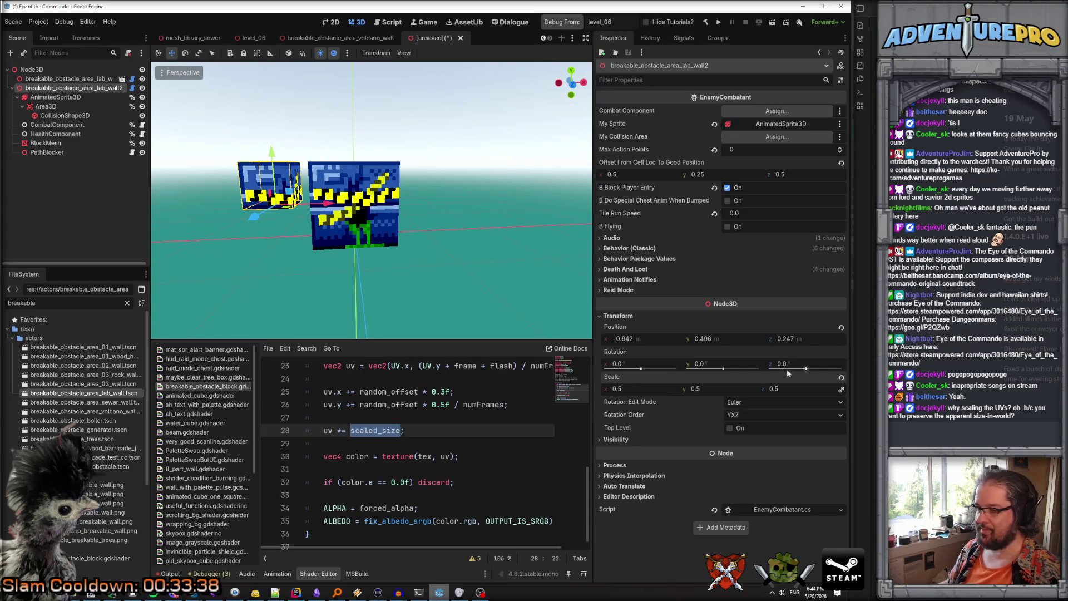
# Shrink the small wall's Transform Scale to 0.25
pyautogui.click(639, 391)
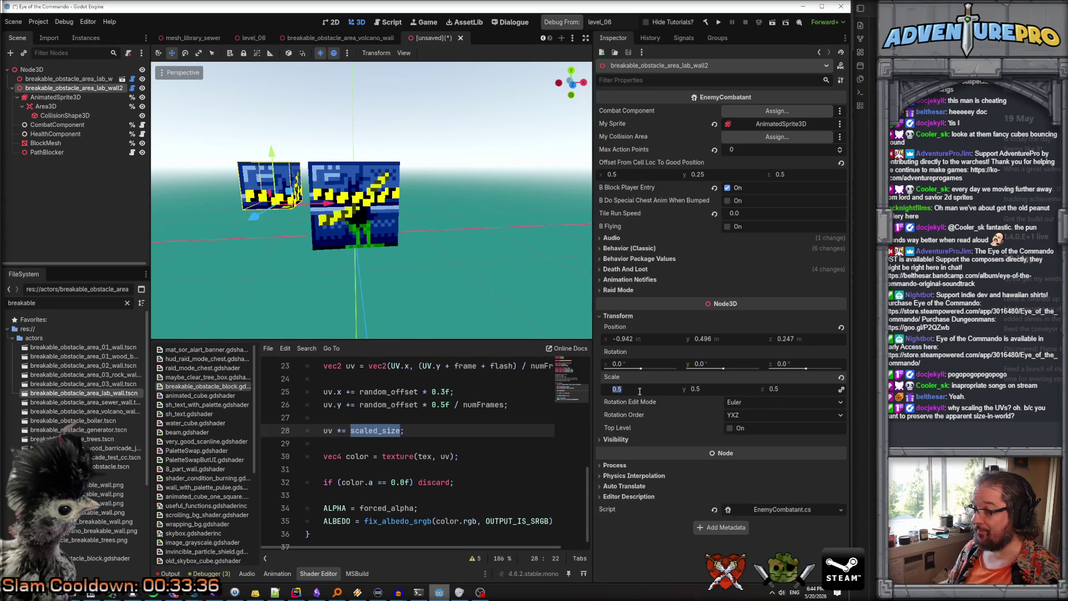
pyautogui.write('0.25')
pyautogui.press('Tab')
pyautogui.press('Tab')
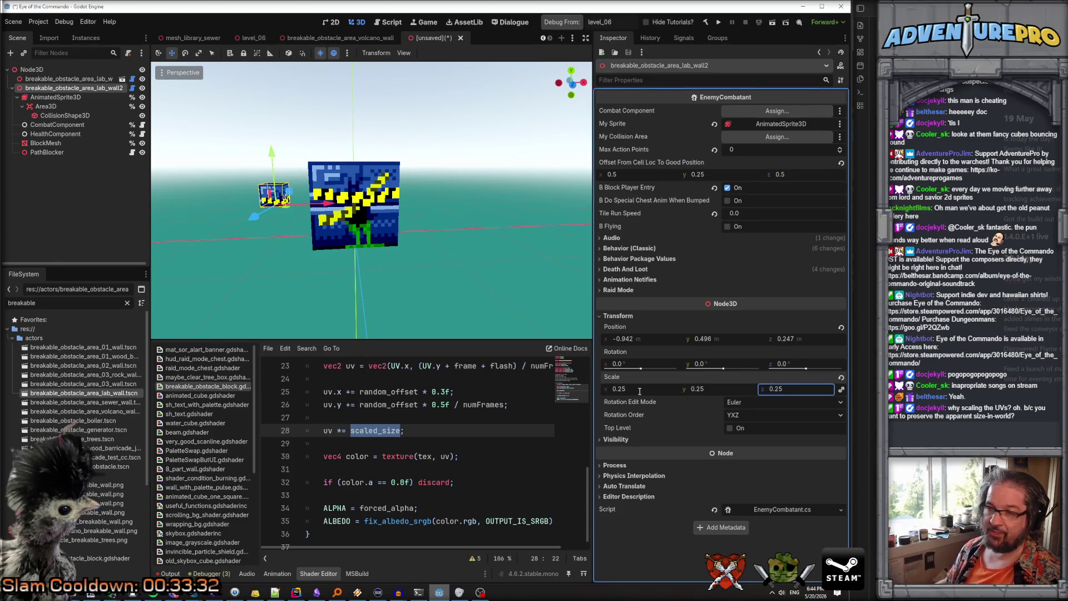
pyautogui.click(54, 144)
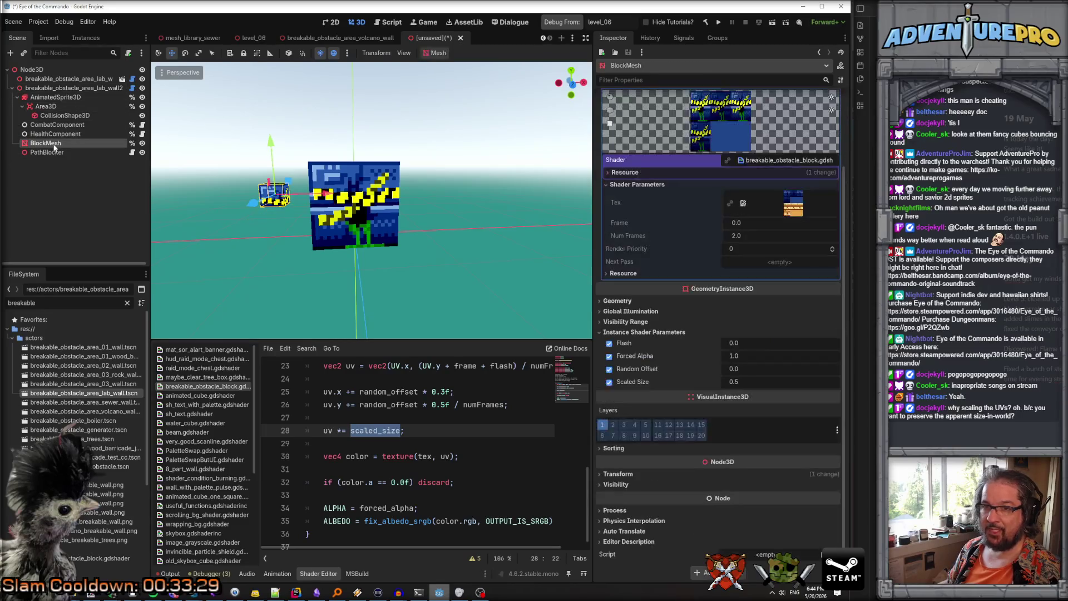
# Set the small wall BlockMesh's Scaled Size to 0.25
pyautogui.click(760, 382)
pyautogui.write('0.')
pyautogui.press('Return')
# Move the small cube onto the big wall's top-left corner
pyautogui.moveTo(324, 193); pyautogui.dragTo(371, 202)
pyautogui.moveTo(326, 146); pyautogui.dragTo(327, 124)
pyautogui.scroll(4, 327, 124)
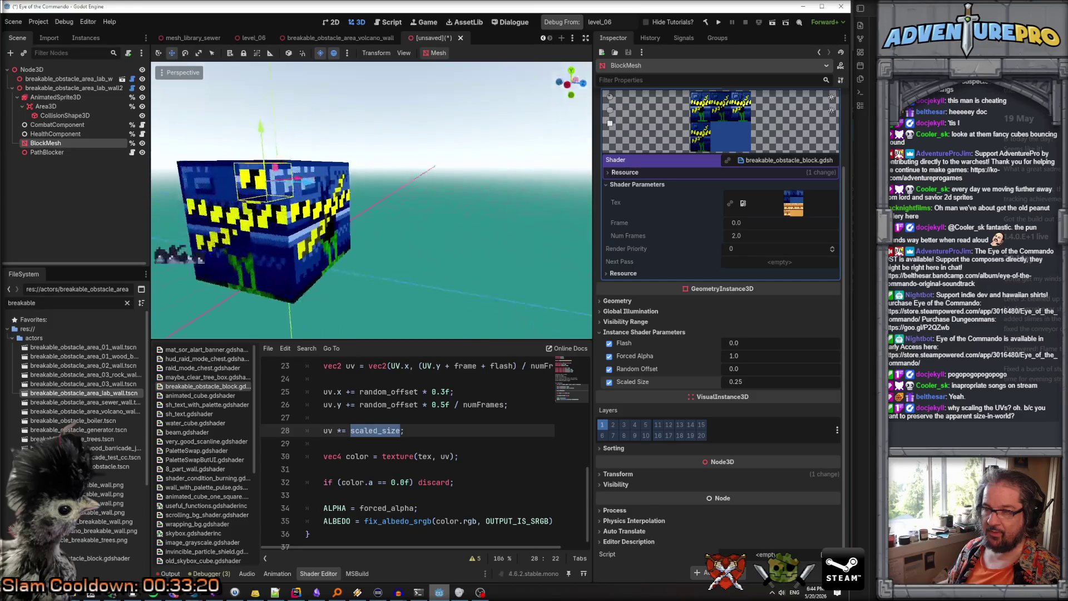
pyautogui.moveTo(414, 192); pyautogui.dragTo(399, 181)
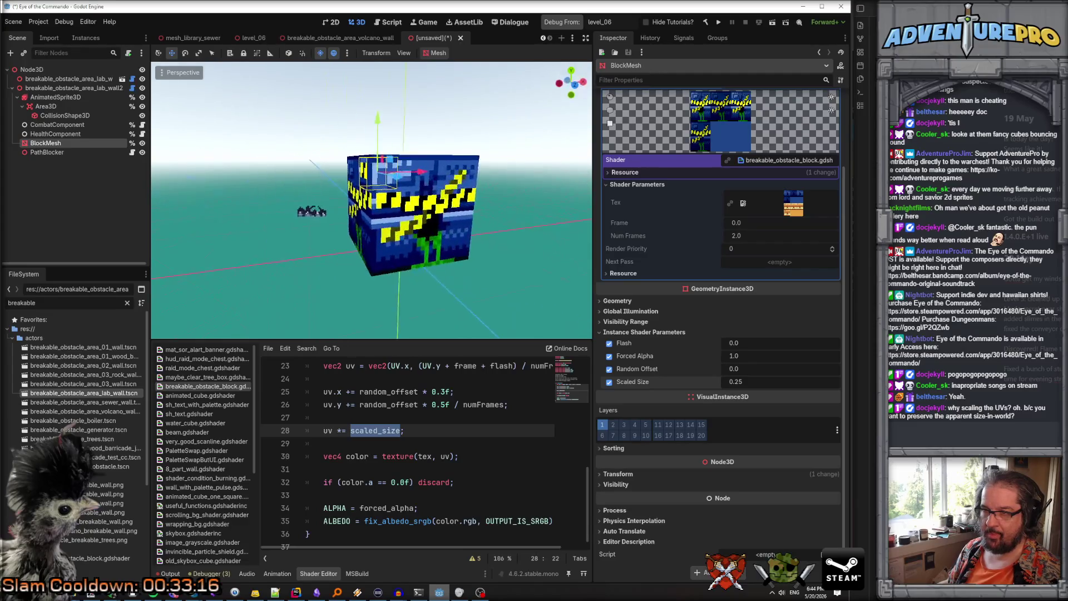
pyautogui.scroll(6, 399, 181)
pyautogui.moveTo(456, 224); pyautogui.dragTo(451, 223)
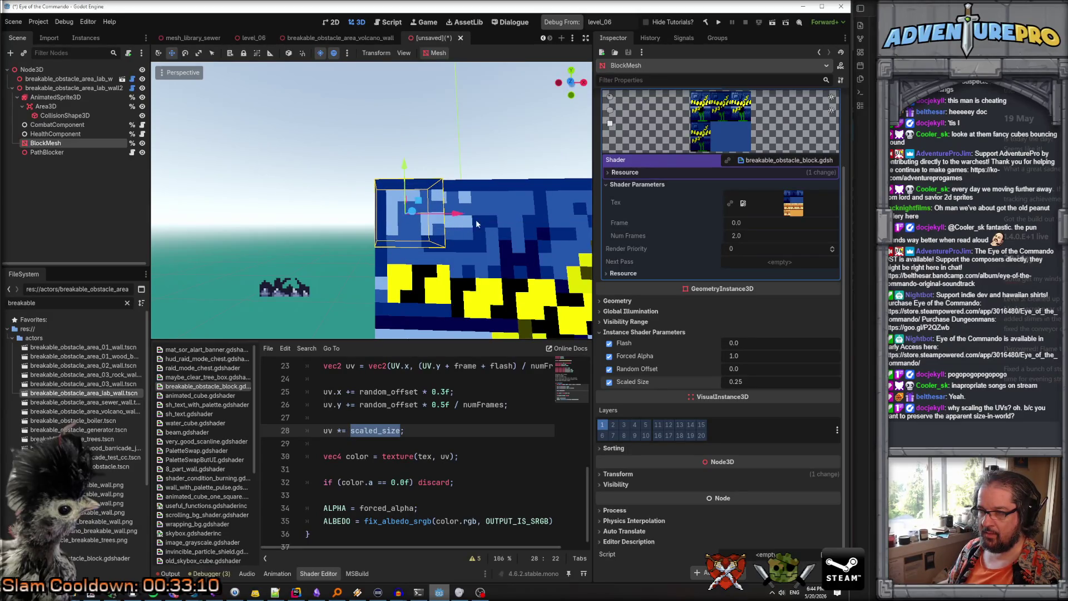
pyautogui.moveTo(405, 170)
pyautogui.mouseDown()
pyautogui.moveTo(354, 176)
pyautogui.moveTo(372, 202)
pyautogui.moveTo(392, 152)
pyautogui.moveTo(374, 188)
pyautogui.moveTo(321, 211)
pyautogui.mouseUp()
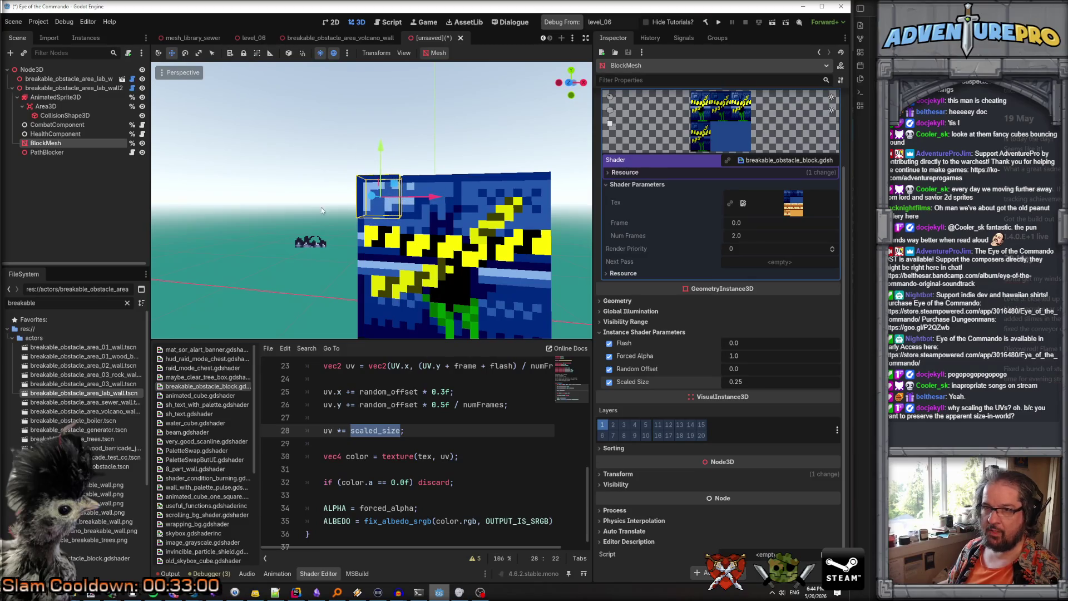
# Close the two-wall test scene tab without saving
pyautogui.rightClick(426, 38)
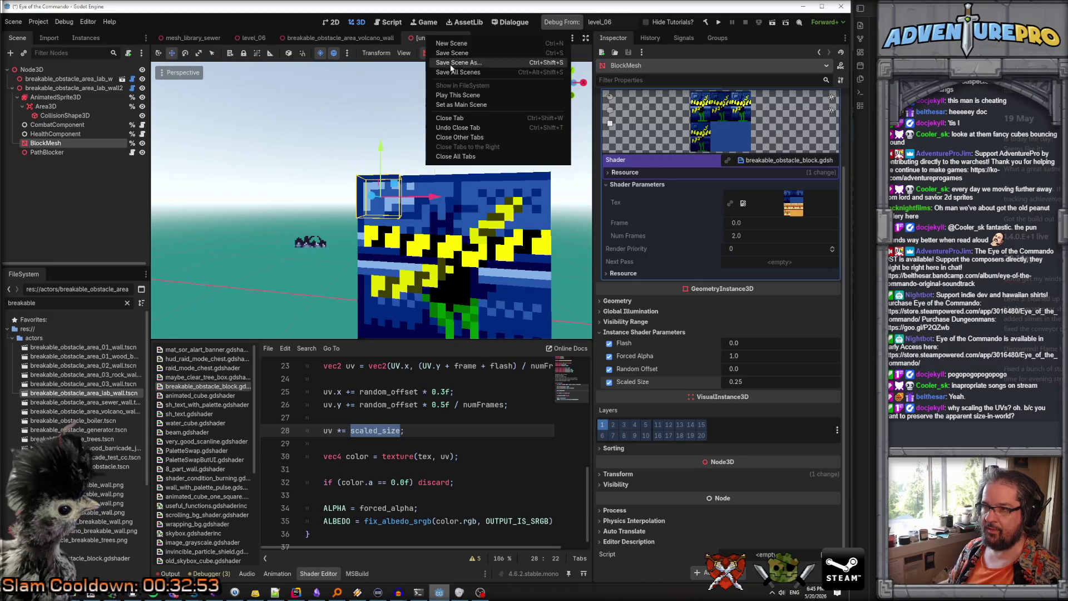
pyautogui.click(450, 118)
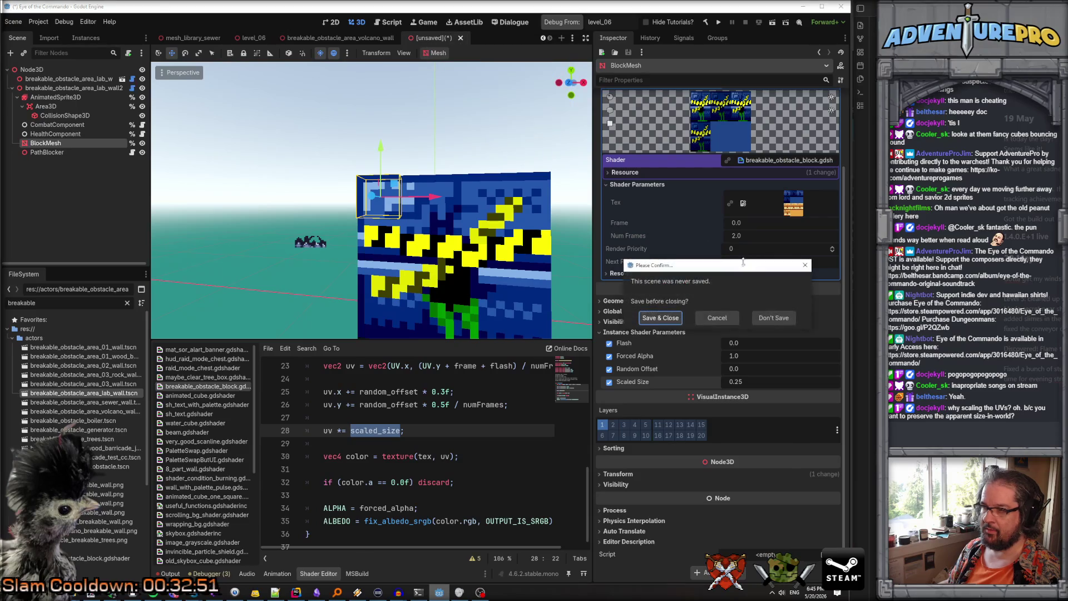
pyautogui.click(773, 318)
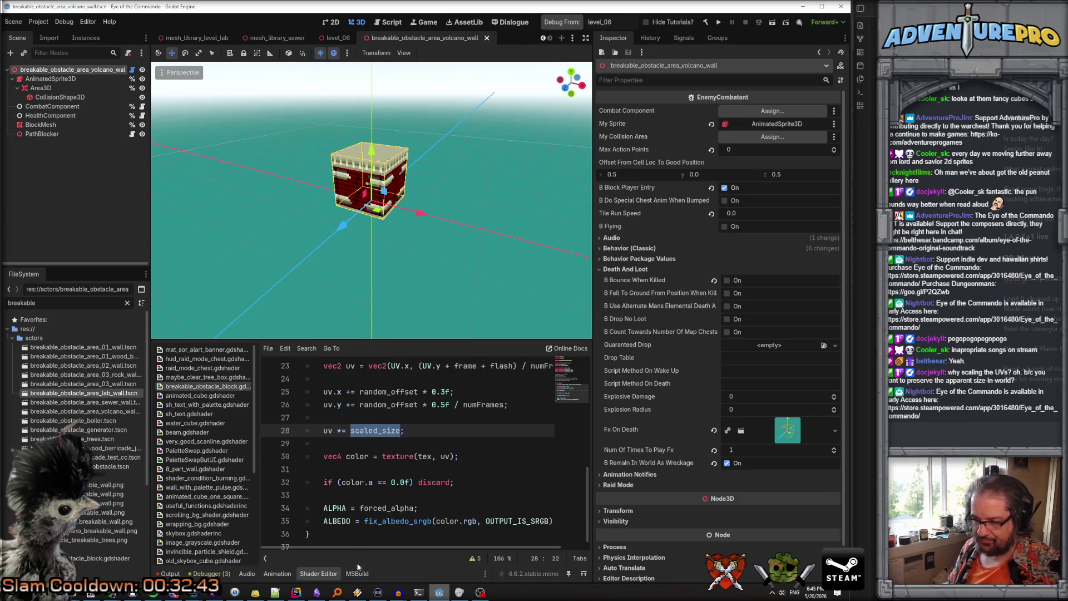
pyautogui.hotkey('alt', 'Tab')
pyautogui.click(559, 263)
# Trace where randomScale is computed and passed as scaled_size in ApplyBlockShader
pyautogui.click(638, 276)
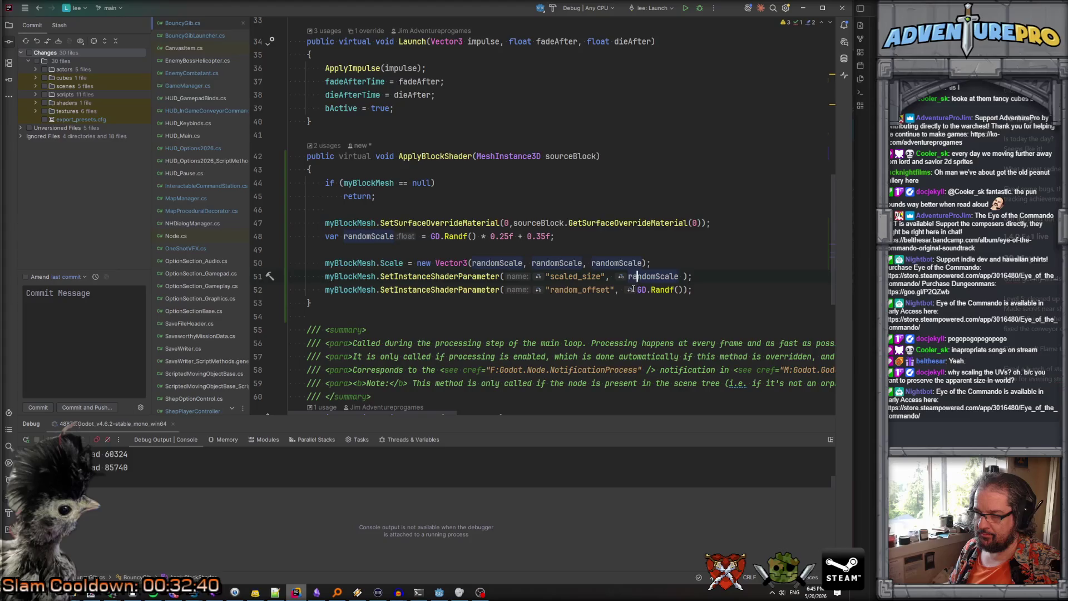
pyautogui.click(367, 241)
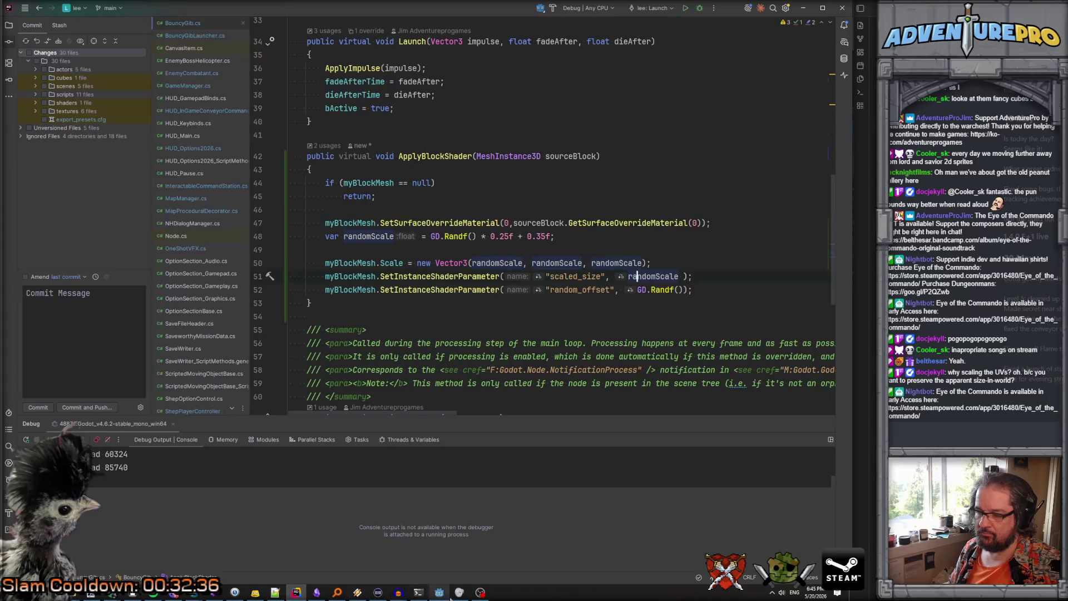
pyautogui.click(443, 595)
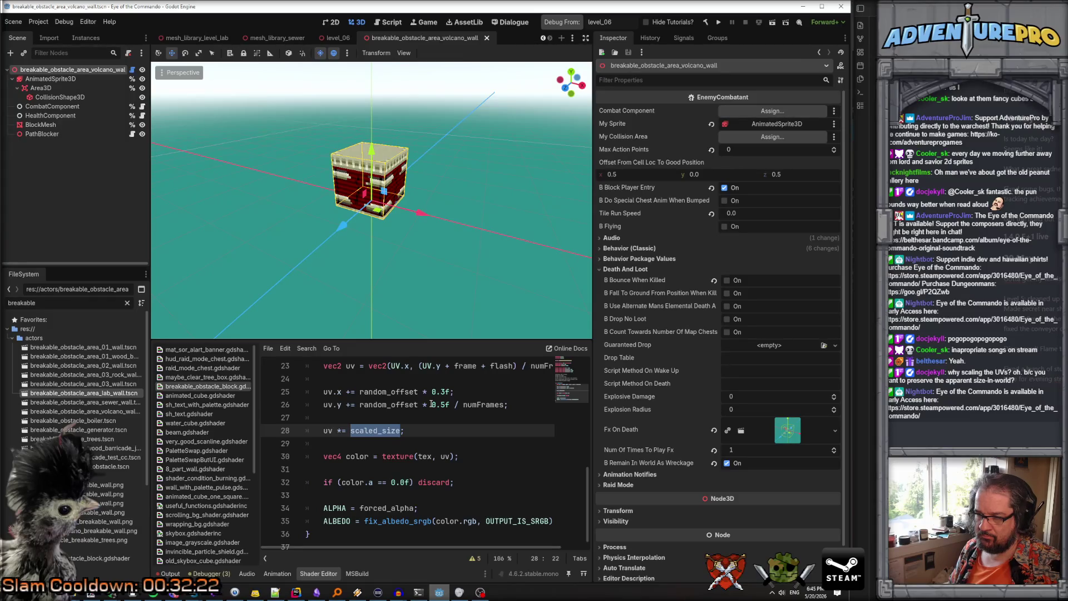
# Change line 25's horizontal random_offset multiplier from 0.3f to 0.33f
pyautogui.click(384, 407)
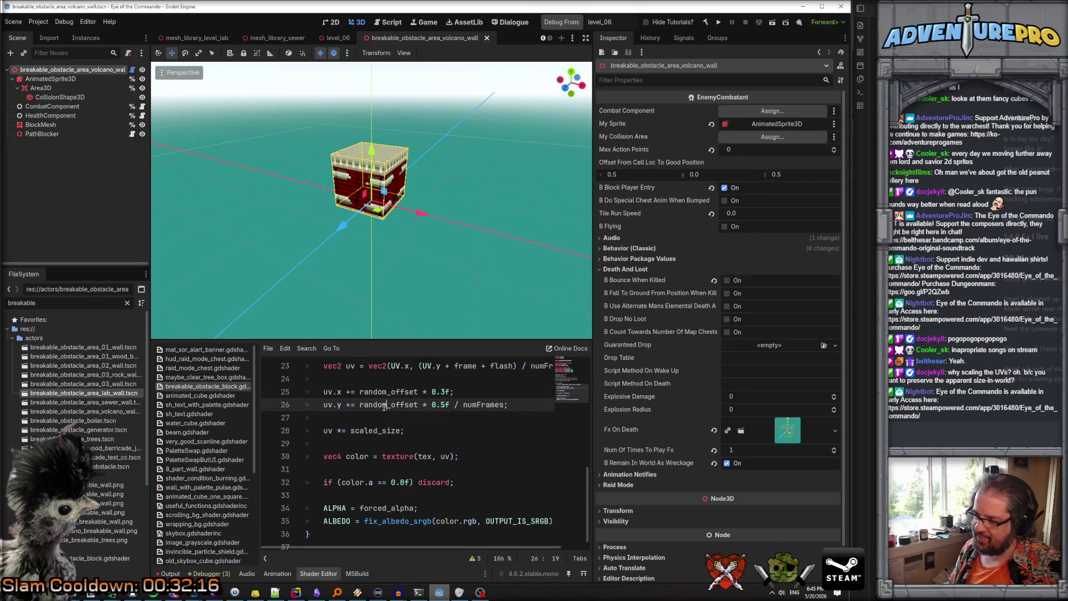
pyautogui.click(432, 404)
pyautogui.click(403, 391)
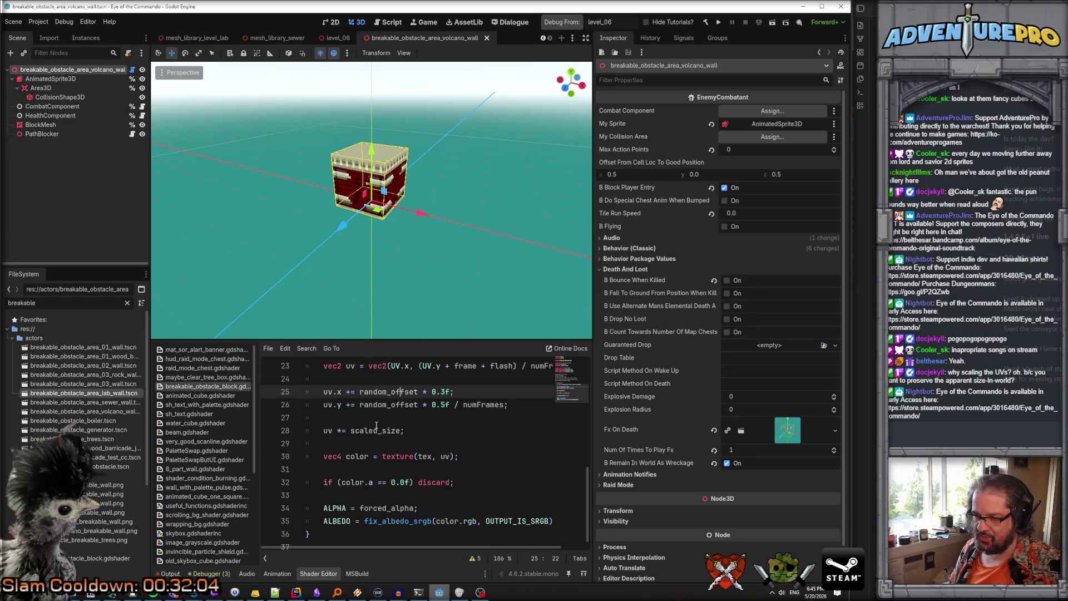
pyautogui.moveTo(348, 431); pyautogui.dragTo(417, 427)
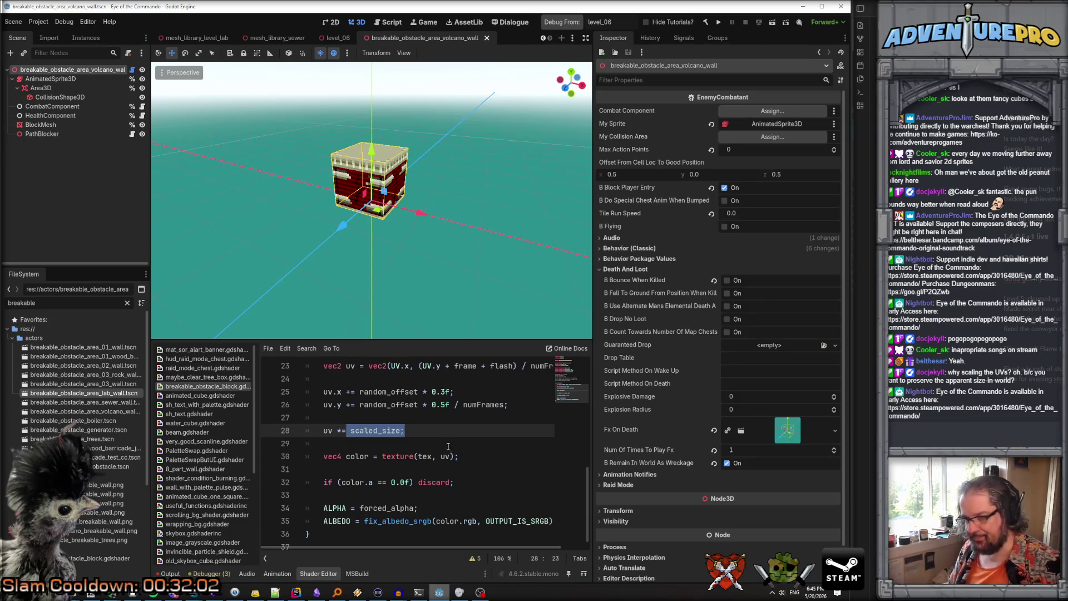
pyautogui.press('Up')
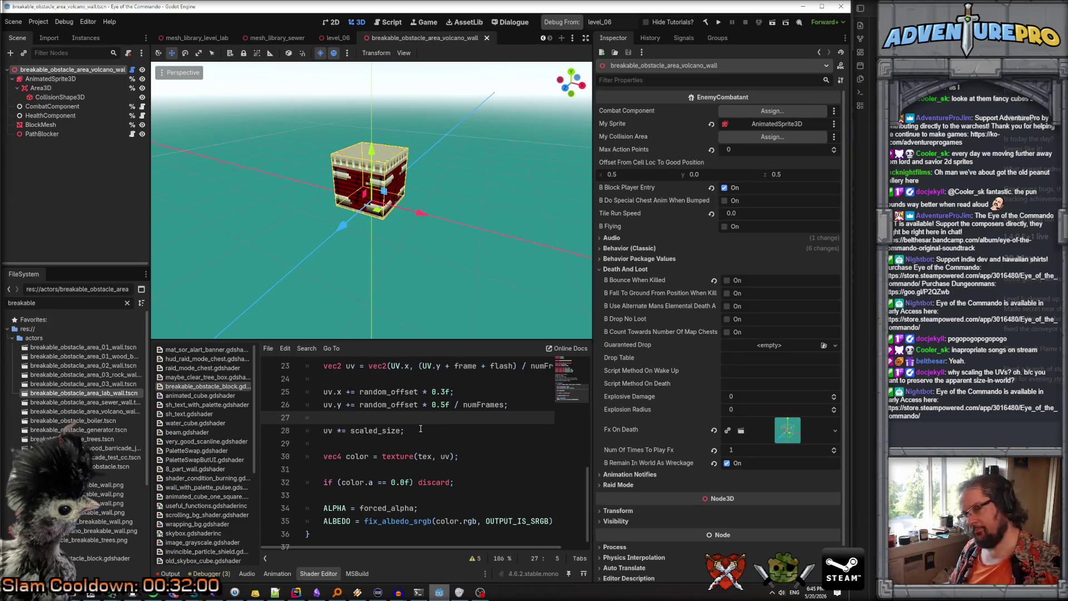
pyautogui.click(445, 392)
pyautogui.write('3')
pyautogui.press('Down')
pyautogui.press('Down')
pyautogui.press('Down')
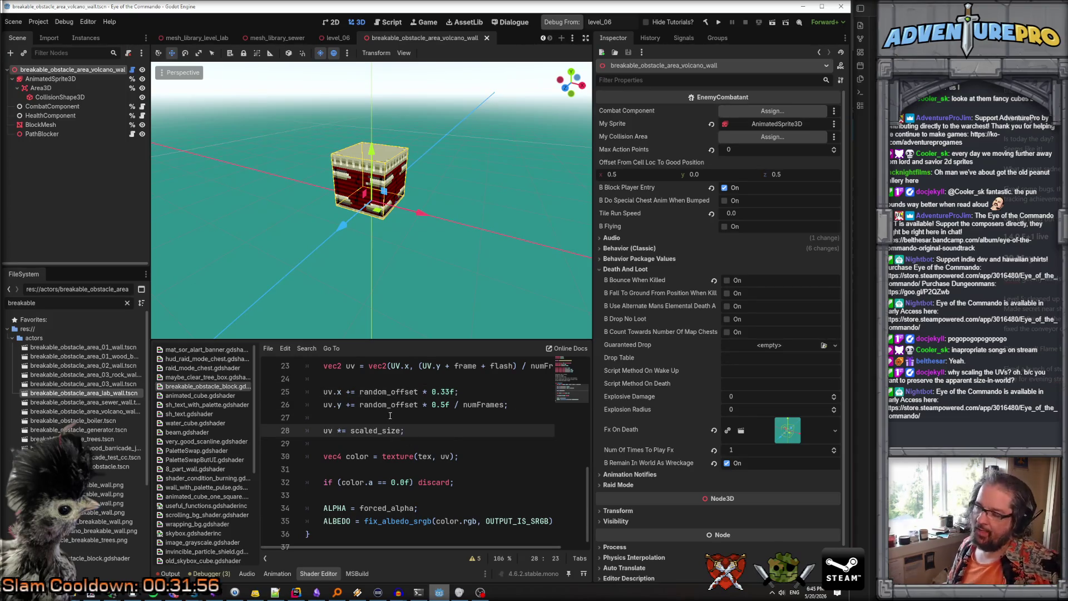
pyautogui.click(391, 407)
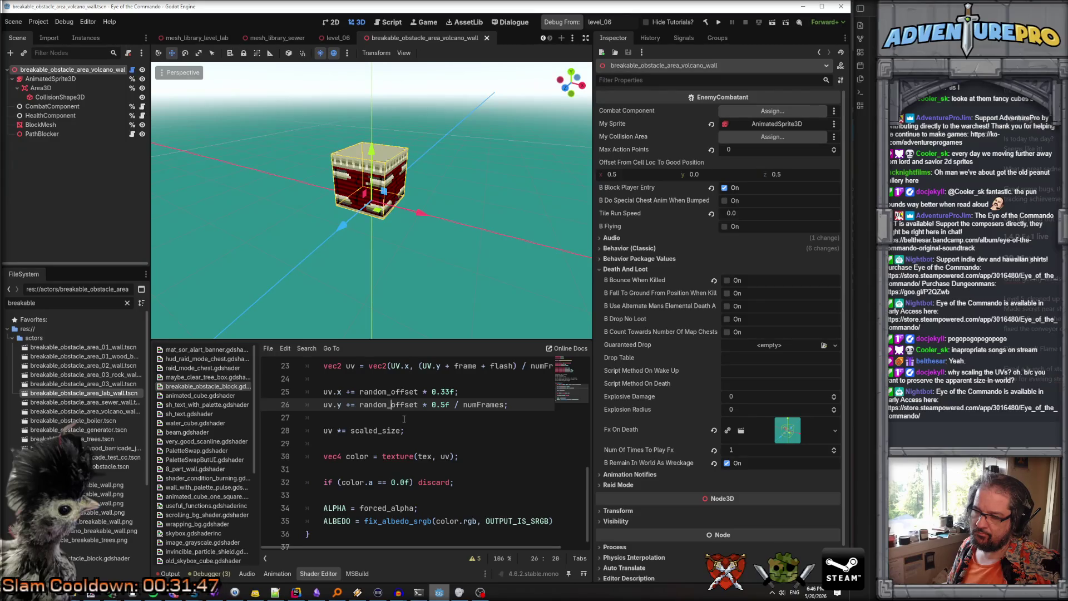
pyautogui.hscroll(1, 403, 418)
pyautogui.hscroll(-1, 404, 418)
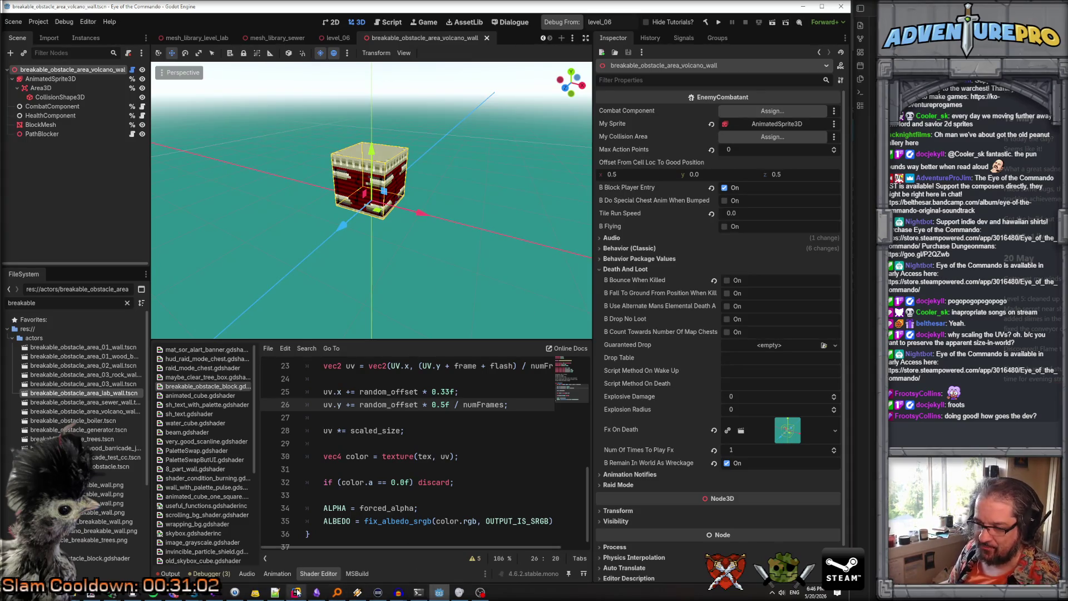
# Launch the game and teleport the player to 45 24 via the console
pyautogui.click(296, 592)
pyautogui.click(439, 592)
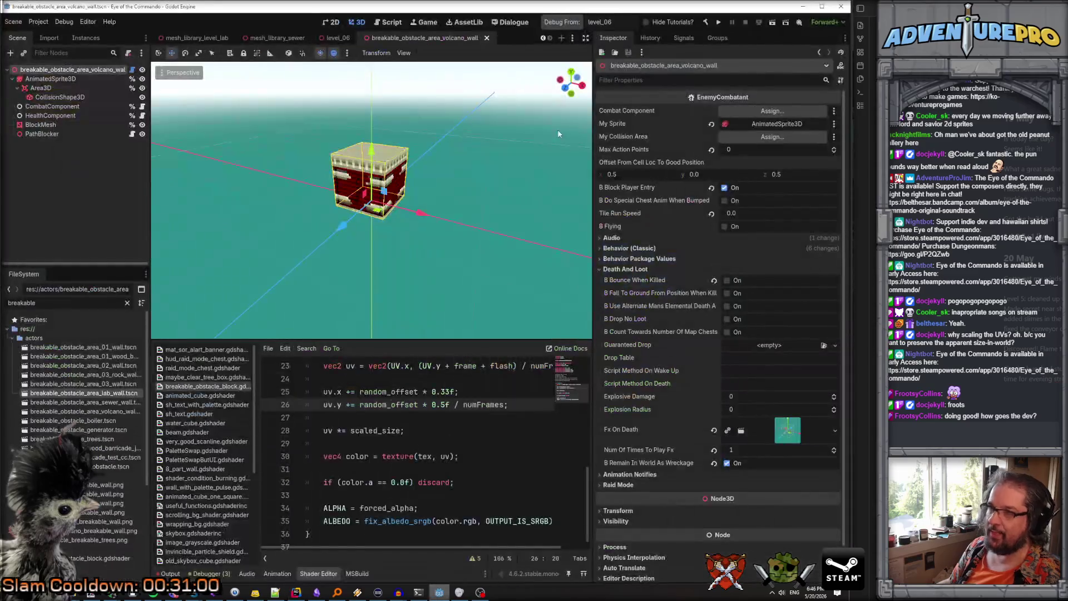
pyautogui.click(572, 21)
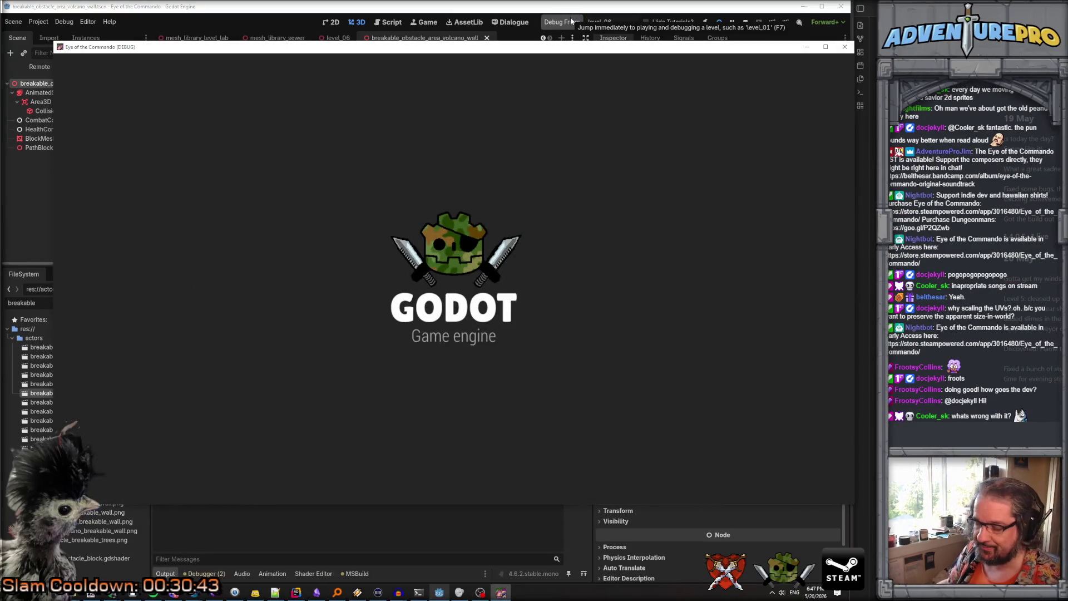
pyautogui.press('`')
pyautogui.write('TP 45 ')
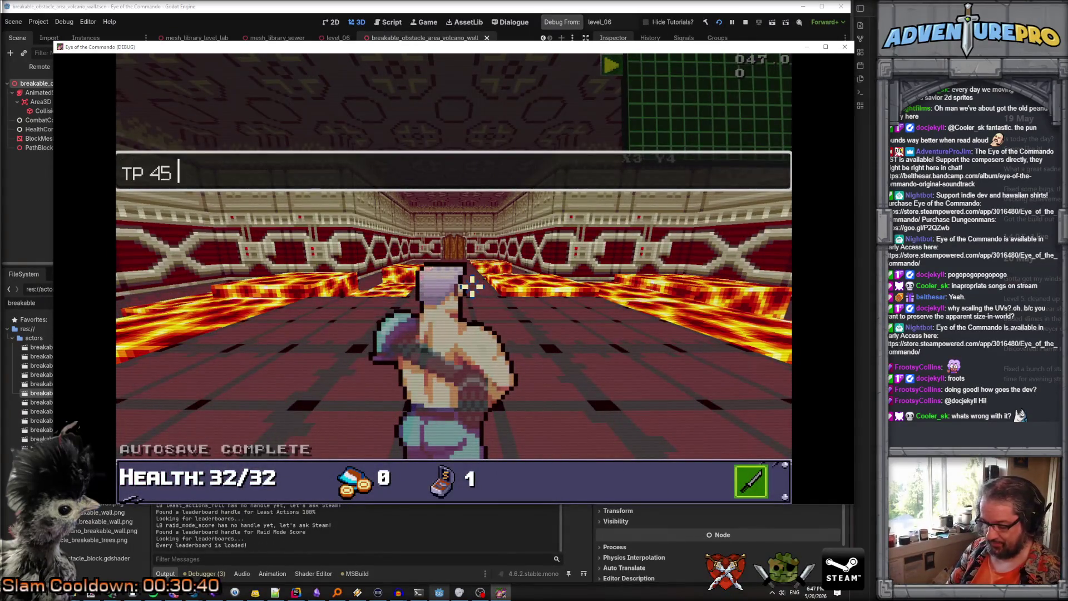
pyautogui.write('24')
pyautogui.press('Return')
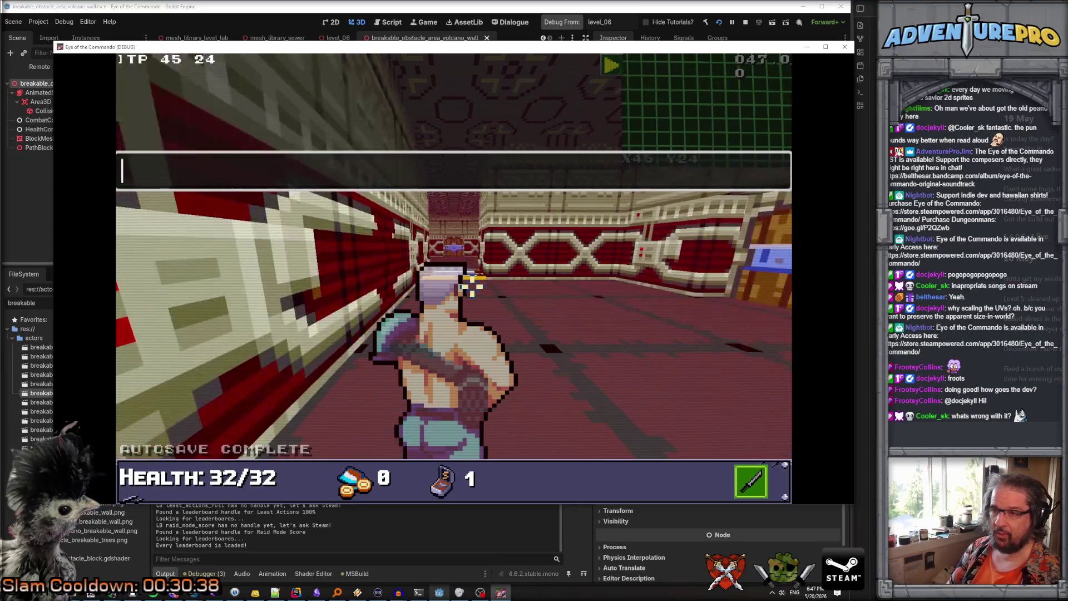
# Enter the wargo cheat, approach the volcano wall and blast it with a rocket
pyautogui.press('Right')
pyautogui.press('w')
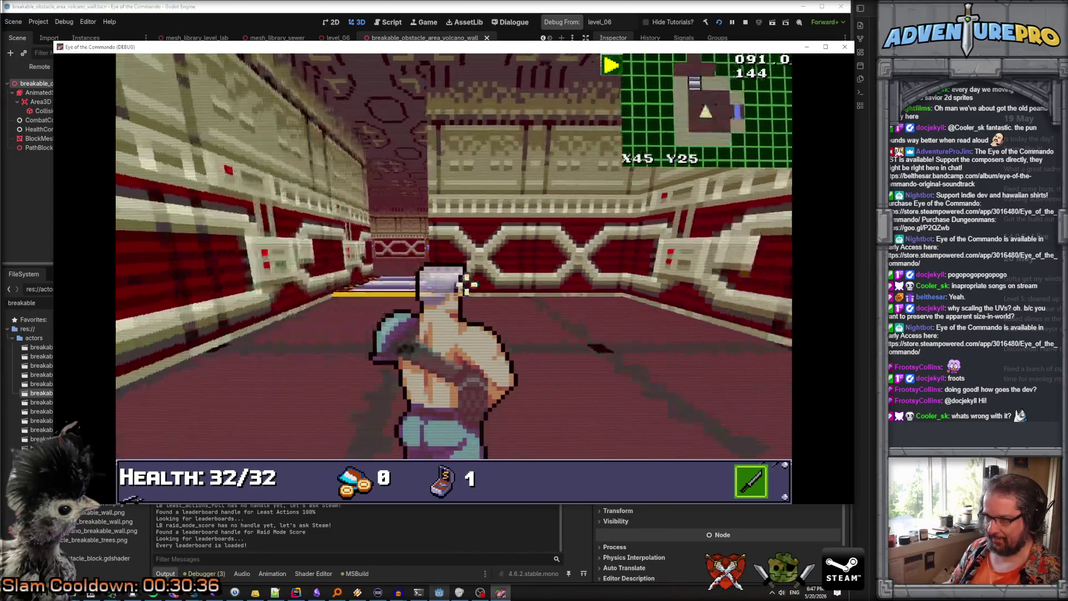
pyautogui.press('a')
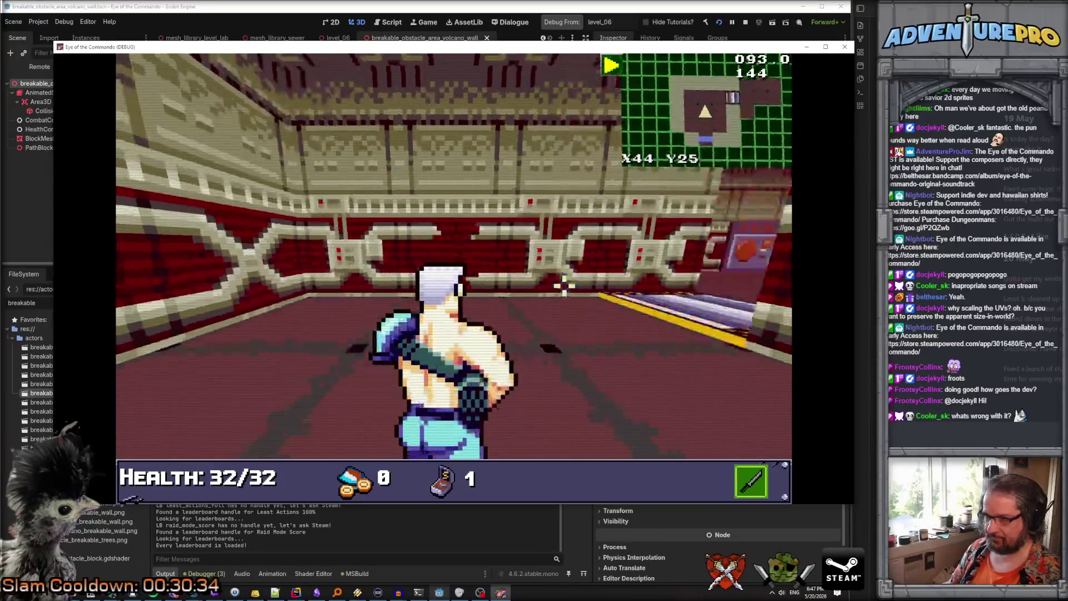
pyautogui.press('`')
pyautogui.write('wargo')
pyautogui.press('Return')
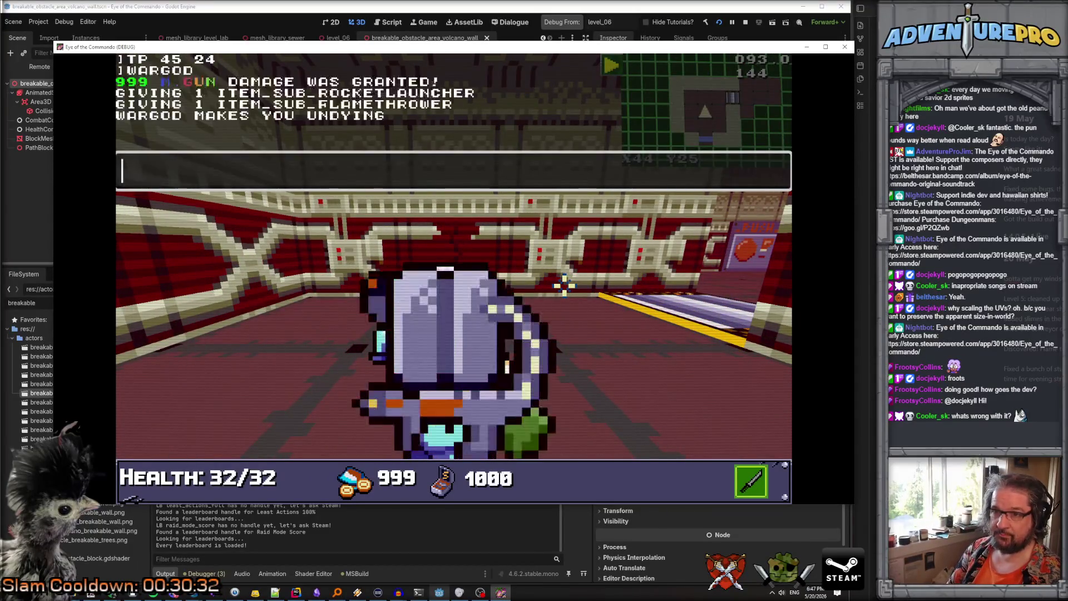
pyautogui.press('Return')
pyautogui.press('w')
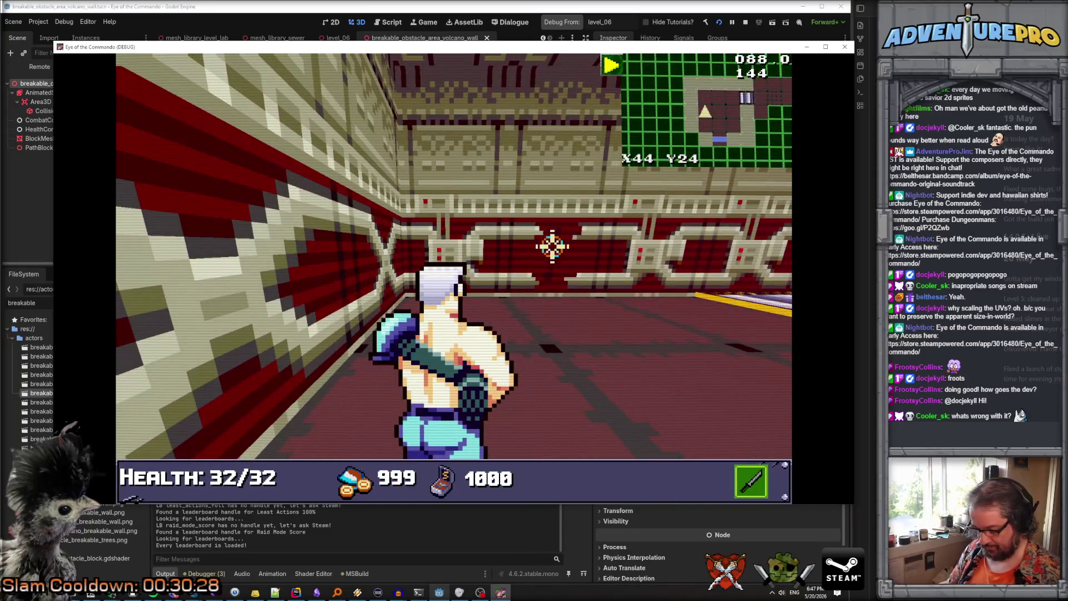
pyautogui.click(552, 246)
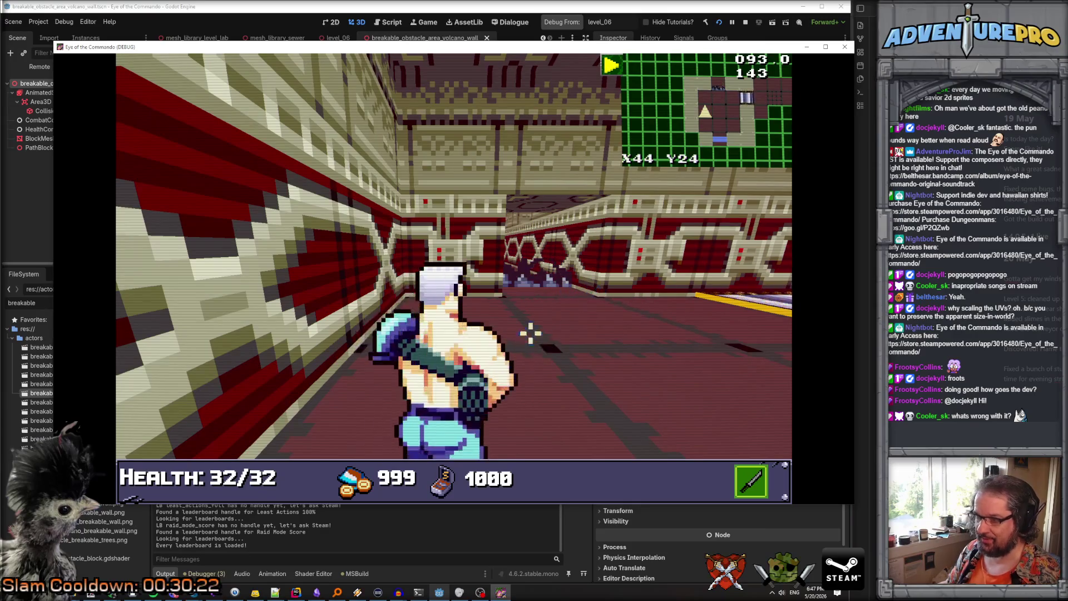
pyautogui.hotkey('alt', 'Tab')
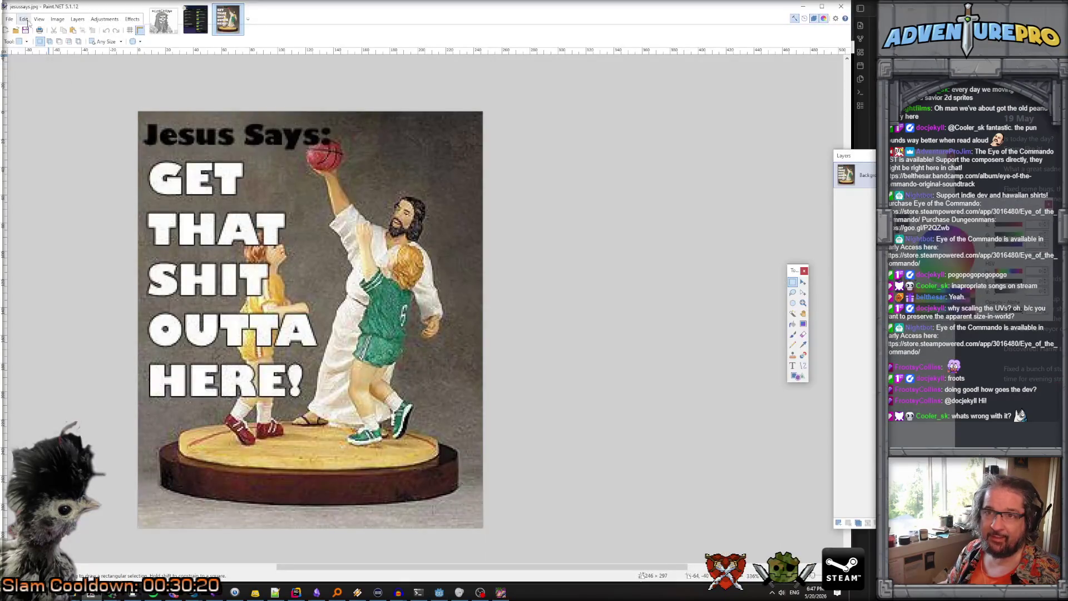
# Paste the screenshot of the exploded wall into a new Paint.NET image
pyautogui.click(24, 19)
pyautogui.click(58, 102)
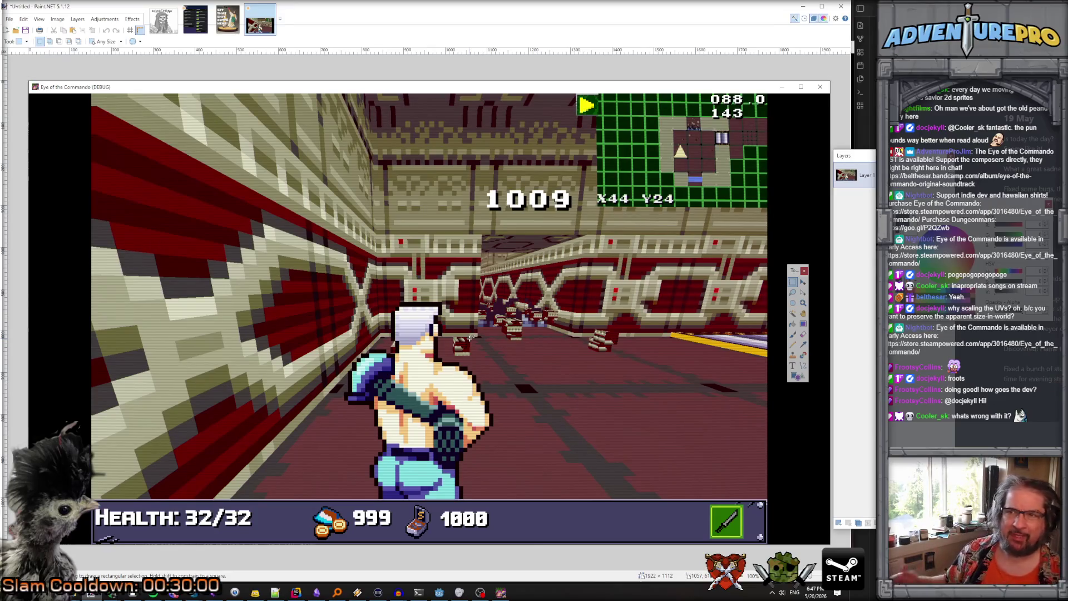
pyautogui.hotkey('alt', 'Tab')
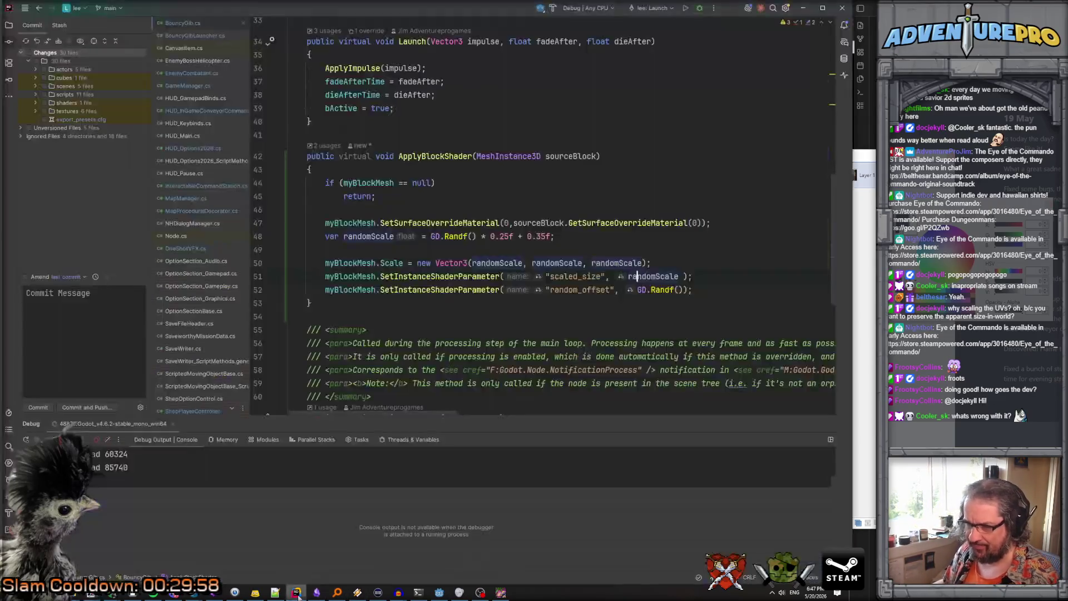
# Add 'randomScale = 1.0f;' above the myBlockMesh.Scale assignment in ApplyBlockShader
pyautogui.click(423, 251)
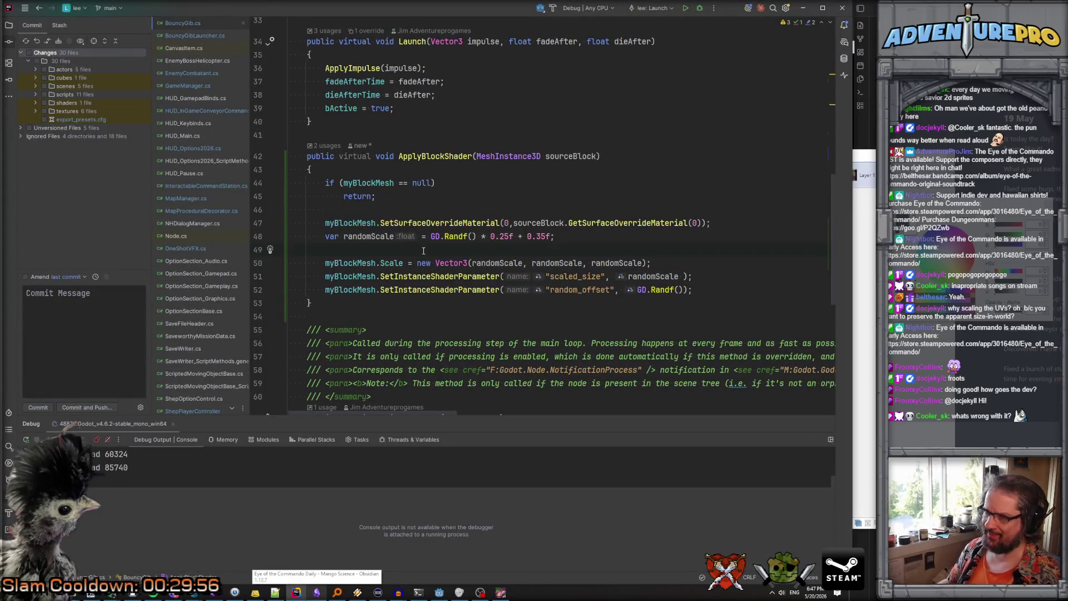
pyautogui.press('Return')
pyautogui.press('BackSpace')
pyautogui.press('Return')
pyautogui.write('= 1.0f;')
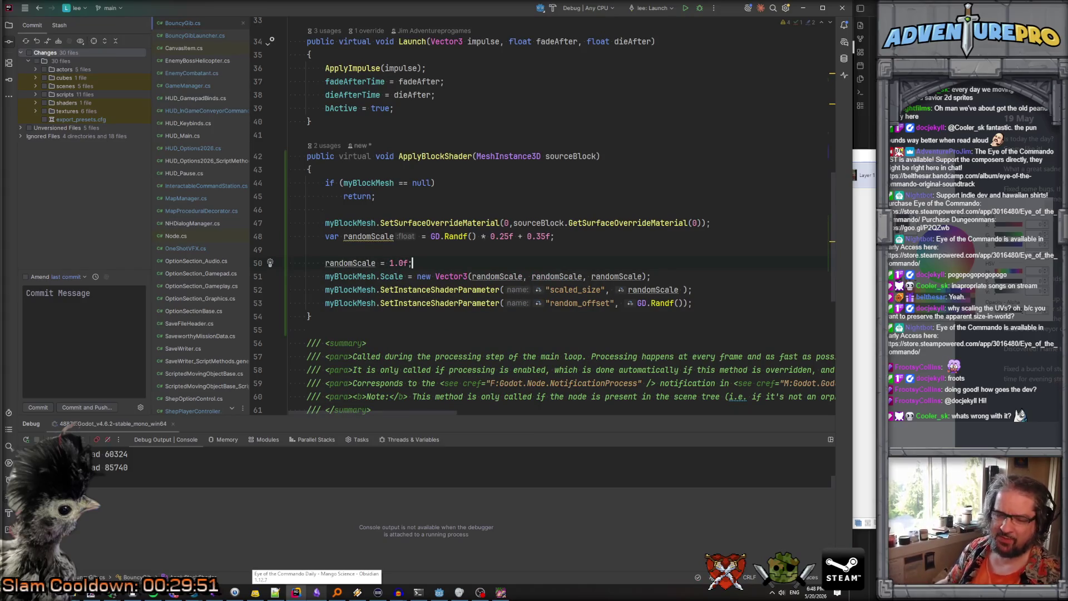
pyautogui.hotkey('alt', 'Tab')
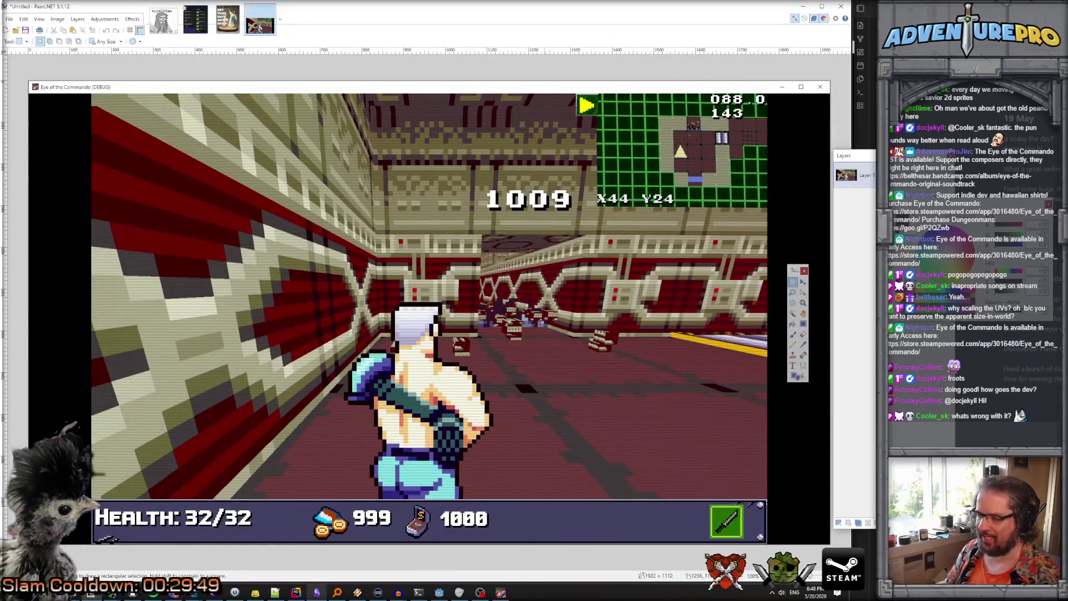
pyautogui.hotkey('alt', 'Tab')
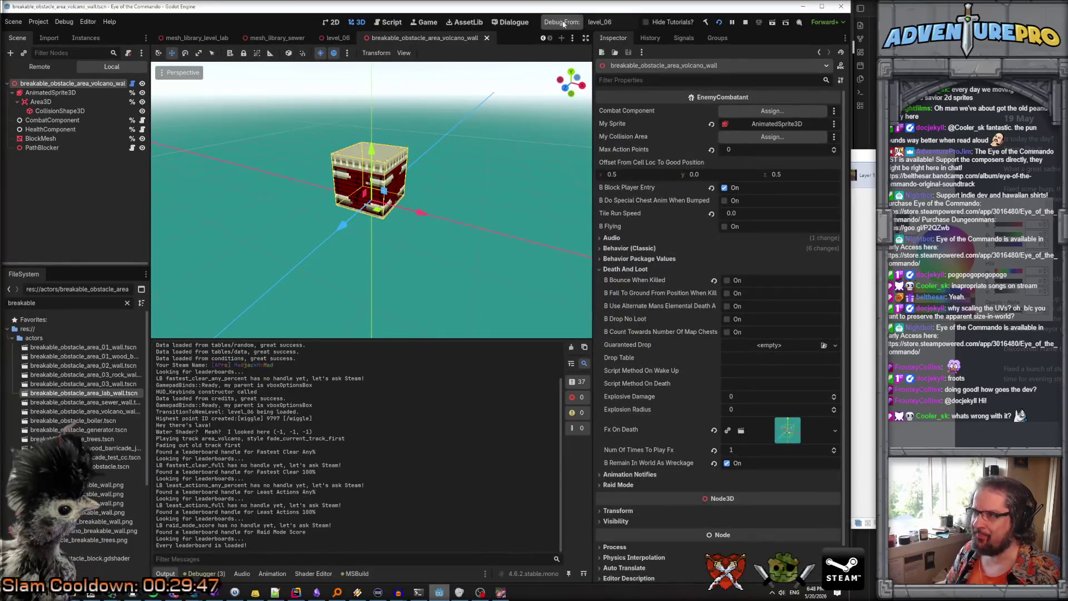
# Restart the rebuilt game and teleport to 44 24, facing the breakable wall
pyautogui.click(746, 22)
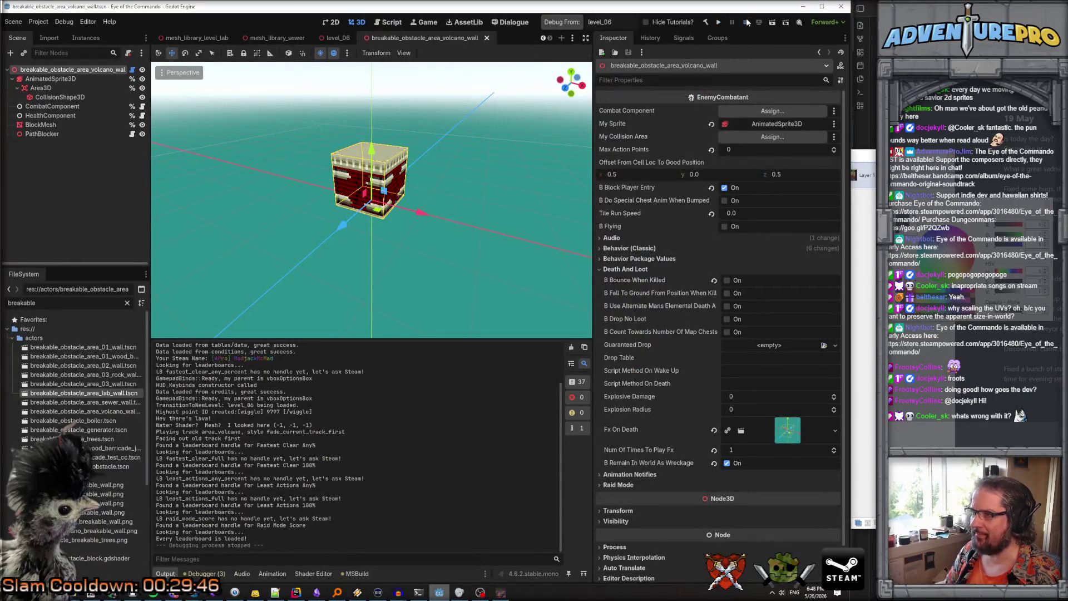
pyautogui.click(563, 23)
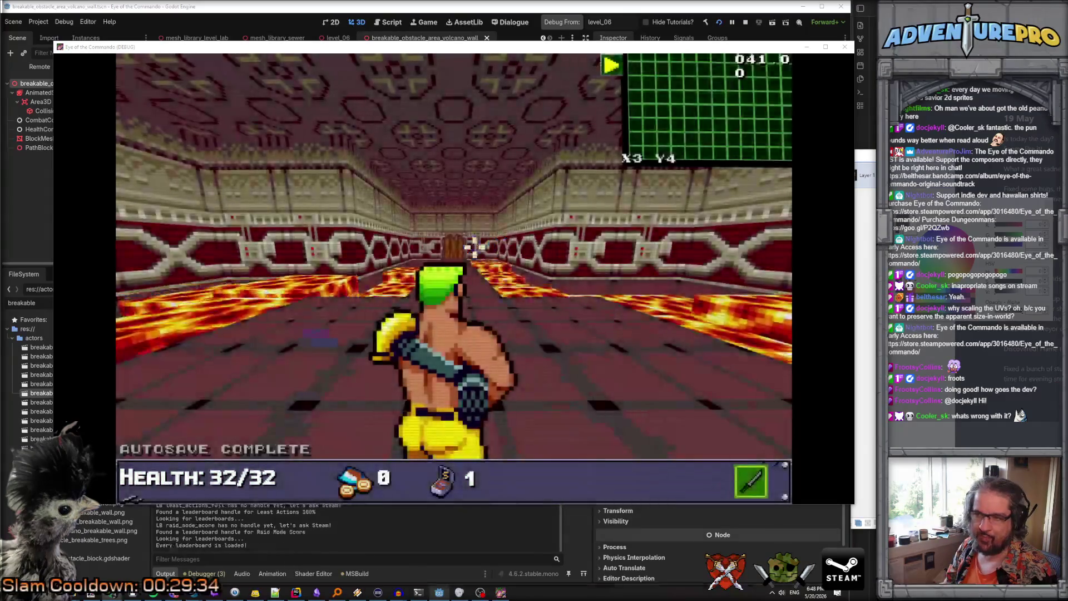
pyautogui.press('`')
pyautogui.write('T')
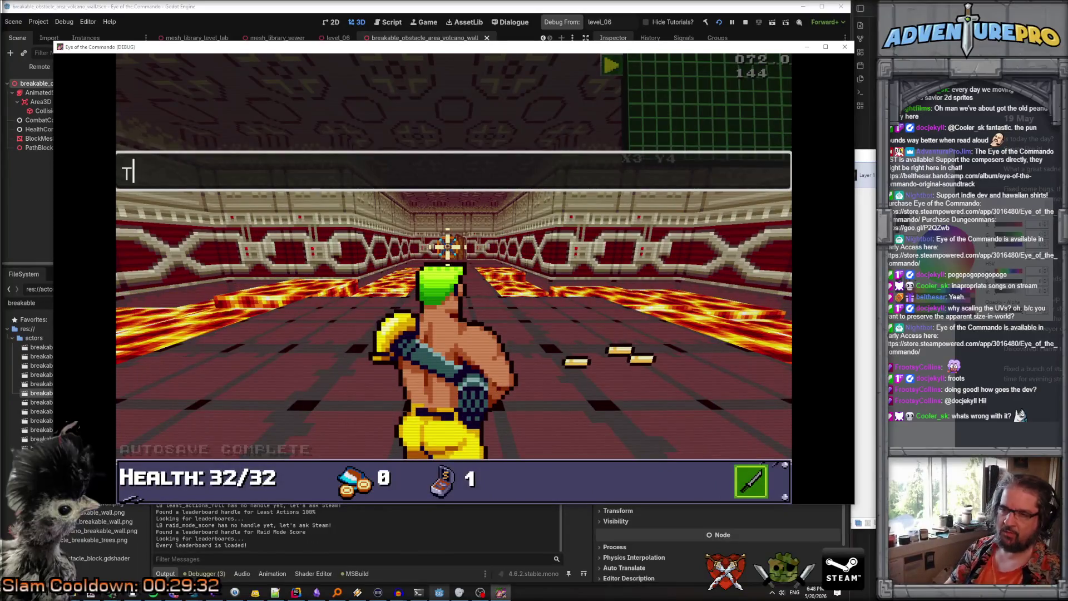
pyautogui.write('P 44 24')
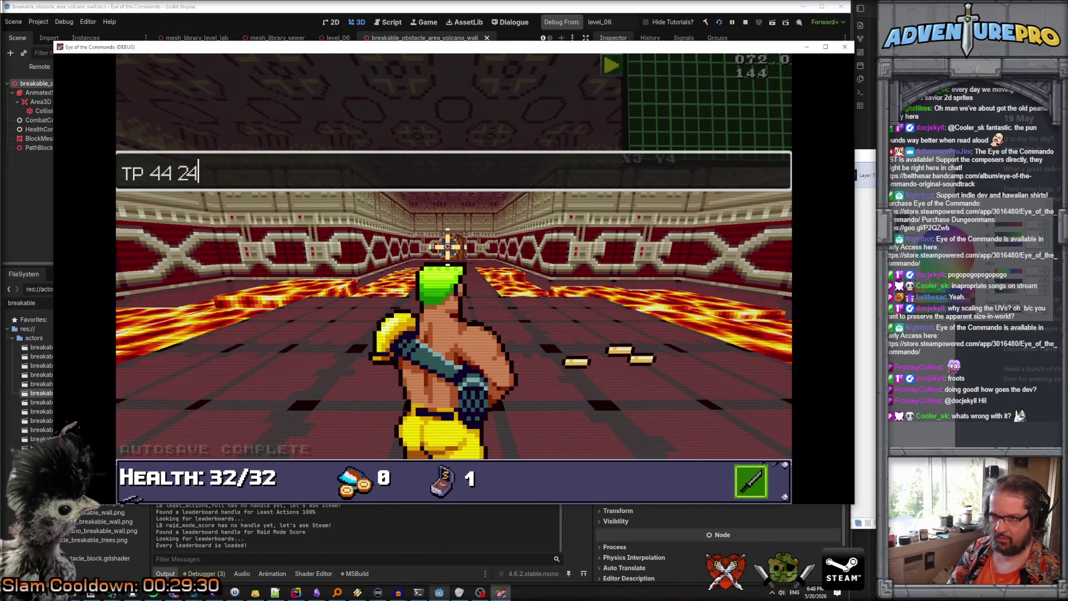
pyautogui.press('Return')
pyautogui.press('Right')
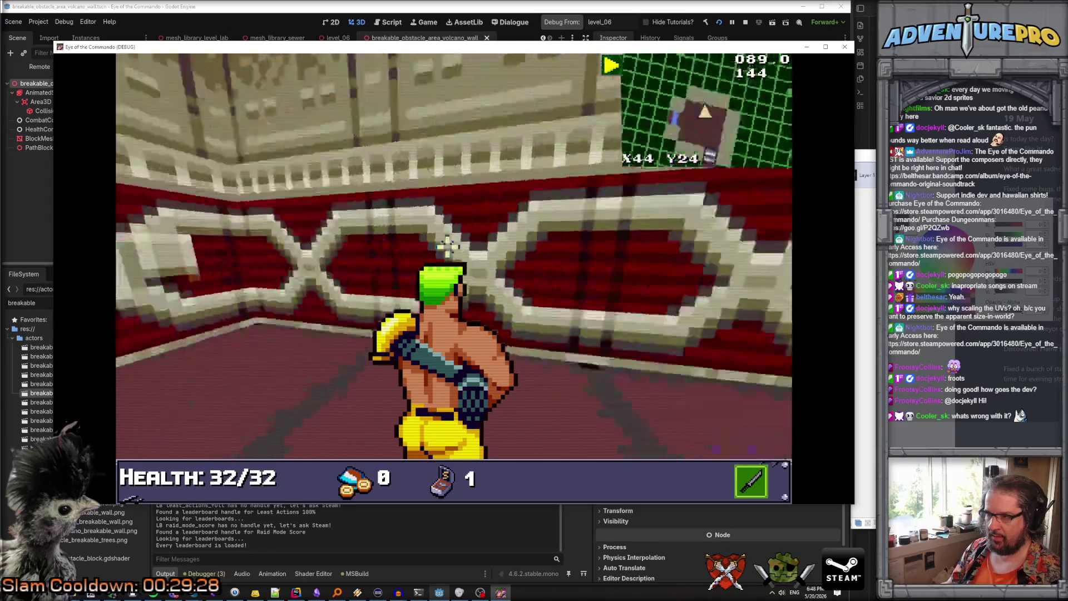
pyautogui.press('Right')
# Use the WARGO cheat, shoot the wall apart, inspect the gibs, then close the game
pyautogui.press('`')
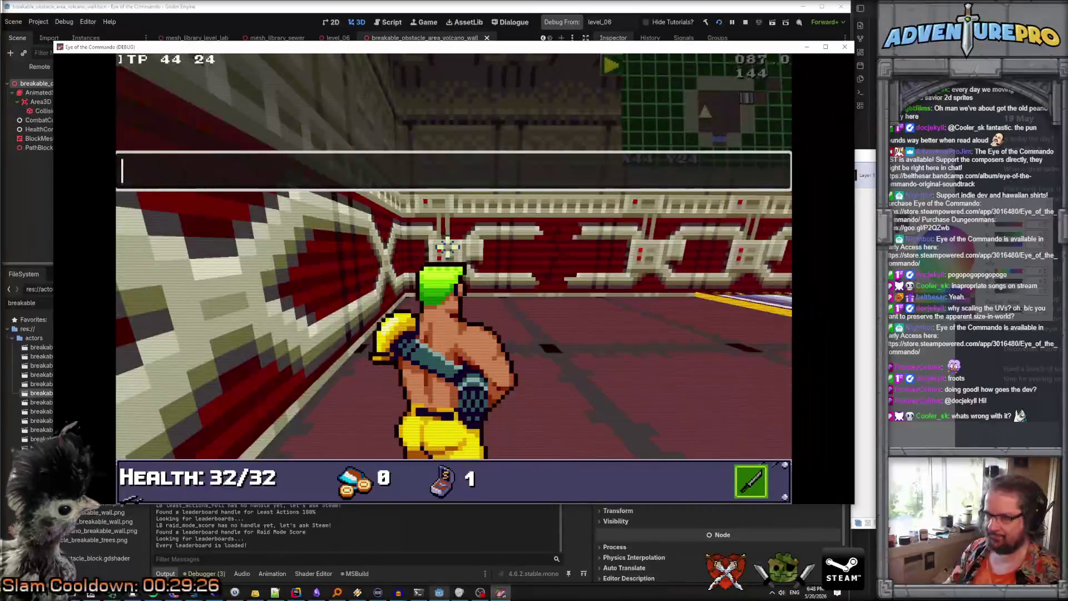
pyautogui.write('WARGO')
pyautogui.press('Return')
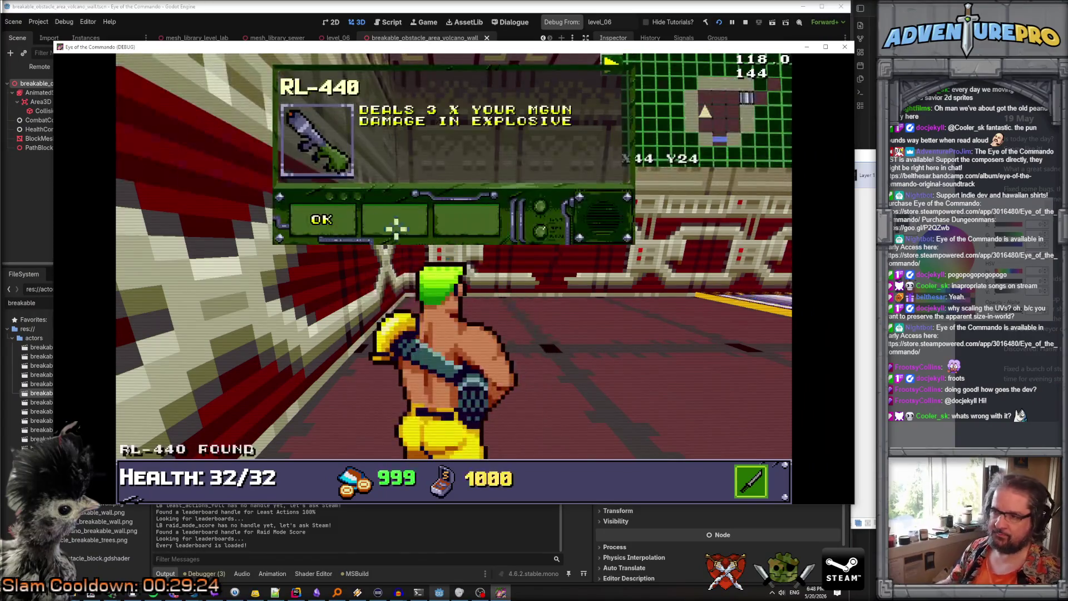
pyautogui.press('Down')
pyautogui.press('Up')
pyautogui.click(643, 245)
pyautogui.press('Up')
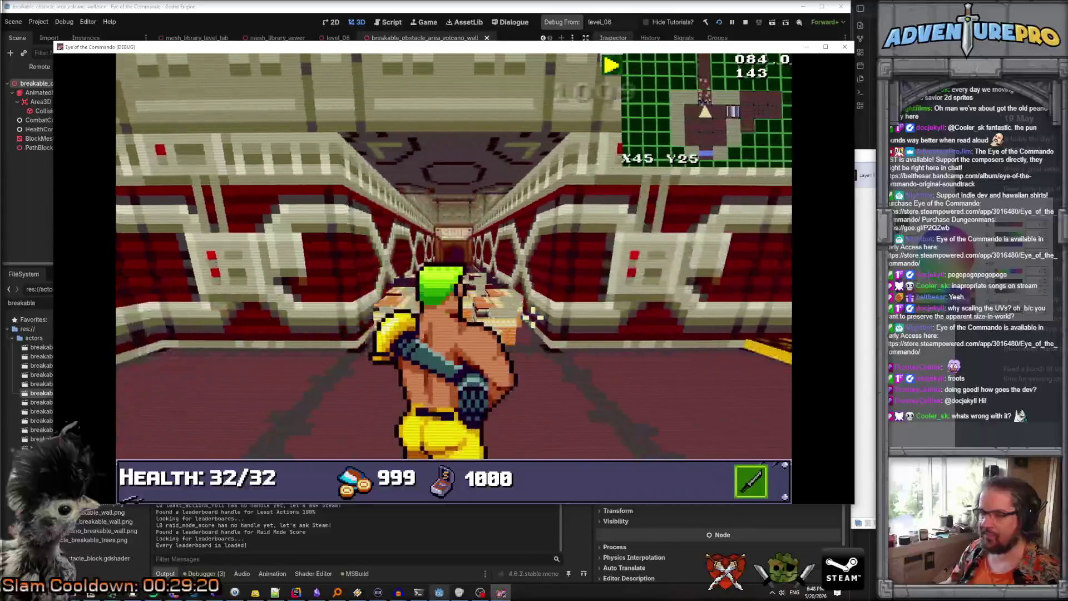
pyautogui.press('Right')
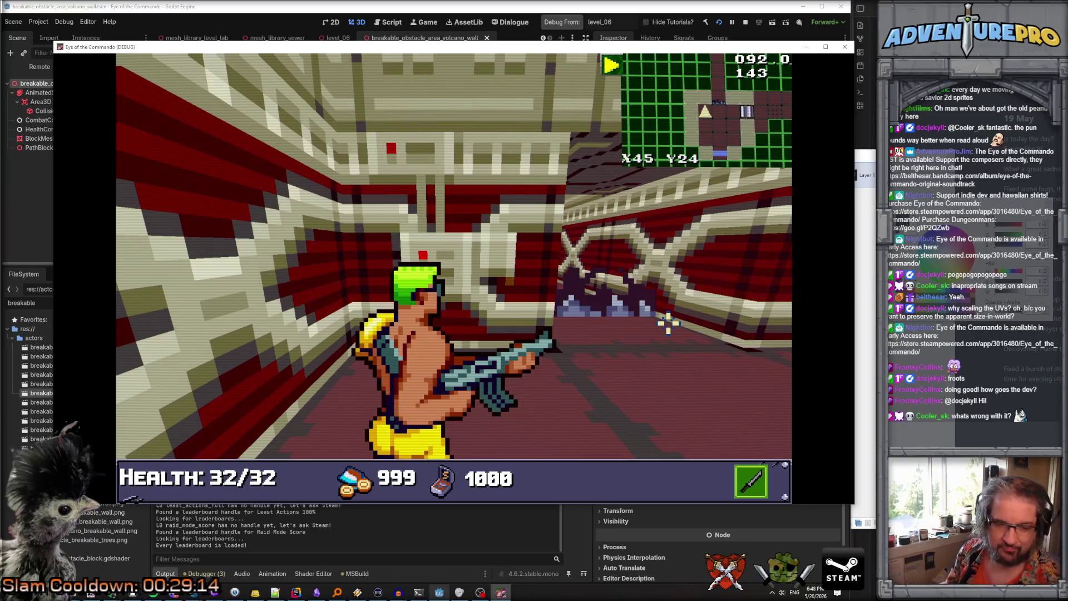
pyautogui.click(667, 323)
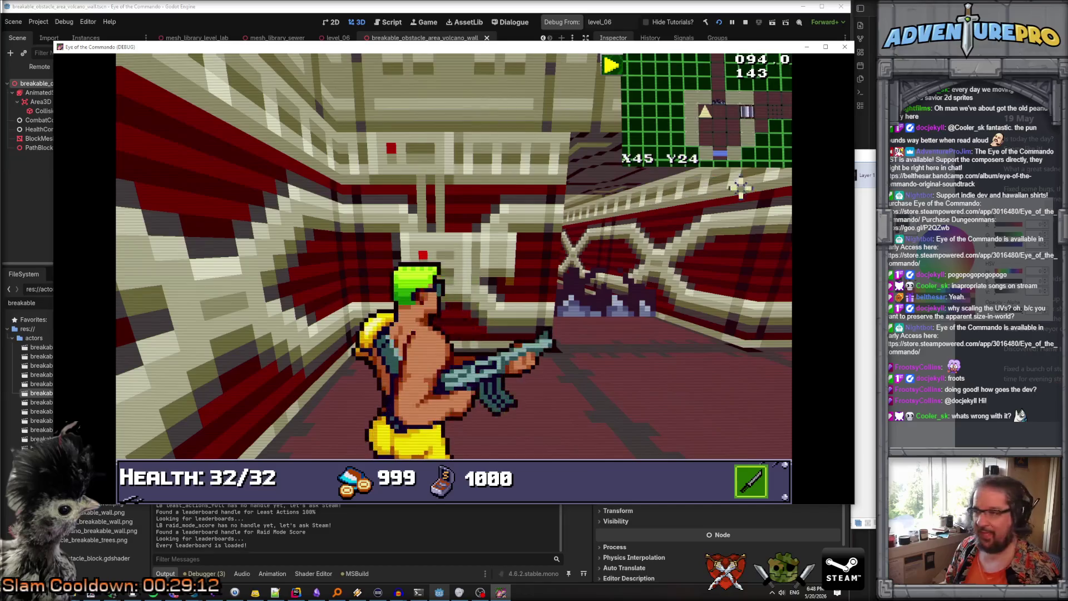
pyautogui.press('F8')
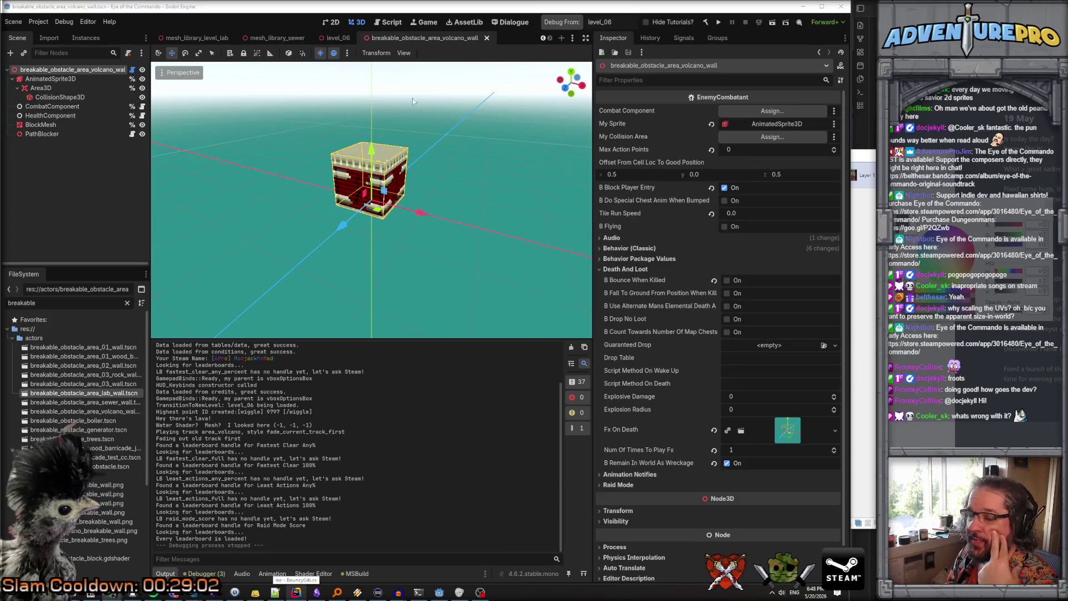
# Filter the FileSystem dock by 'gib_' and open the gib_bouncy_block scene
pyautogui.moveTo(298, 49)
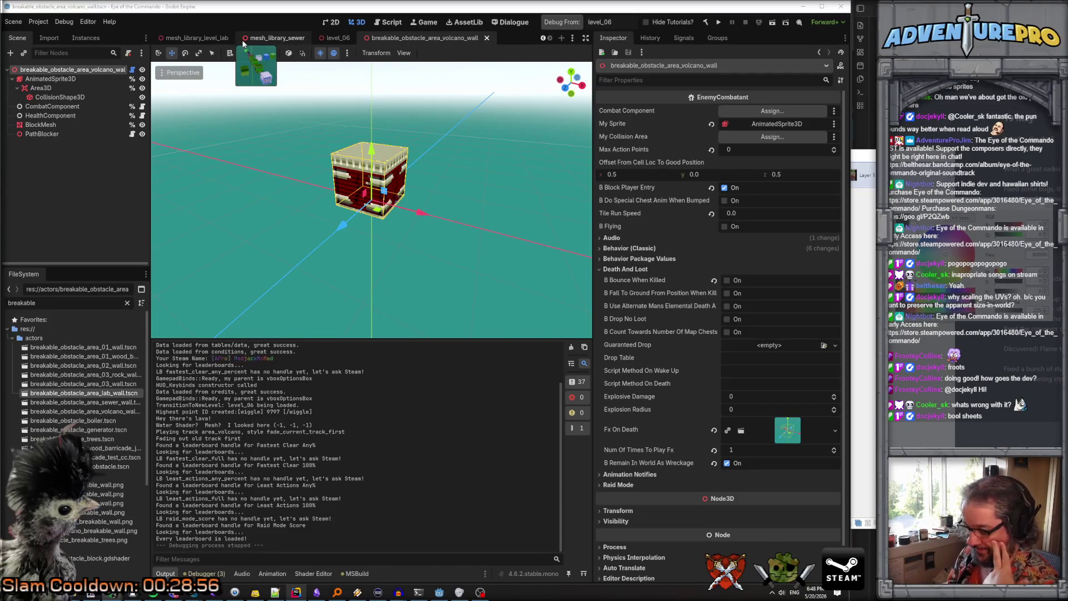
pyautogui.write('gib_')
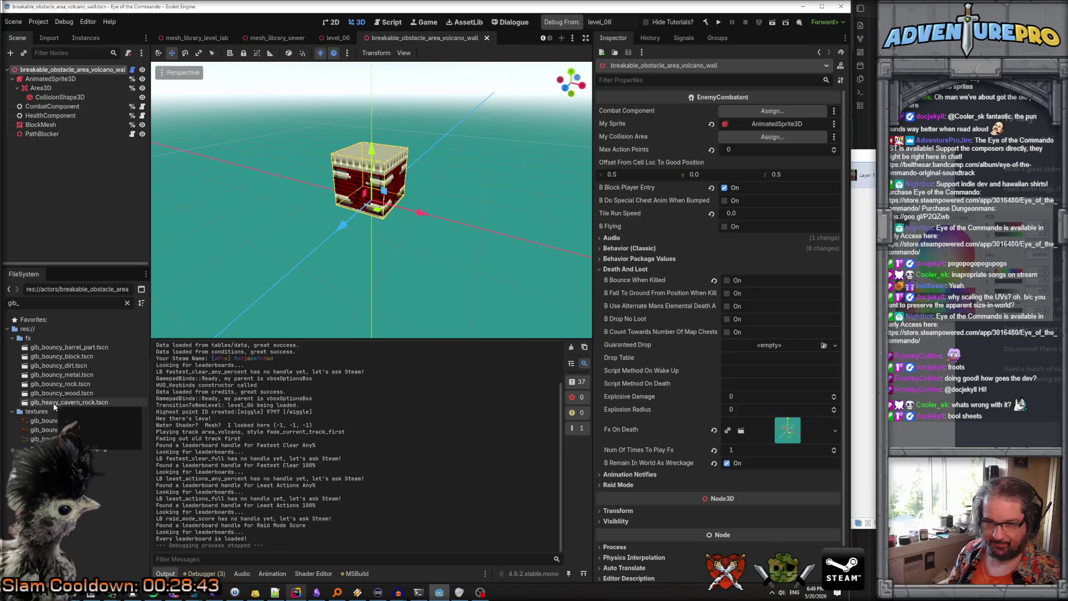
pyautogui.doubleClick(76, 357)
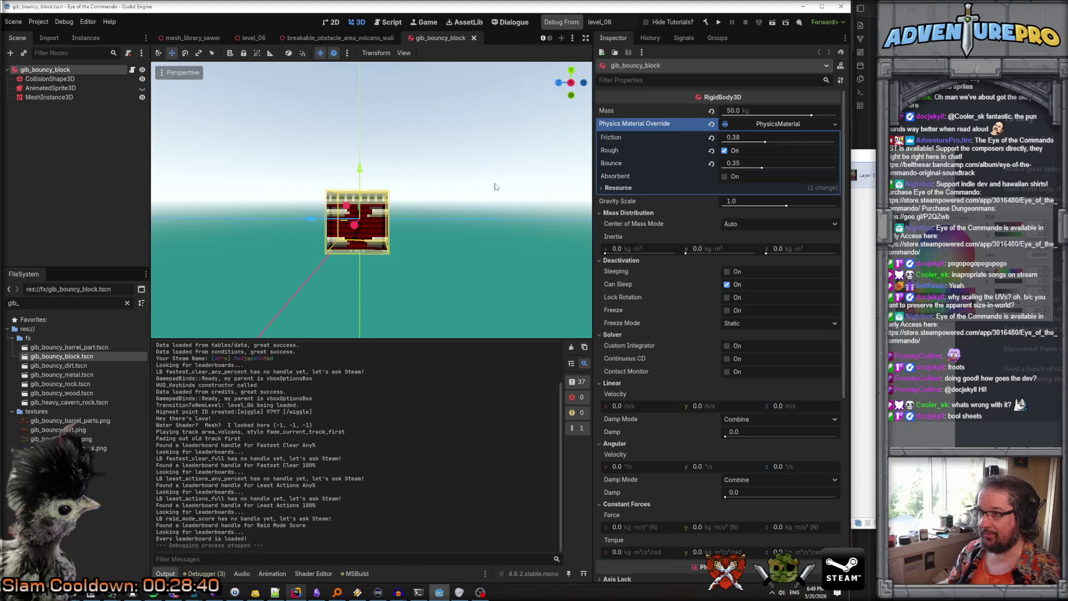
# Inspect the gib_bouncy_block nodes, then select its CollisionShape3D showing the 0.25 m BoxShape3D
pyautogui.click(56, 87)
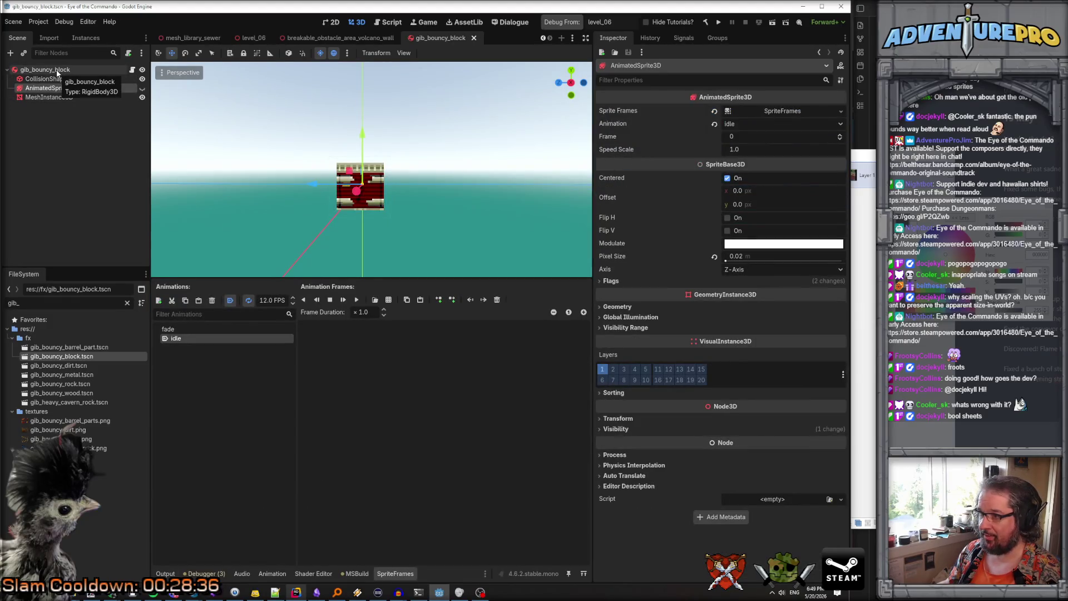
pyautogui.click(58, 72)
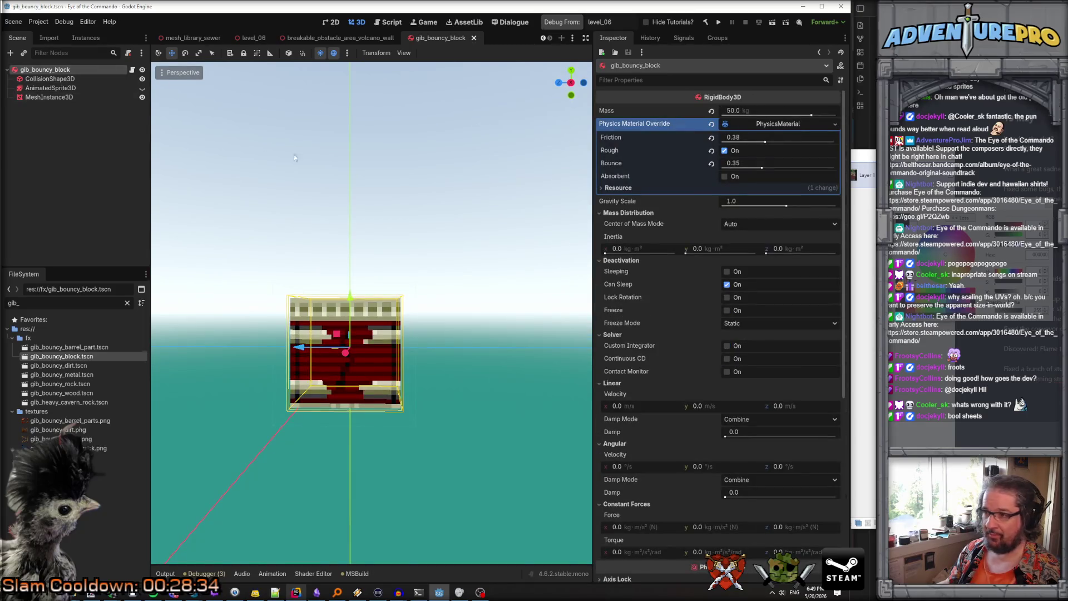
pyautogui.click(600, 213)
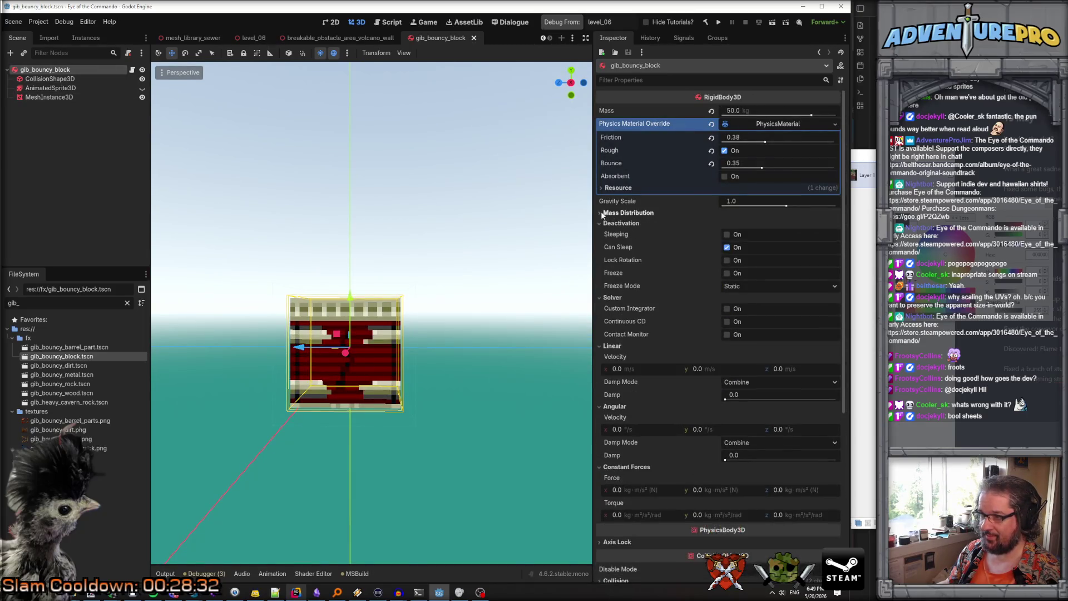
pyautogui.click(599, 224)
pyautogui.click(598, 233)
pyautogui.click(597, 244)
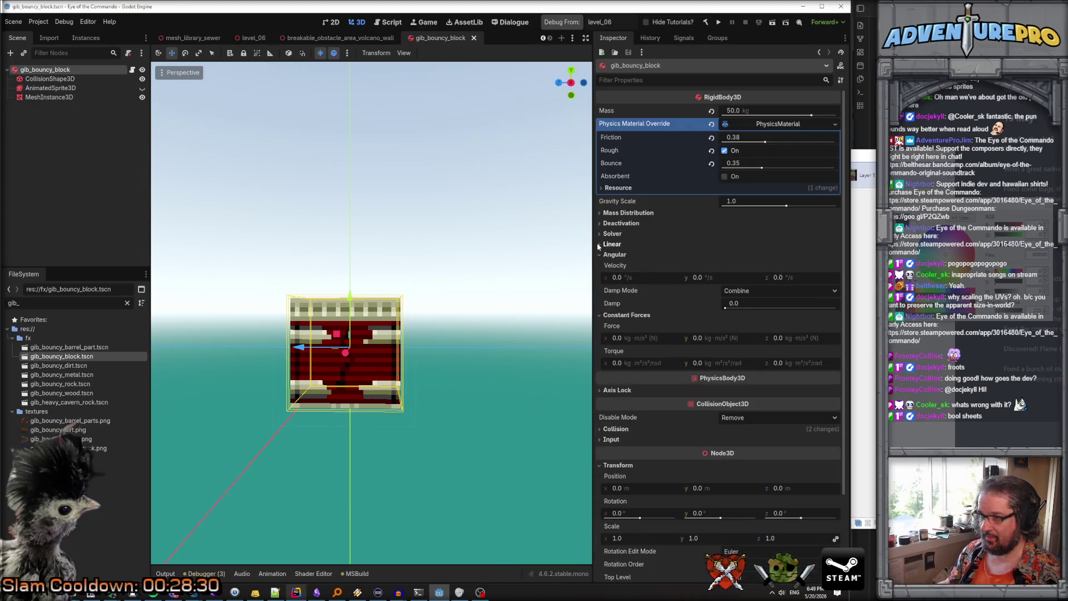
pyautogui.click(599, 254)
pyautogui.click(600, 265)
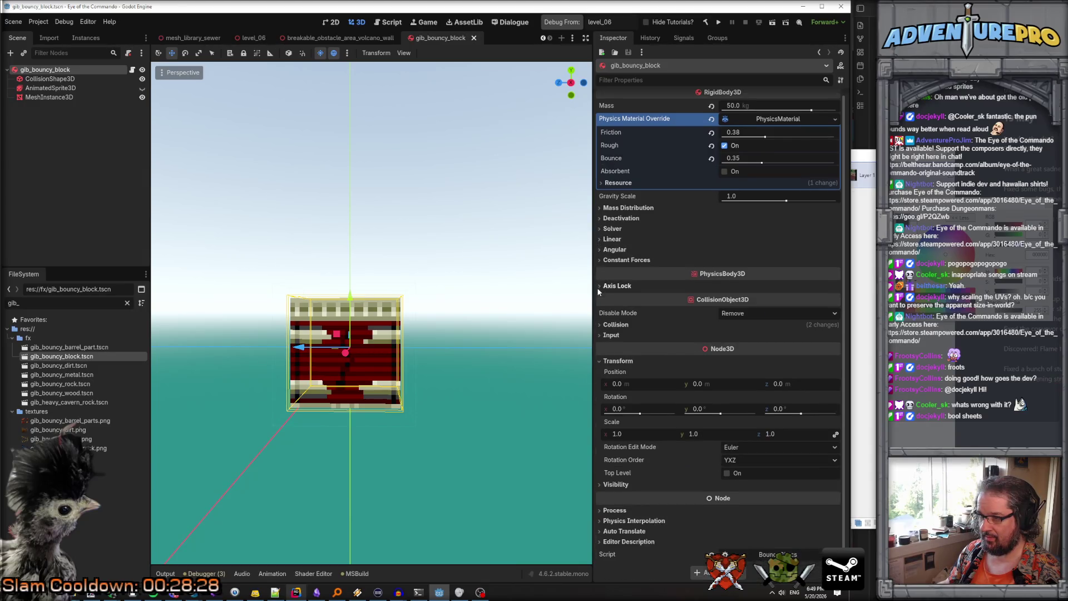
pyautogui.click(714, 436)
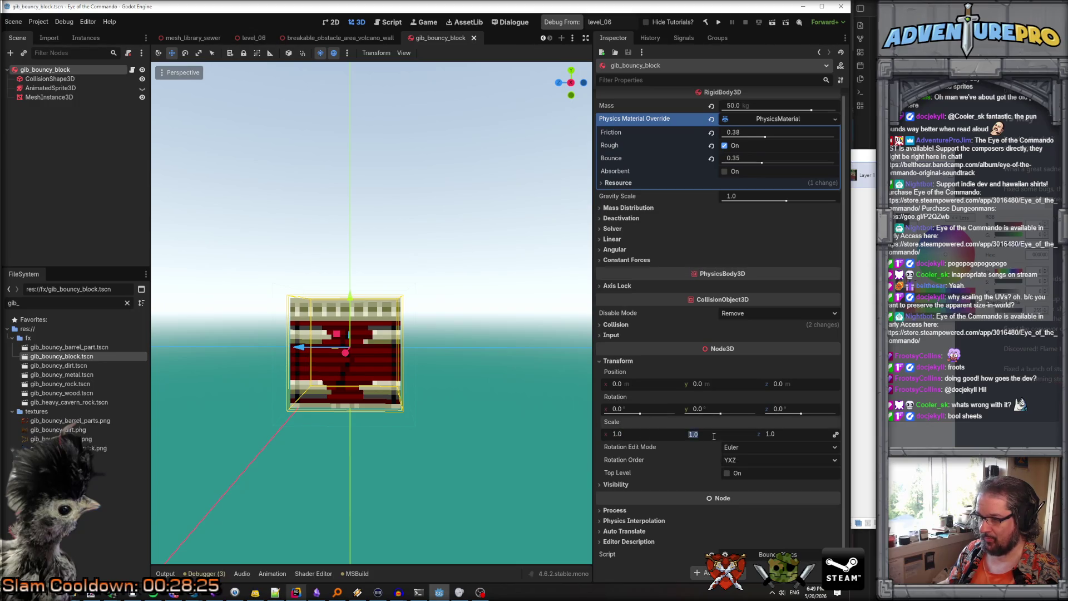
pyautogui.click(56, 78)
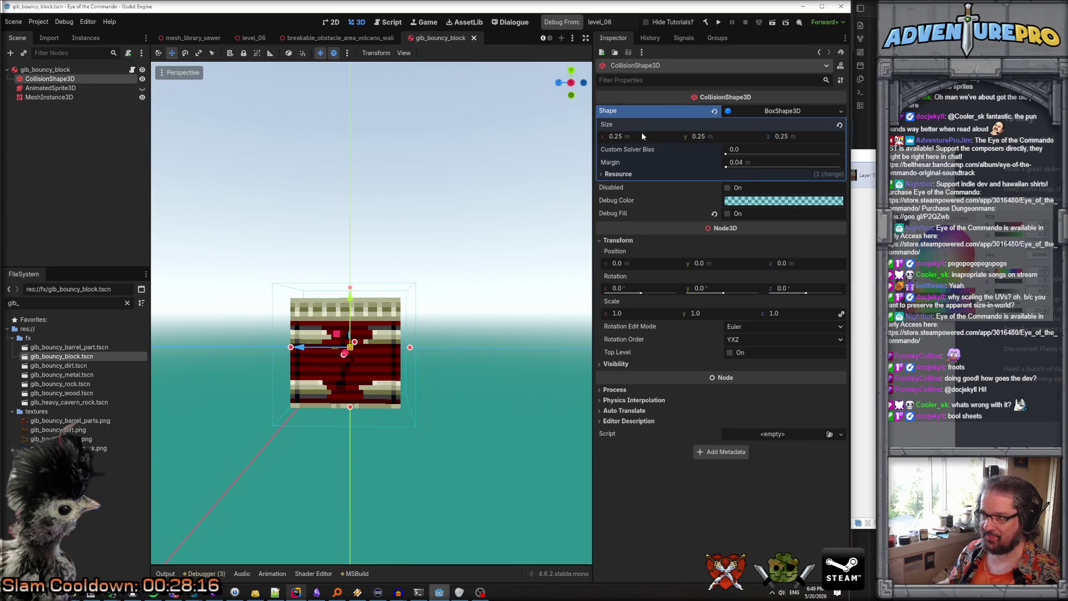
# Set the collision BoxShape3D size to 1.0 on x, y and z
pyautogui.write('1')
pyautogui.press('Tab')
pyautogui.write('1')
pyautogui.press('Tab')
pyautogui.write('1')
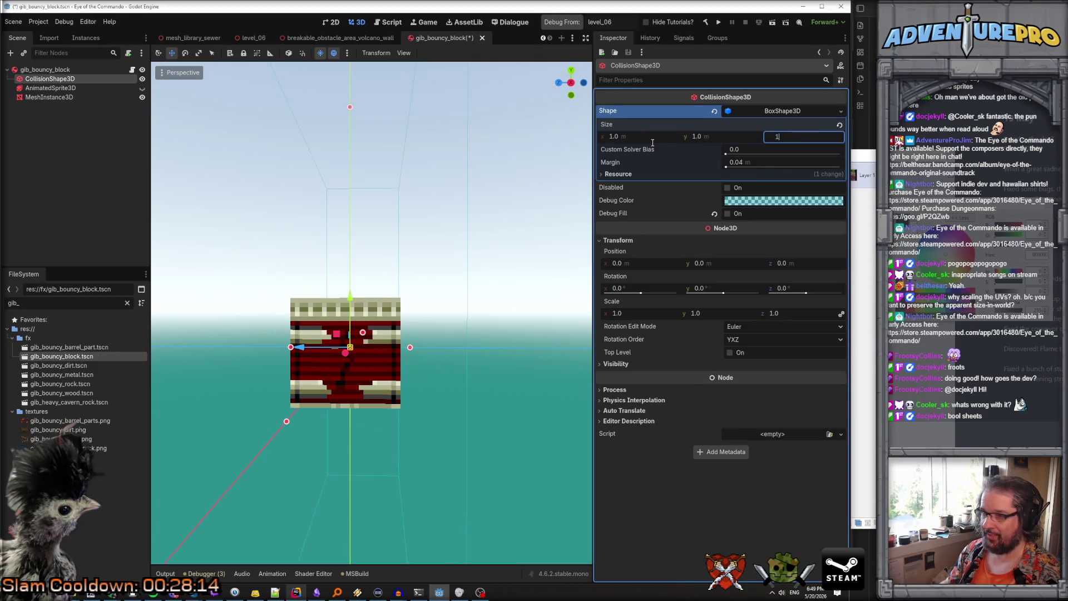
pyautogui.press('Return')
# Set the mesh instance's BoxMesh size to 1.0 on x, y and z
pyautogui.click(89, 70)
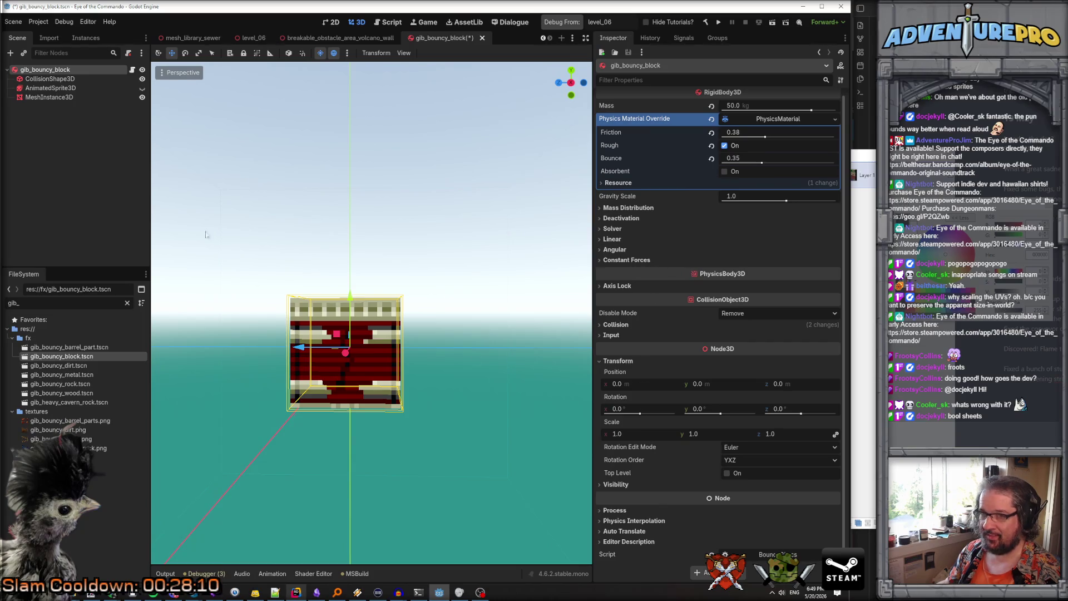
pyautogui.click(84, 97)
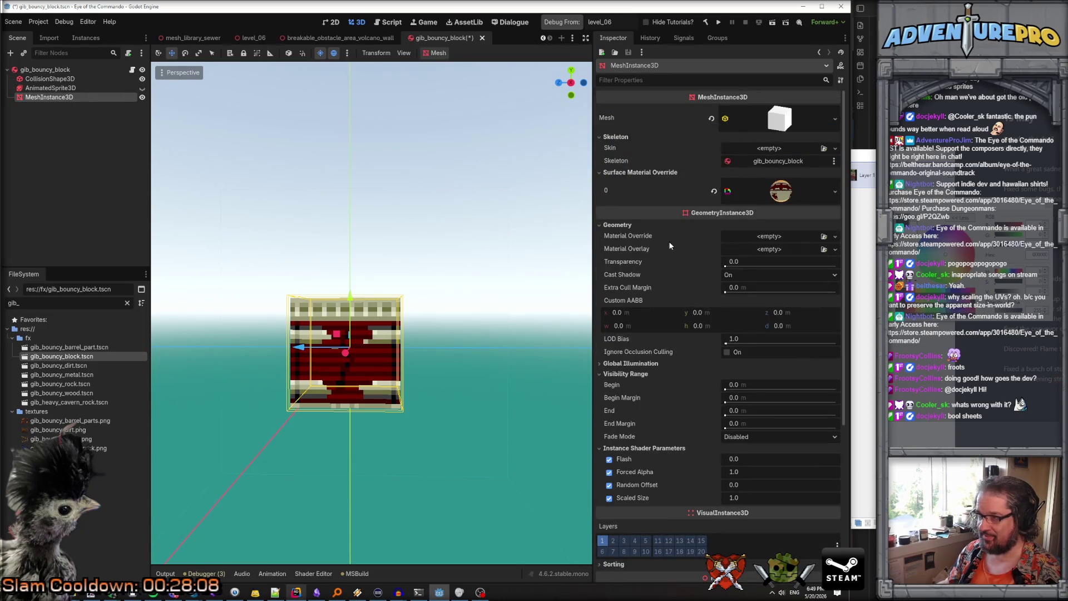
pyautogui.click(777, 119)
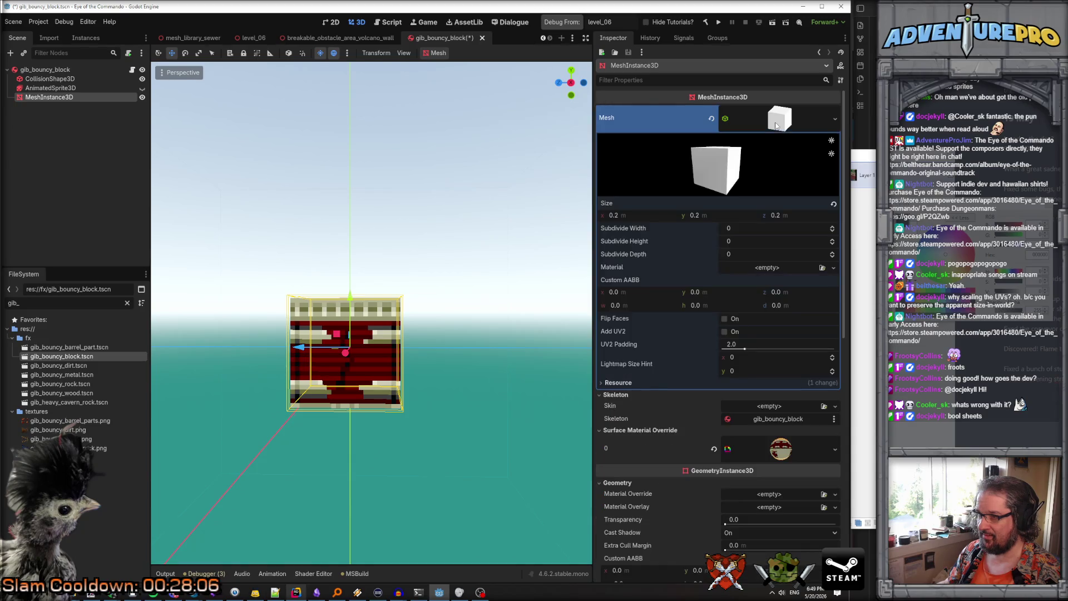
pyautogui.click(642, 217)
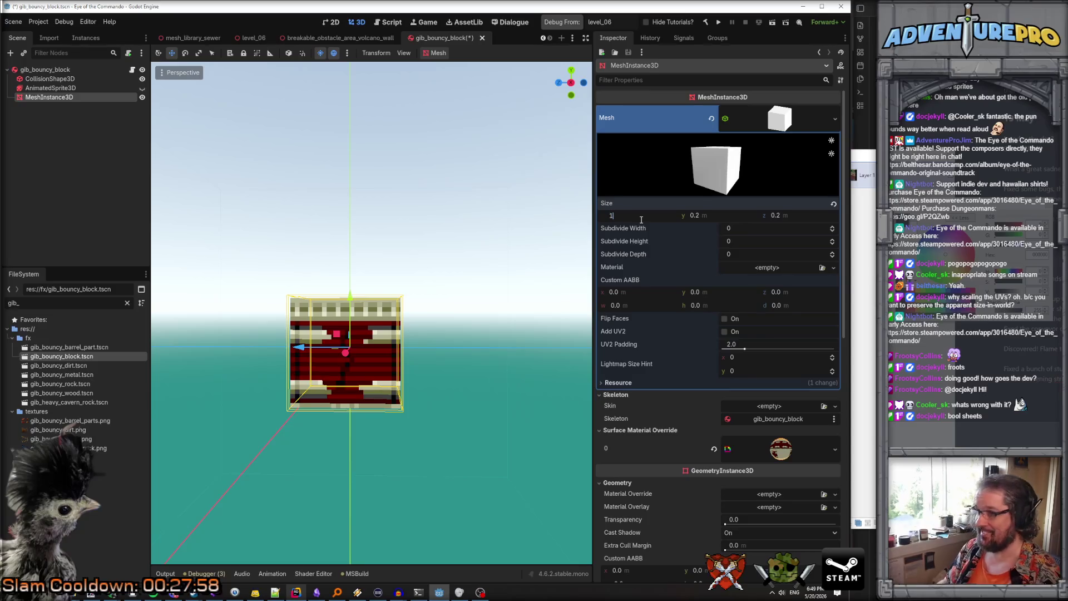
pyautogui.press('Tab')
pyautogui.write('1')
pyautogui.press('Tab')
pyautogui.write('1')
pyautogui.press('Return')
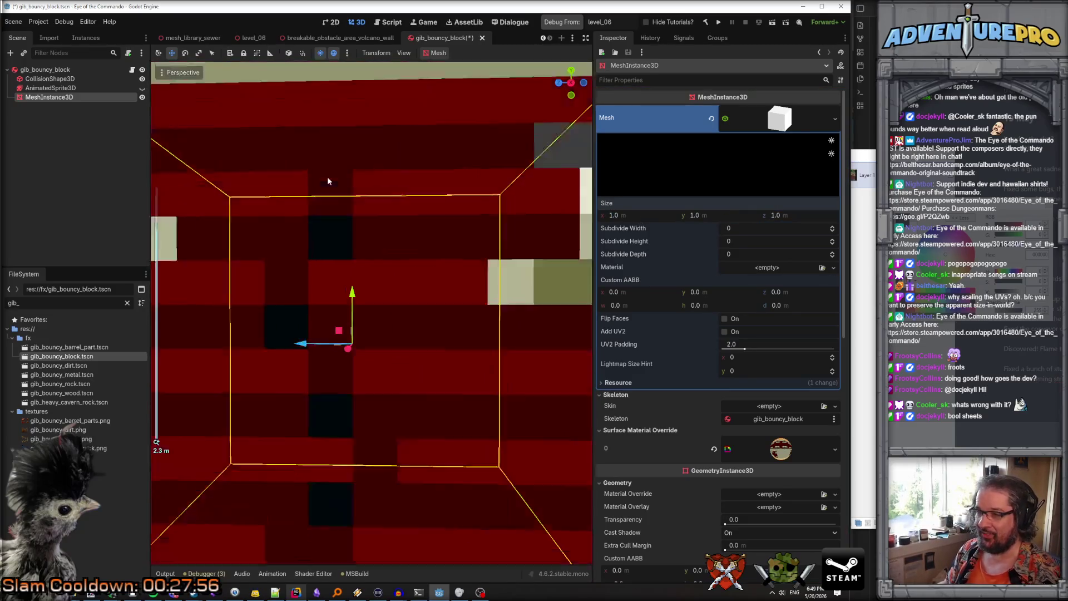
pyautogui.scroll(-6, 327, 178)
pyautogui.scroll(2, 327, 177)
# Reselect the collision shape, frame it in the viewport, and save the gib_bouncy_block scene
pyautogui.click(66, 81)
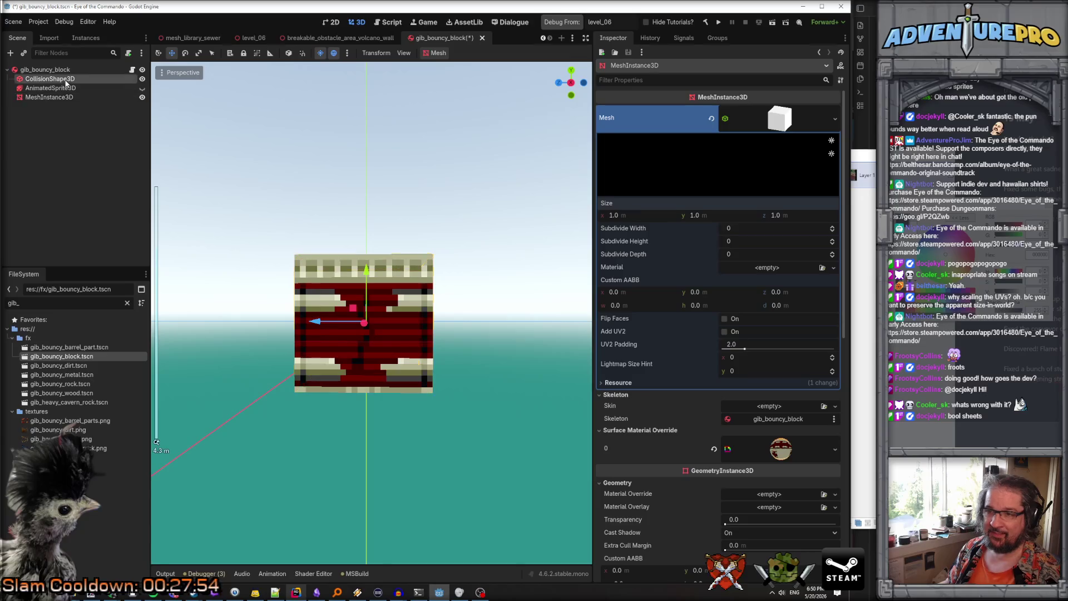
pyautogui.click(65, 81)
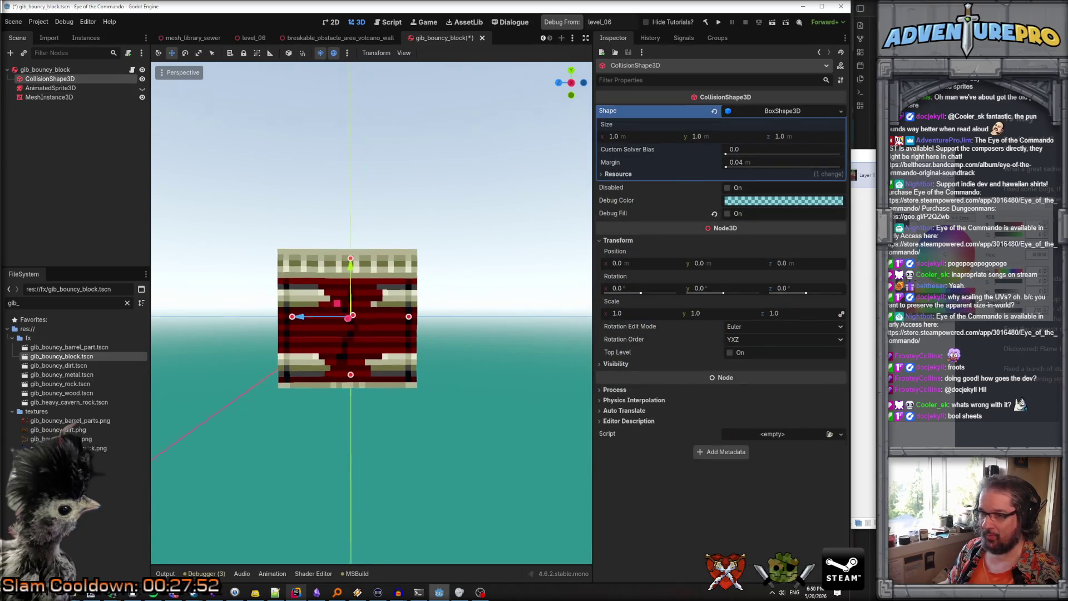
pyautogui.scroll(5, 489, 229)
pyautogui.press('f')
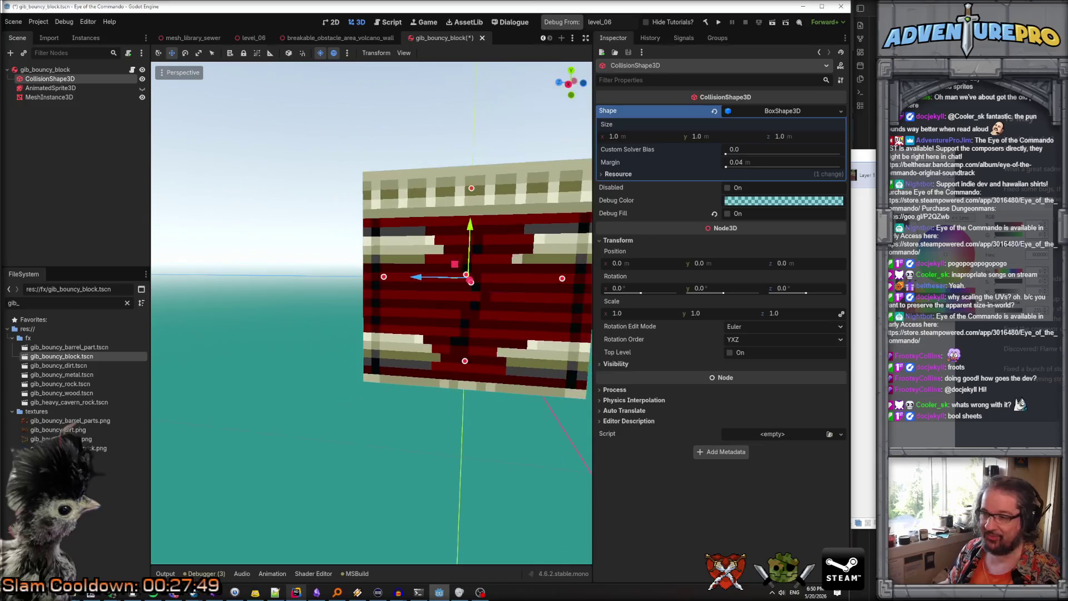
pyautogui.hotkey('ctrl', 's')
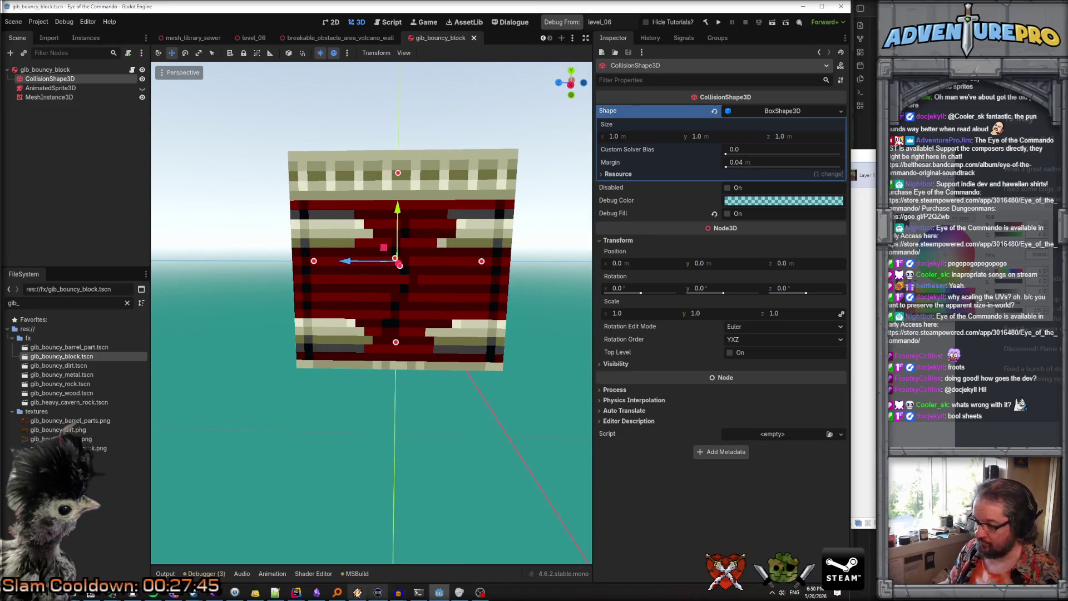
pyautogui.click(297, 593)
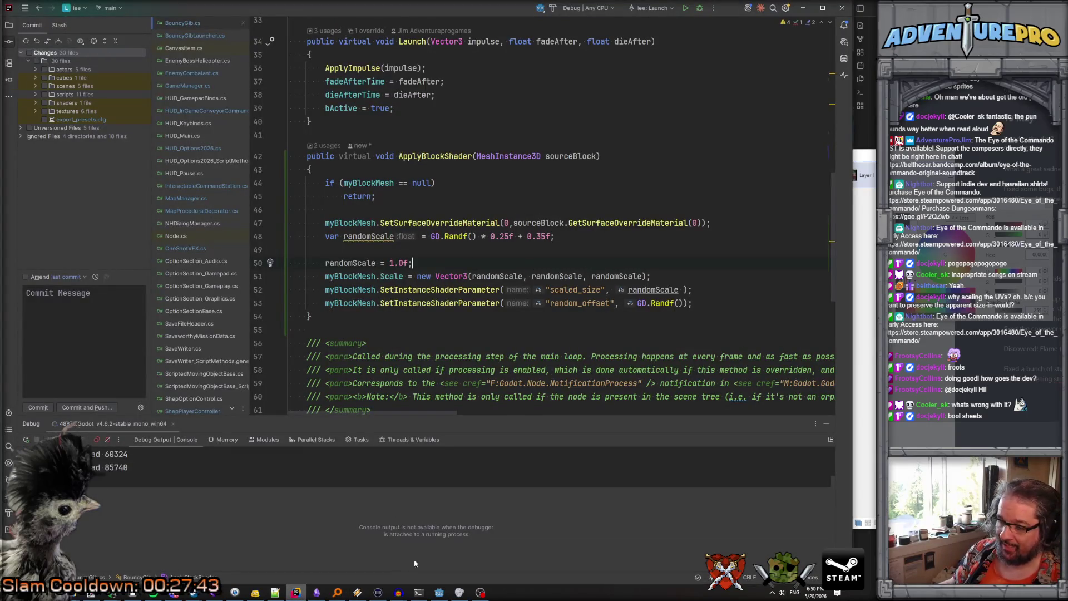
# Return from Rider to the Godot editor
pyautogui.click(439, 592)
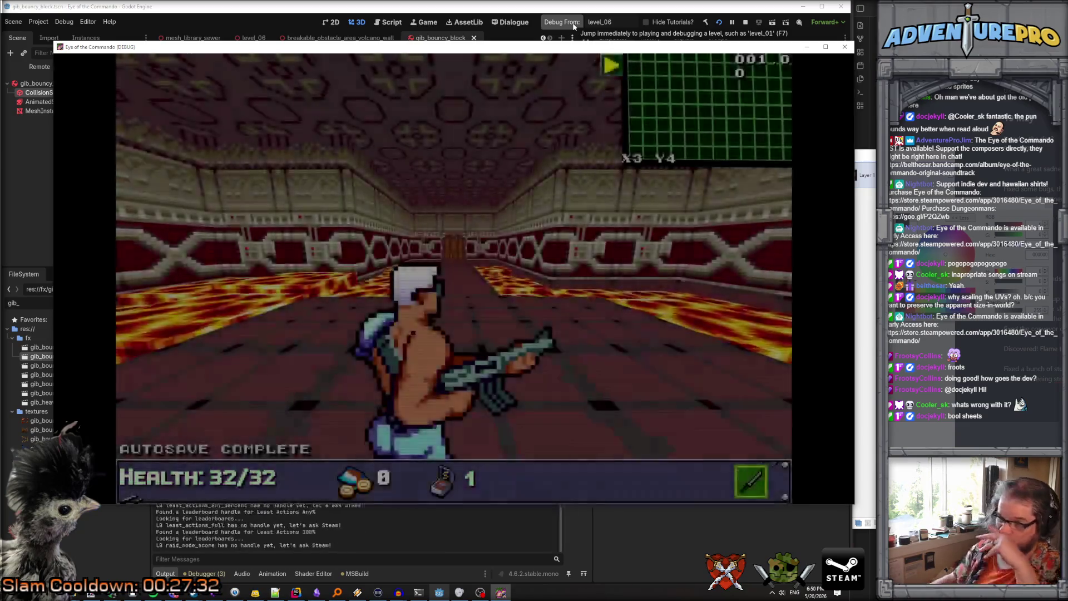
# Teleport to X45 Y24 with the TP console command and fire ahead
pyautogui.press('`')
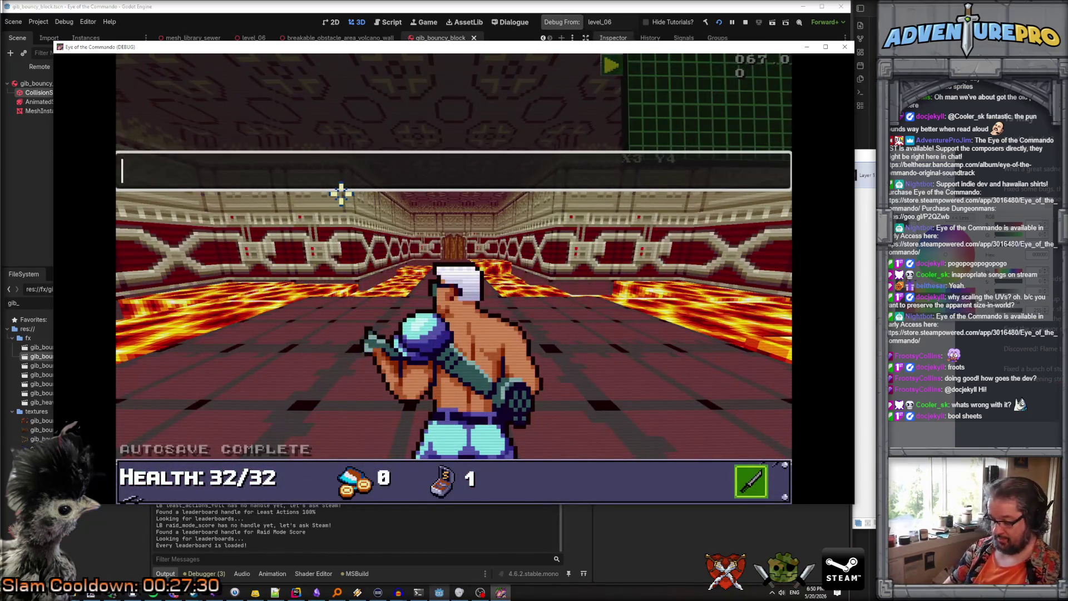
pyautogui.write('TP 45 2')
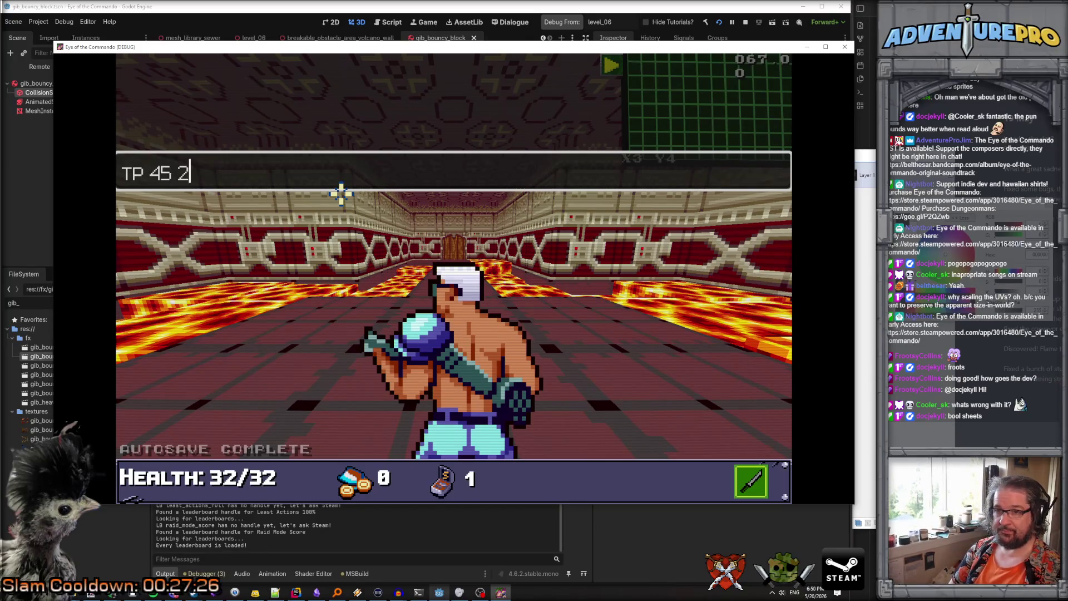
pyautogui.write('4')
pyautogui.press('Return')
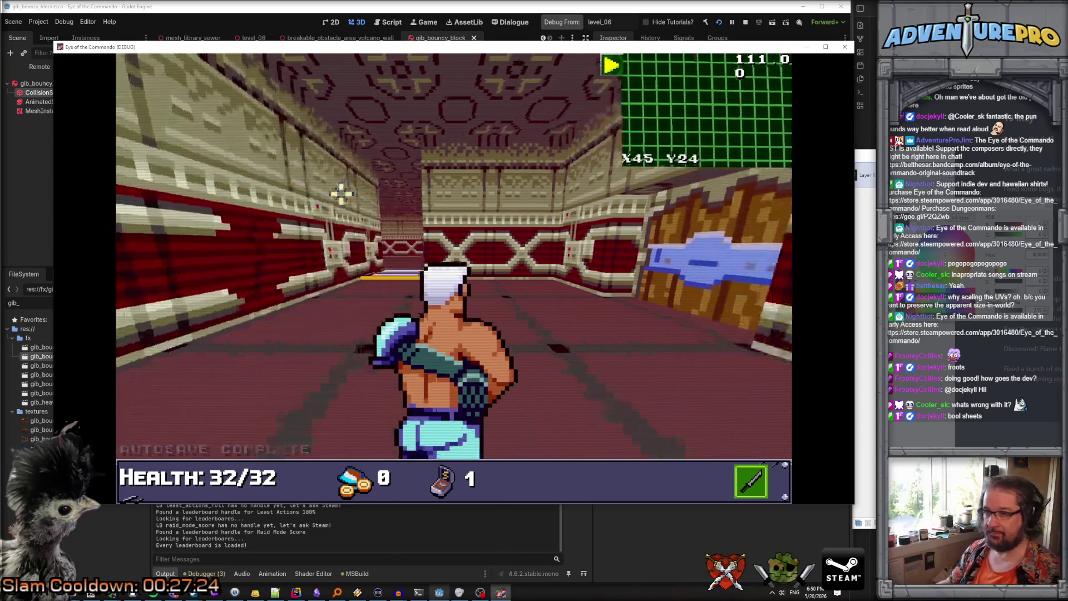
pyautogui.click(467, 247)
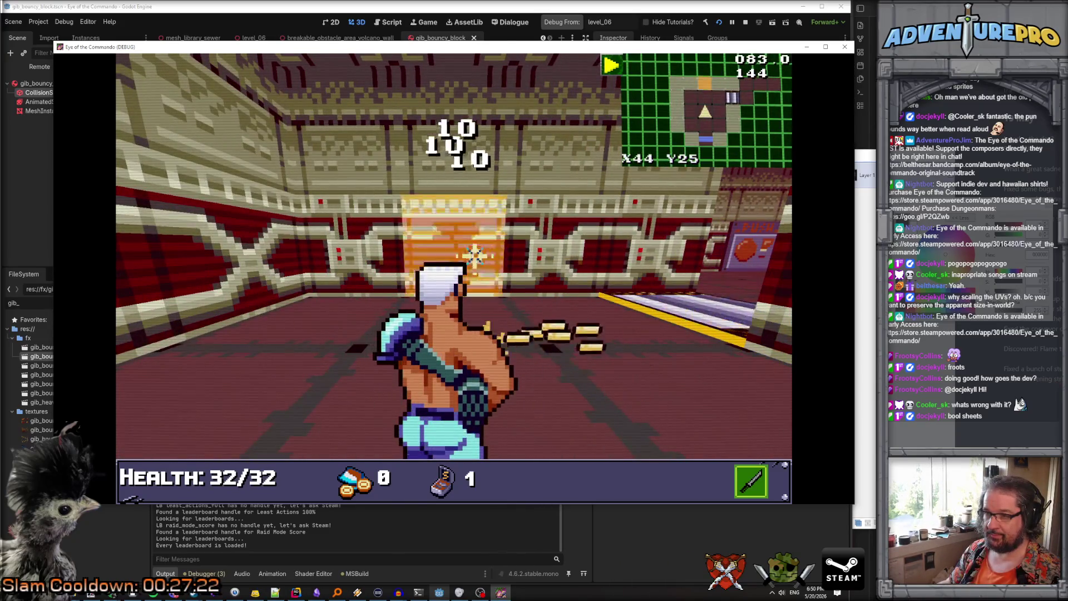
# Run WARGO, blast the block with the TDR-451, enter the secret room, then stop the game
pyautogui.press('`')
pyautogui.write('WARGO')
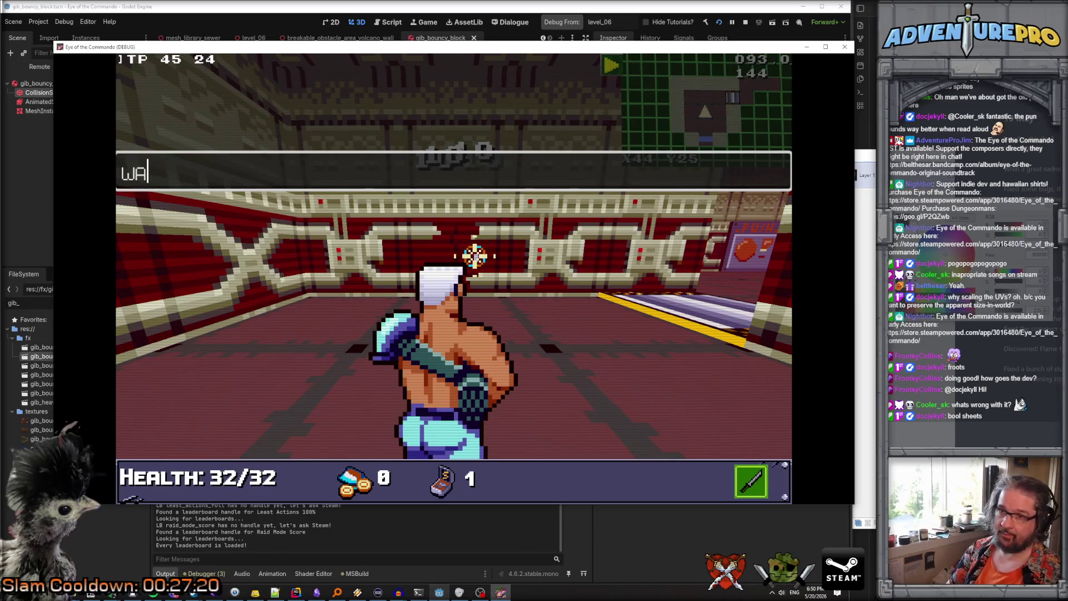
pyautogui.press('Return')
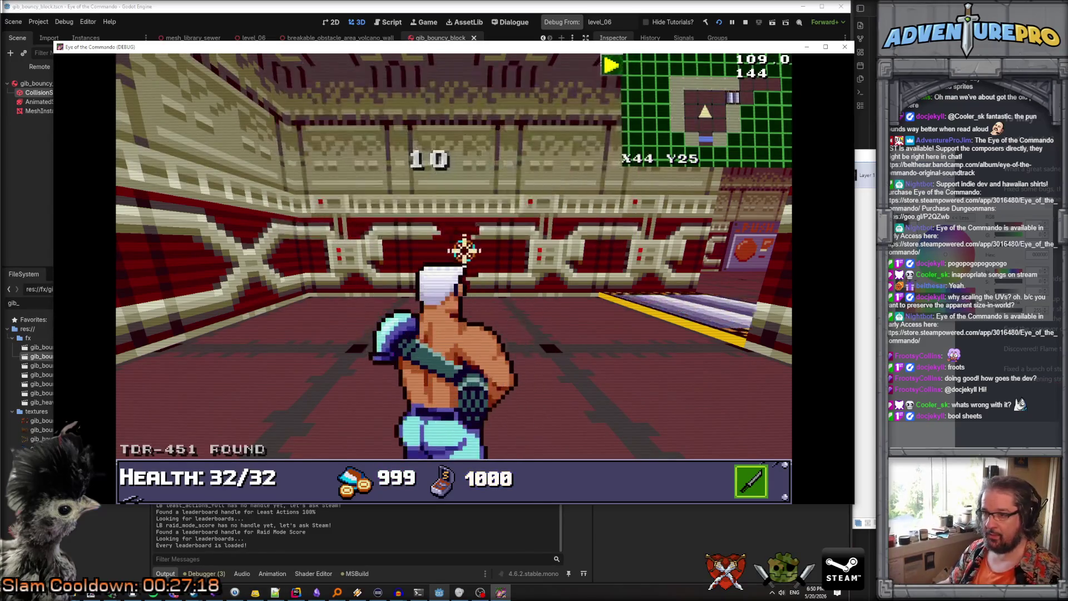
pyautogui.click(476, 253)
pyautogui.press('w')
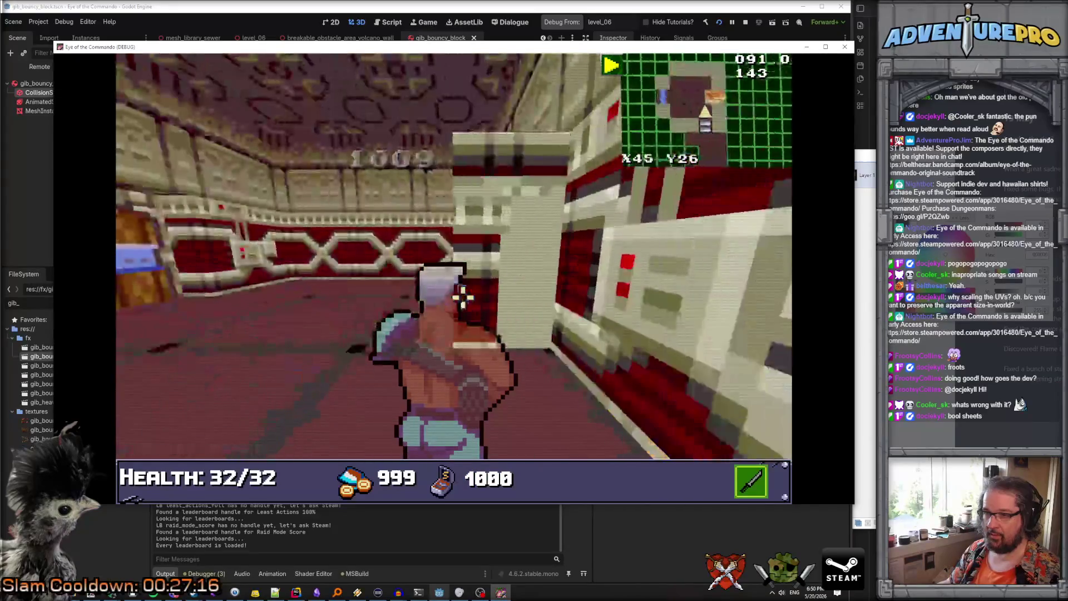
pyautogui.press('w')
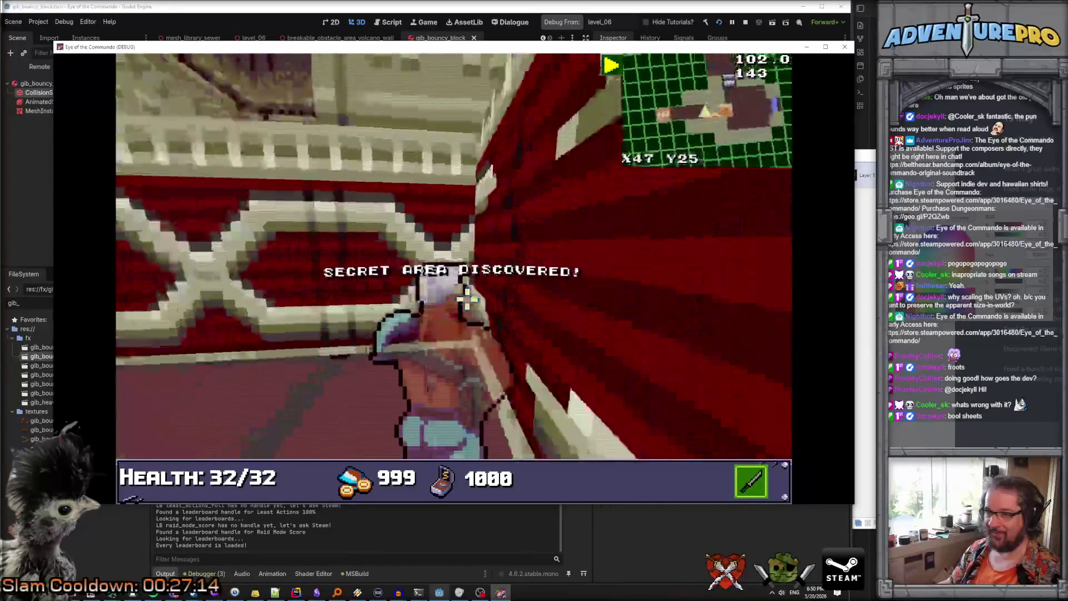
pyautogui.press('s')
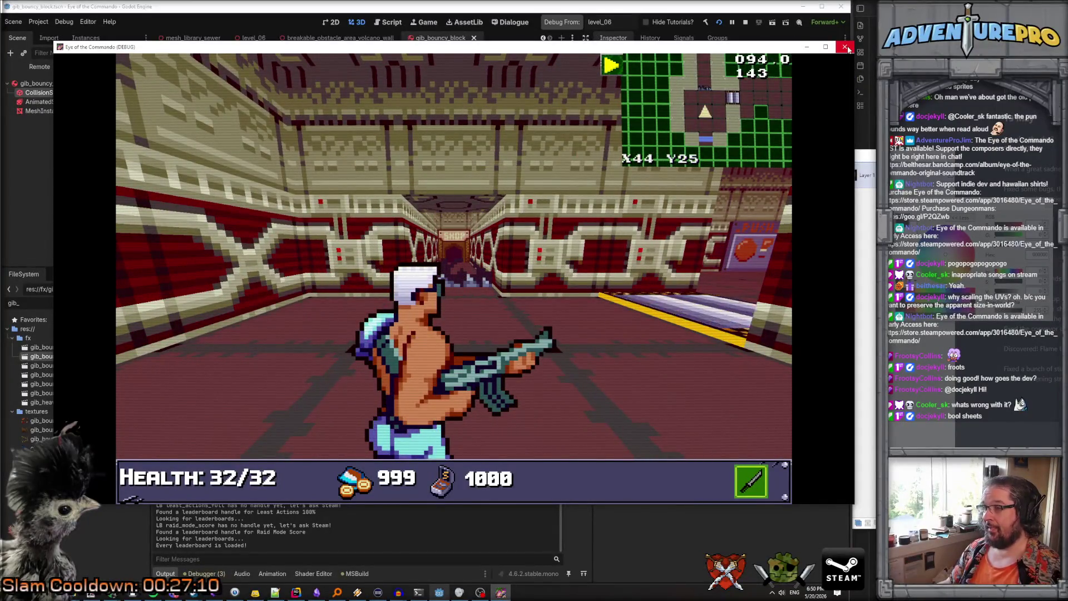
pyautogui.click(844, 47)
pyautogui.click(296, 592)
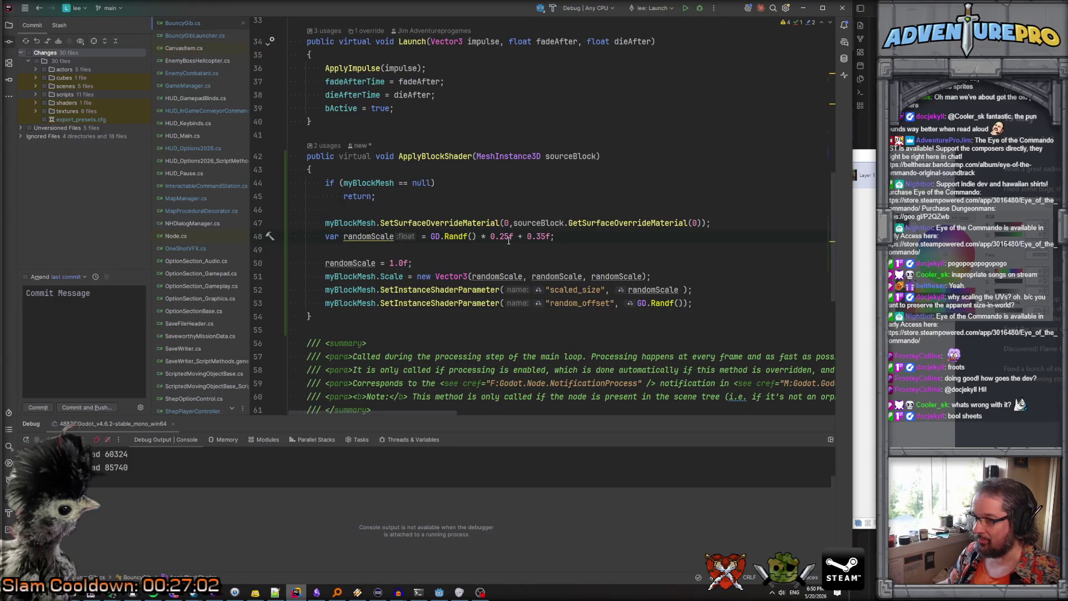
# Change BouncyGib.cs's random scale to GD.Randf() * 0.12f + 0.20f and relaunch from Godot
pyautogui.press('Right')
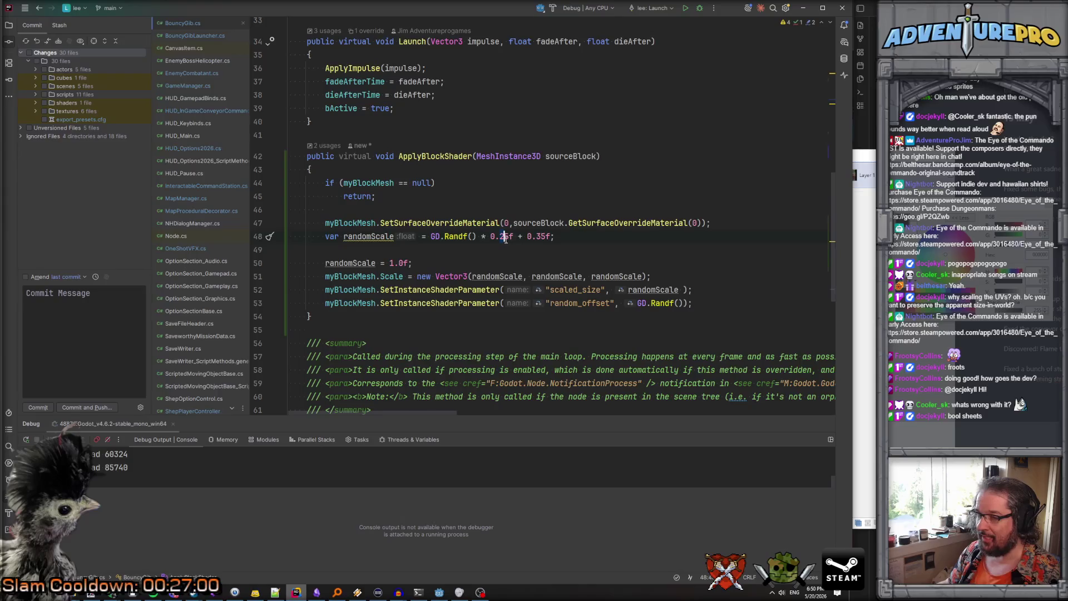
pyautogui.press('Right')
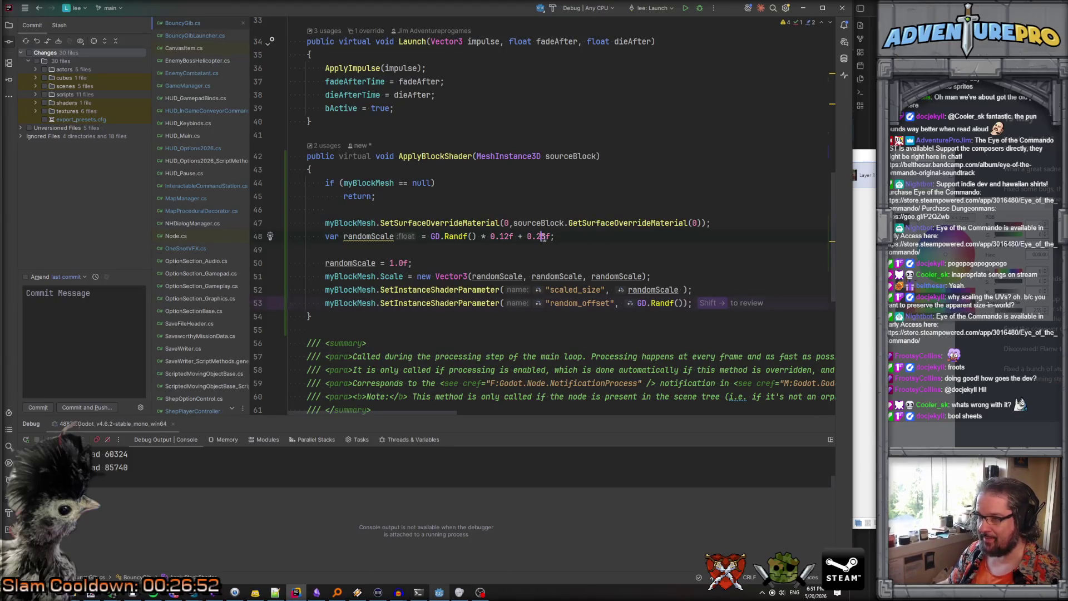
pyautogui.press('Delete')
pyautogui.write('0')
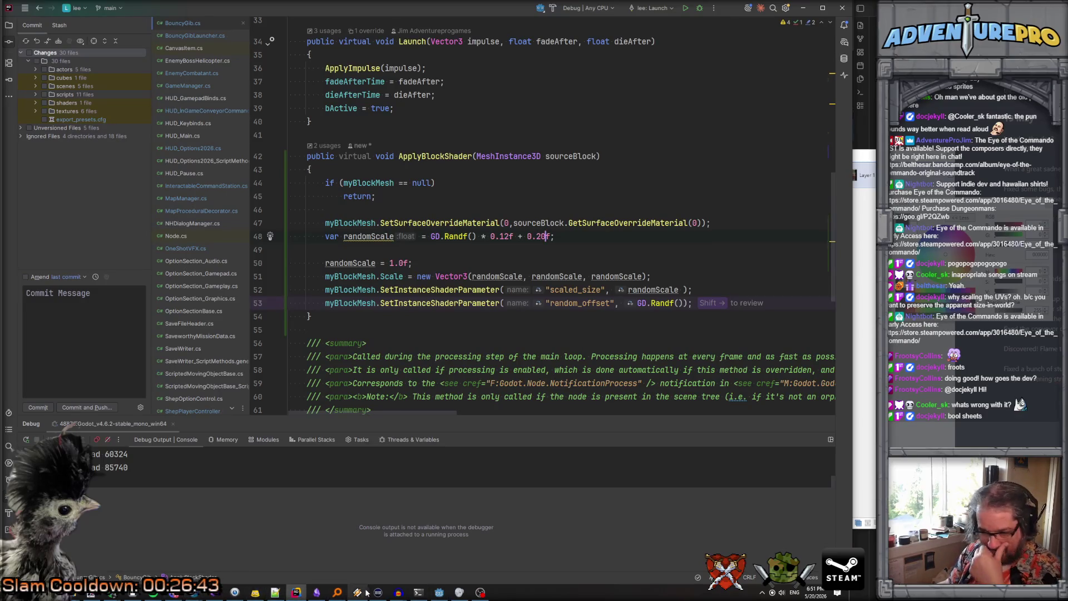
pyautogui.click(439, 591)
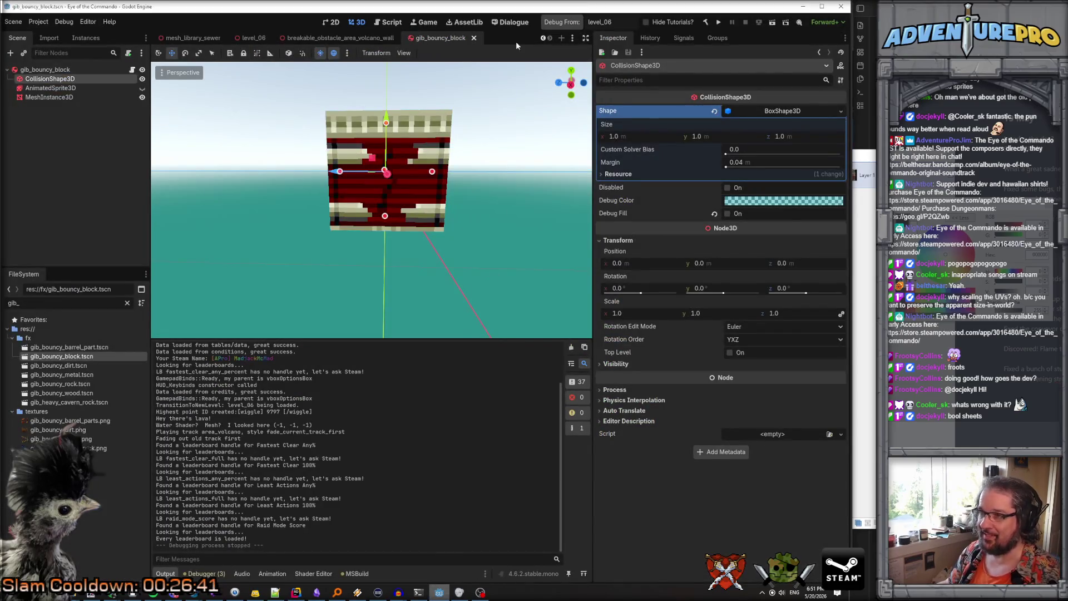
pyautogui.click(564, 23)
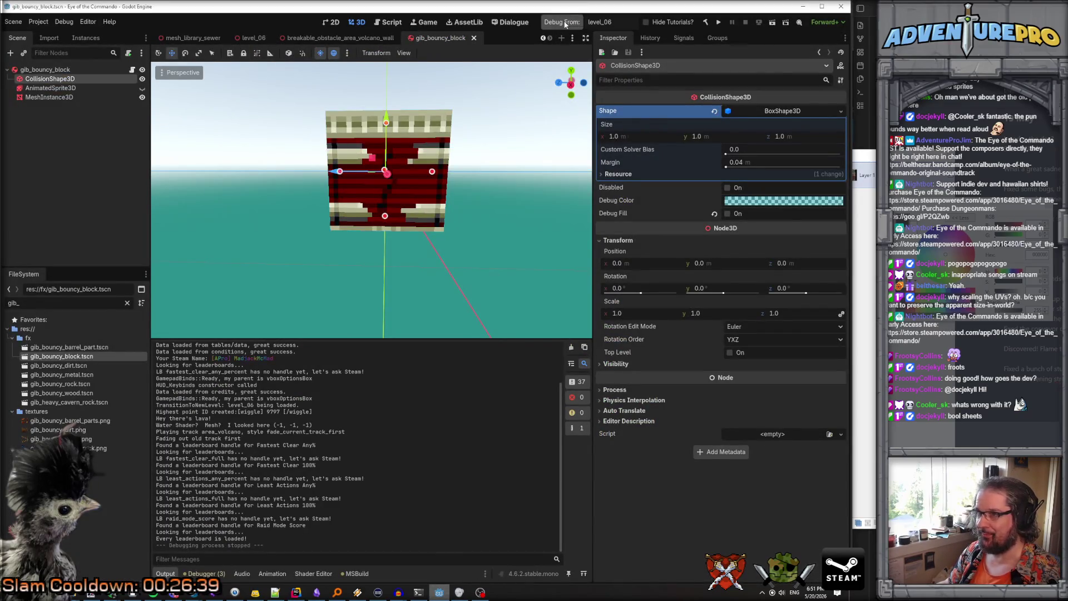
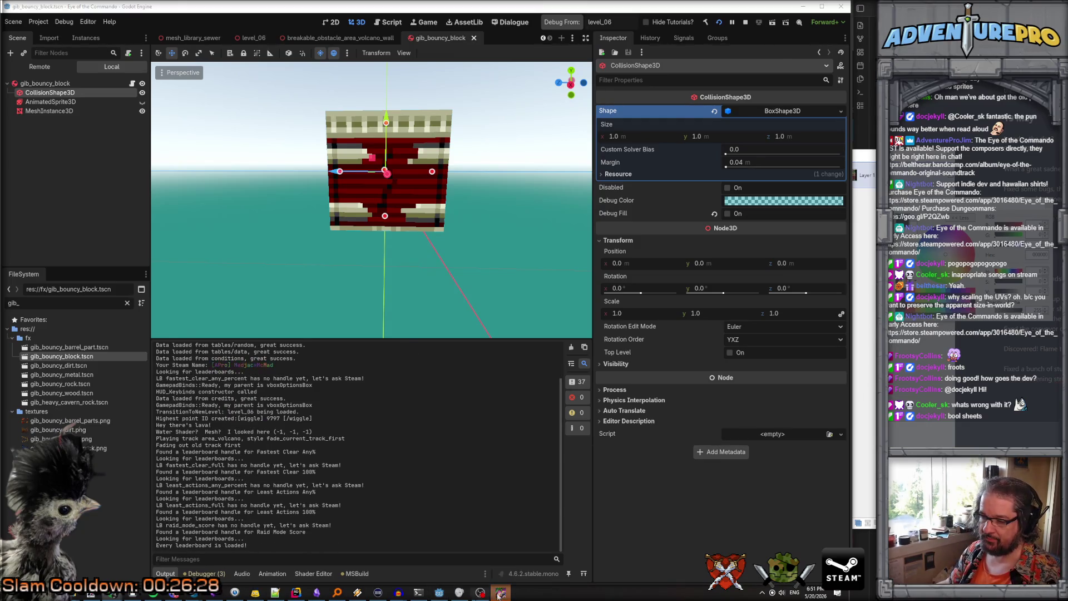
# Teleport to 44 24 and enable the WARGOD cheat from the game console
pyautogui.press('`')
pyautogui.write('44 24')
pyautogui.press('Return')
pyautogui.write('WARGP')
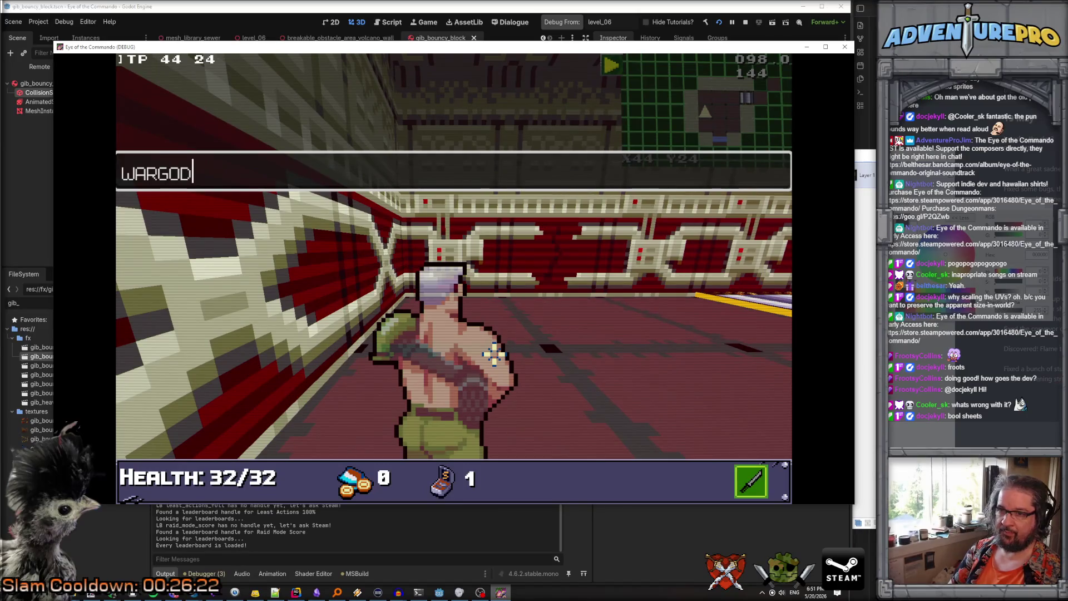
pyautogui.press('Return')
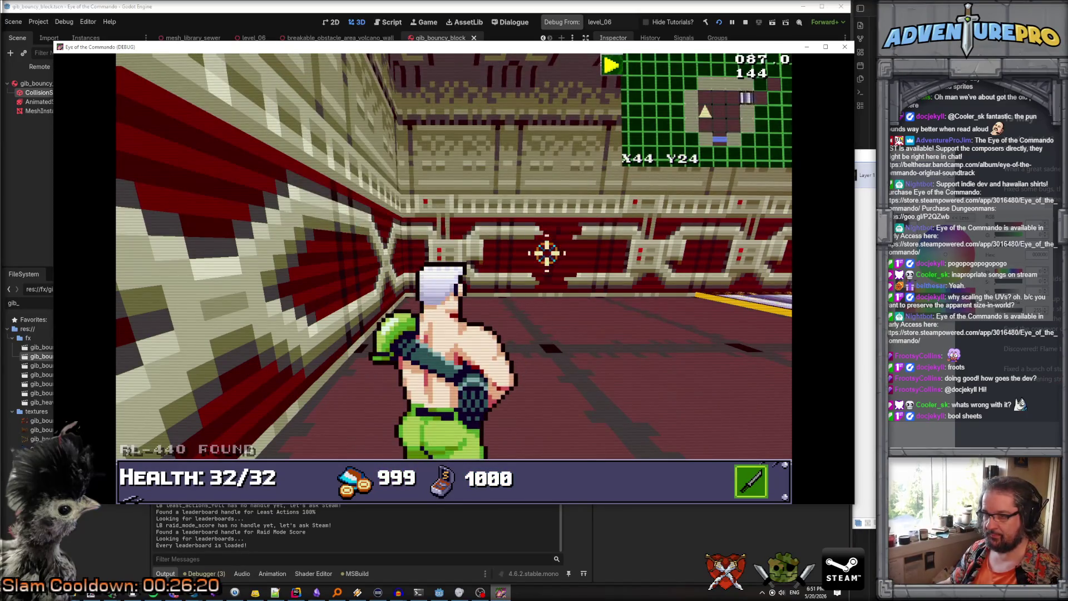
# Switch to the rifle, walk down the corridor into the secret area, and stop the game
pyautogui.press('2')
pyautogui.press('w')
pyautogui.press('w')
pyautogui.press('w')
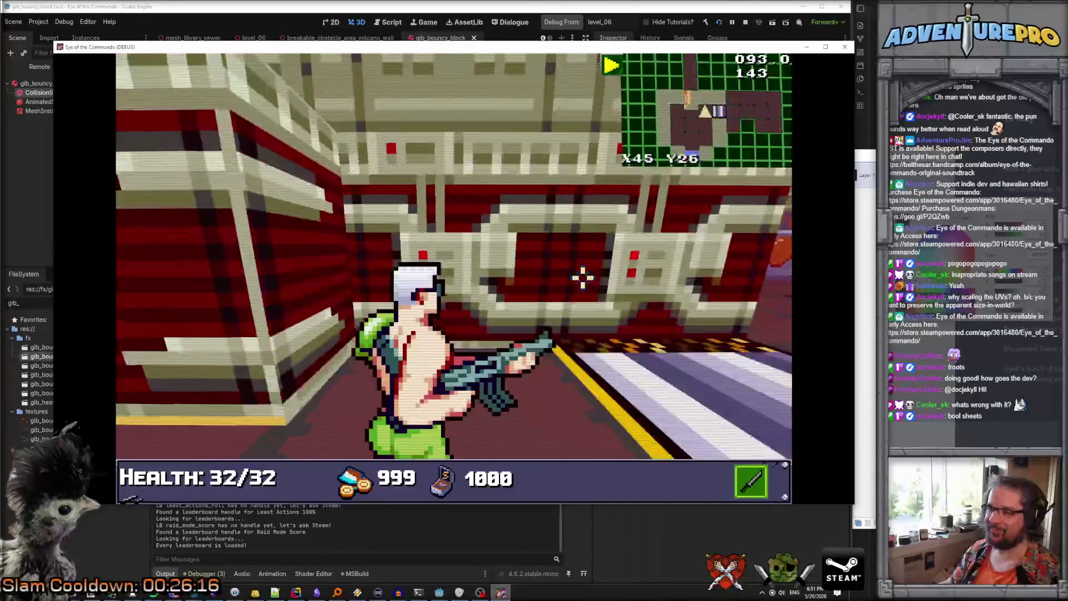
pyautogui.press('a')
pyautogui.press('w')
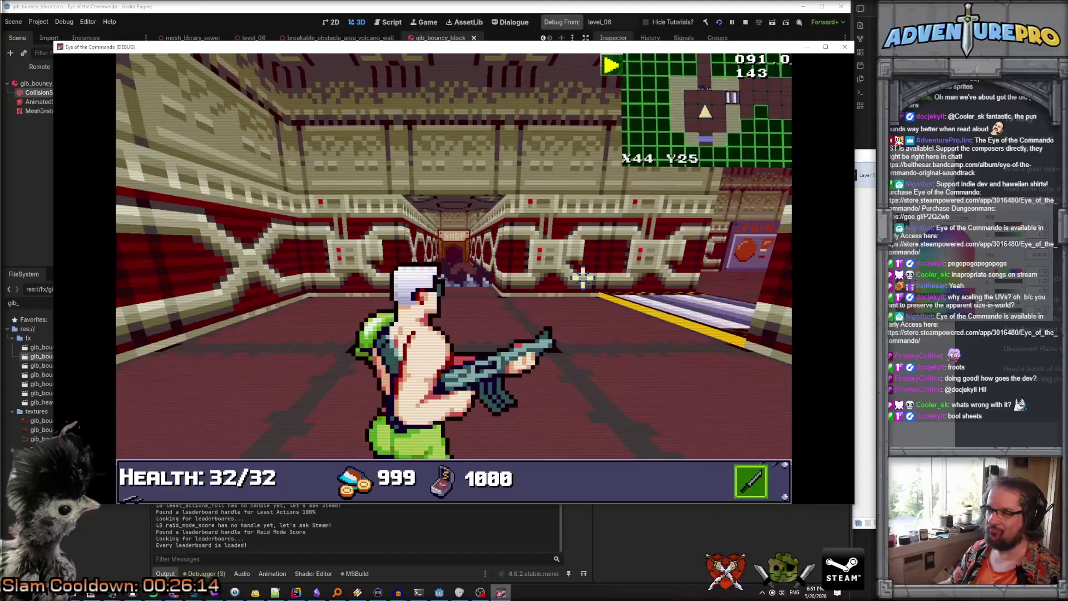
pyautogui.press('w')
pyautogui.press('w')
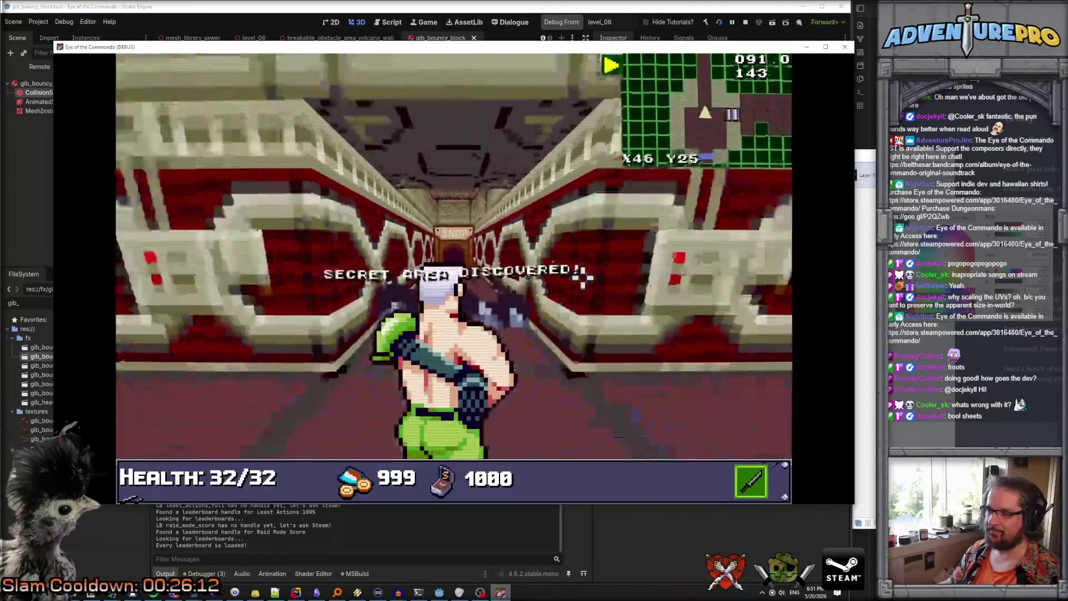
pyautogui.press('s')
pyautogui.press('s')
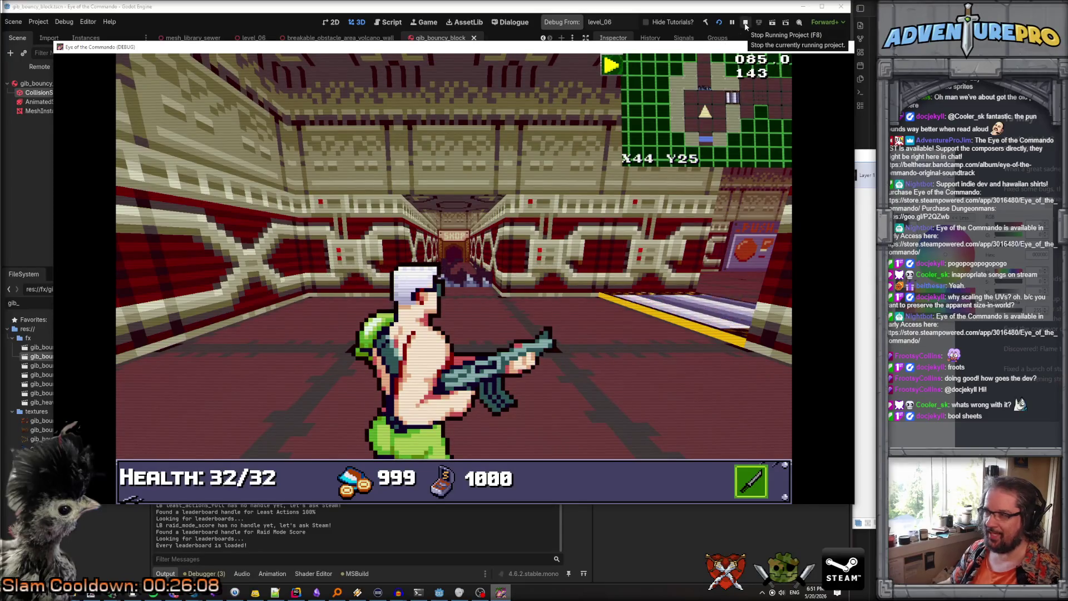
pyautogui.click(745, 23)
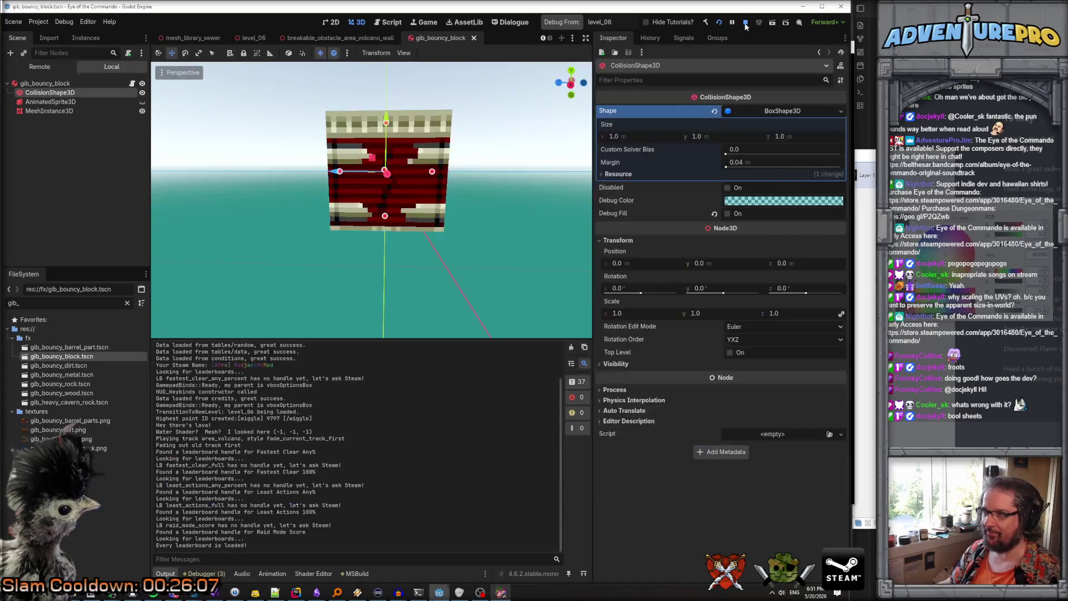
# Delete the 'randomScale = 1.0f;' line from BouncyGib.cs in Rider, then return to Godot
pyautogui.click(296, 592)
pyautogui.press('Down')
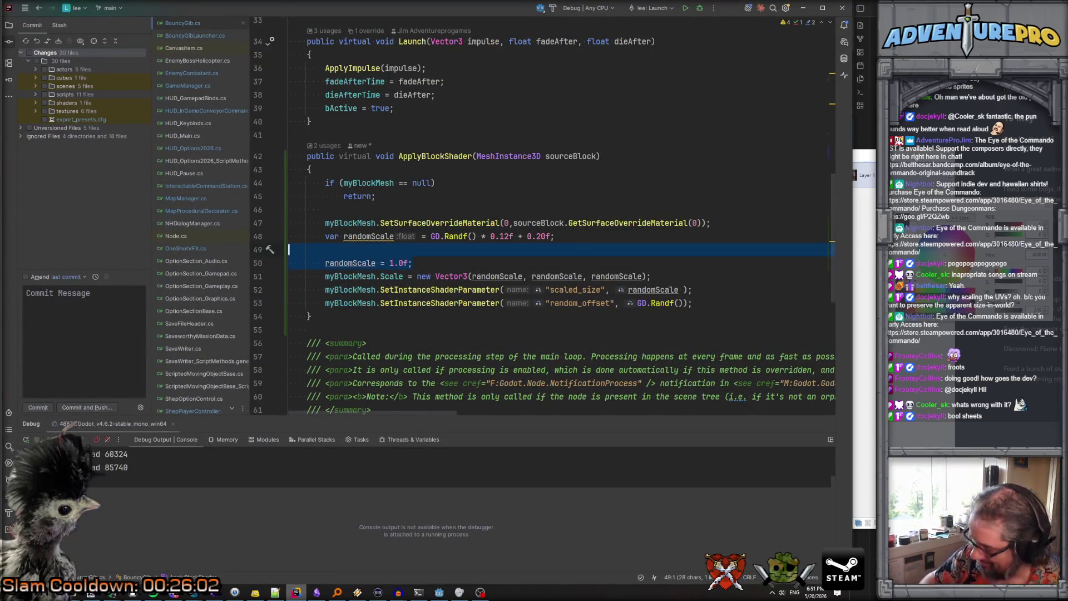
pyautogui.press('Delete')
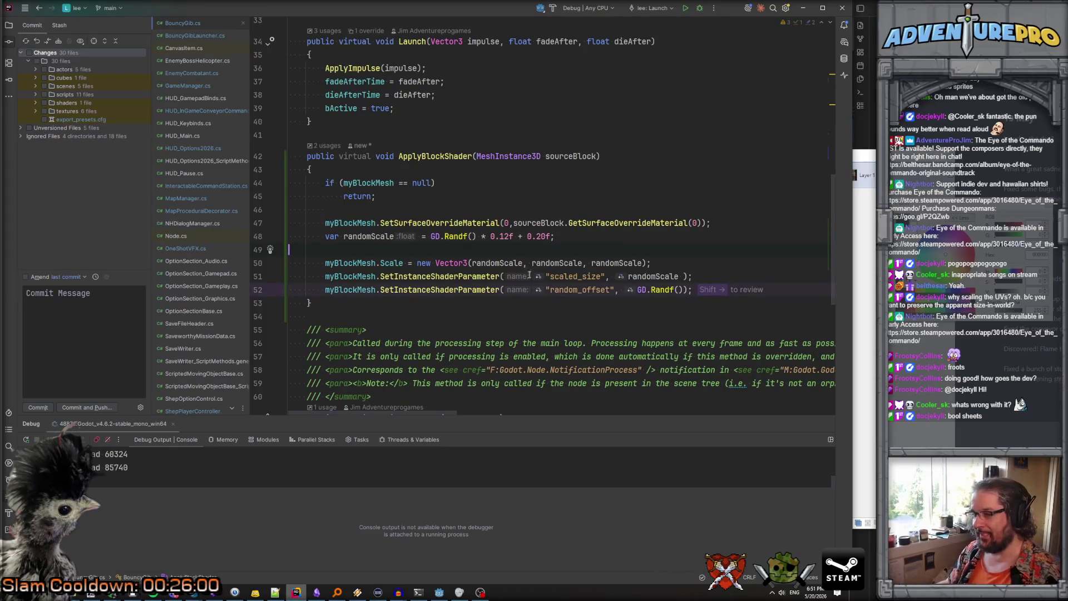
pyautogui.click(438, 592)
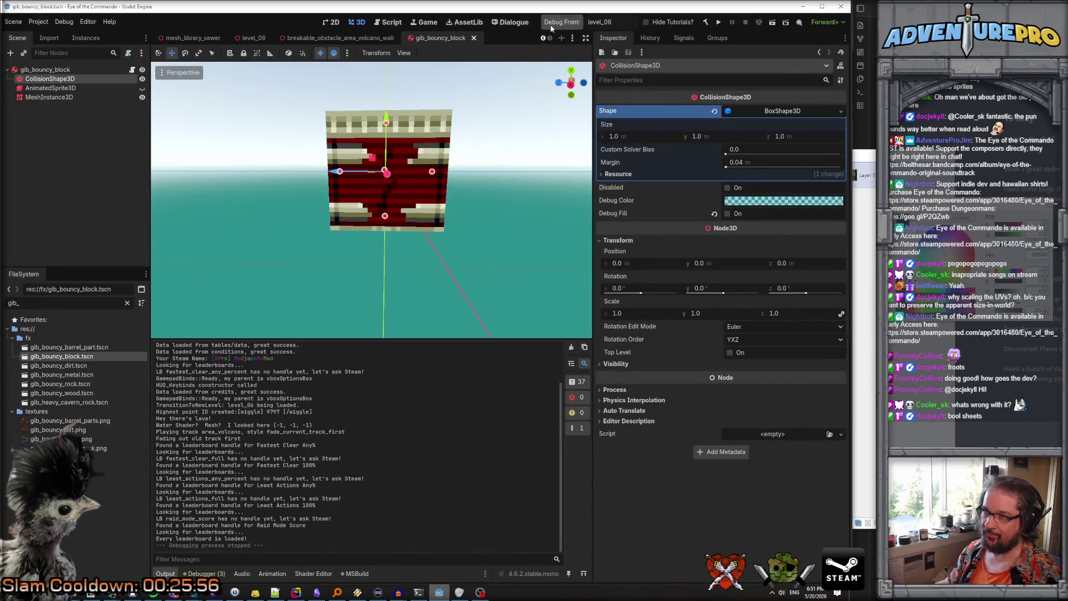
# Build and run from level_06, then teleport to 44 24 and enable WARGOD in the console
pyautogui.click(553, 24)
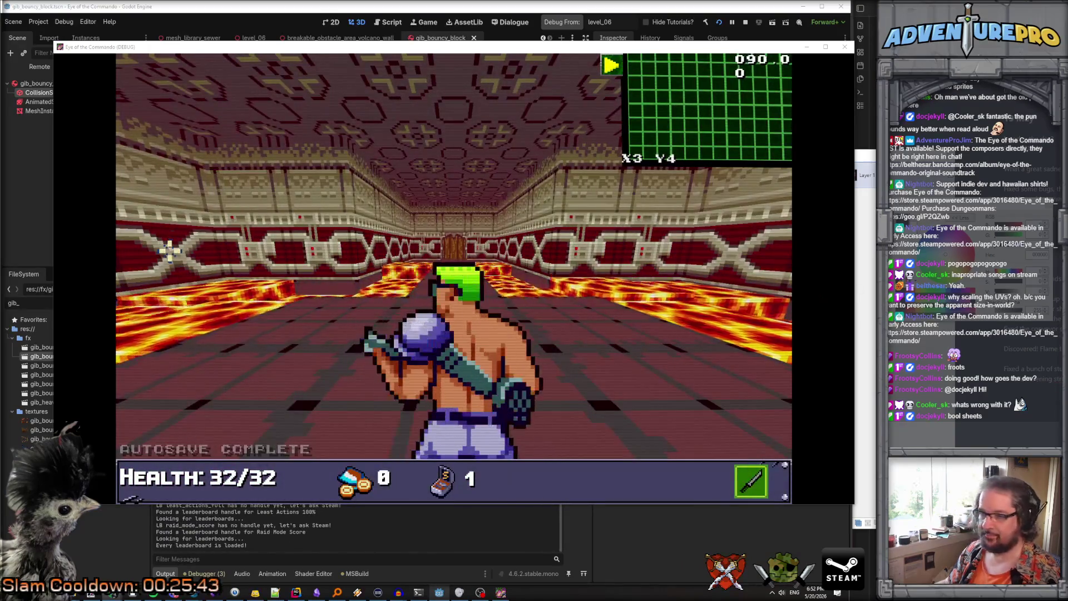
pyautogui.press('`')
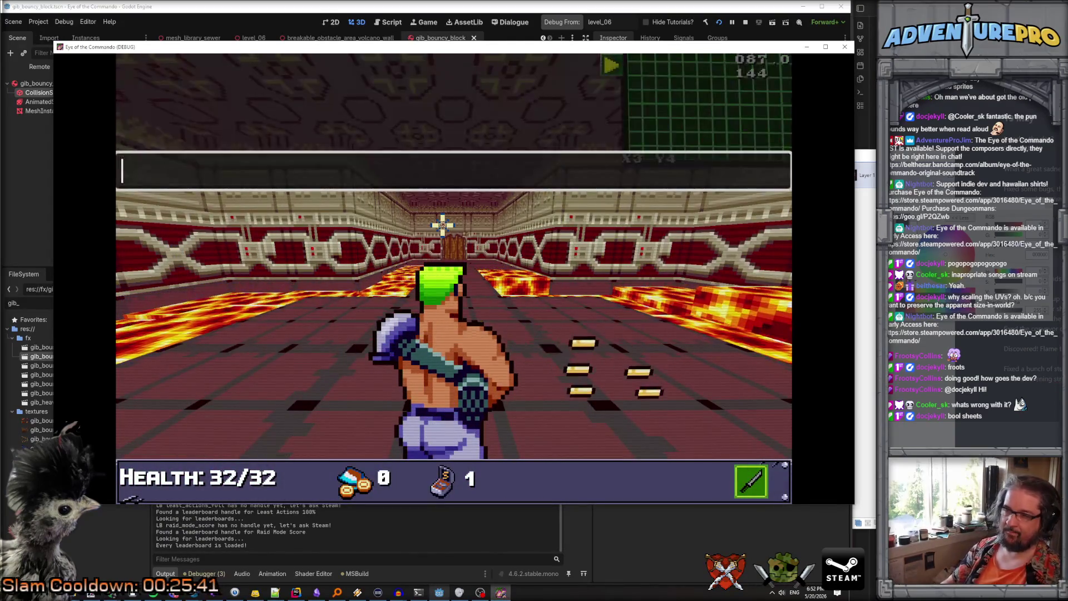
pyautogui.write('TP44 24')
pyautogui.press('Return')
pyautogui.press('`')
pyautogui.press('BackSpace')
pyautogui.press('BackSpace')
pyautogui.write('WARGOD')
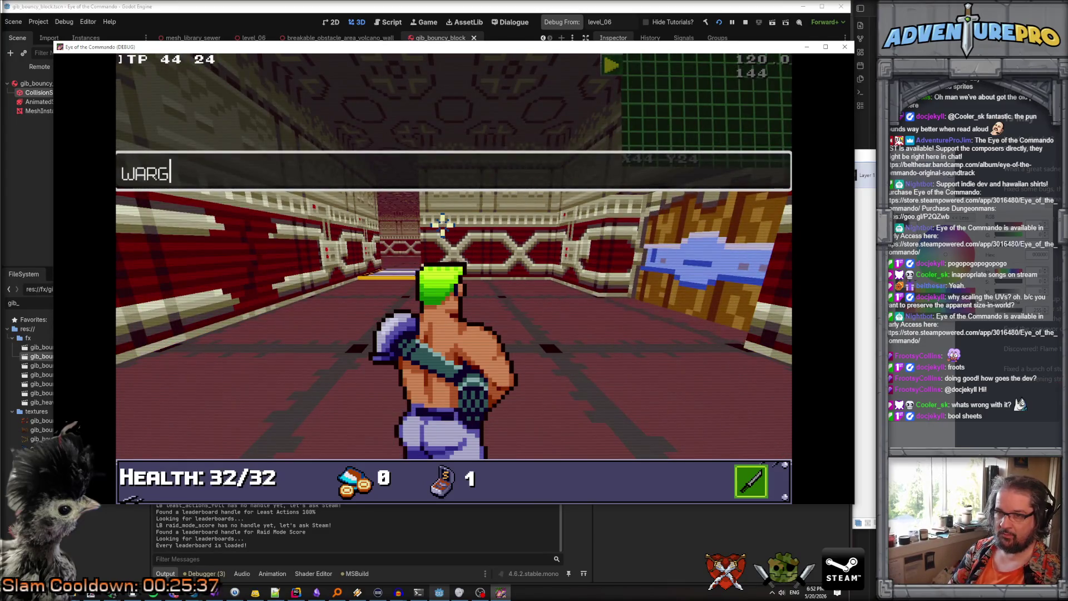
pyautogui.press('Return')
pyautogui.press('Return')
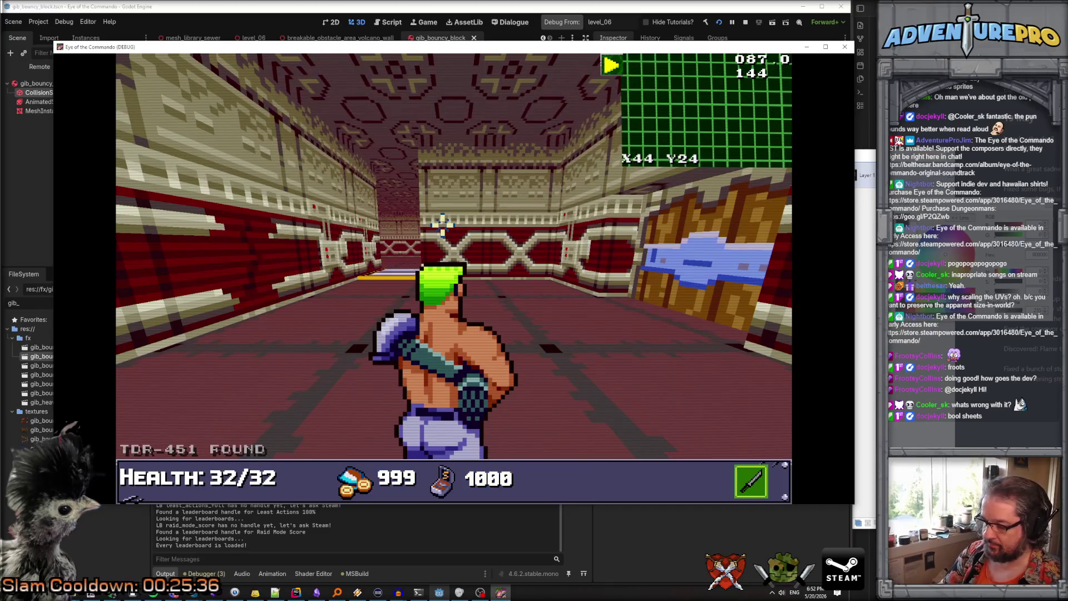
# Fire while walking through the red secret wall into the hidden room, then close the game
pyautogui.press('a')
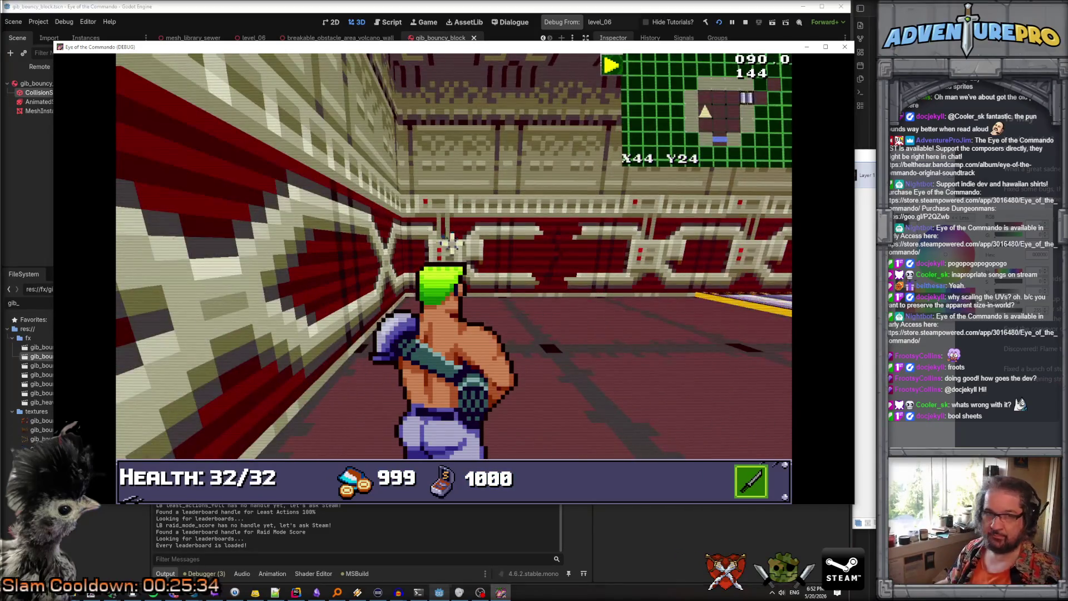
pyautogui.press('s')
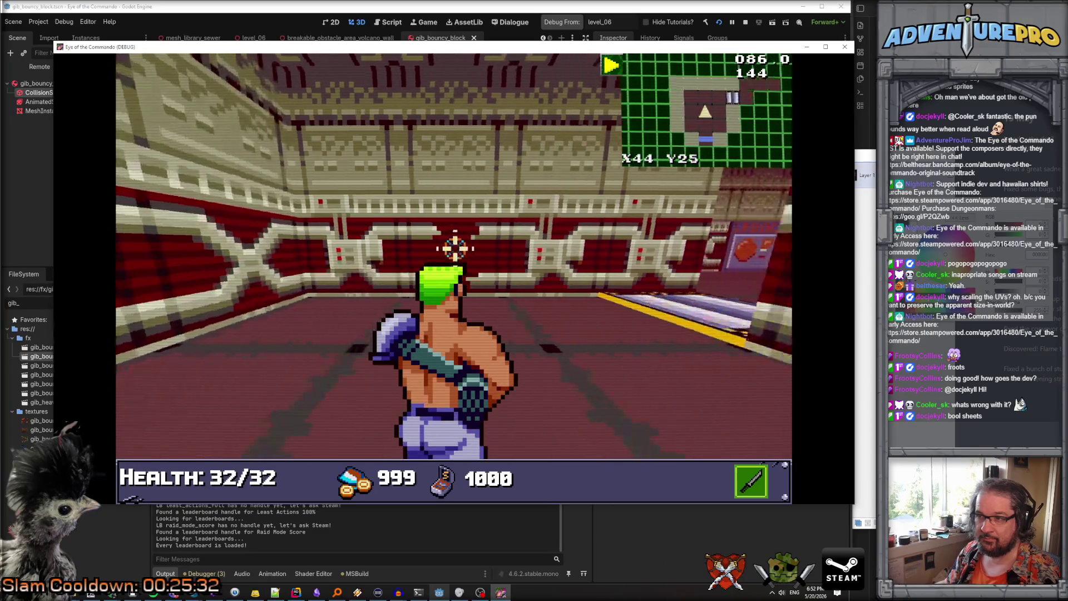
pyautogui.press('w')
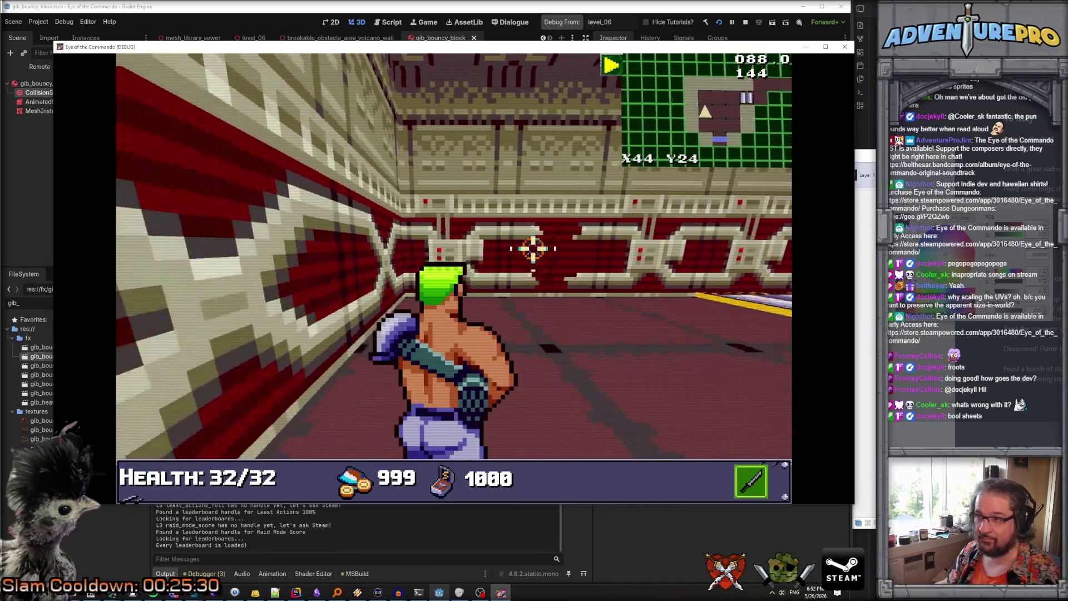
pyautogui.press('space')
pyautogui.press('w')
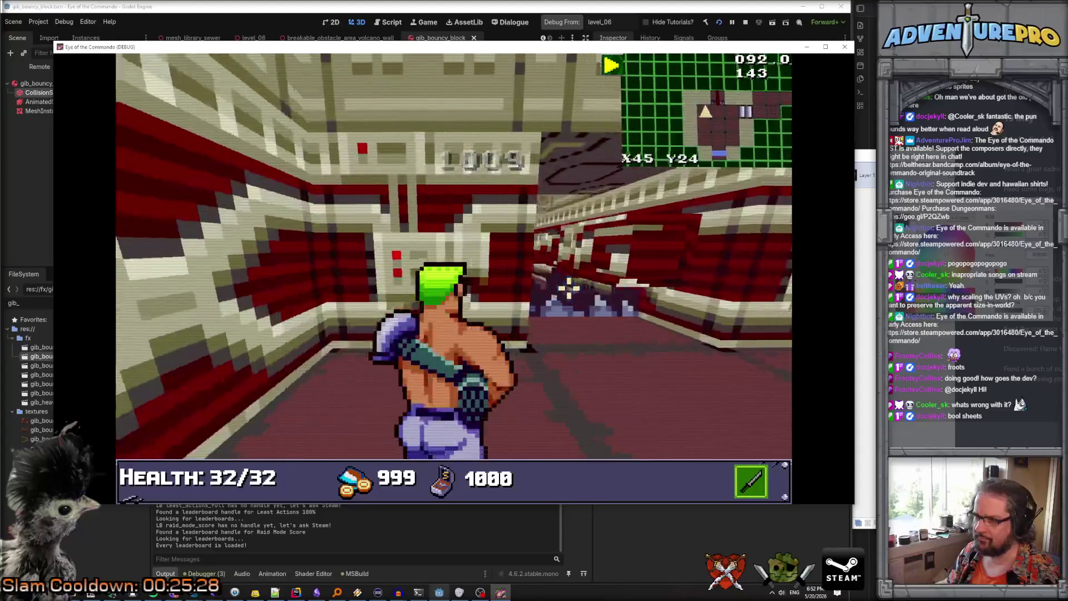
pyautogui.press('w')
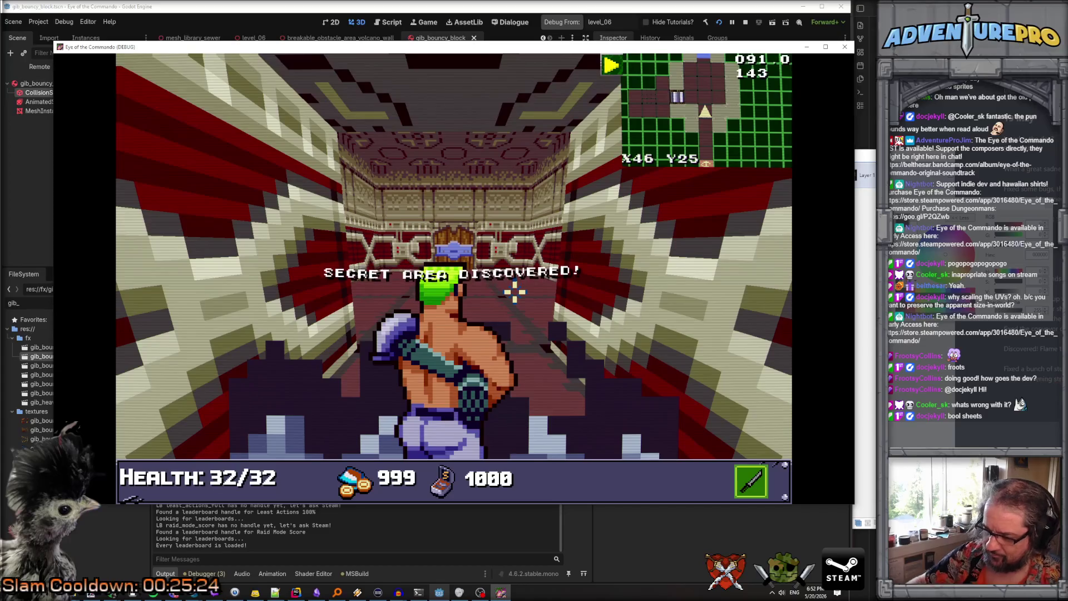
pyautogui.press('s')
pyautogui.press('s')
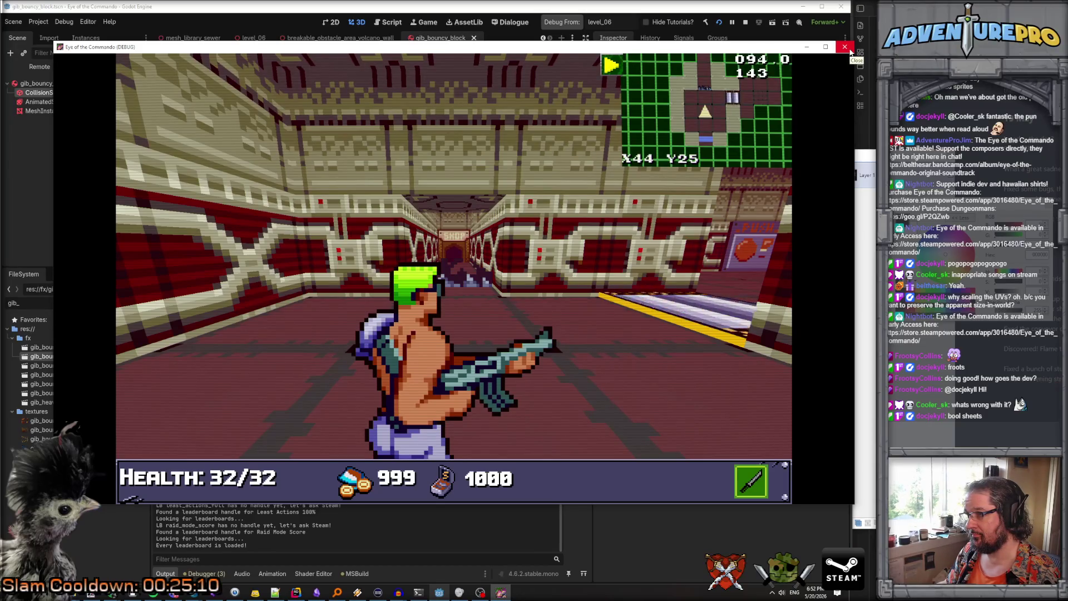
pyautogui.click(849, 51)
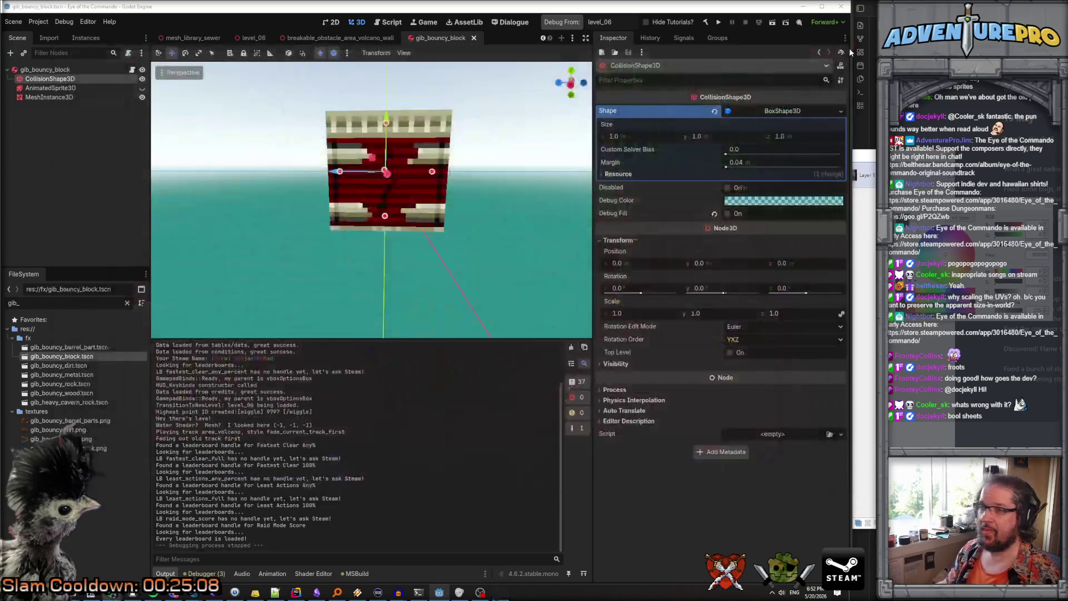
# Move CollisionShape3D back directly under gib_bouncy_block, after MeshInstance3D
pyautogui.click(55, 98)
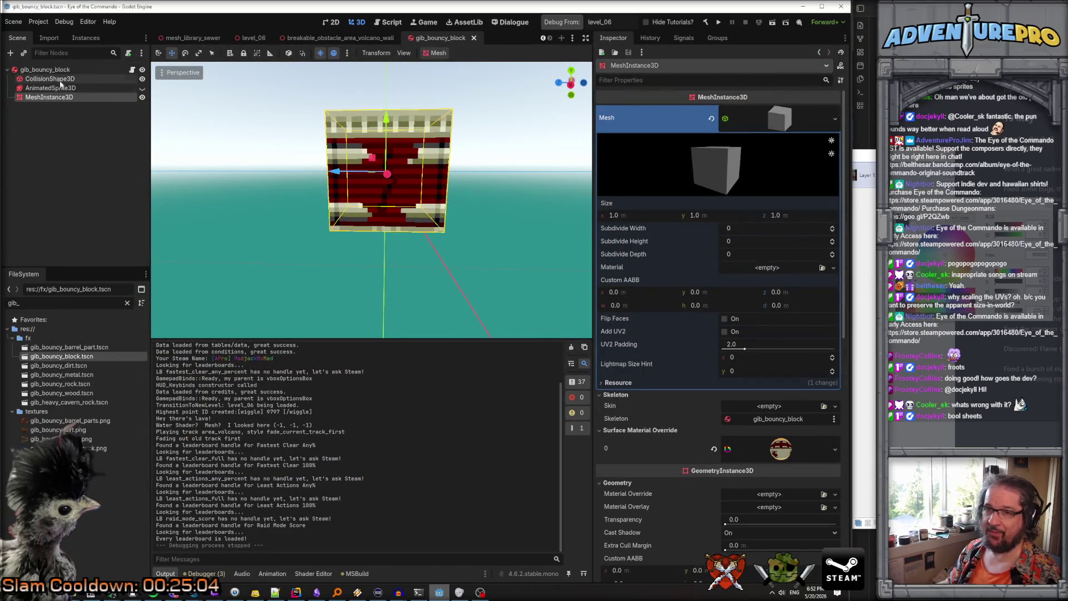
pyautogui.click(53, 79)
pyautogui.moveTo(56, 86); pyautogui.dragTo(53, 99)
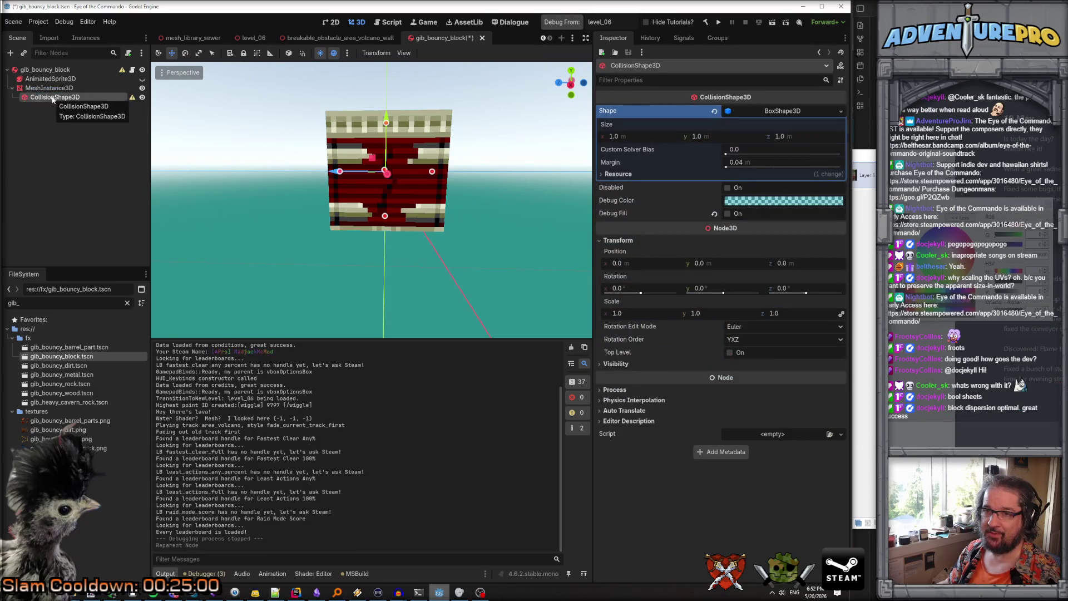
pyautogui.moveTo(125, 72)
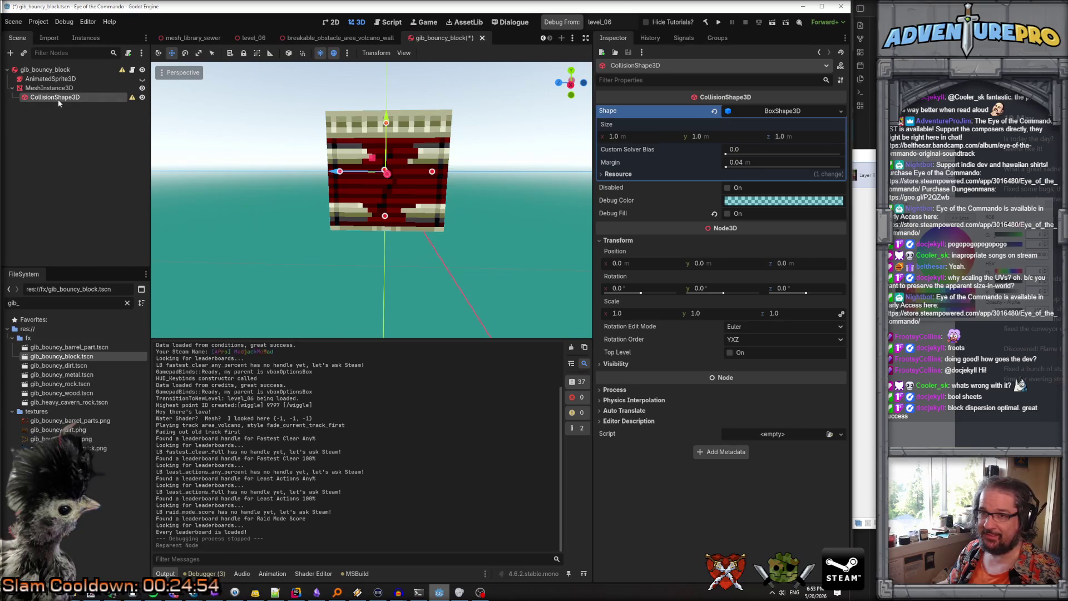
pyautogui.moveTo(58, 100); pyautogui.dragTo(60, 72)
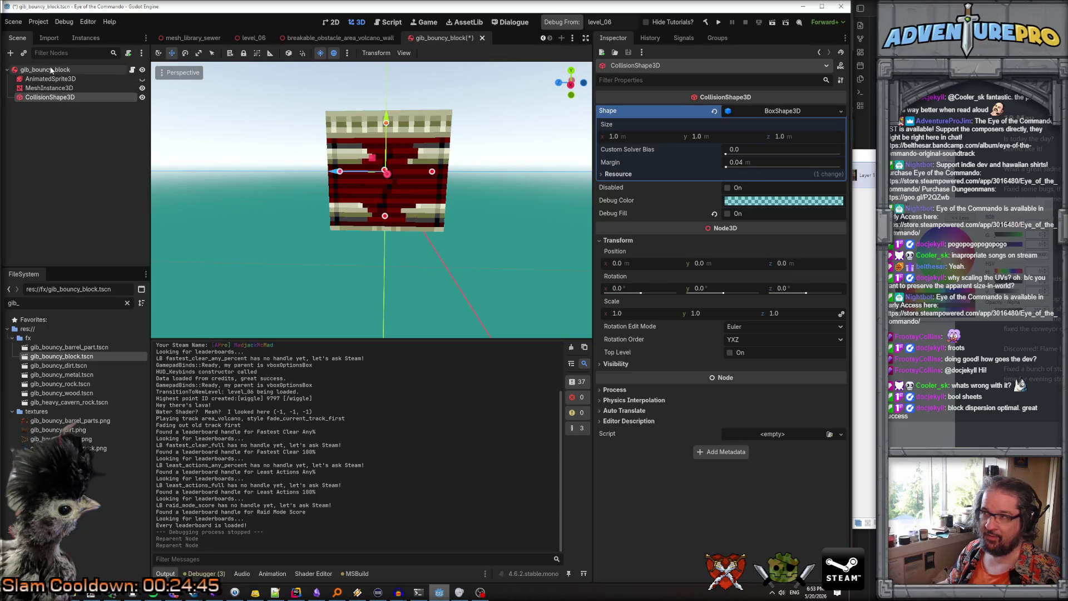
# Compare MeshInstance3D and CollisionShape3D properties, then check gib_bouncy_block's RigidBody3D settings
pyautogui.click(47, 89)
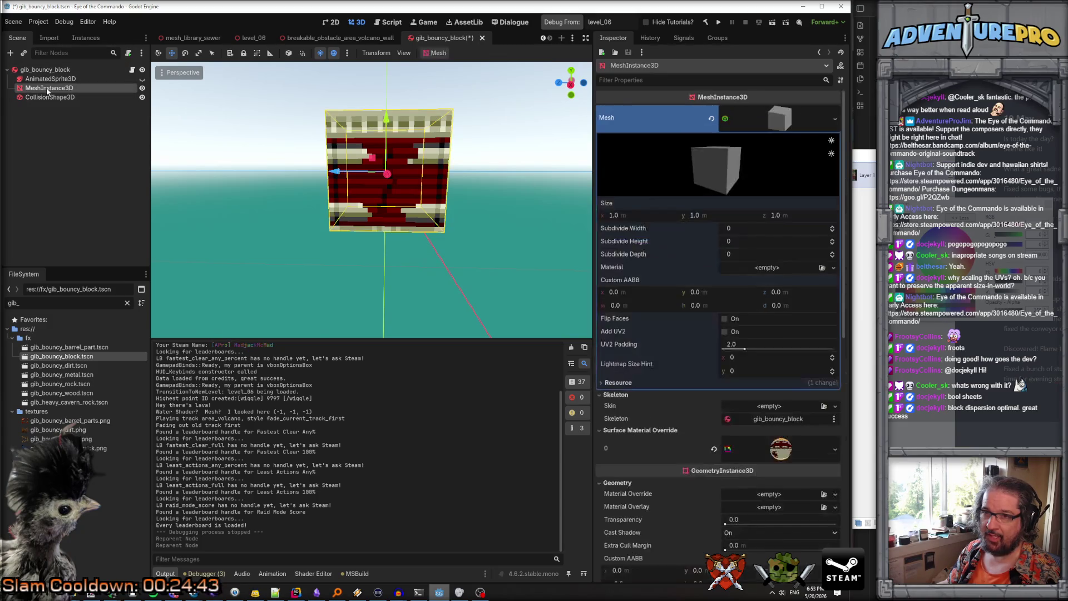
pyautogui.click(46, 98)
pyautogui.click(46, 89)
pyautogui.click(47, 97)
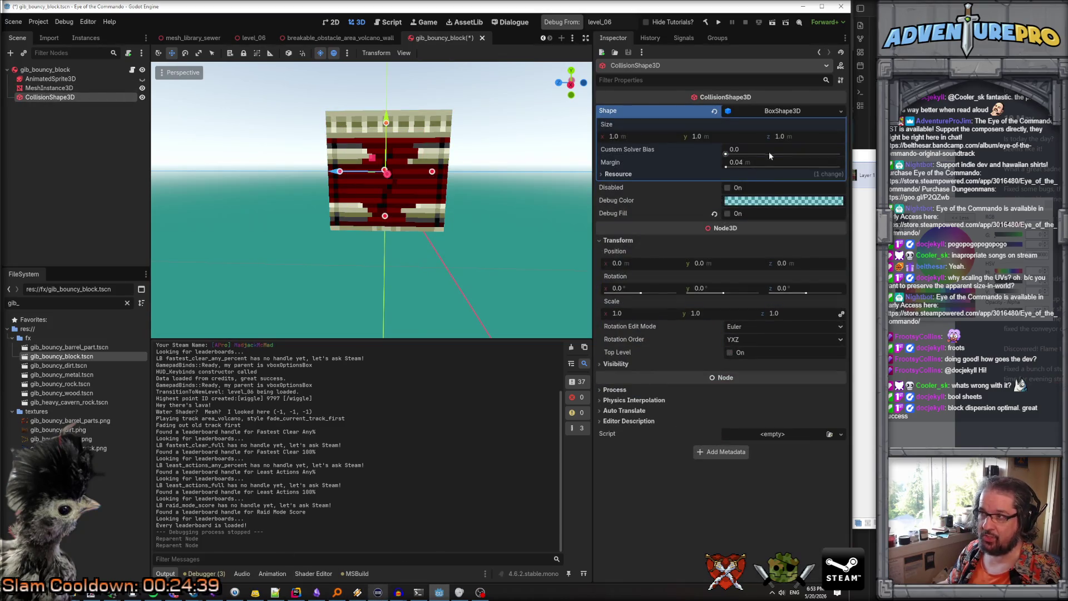
pyautogui.click(45, 70)
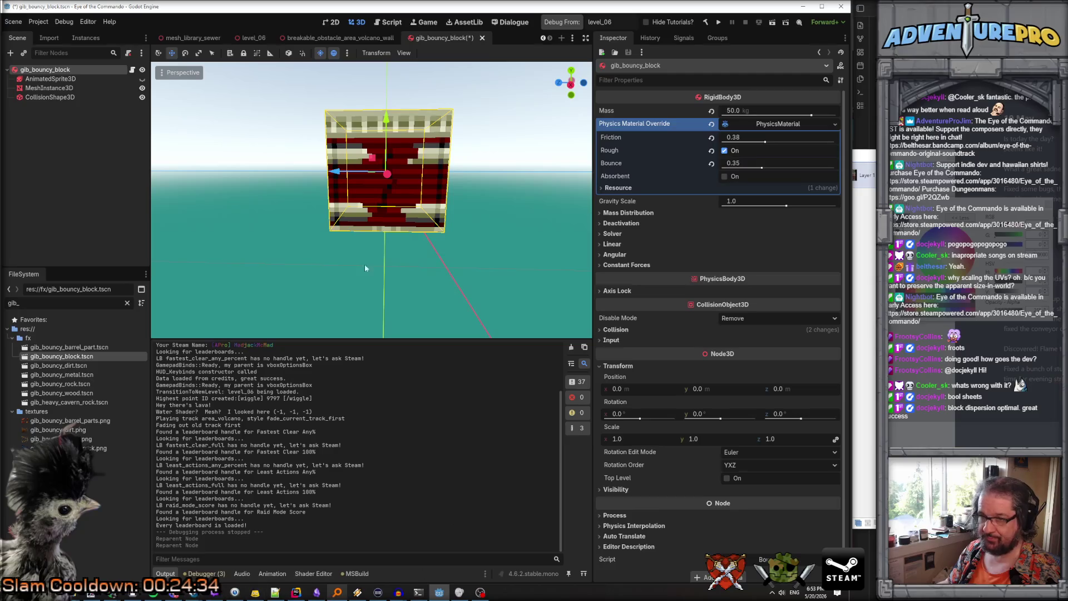
pyautogui.hotkey('alt', 'Tab')
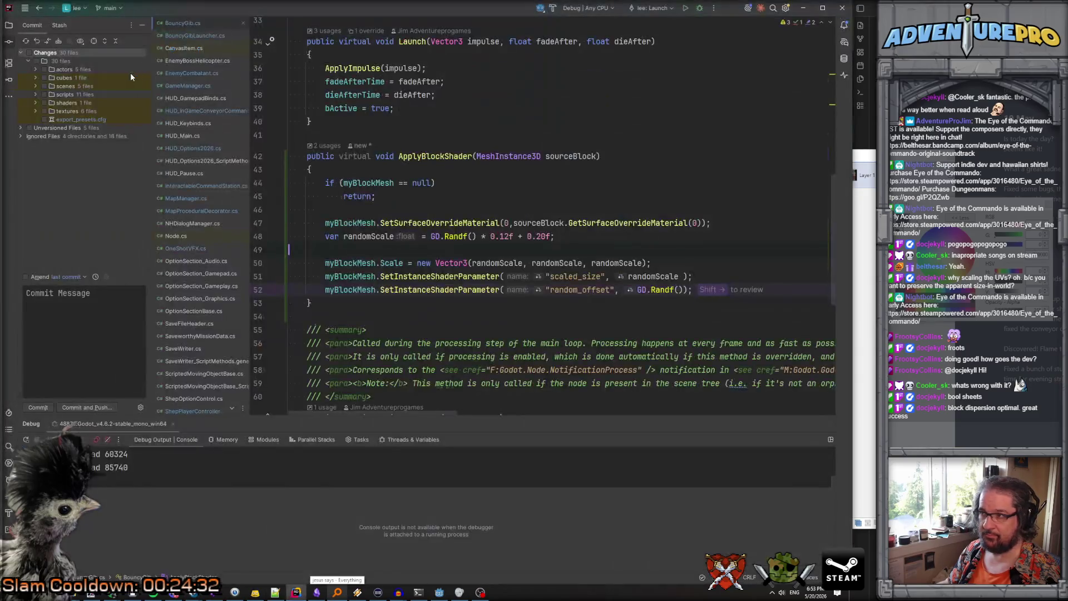
# Declare a 'protected CollisionObject3D myCollidyBits;' field below the mySprite declaration
pyautogui.scroll(10, 385, 249)
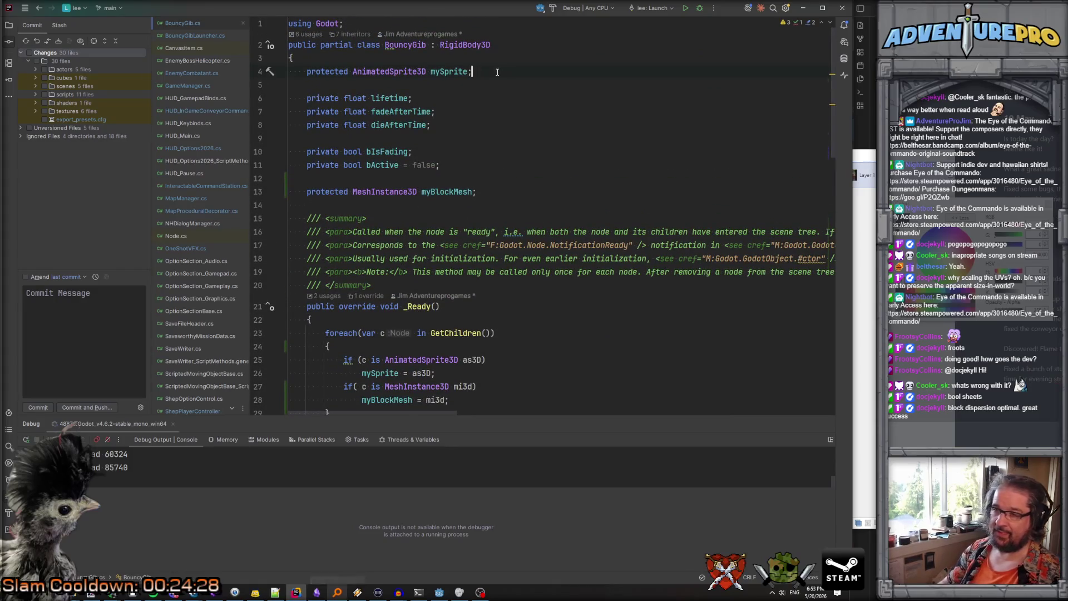
pyautogui.press('Return')
pyautogui.write('protected Collis')
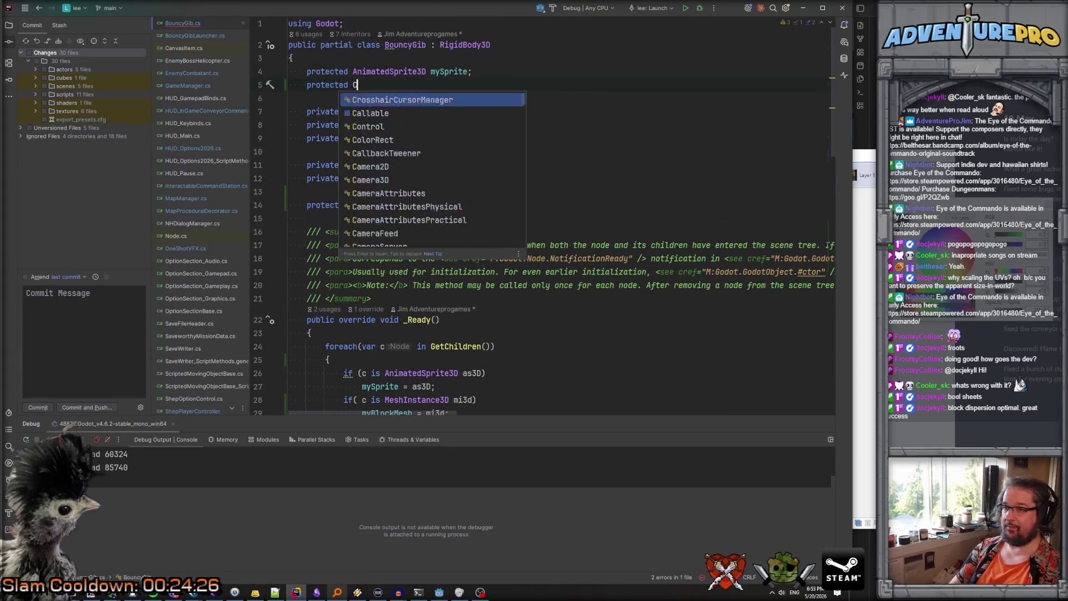
pyautogui.press('Return')
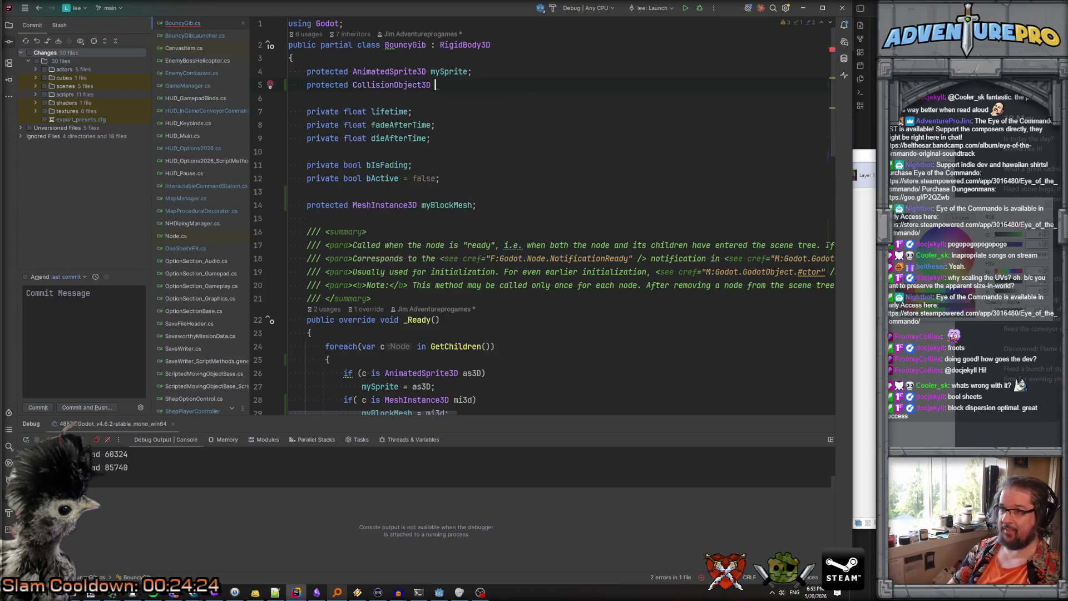
pyautogui.write('myColi')
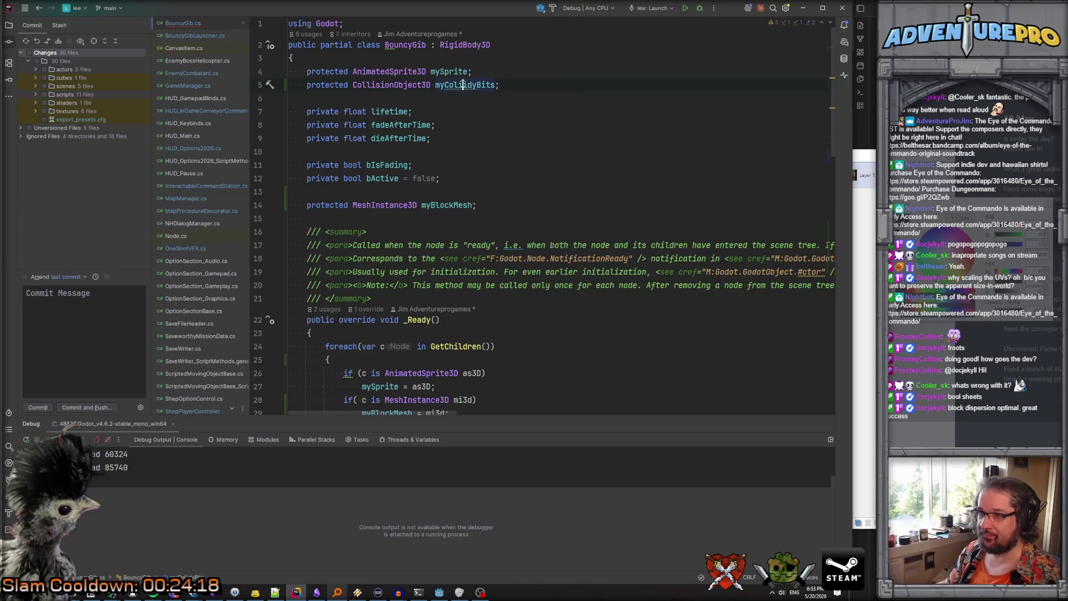
pyautogui.press('Delete')
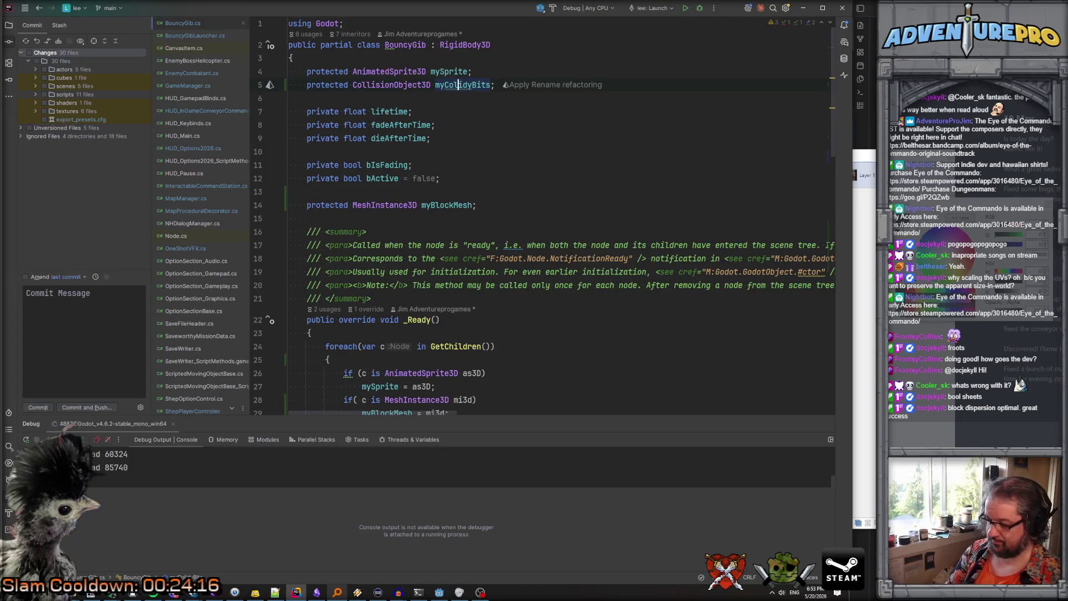
pyautogui.write('l')
pyautogui.press('Escape')
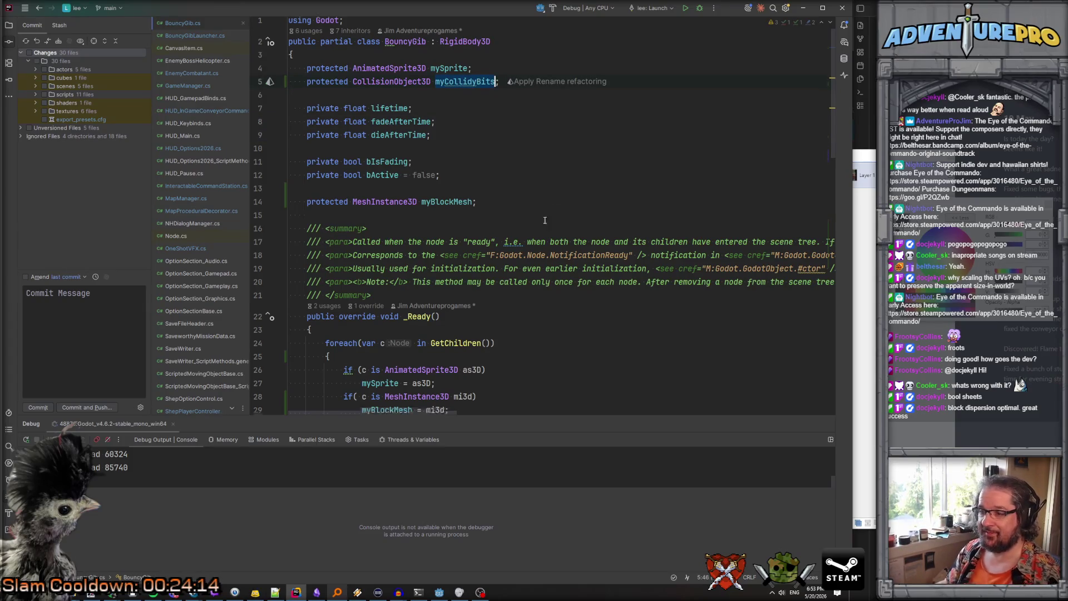
# Turn the mesh check into 'else if' and add an 'else if( c is CollisionObject3D' branch
pyautogui.scroll(-5, 483, 204)
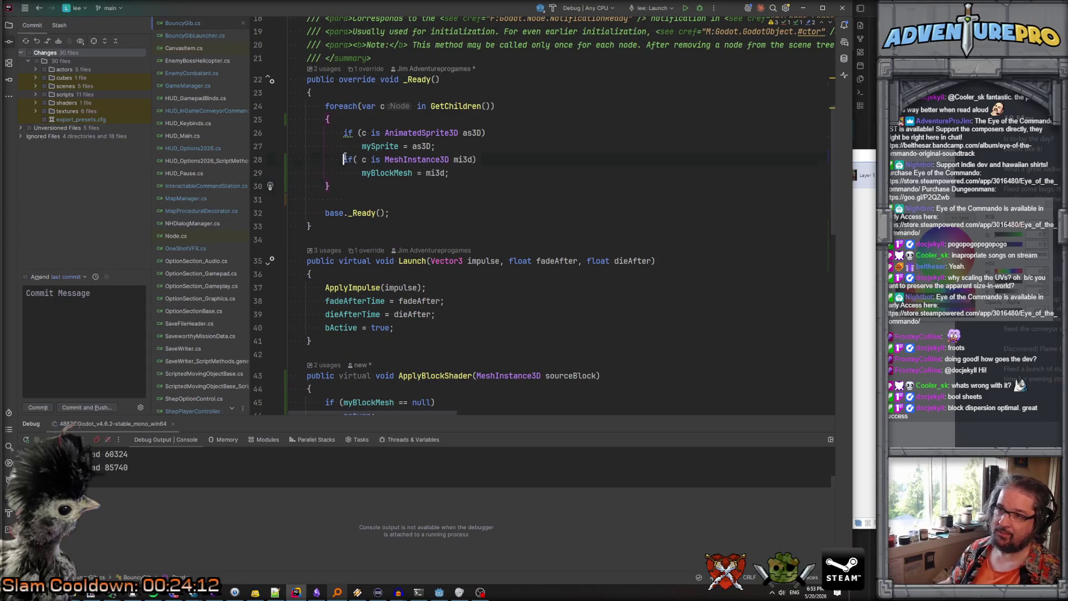
pyautogui.write('else')
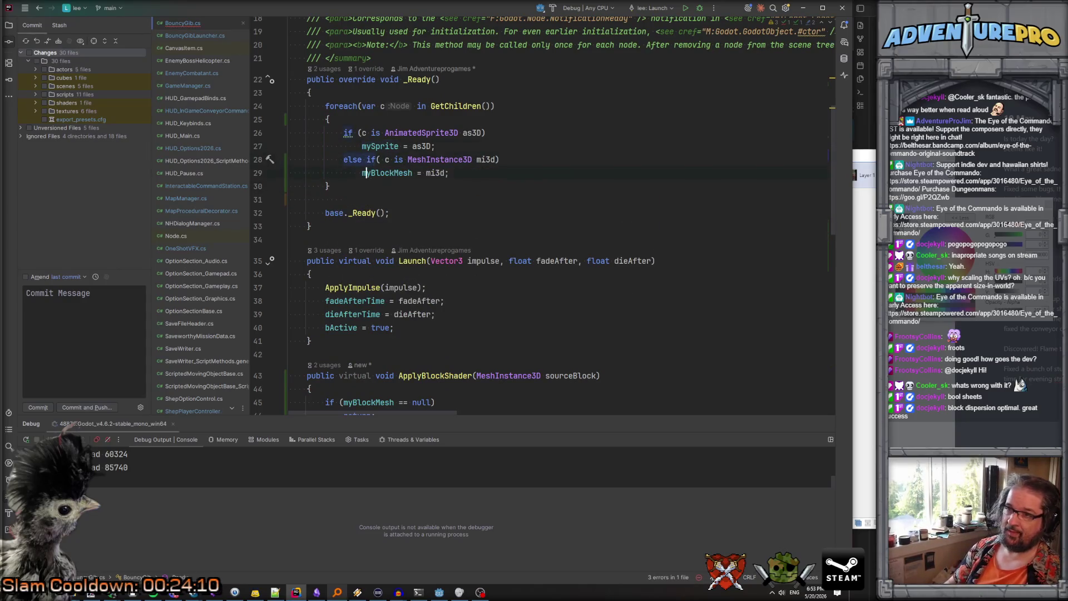
pyautogui.press('End')
pyautogui.press('Return')
pyautogui.write('else if')
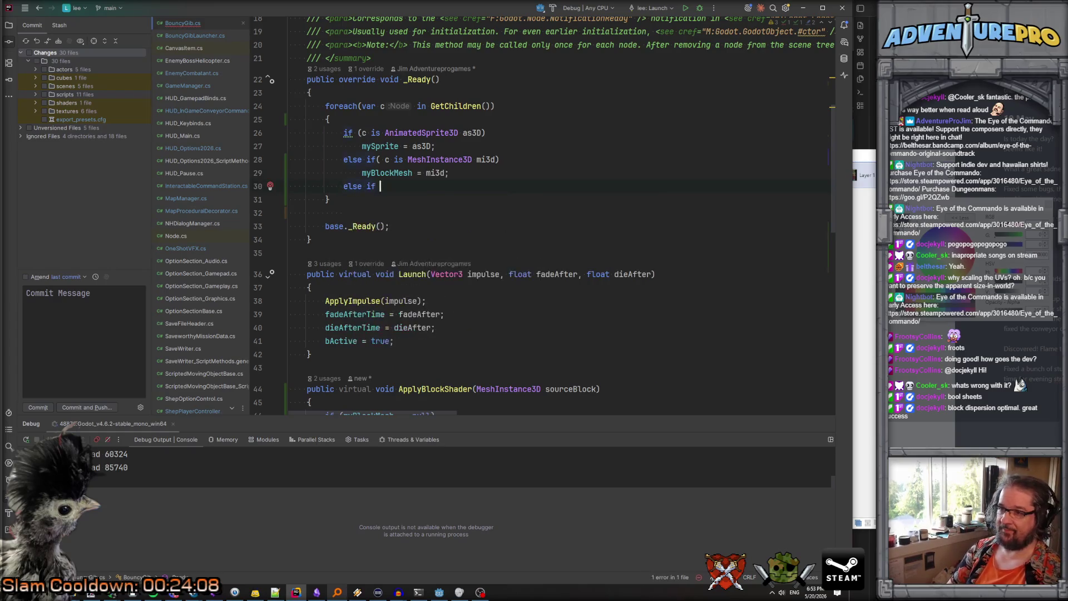
pyautogui.write('( c is ')
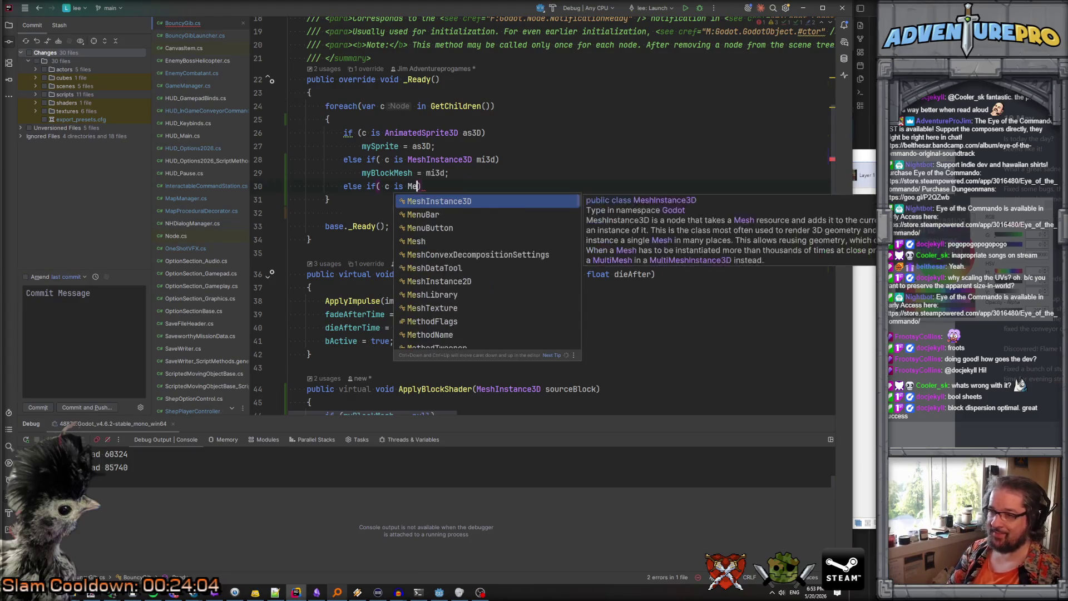
pyautogui.write('Coll')
pyautogui.press('Return')
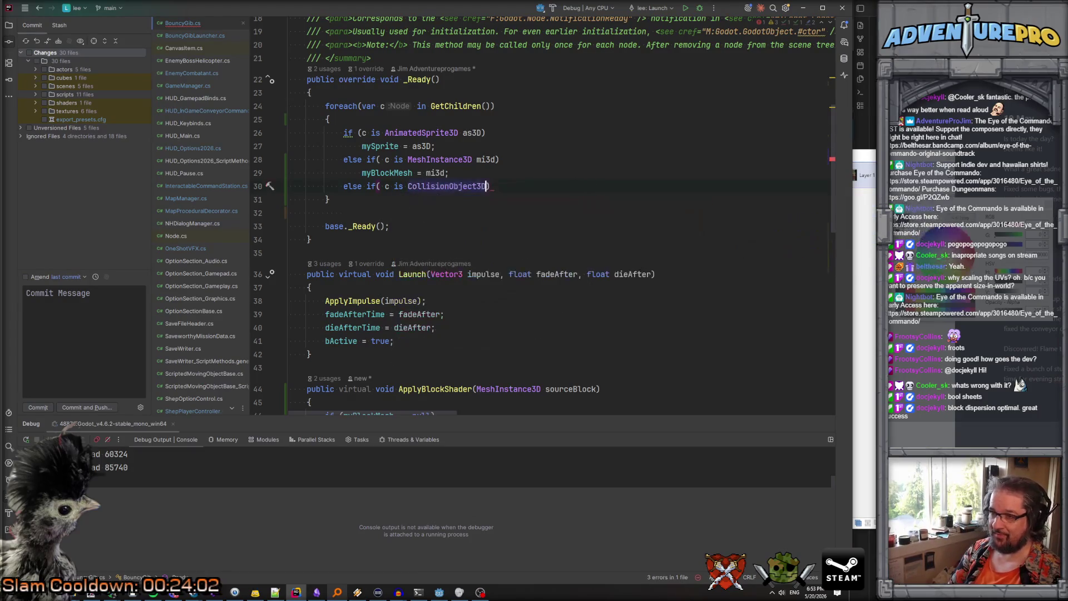
# Assign myCollidyBits = cb and add a 'myCollidyBits.Scale = randomScale' line in ApplyBlockShader
pyautogui.write('cb')
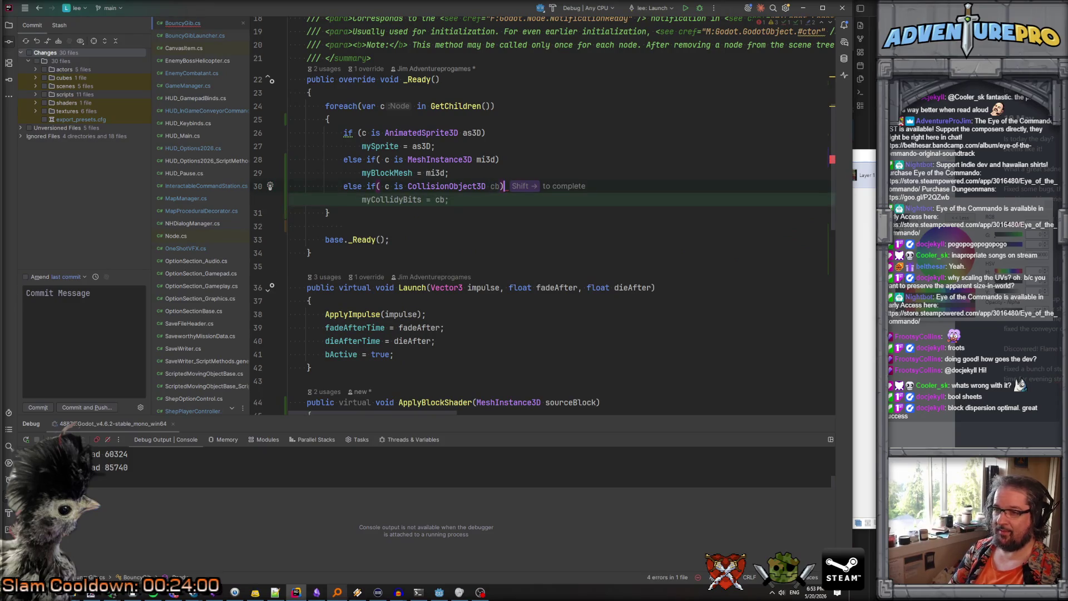
pyautogui.hotkey('shift', 'Right')
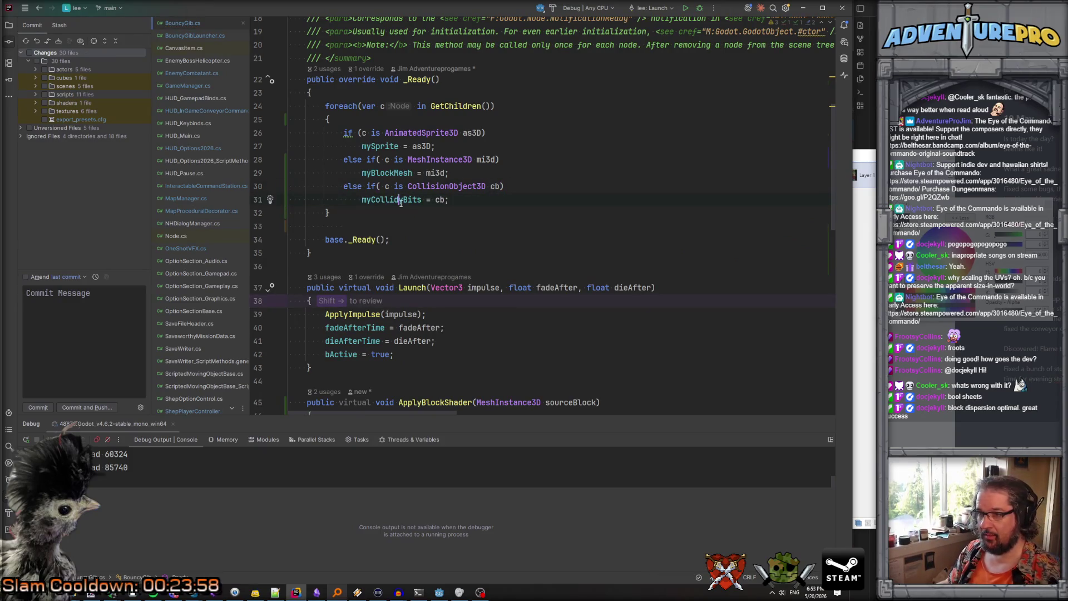
pyautogui.scroll(-10, 473, 195)
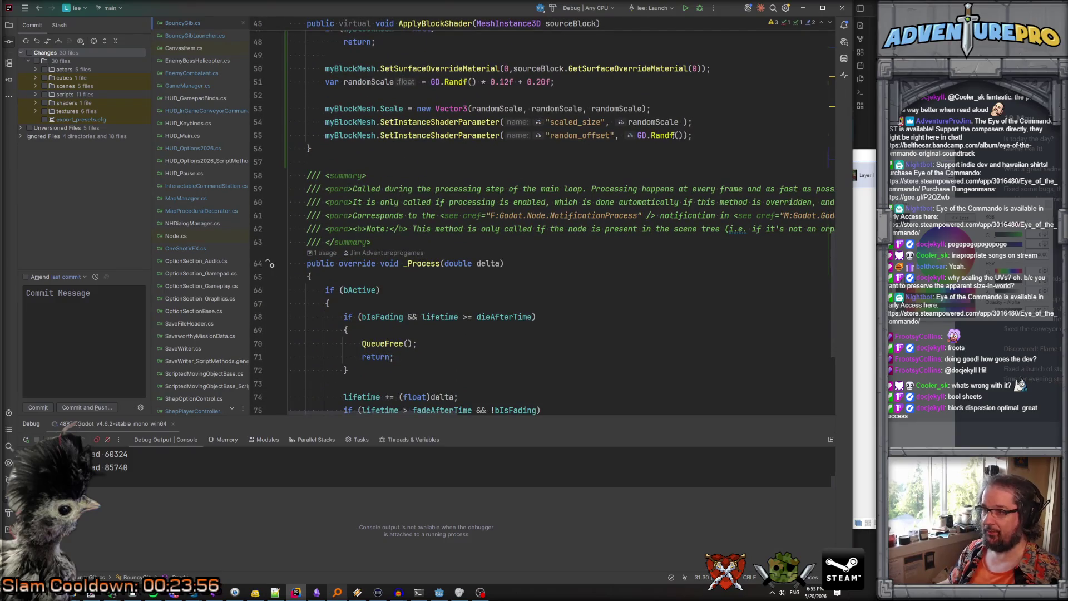
pyautogui.press('Return')
pyautogui.write('myCollidyBits.')
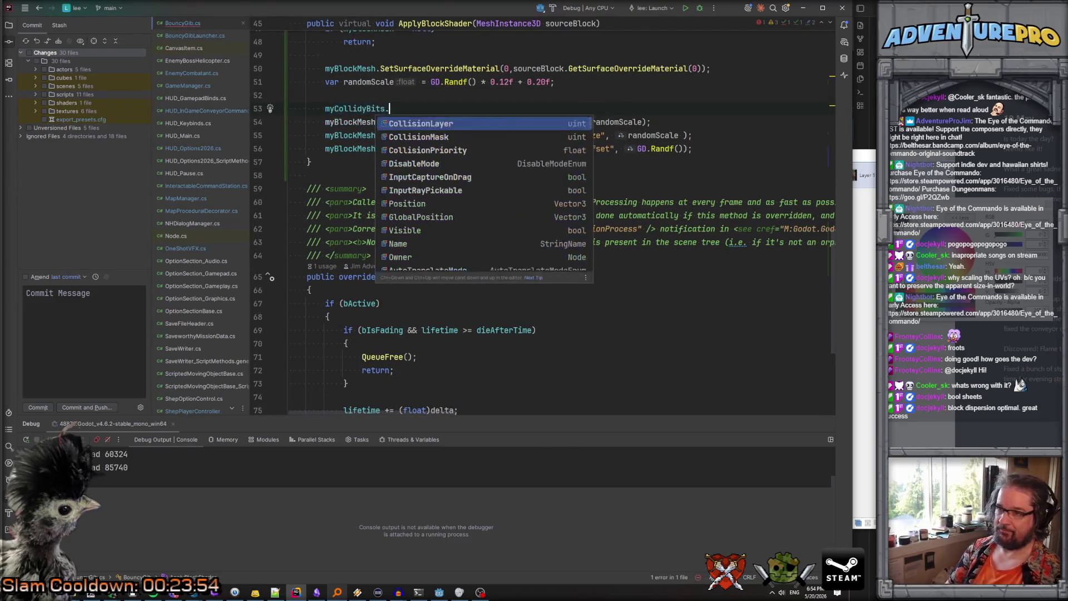
pyautogui.write('Scale = ra')
pyautogui.press('Return')
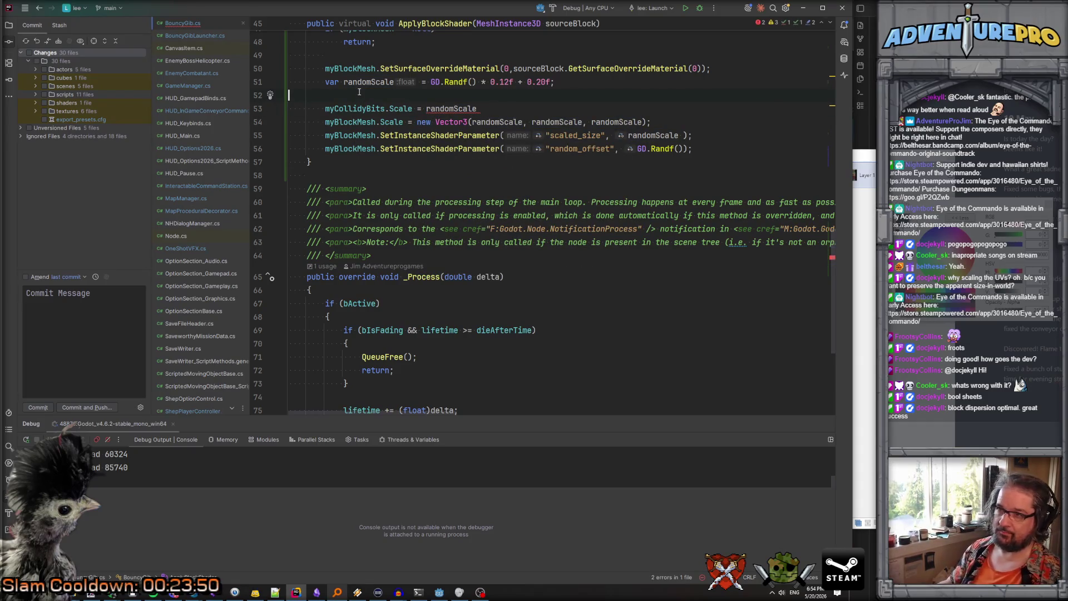
# Move the Vector3 expression into a new 'var scalearino' and use it for the collision scale
pyautogui.write('var scale')
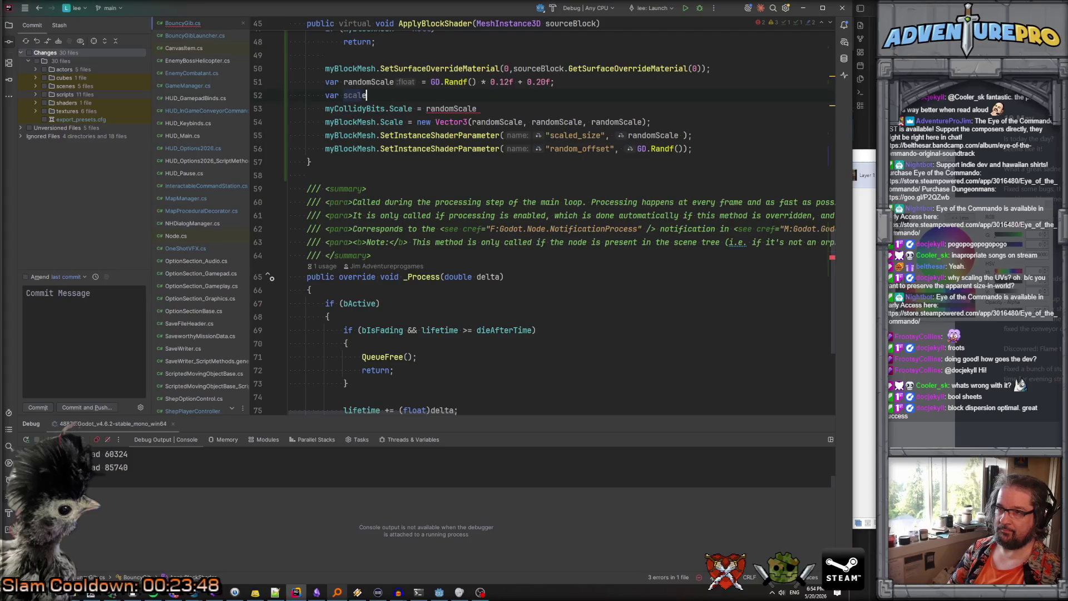
pyautogui.write('arino =')
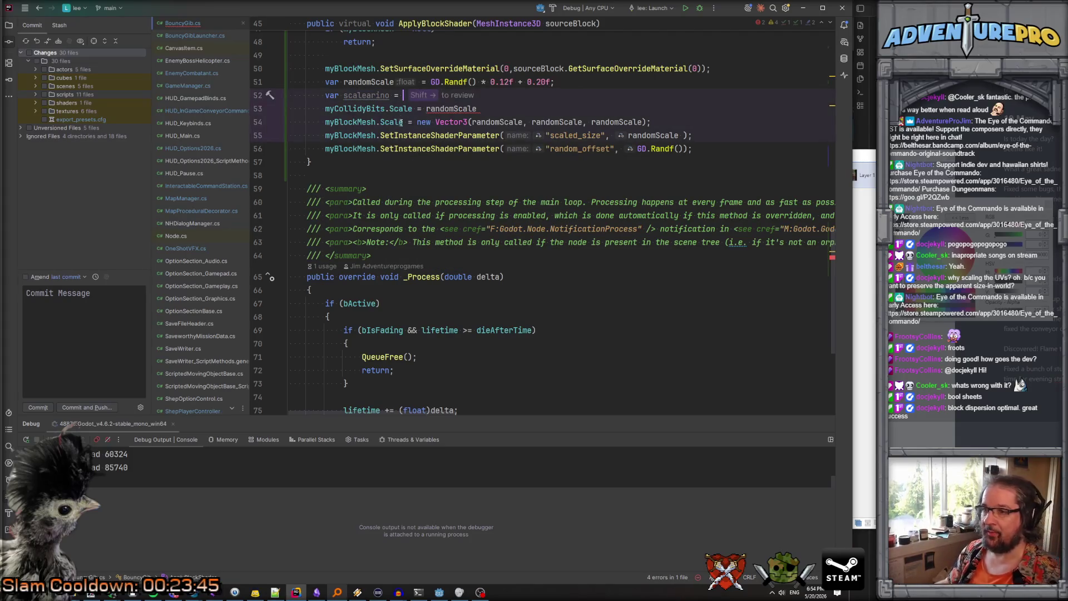
pyautogui.hotkey('shift', 'End')
pyautogui.hotkey('ctrl', 'x')
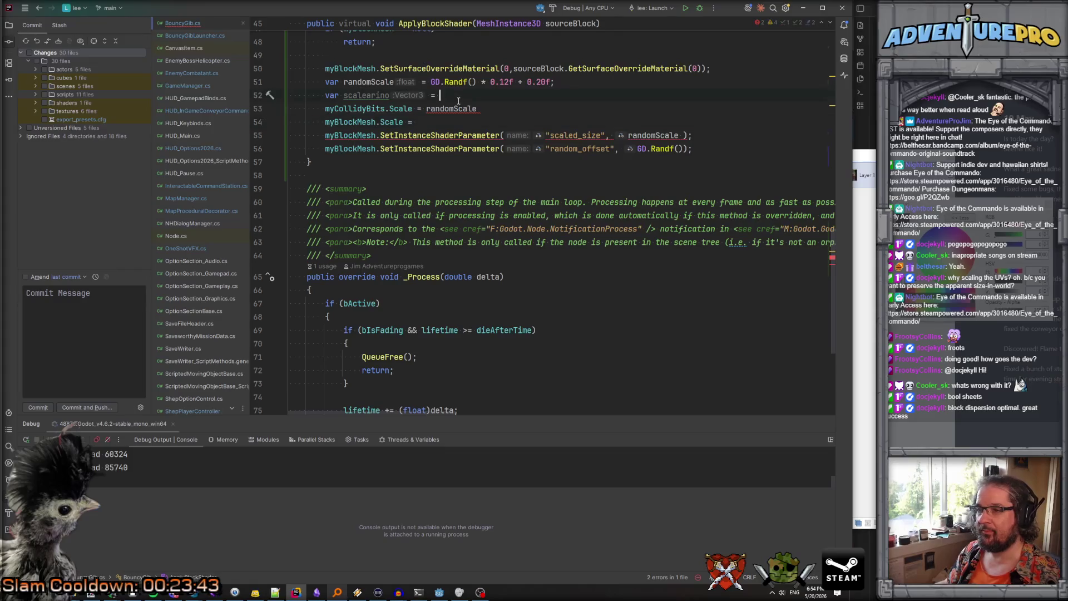
pyautogui.press('Up')
pyautogui.press('Up')
pyautogui.press('End')
pyautogui.hotkey('ctrl', 'v')
pyautogui.press('Down')
pyautogui.hotkey('ctrl', 'BackSpace')
pyautogui.write('scalearino;')
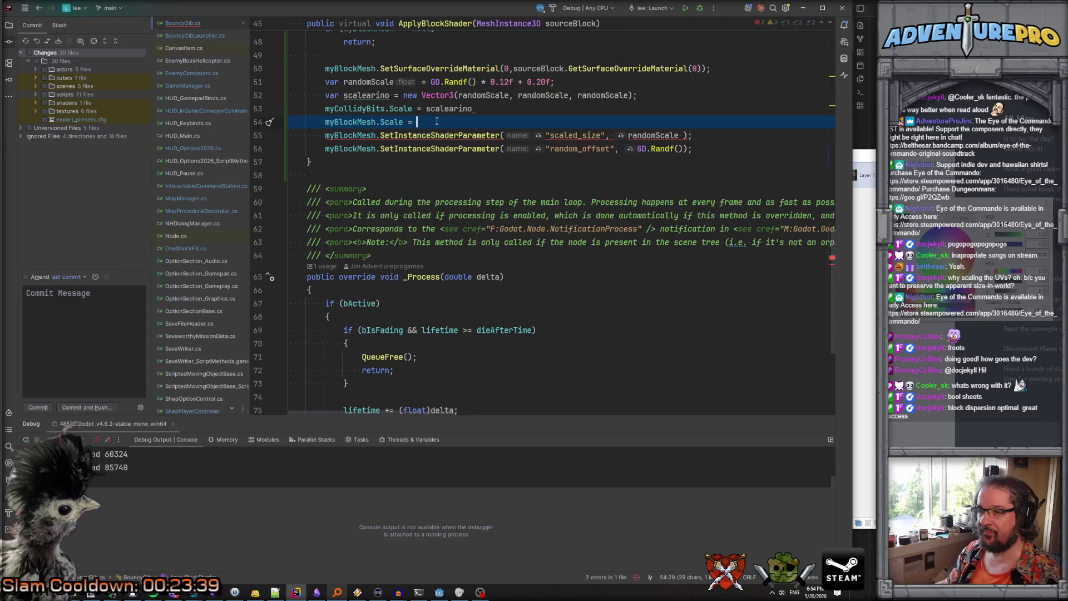
# Undo the accidental deletion, finish lines with semicolons and blank lines, and save the scene in Godot
pyautogui.press('Delete')
pyautogui.hotkey('ctrl', 'z')
pyautogui.hotkey('ctrl', 'z')
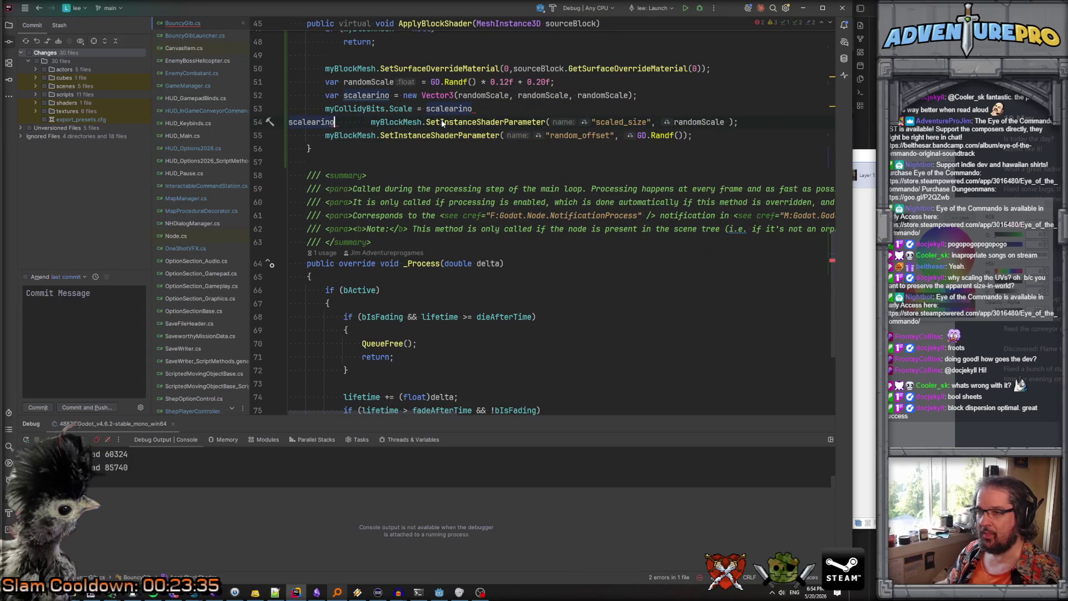
pyautogui.write('scalearino')
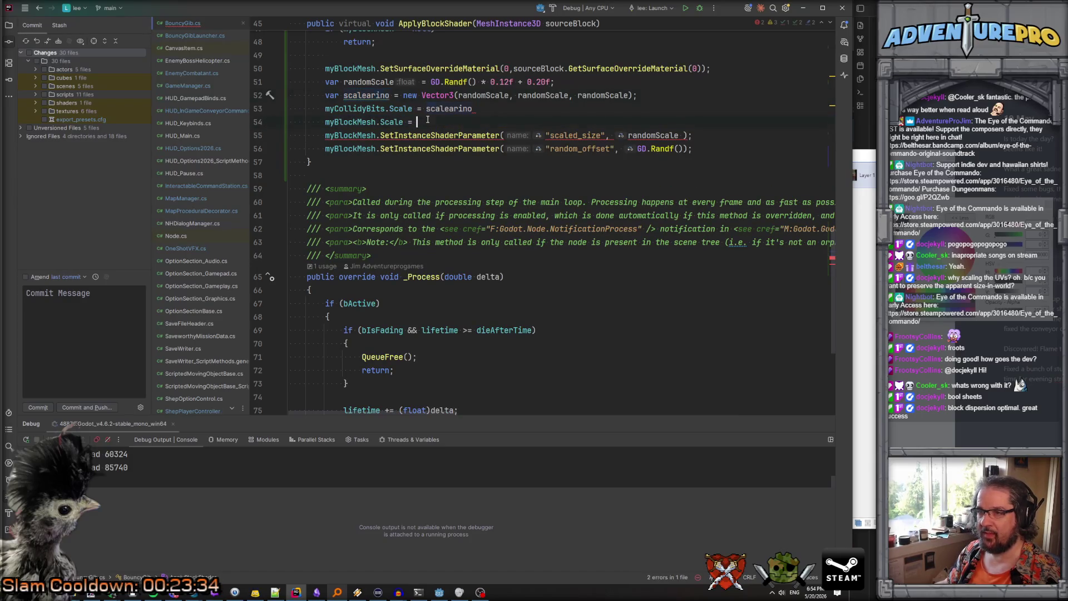
pyautogui.write(';')
pyautogui.click(495, 109)
pyautogui.write(';')
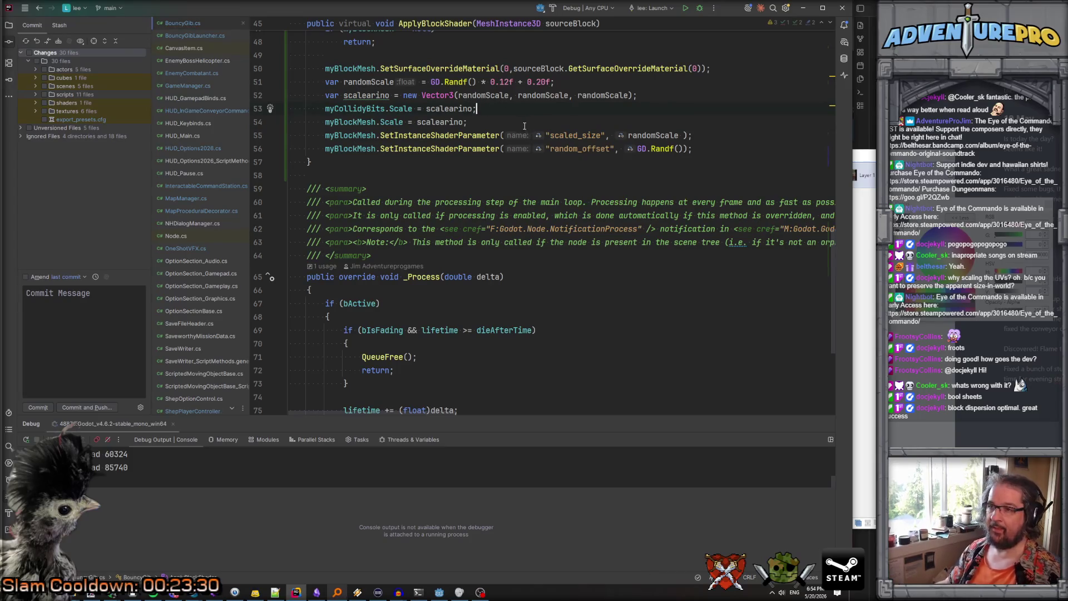
pyautogui.press('Return')
pyautogui.press('Up')
pyautogui.press('Return')
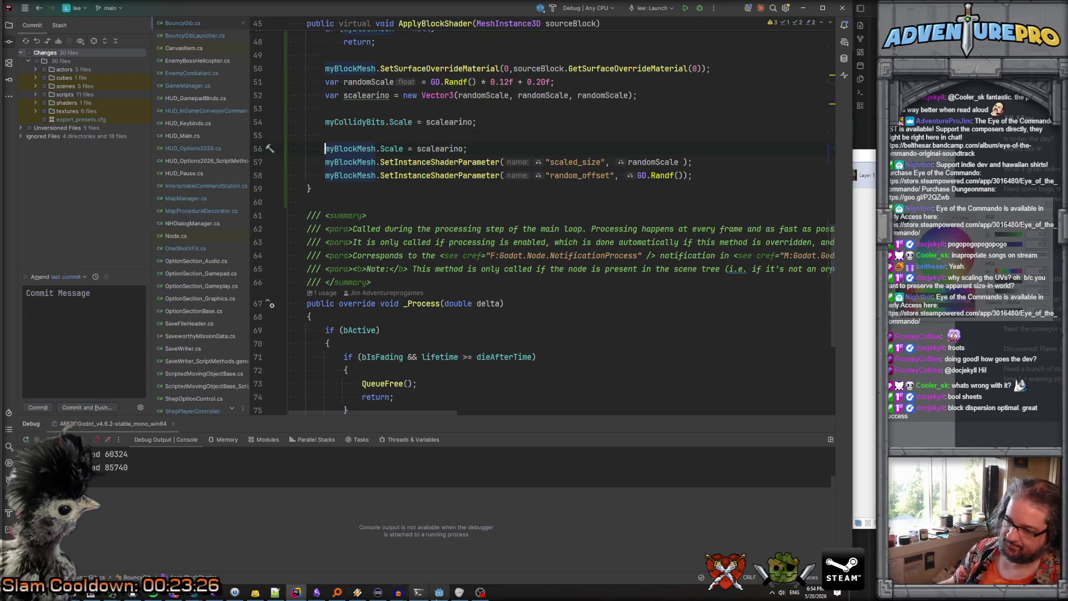
pyautogui.hotkey('alt', 'Tab')
pyautogui.hotkey('ctrl', 's')
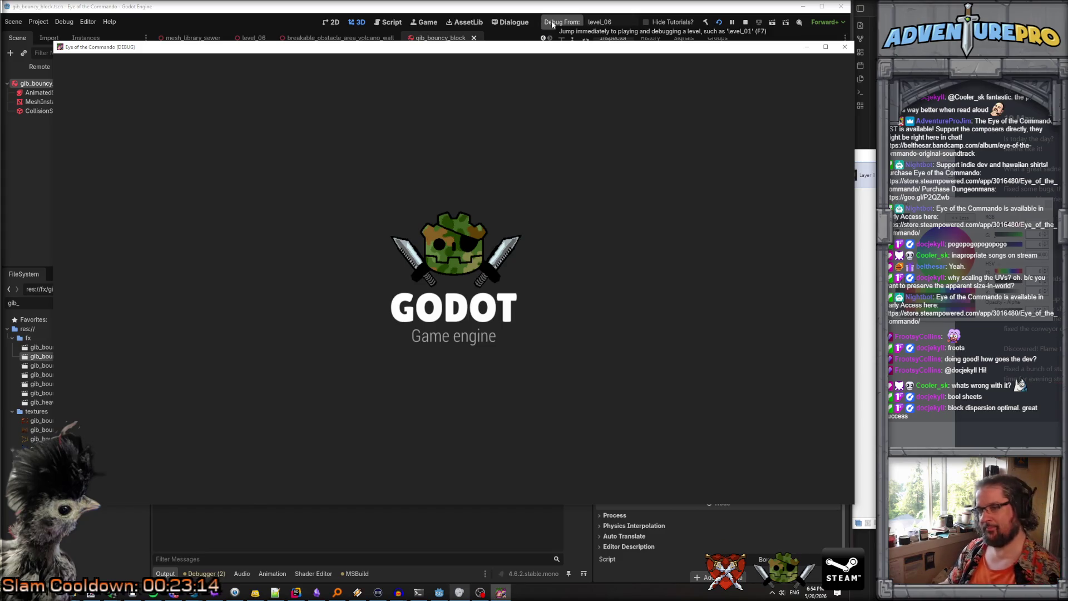
# Enable the WARGOD cheat and teleport to 44 24 from the in-game console
pyautogui.press('`')
pyautogui.write('wagod')
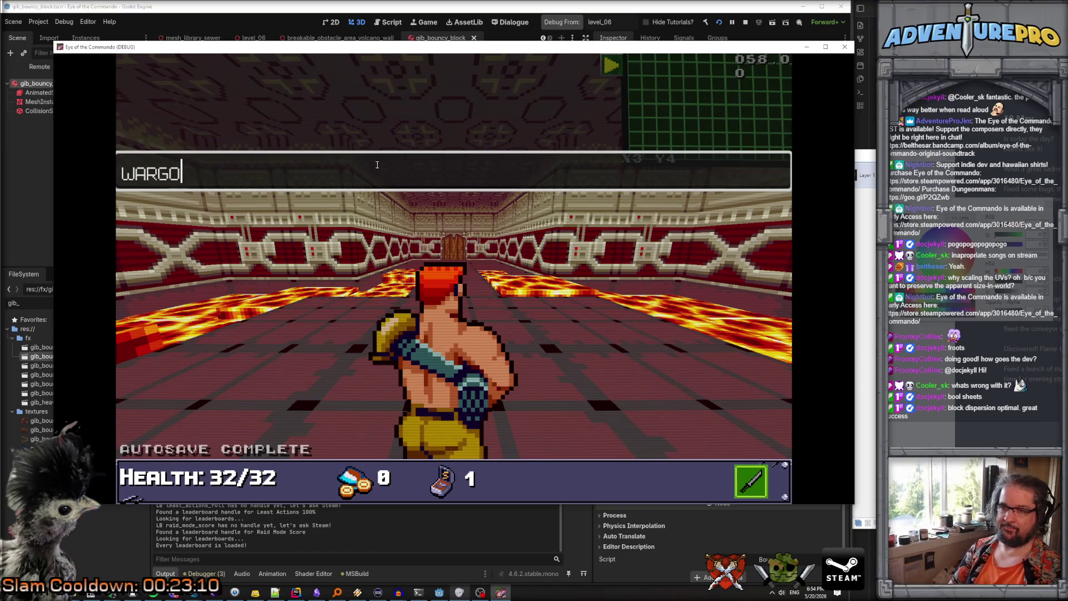
pyautogui.press('Return')
pyautogui.press('`')
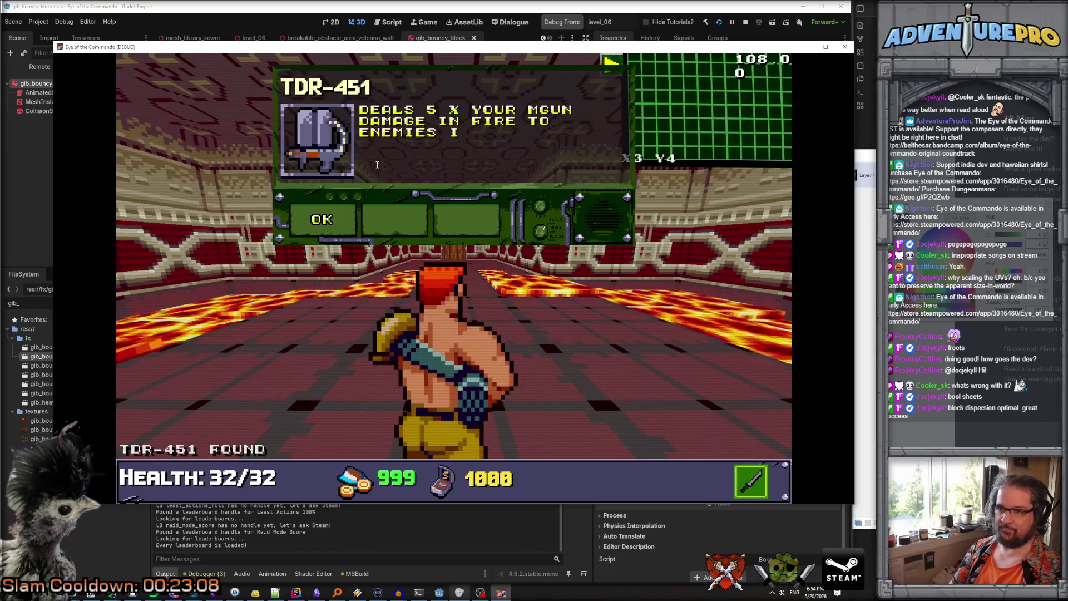
pyautogui.press('`')
pyautogui.write('TP')
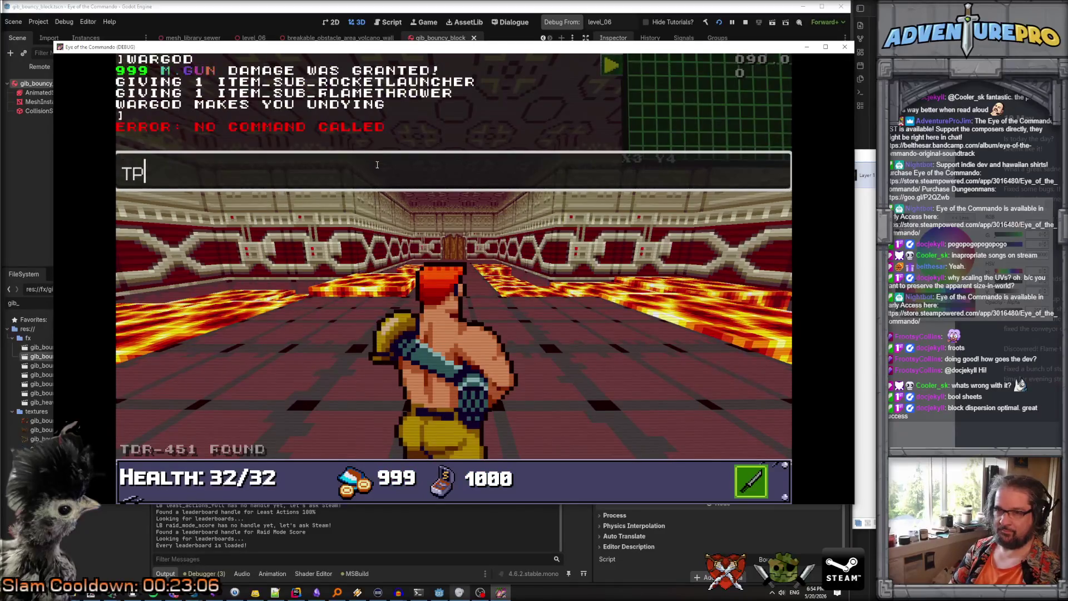
pyautogui.write(' 44 24')
pyautogui.press('Return')
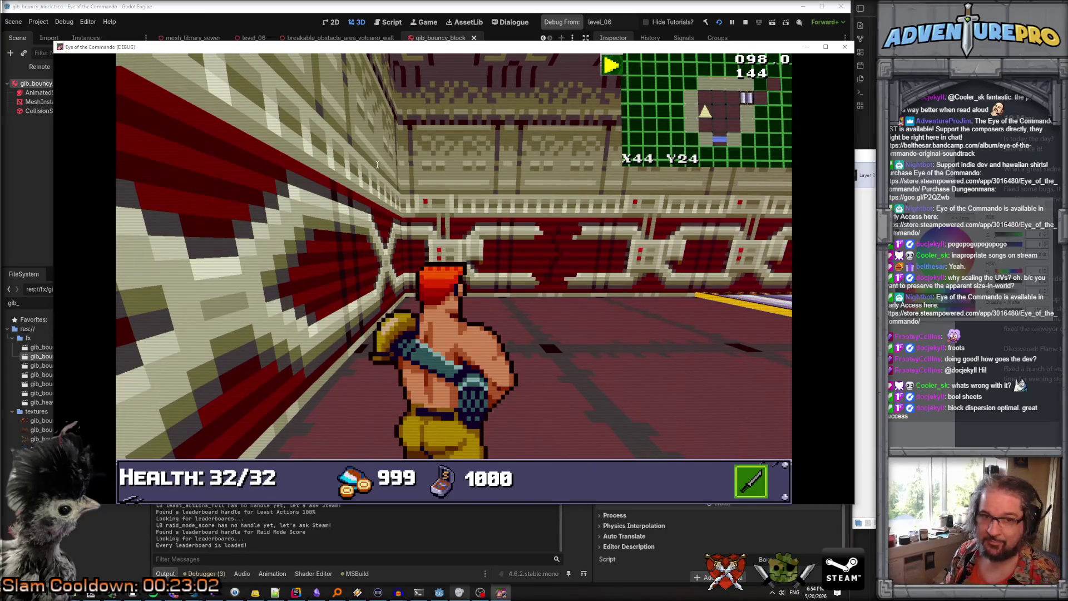
# Walk into the secret hall, then bring up the debugger's Errors list
pyautogui.scroll(-1, 580, 183)
pyautogui.scroll(-1, 663, 305)
pyautogui.scroll(1, 629, 309)
pyautogui.scroll(-1, 255, 250)
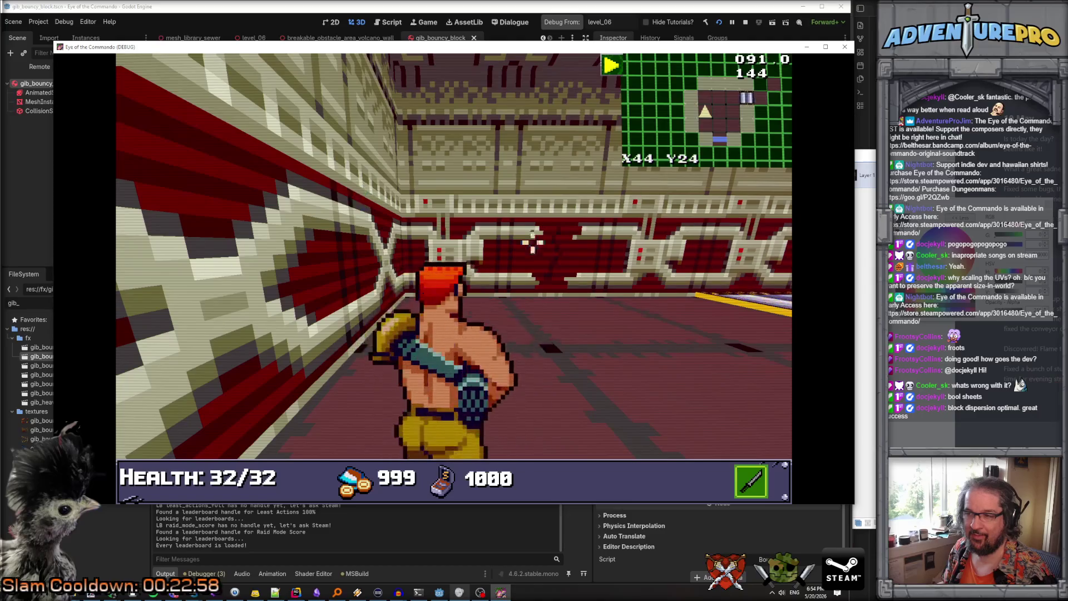
pyautogui.scroll(1, 572, 241)
pyautogui.scroll(-1, 519, 245)
pyautogui.press('w')
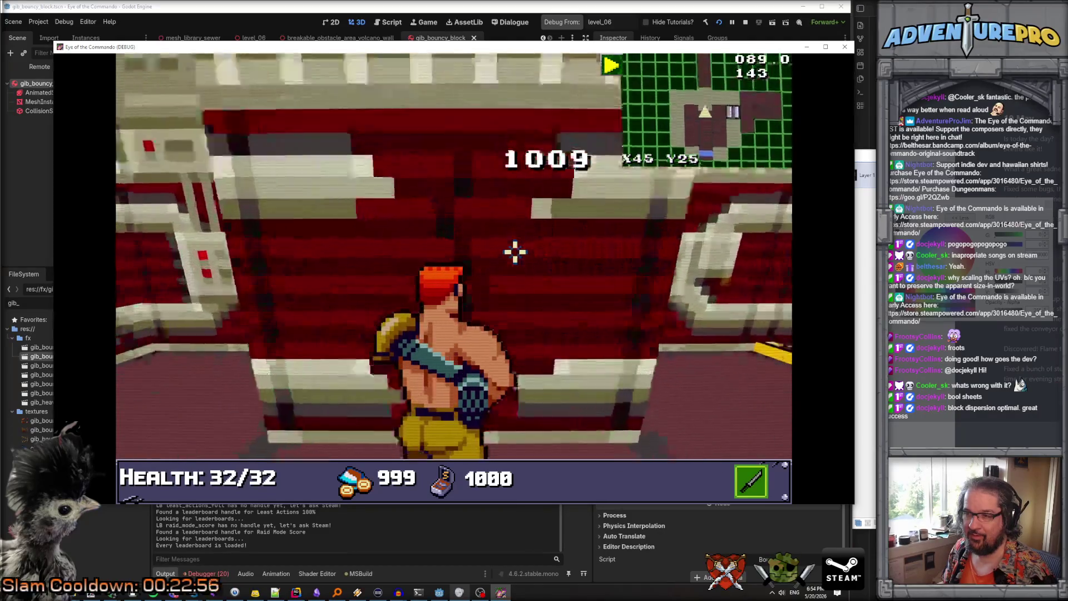
pyautogui.press('w')
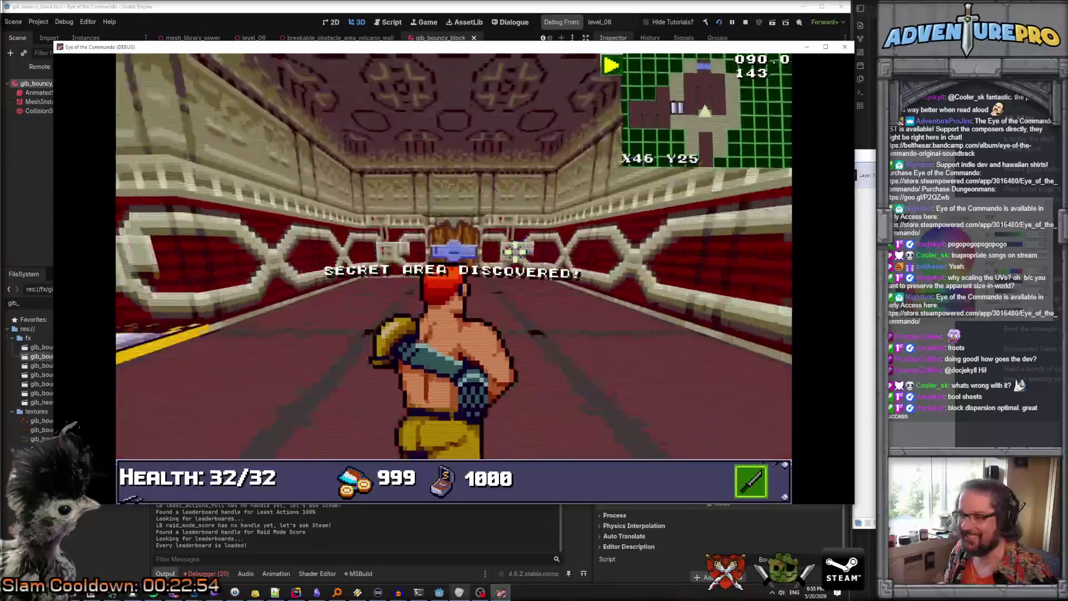
pyautogui.press('w')
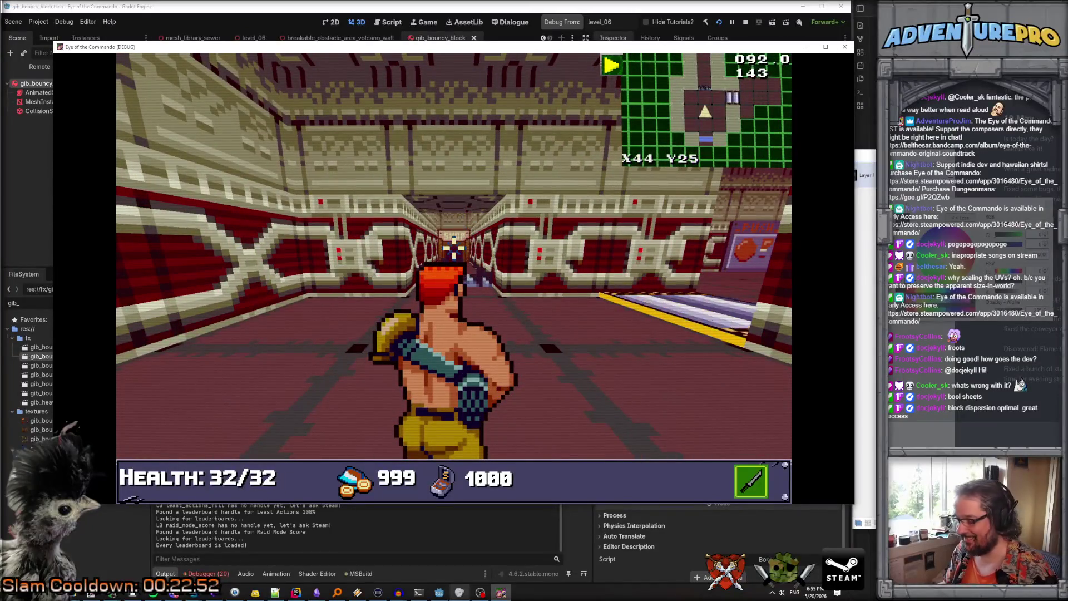
pyautogui.click(208, 574)
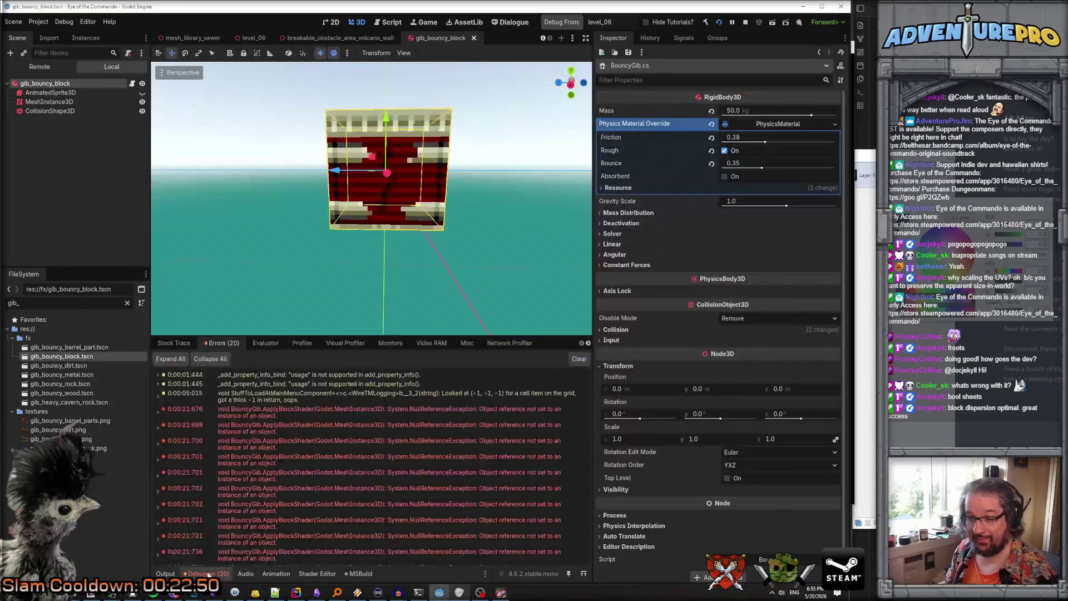
# Expand the first NullReferenceException to reveal the BouncyGib.cs line 54 failure, then return to Rider
pyautogui.click(156, 413)
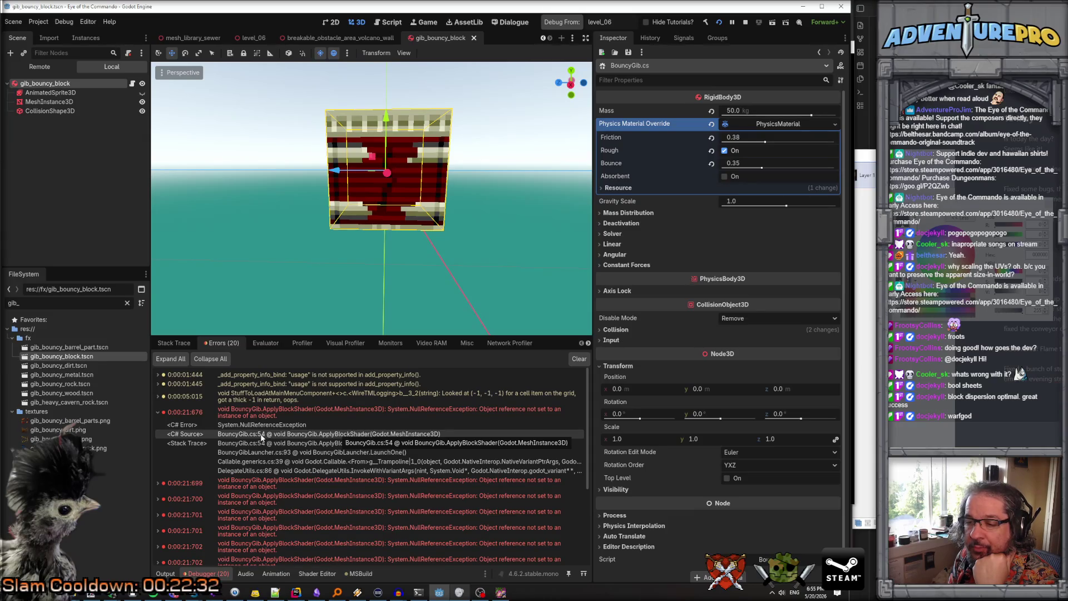
pyautogui.click(300, 594)
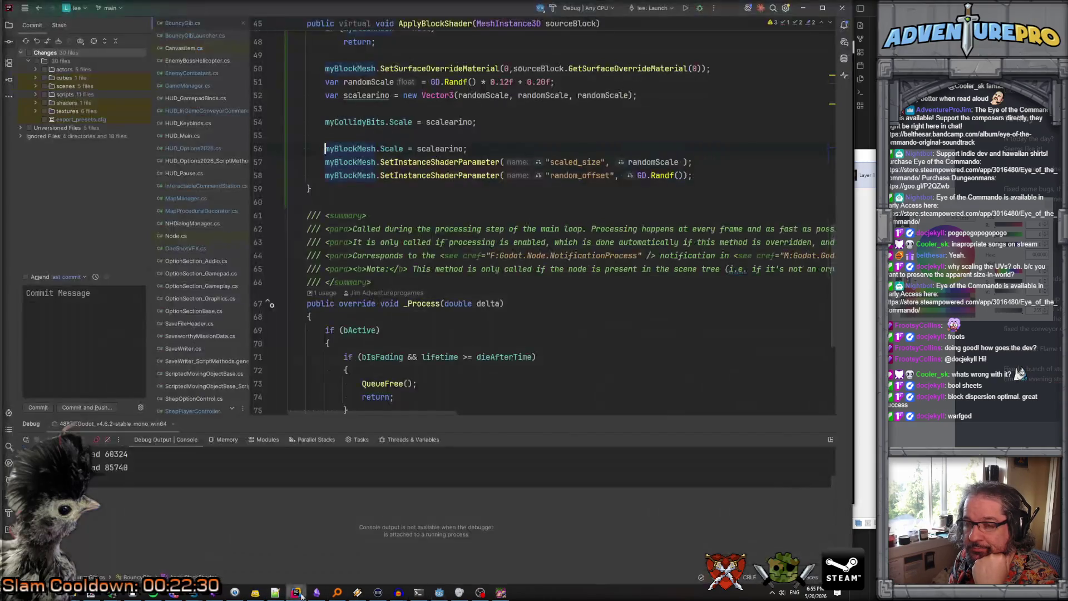
# Select CollisionObject3D in the _Ready check and confirm in Godot the child node is a CollisionShape3D
pyautogui.scroll(2, 391, 243)
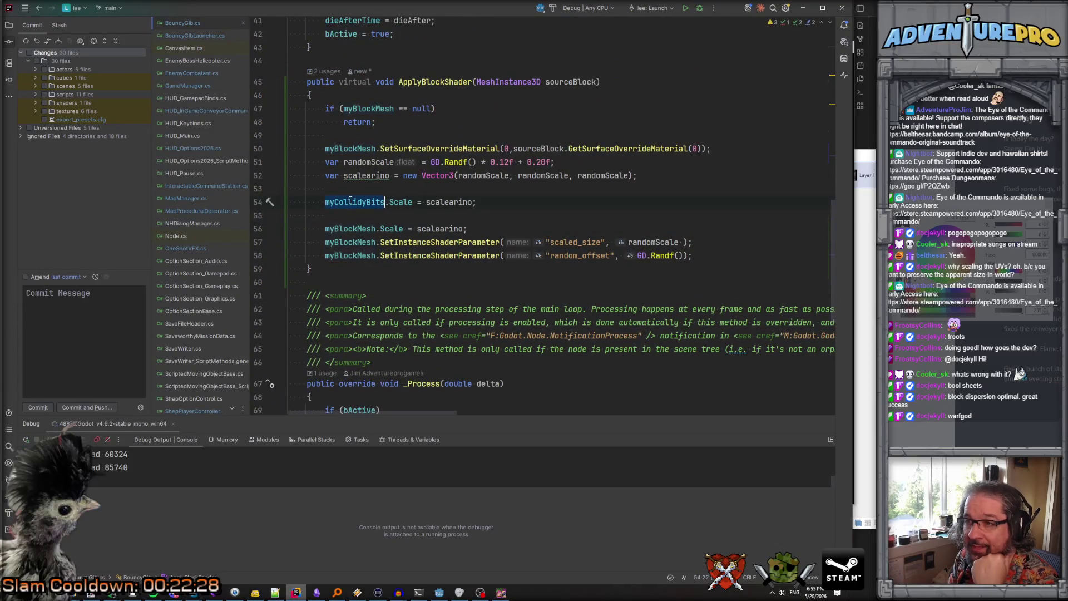
pyautogui.scroll(10, 349, 200)
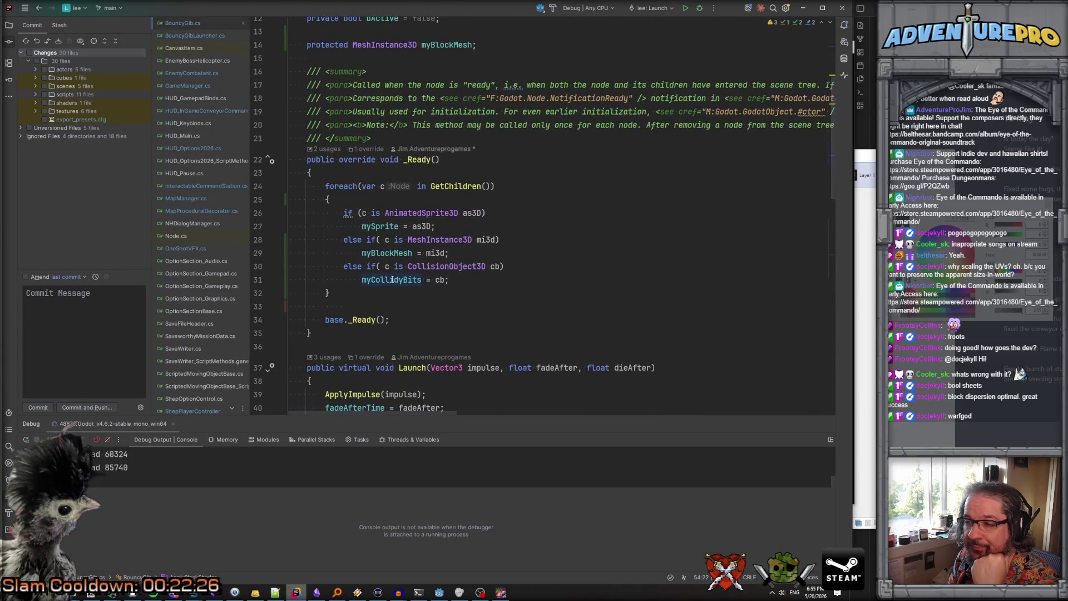
pyautogui.doubleClick(435, 266)
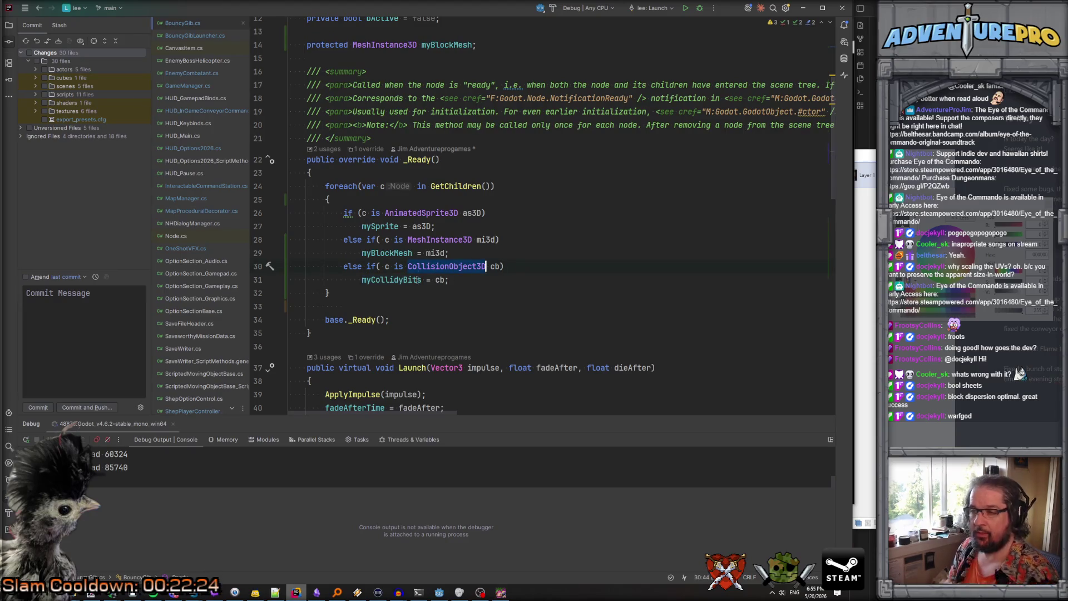
pyautogui.hotkey('alt', 'Tab')
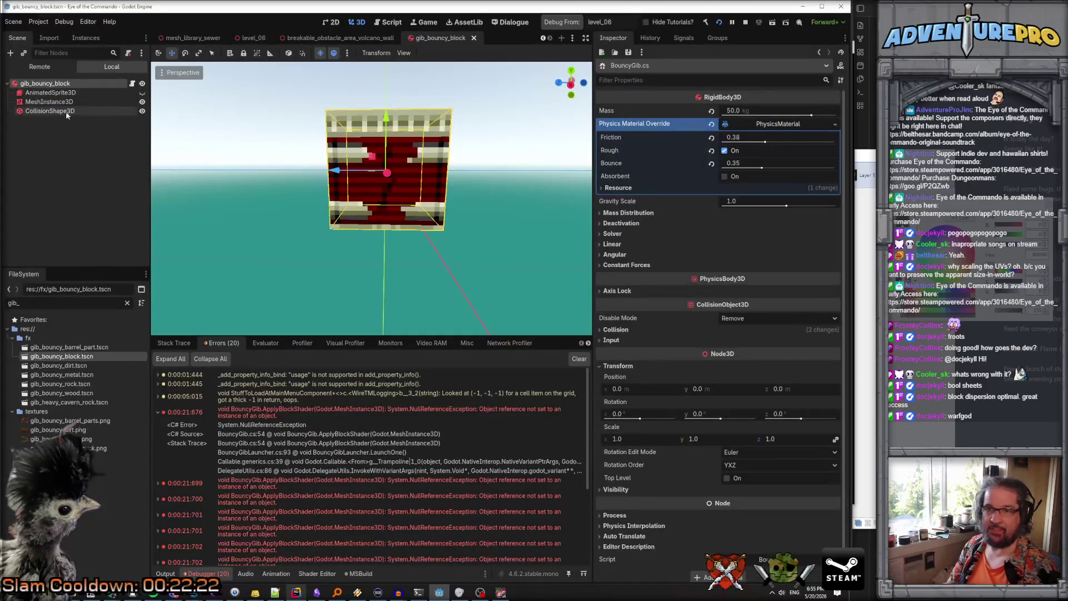
pyautogui.click(45, 112)
pyautogui.hotkey('alt', 'Tab')
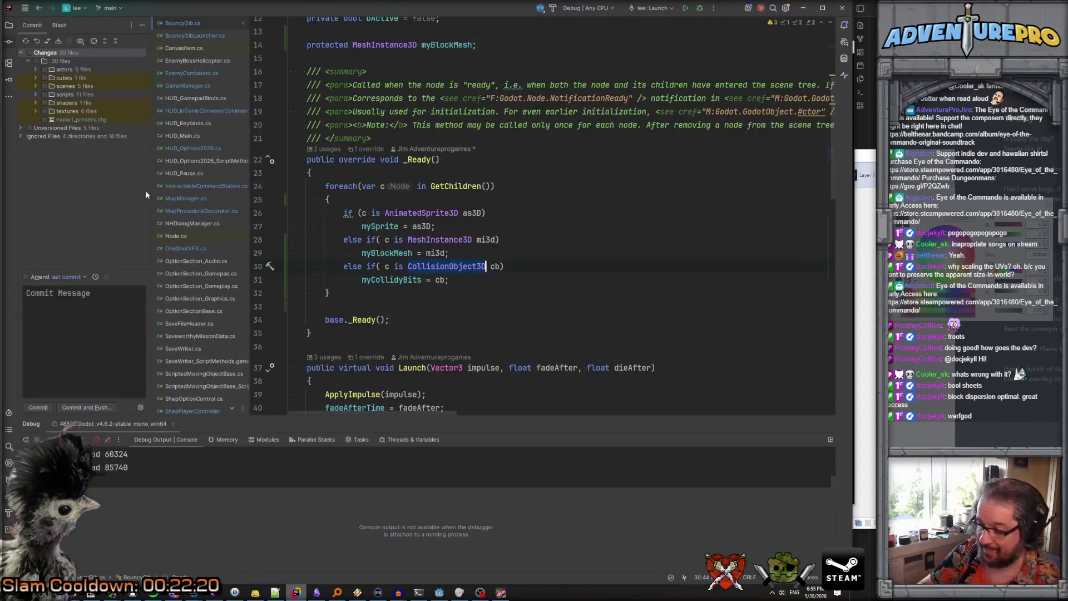
pyautogui.scroll(4, 425, 167)
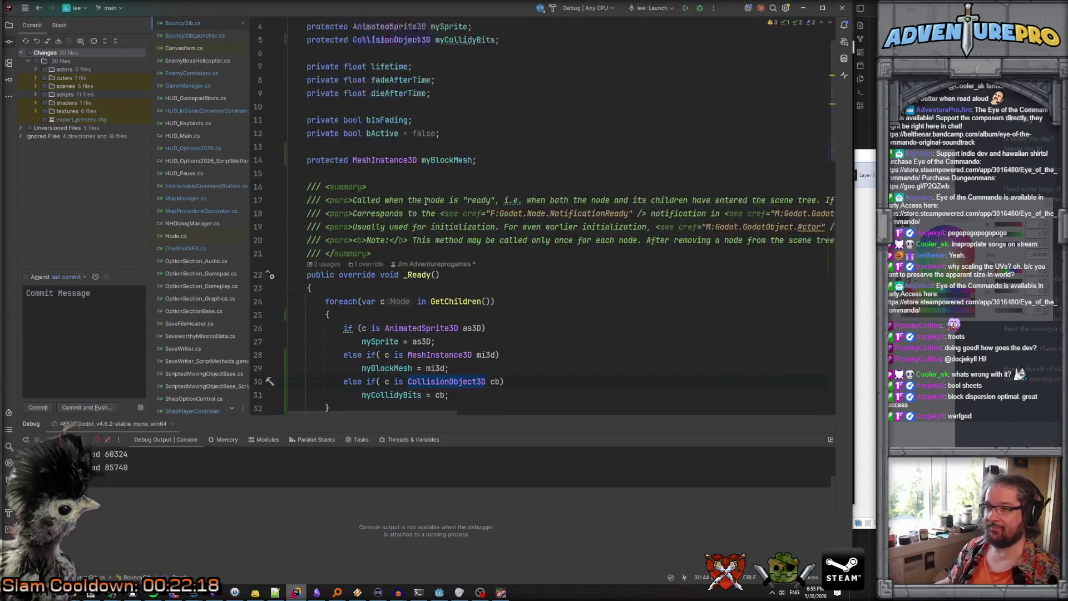
# Switch myCollidyBits and the _Ready check to CollisionShape3D via autocomplete, then launch the game
pyautogui.press('BackSpace')
pyautogui.press('BackSpace')
pyautogui.press('BackSpace')
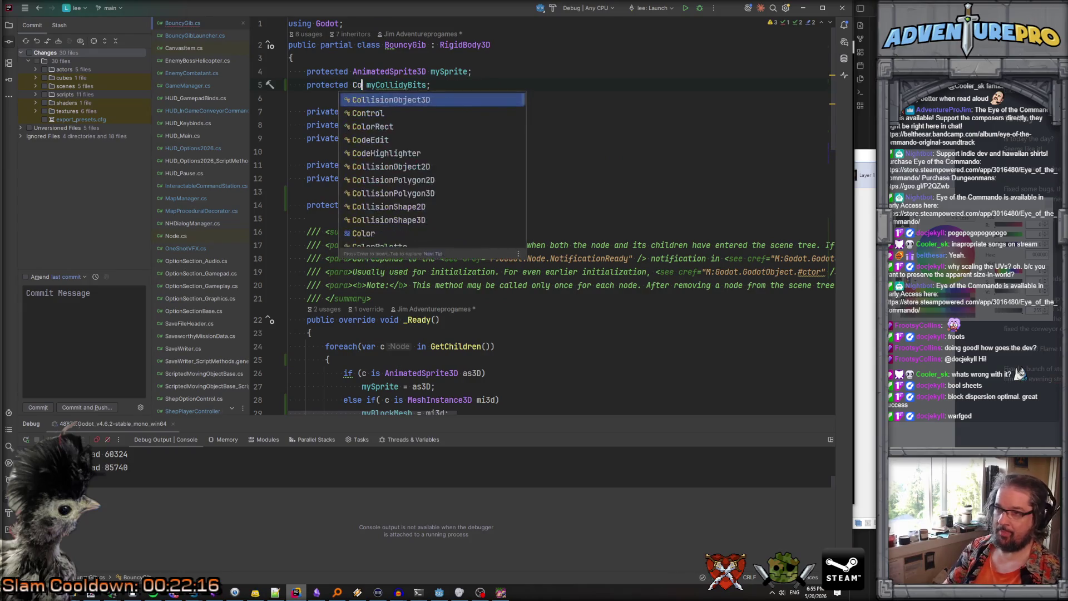
pyautogui.write('llis')
pyautogui.press('Down')
pyautogui.press('Down')
pyautogui.press('Down')
pyautogui.press('Return')
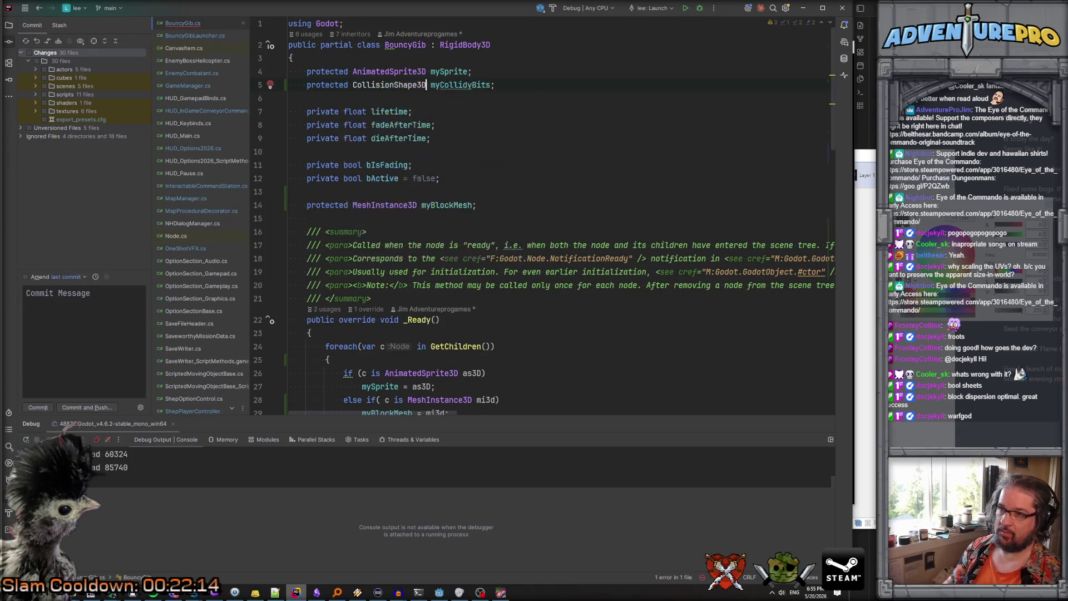
pyautogui.scroll(-5, 407, 118)
pyautogui.click(494, 246)
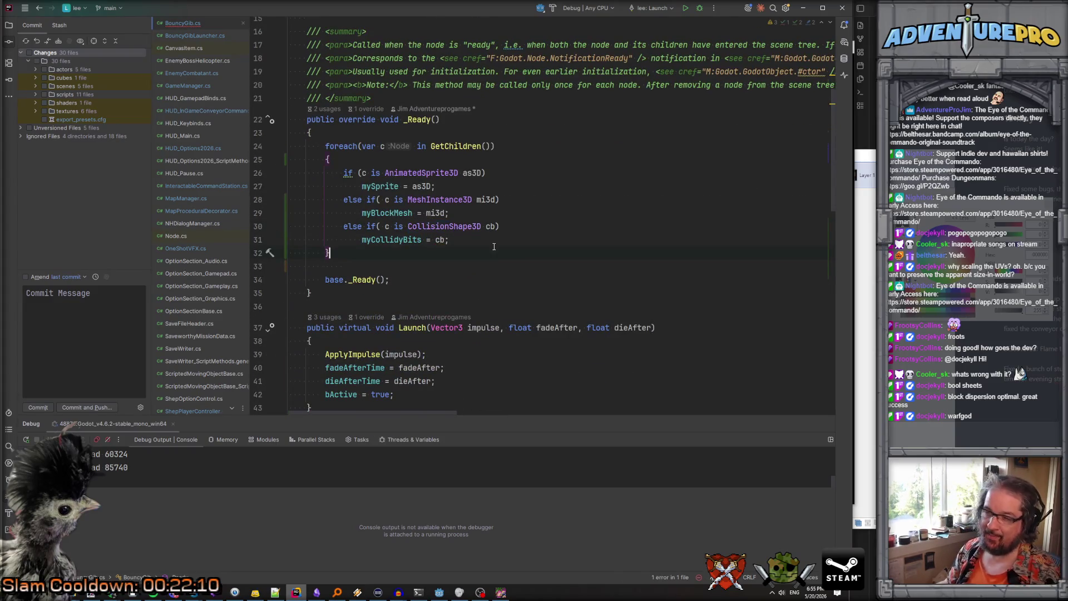
pyautogui.scroll(-4, 493, 245)
pyautogui.scroll(-4, 492, 242)
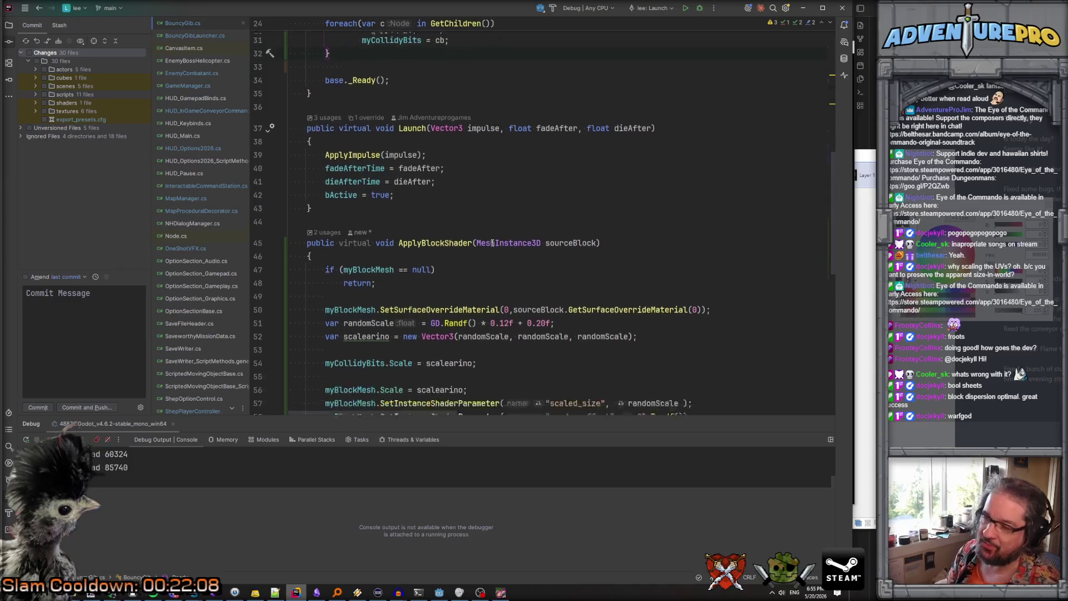
pyautogui.scroll(-4, 489, 322)
pyautogui.scroll(-3, 489, 323)
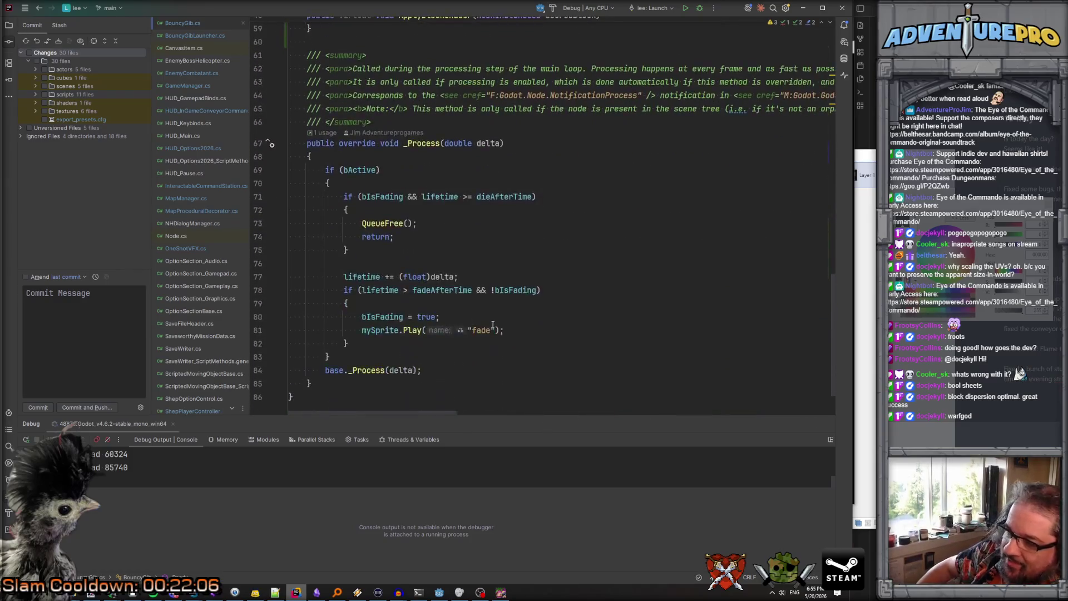
pyautogui.click(501, 592)
pyautogui.press('Left')
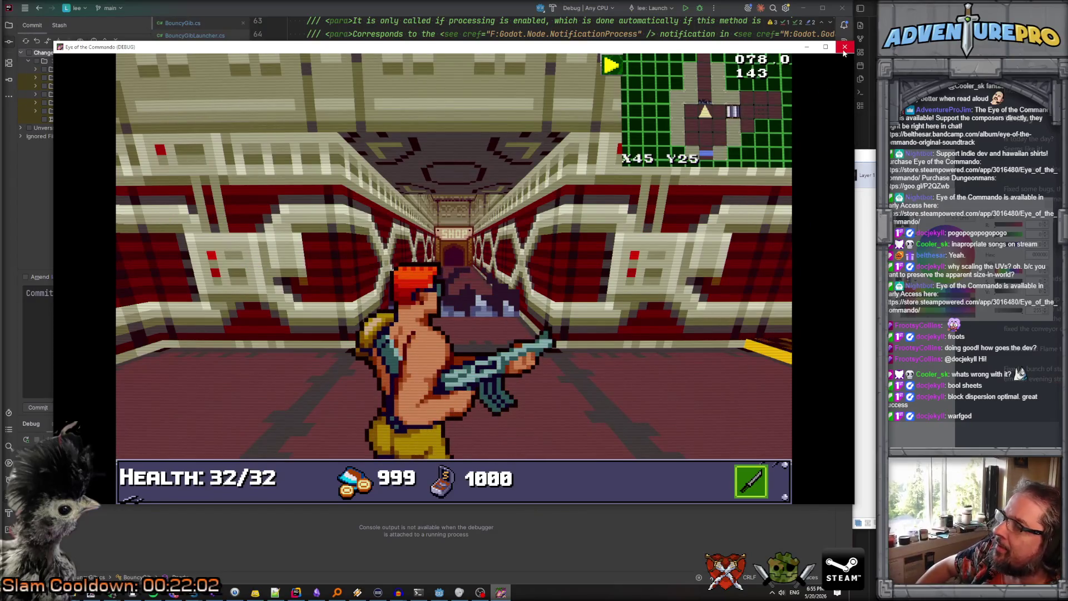
# Close the old game window and relaunch the game from the Godot editor
pyautogui.click(845, 47)
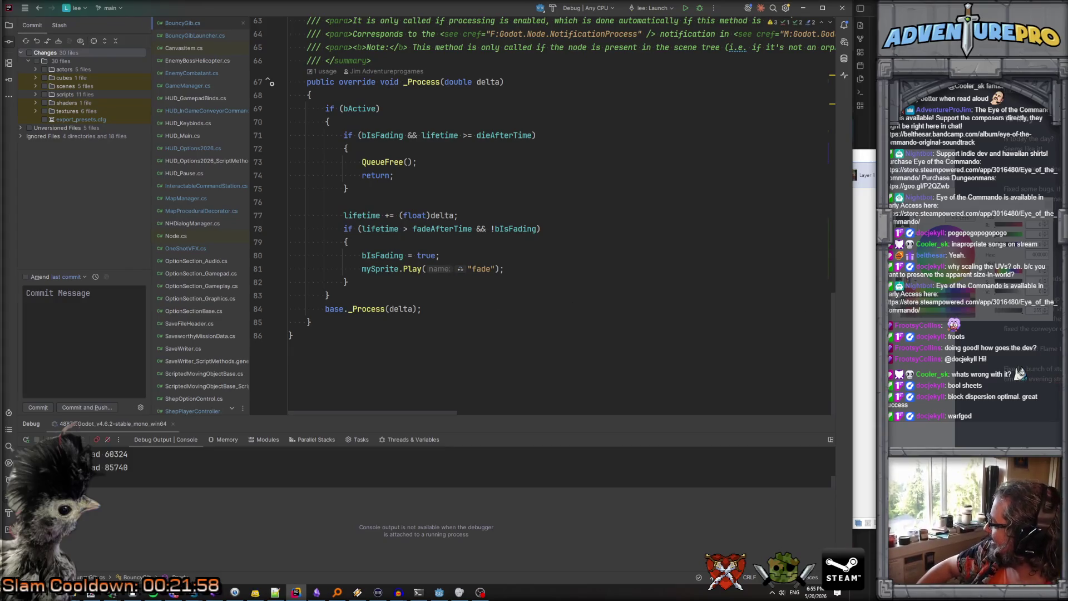
pyautogui.click(439, 593)
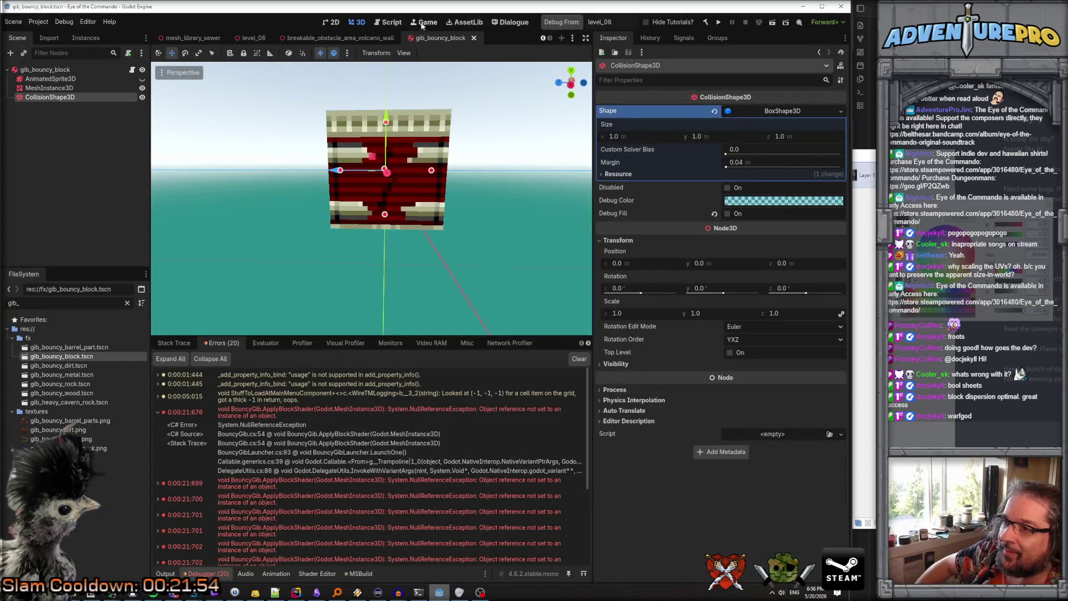
pyautogui.click(549, 22)
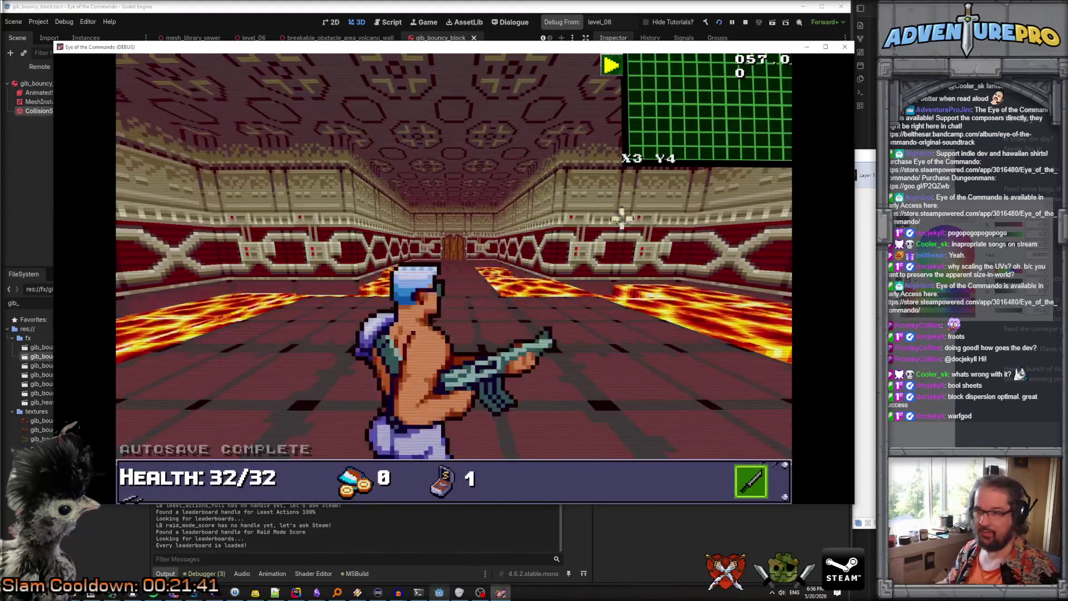
# Enter the WARGOD cheat in the console and teleport to X44 Y24
pyautogui.press('`')
pyautogui.write('WARGOD')
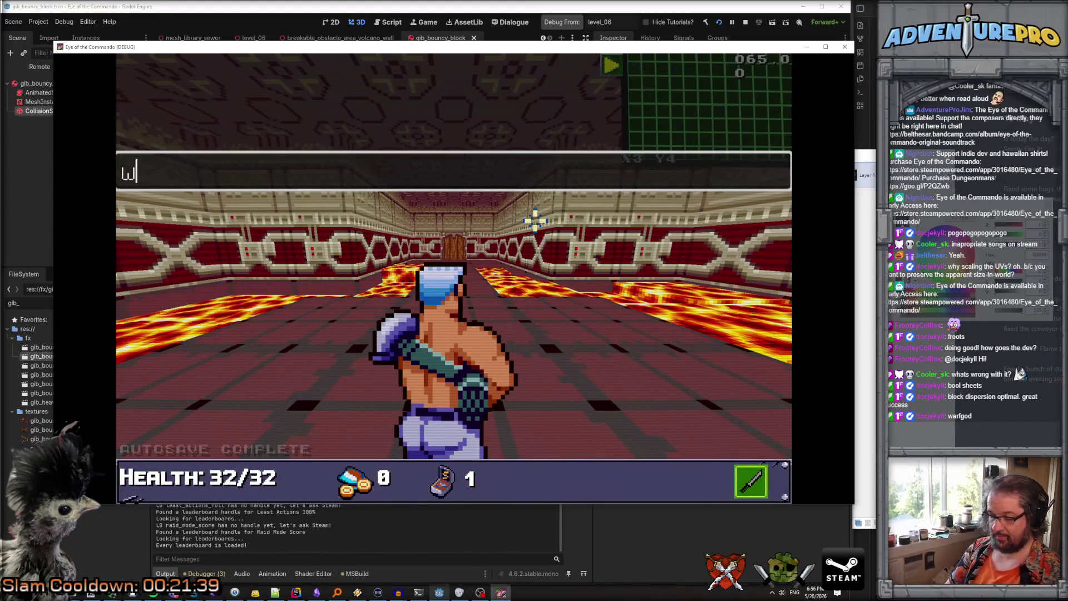
pyautogui.press('Return')
pyautogui.write('TP 44 24')
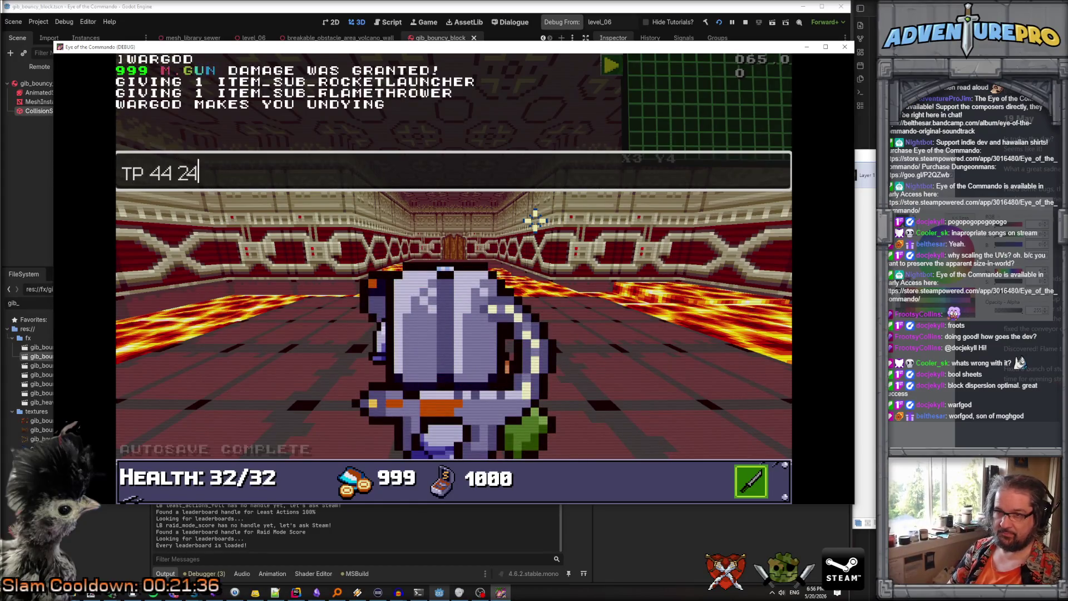
pyautogui.press('Return')
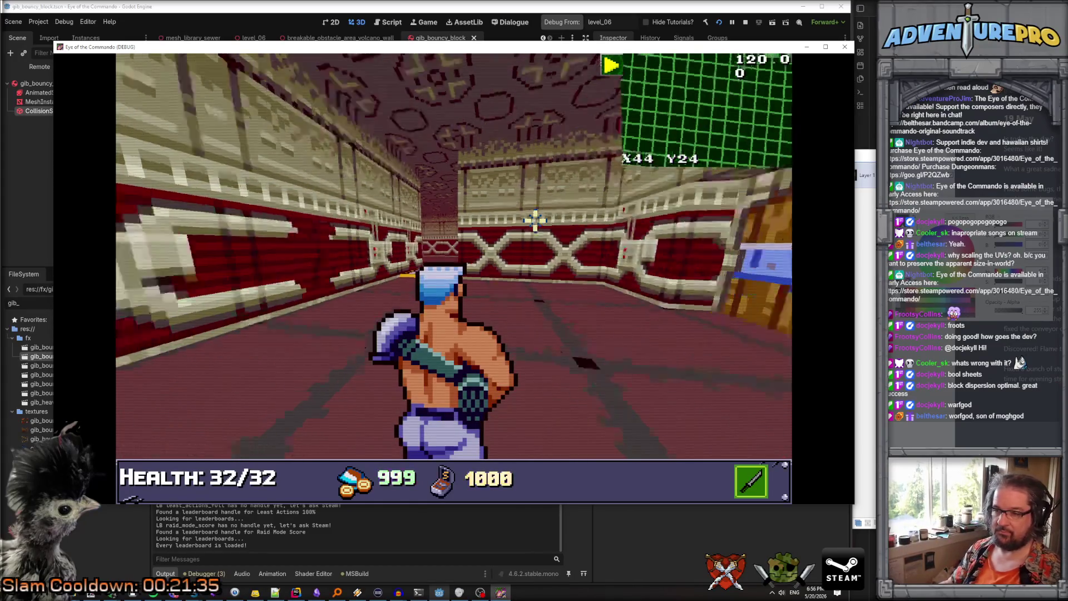
# Walk the corridor into the secret area and look around the hall
pyautogui.press('w')
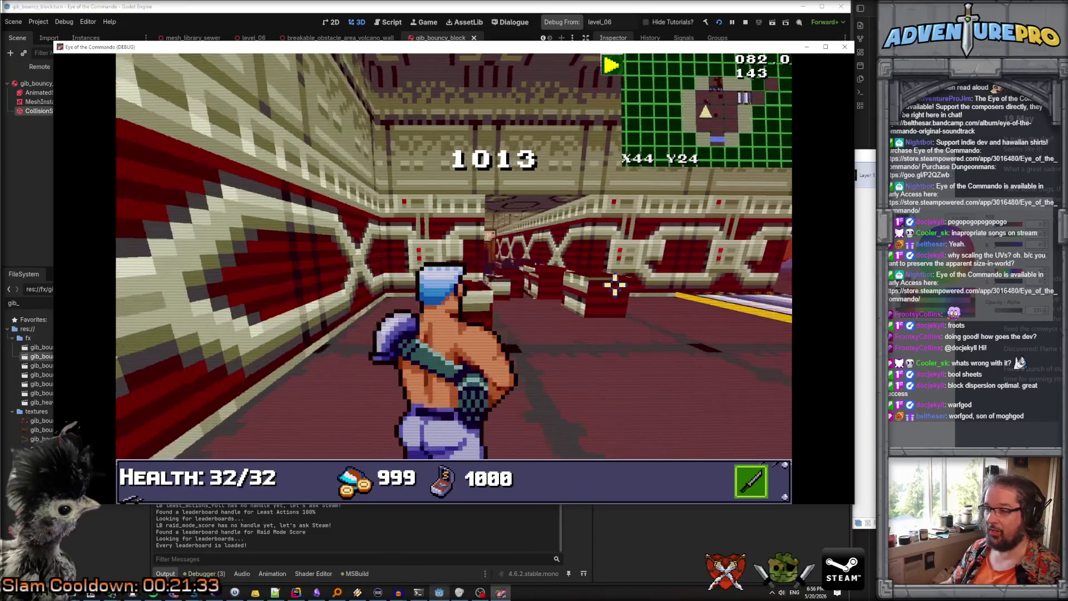
pyautogui.press('w')
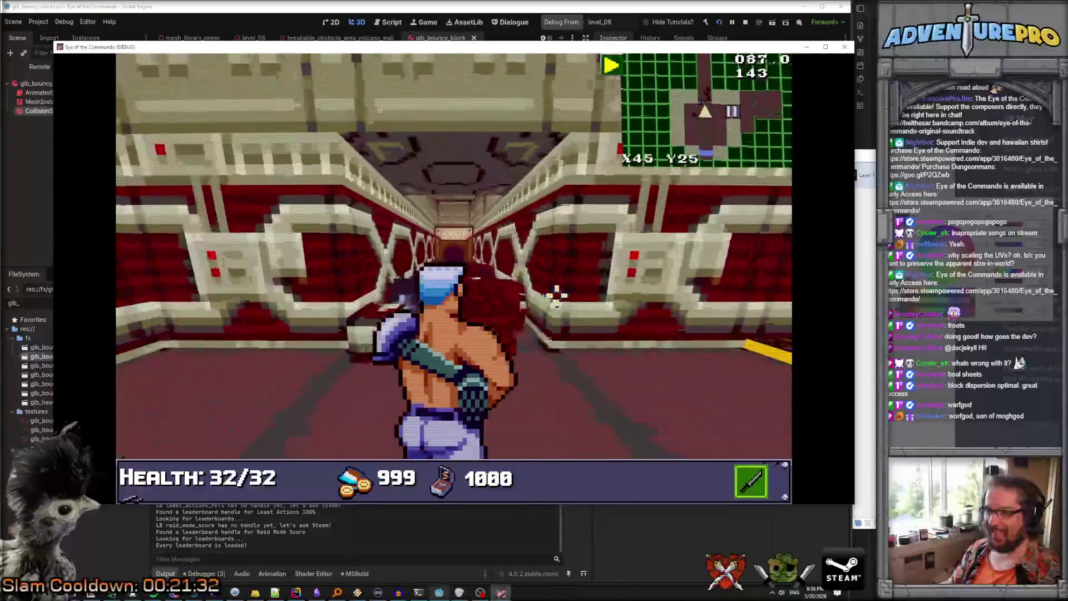
pyautogui.press('s')
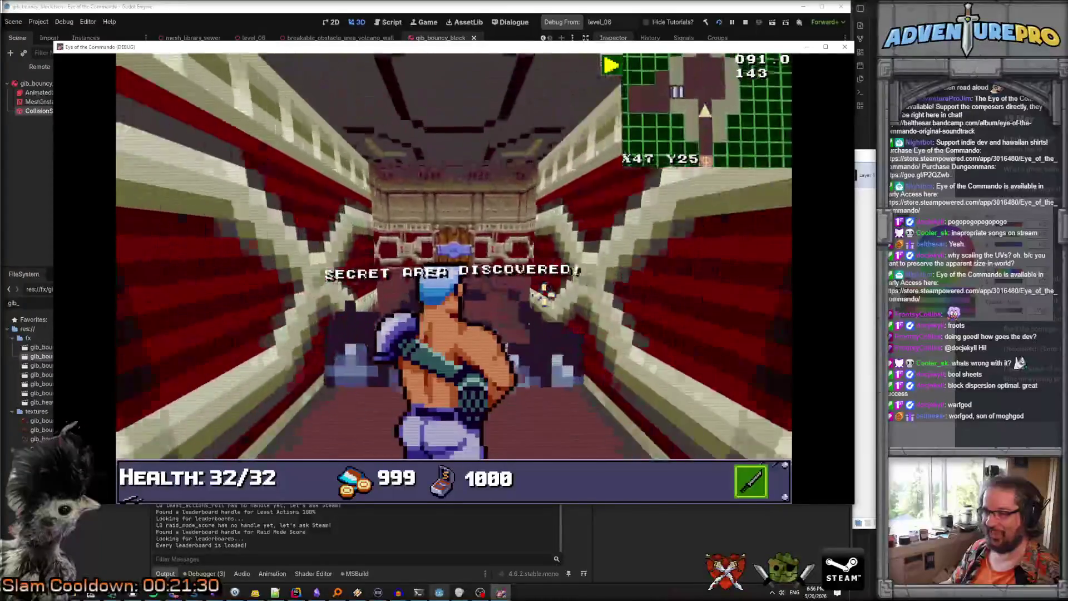
pyautogui.press('w')
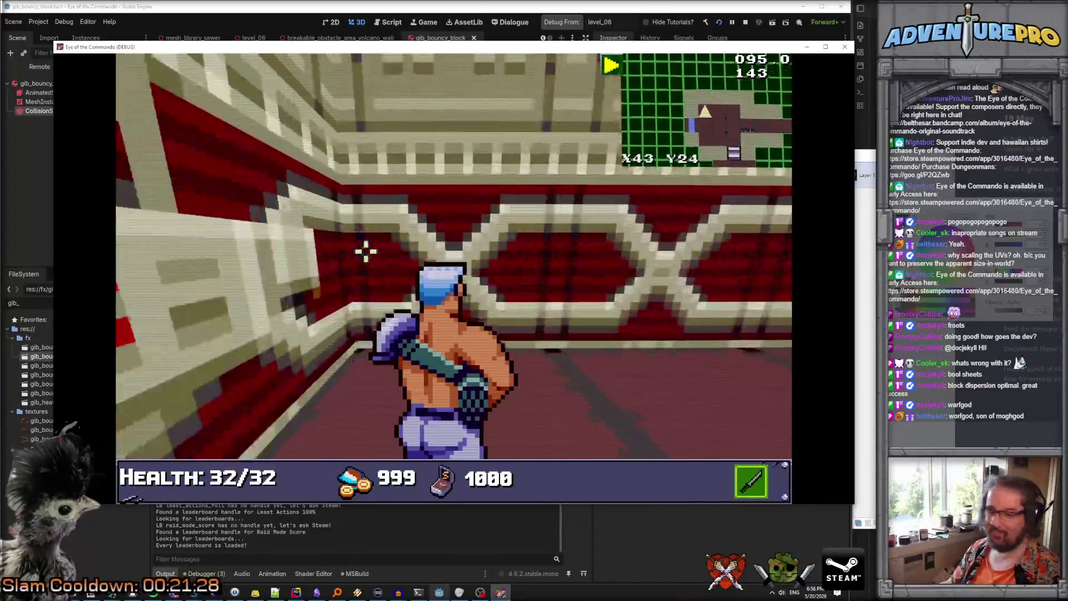
pyautogui.press('w')
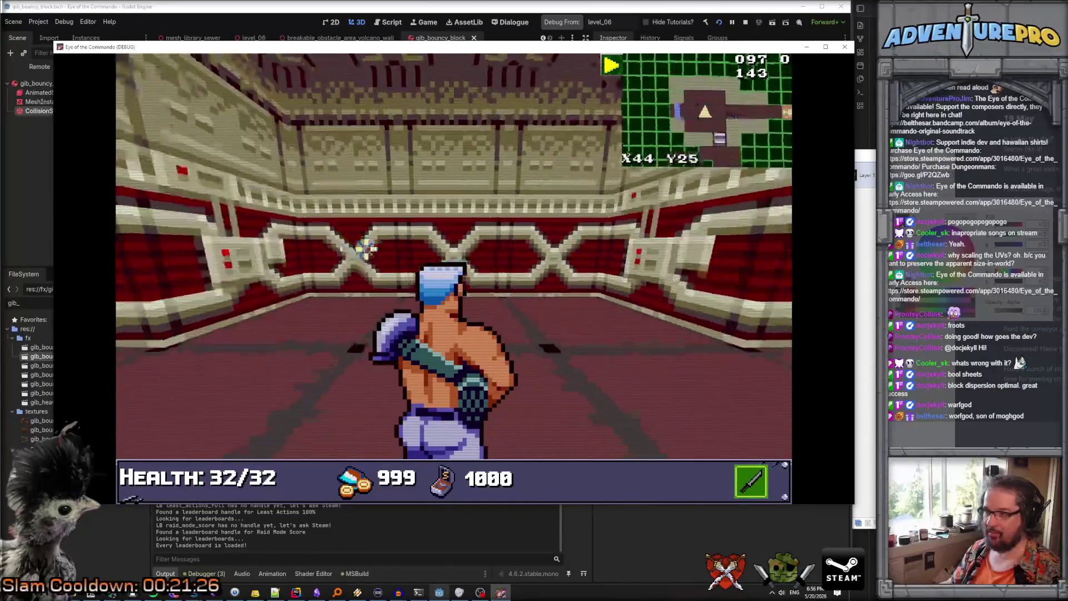
pyautogui.press('s')
pyautogui.press('w')
pyautogui.press('a')
pyautogui.press('d')
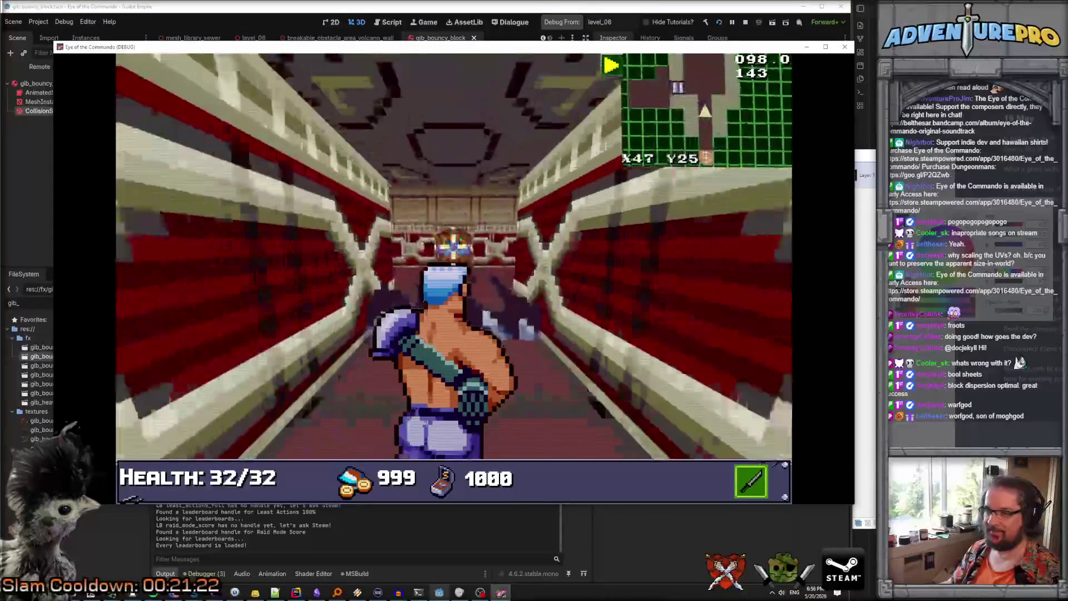
pyautogui.press('d')
pyautogui.write('LL 5')
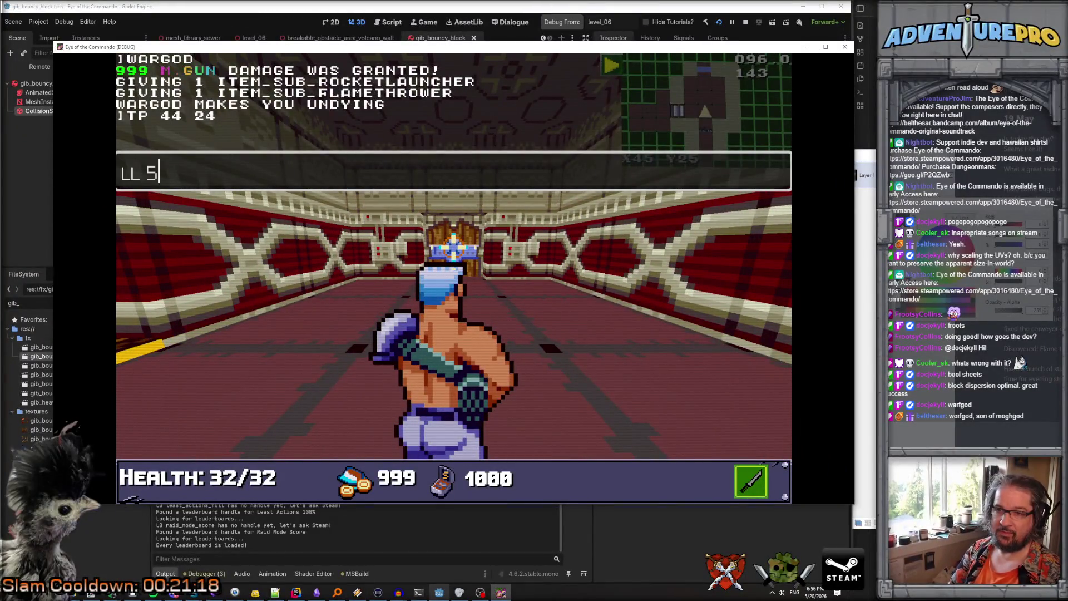
# Load level 5, teleport to X40 Y10 and blast the breakable block into gibs
pyautogui.press('Return')
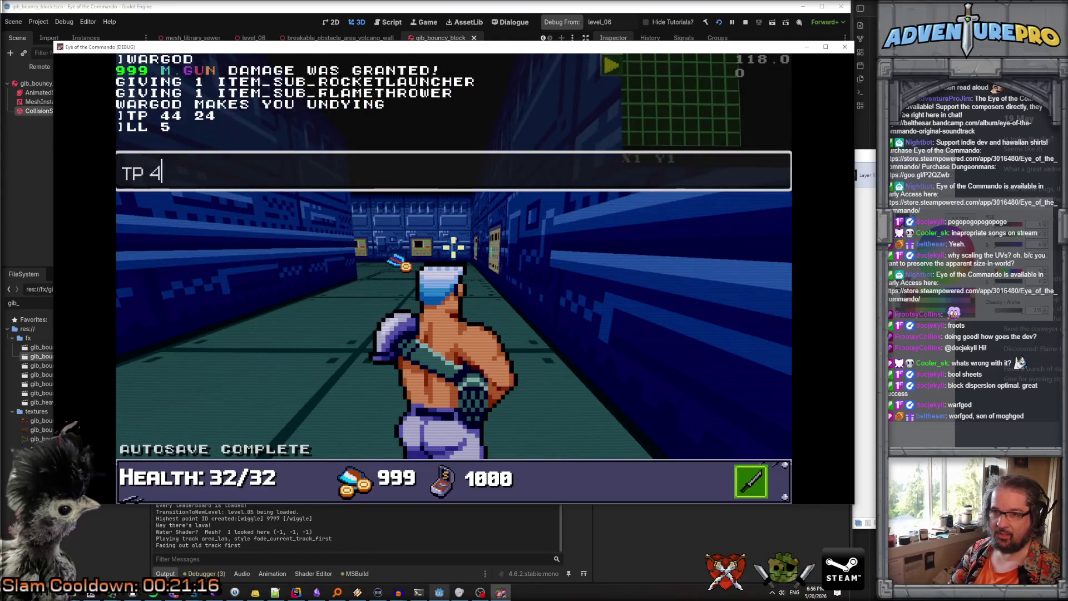
pyautogui.press('Return')
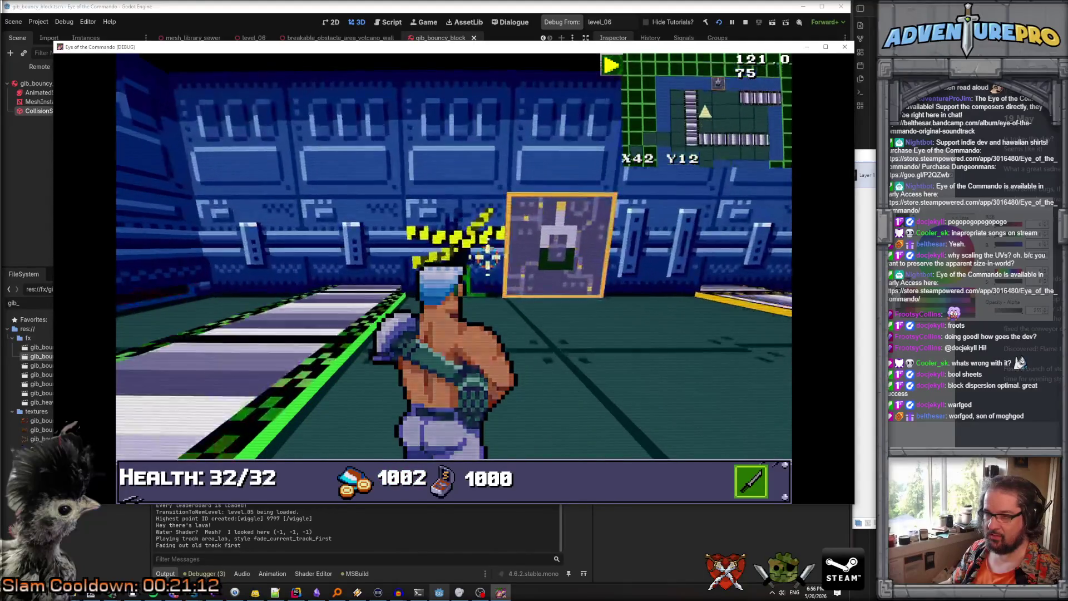
pyautogui.press('d')
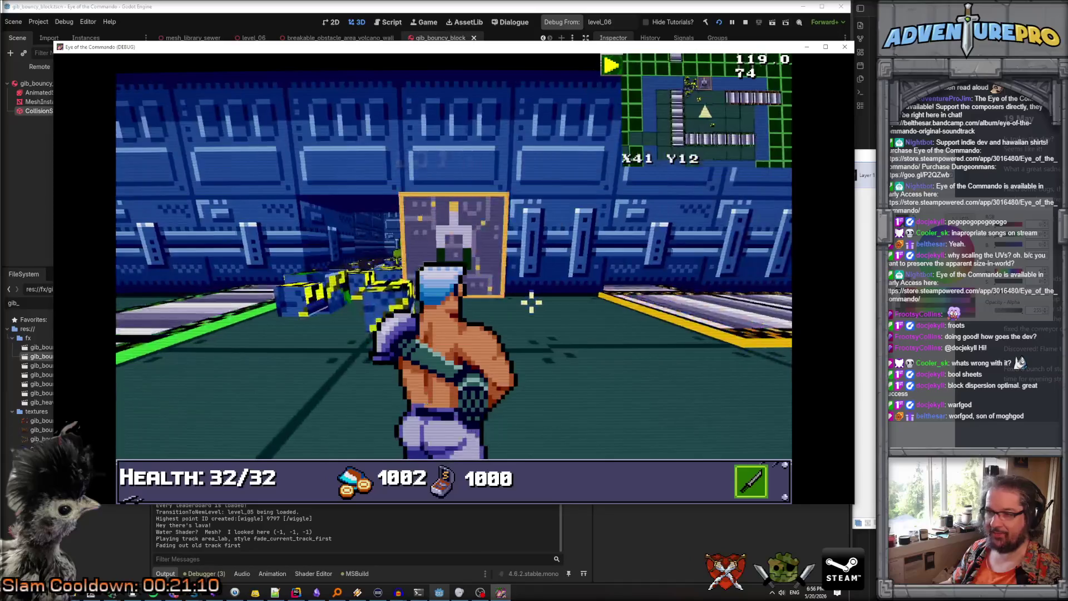
# Move around the shattered block and into the secret area to watch the gibs scatter
pyautogui.press('a')
pyautogui.press('w')
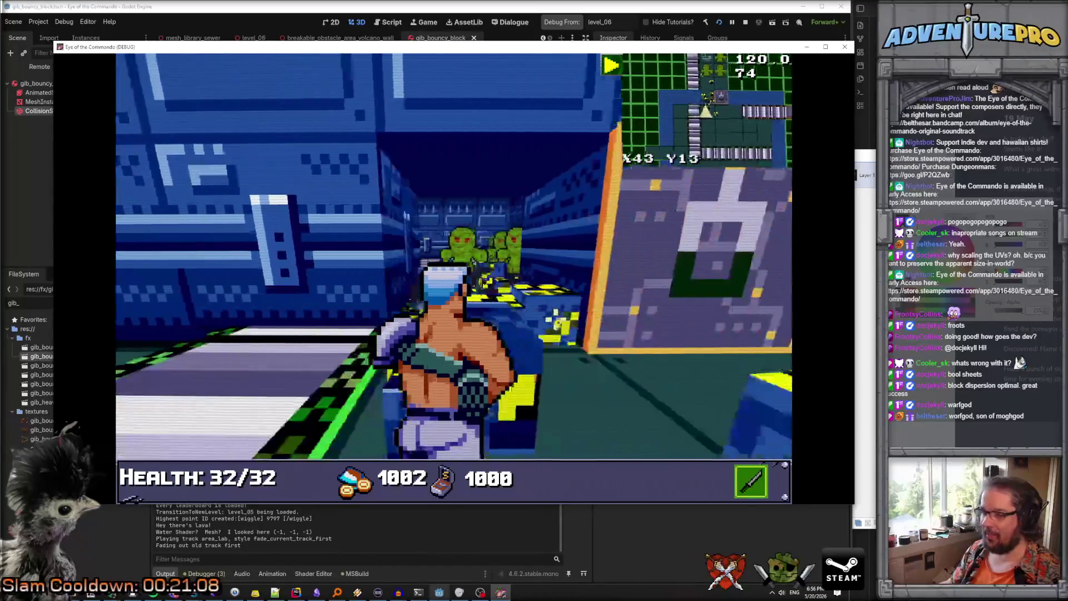
pyautogui.press('e')
pyautogui.press('q')
pyautogui.press('s')
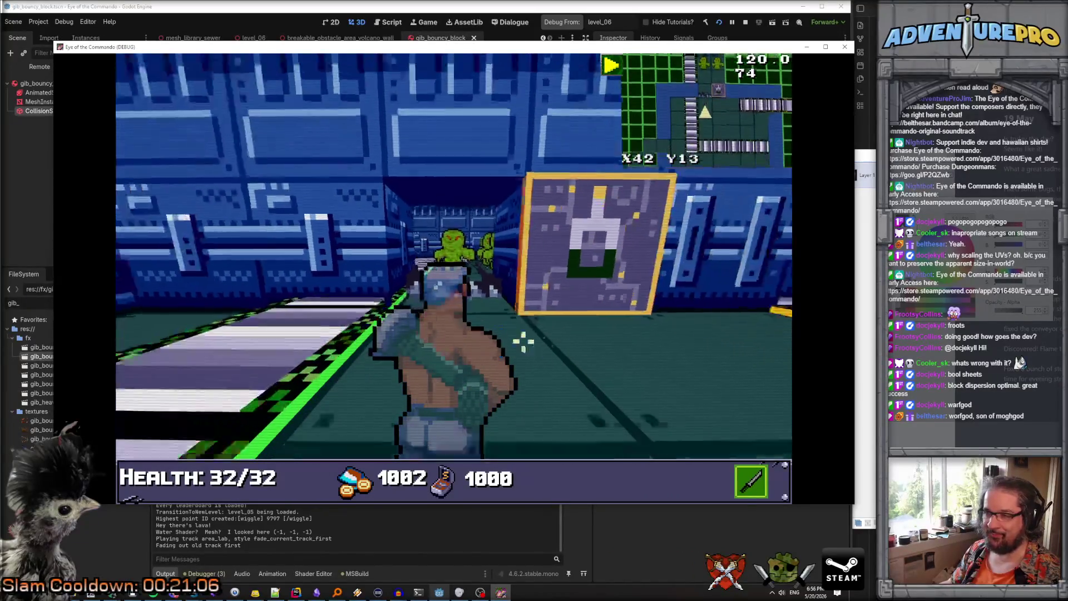
pyautogui.press('e')
pyautogui.press('e')
pyautogui.press('e')
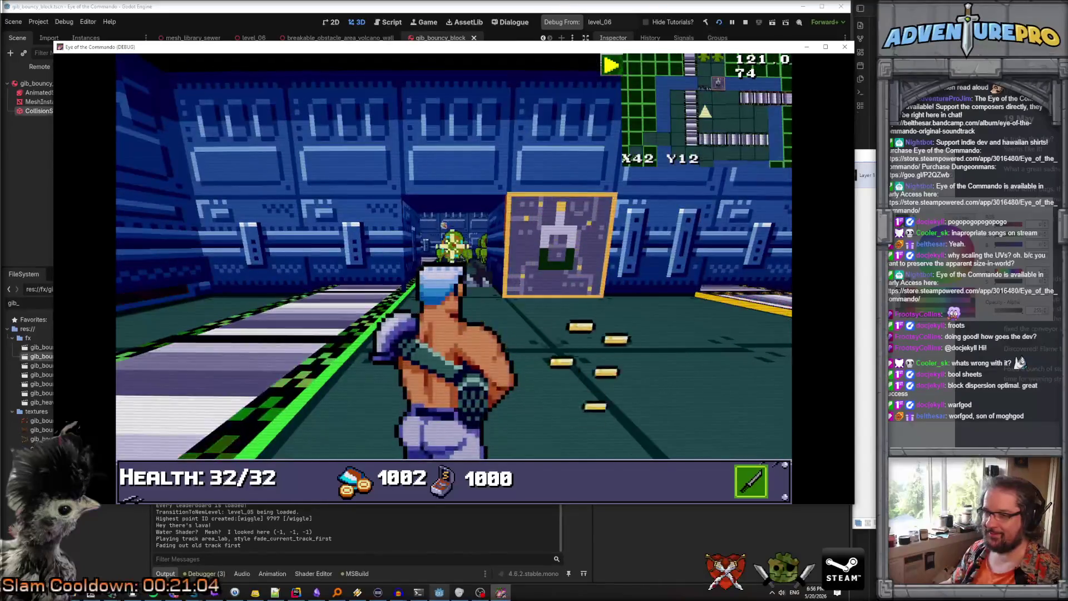
pyautogui.press('w')
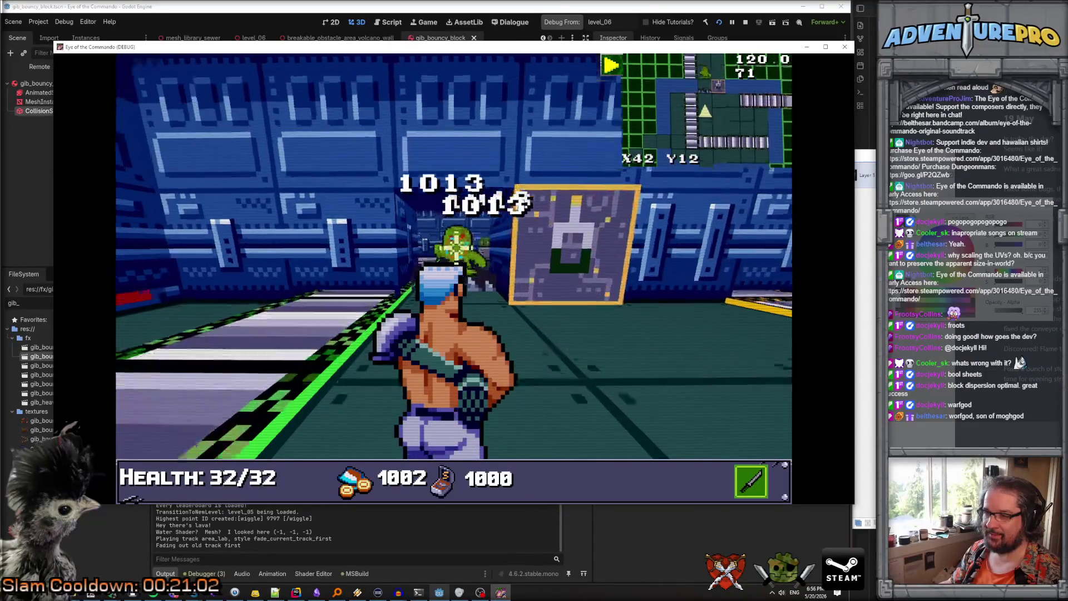
pyautogui.press('w')
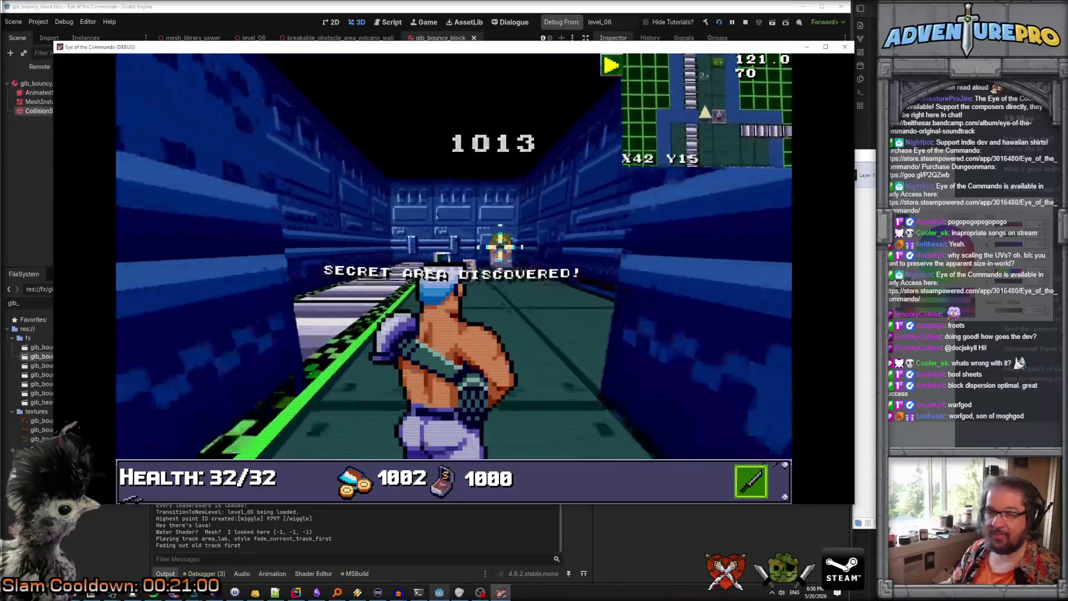
pyautogui.press('s')
pyautogui.press('s')
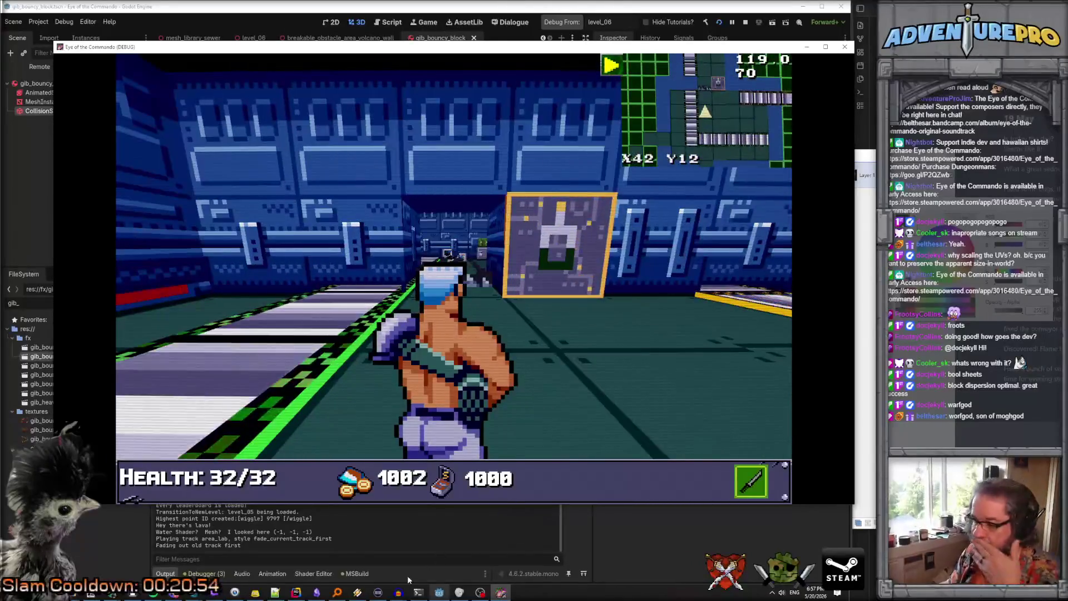
pyautogui.click(296, 591)
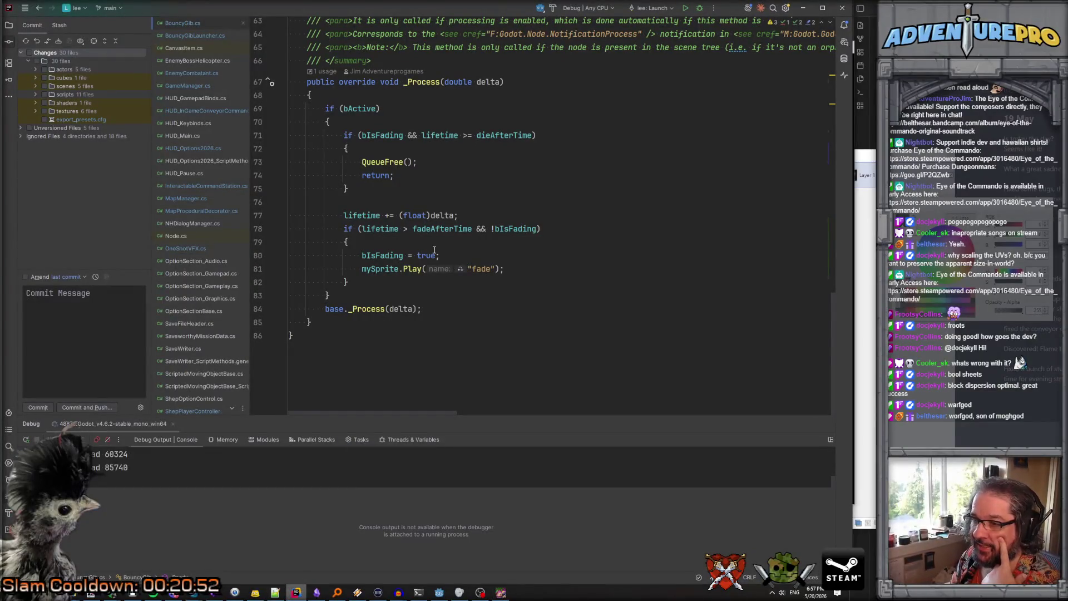
# Drop '&& !bIsFading' from the _Process condition and wrap the fade code in if (!bIsFading) {}
pyautogui.scroll(5, 526, 268)
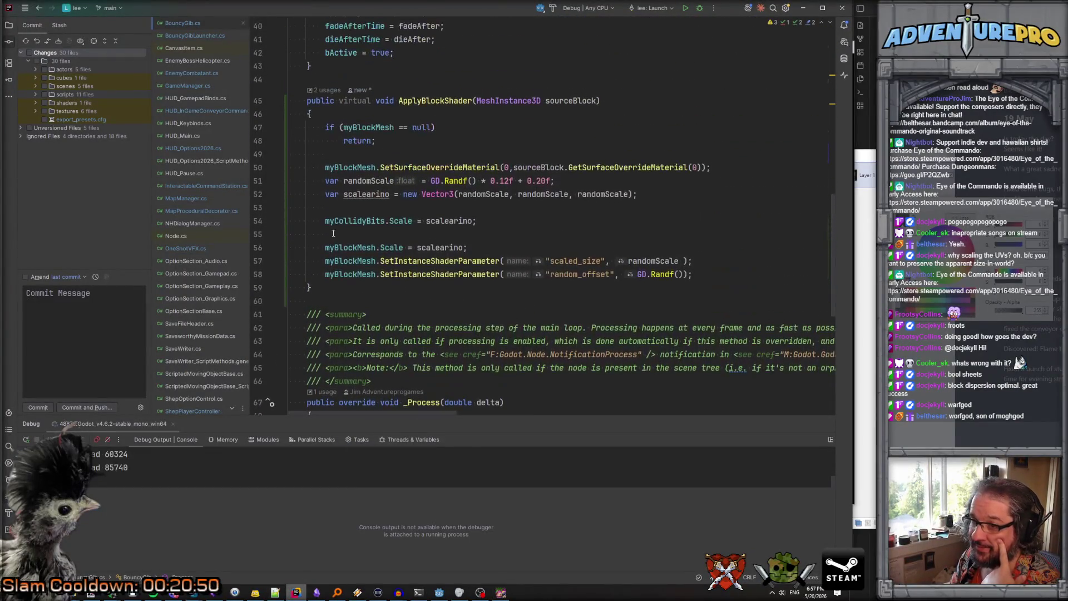
pyautogui.scroll(-5, 341, 243)
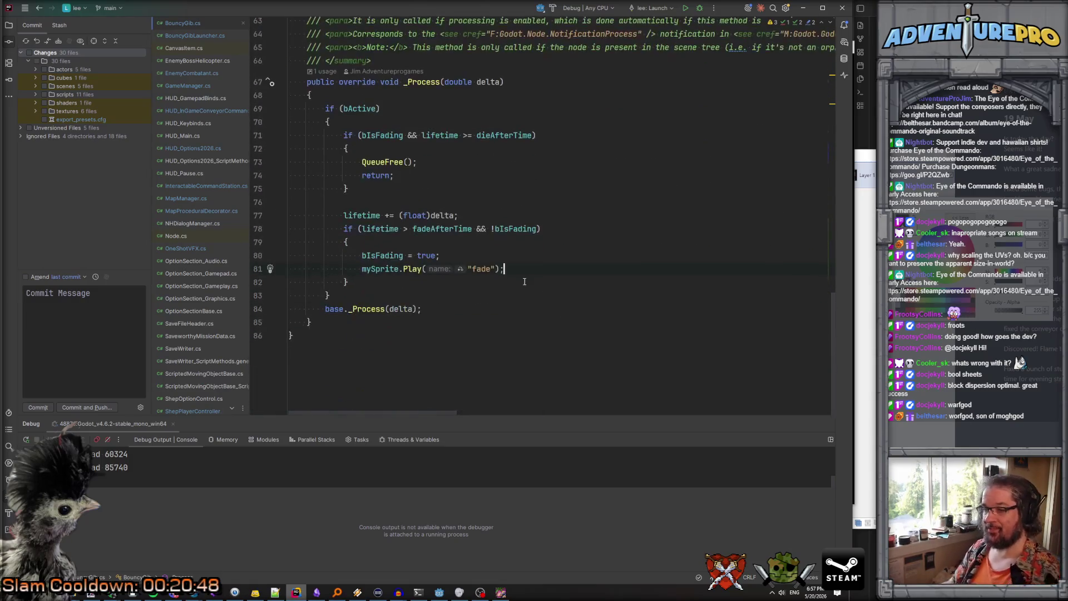
pyautogui.press('Return')
pyautogui.press('Return')
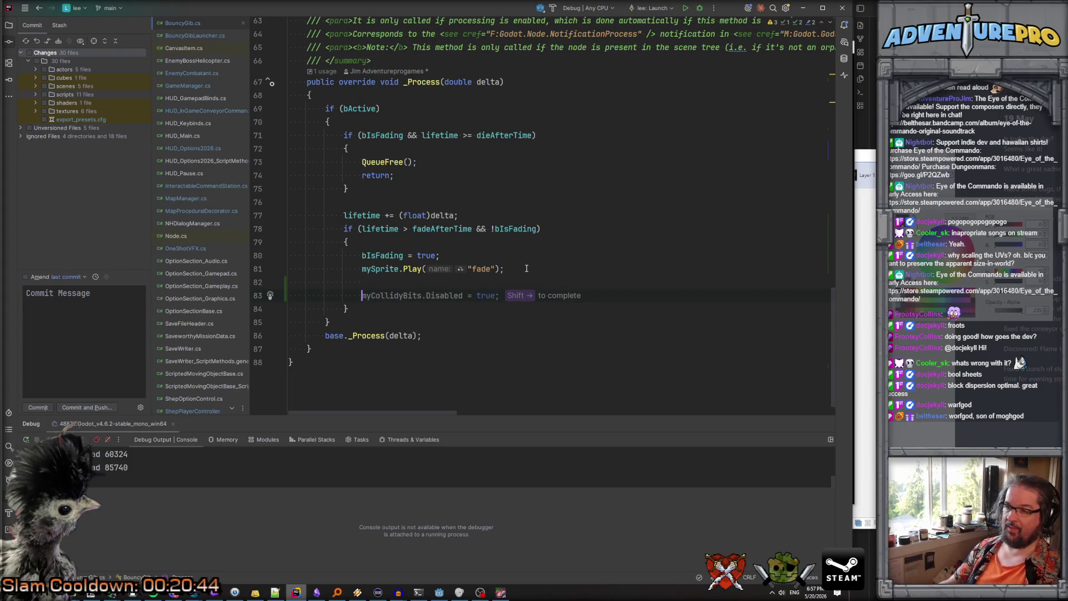
pyautogui.click(497, 245)
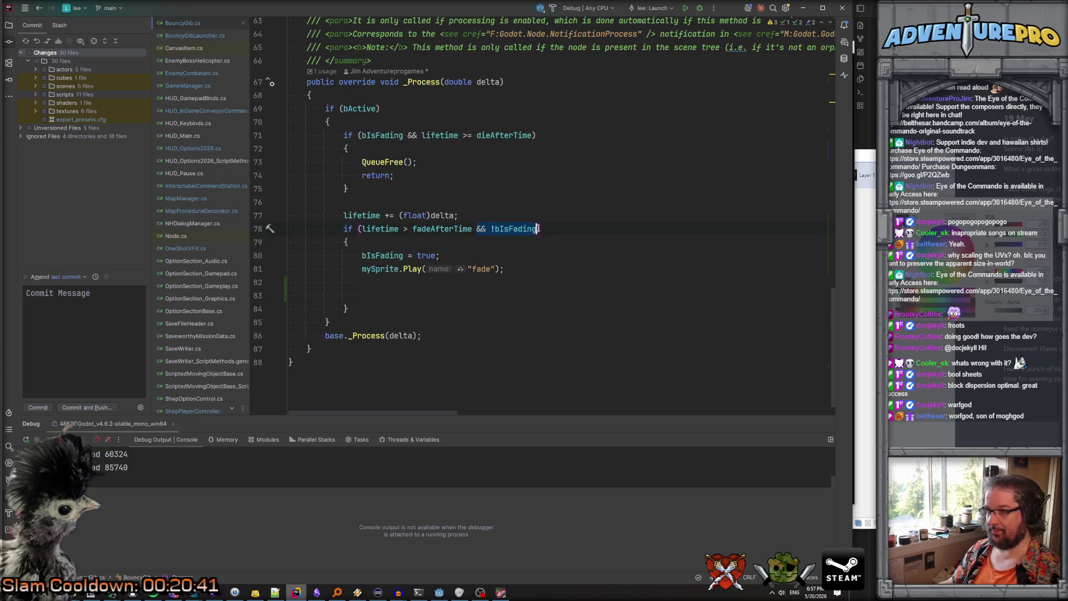
pyautogui.hotkey('ctrl', 'x')
pyautogui.click(422, 243)
pyautogui.press('Return')
pyautogui.write('if( !')
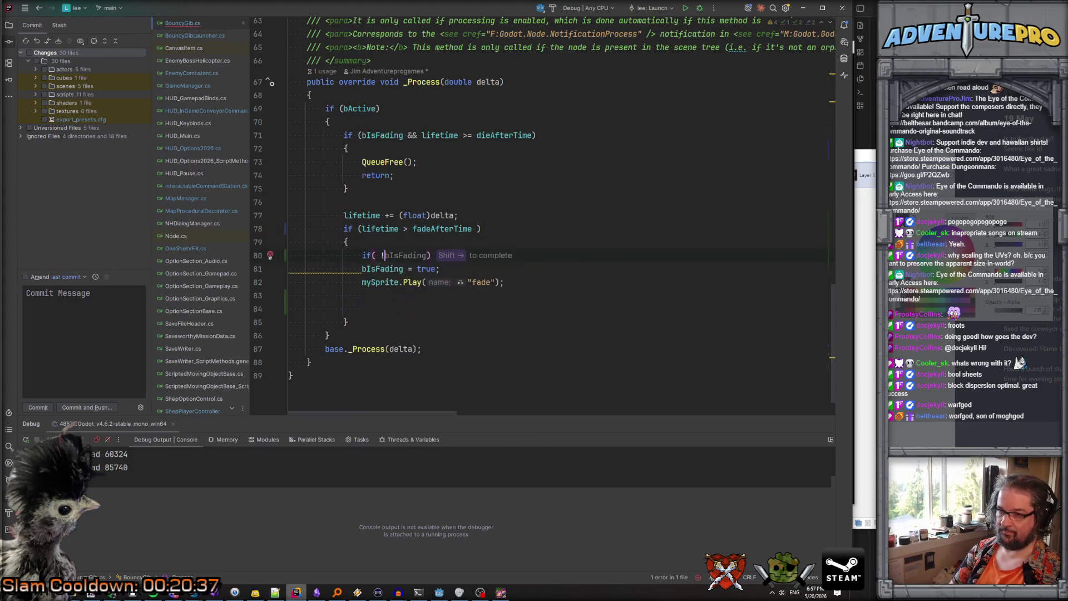
pyautogui.write('b')
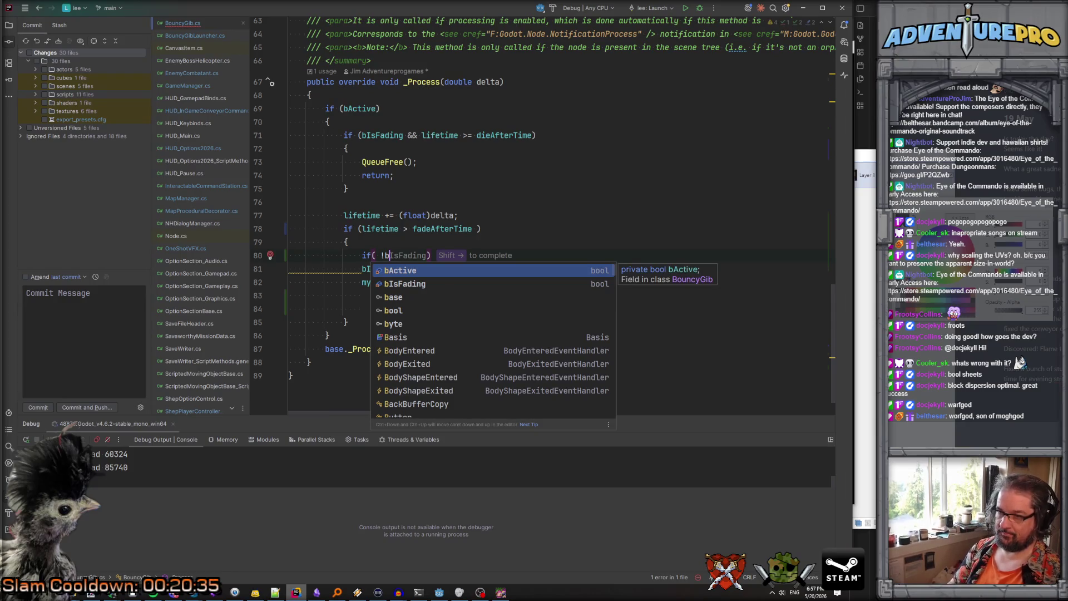
pyautogui.hotkey('shift', 'Right')
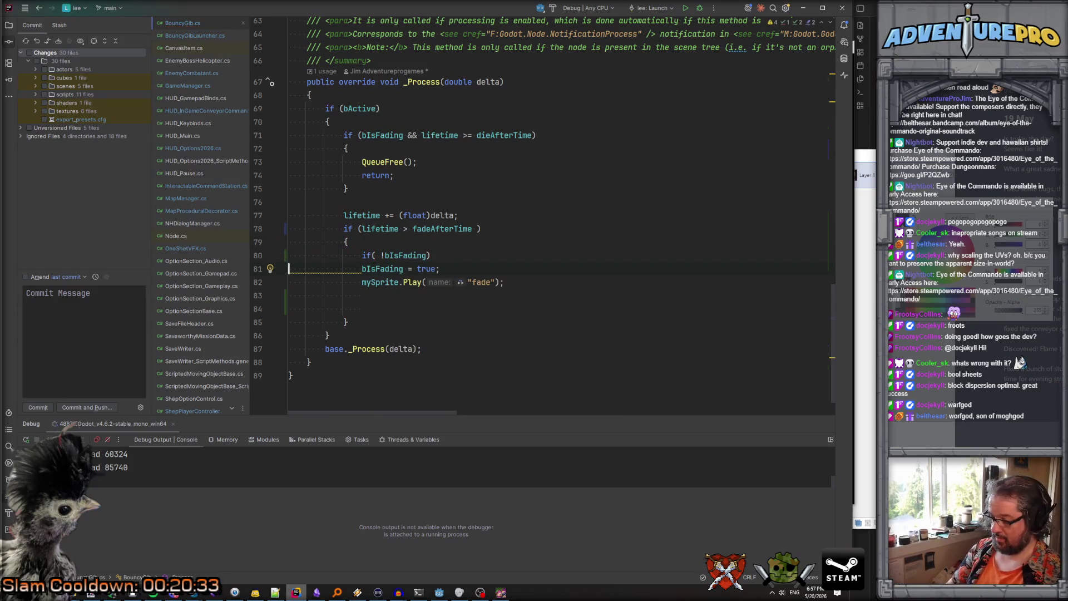
pyautogui.write('{')
pyautogui.hotkey('ctrl', 'shift', 'Up')
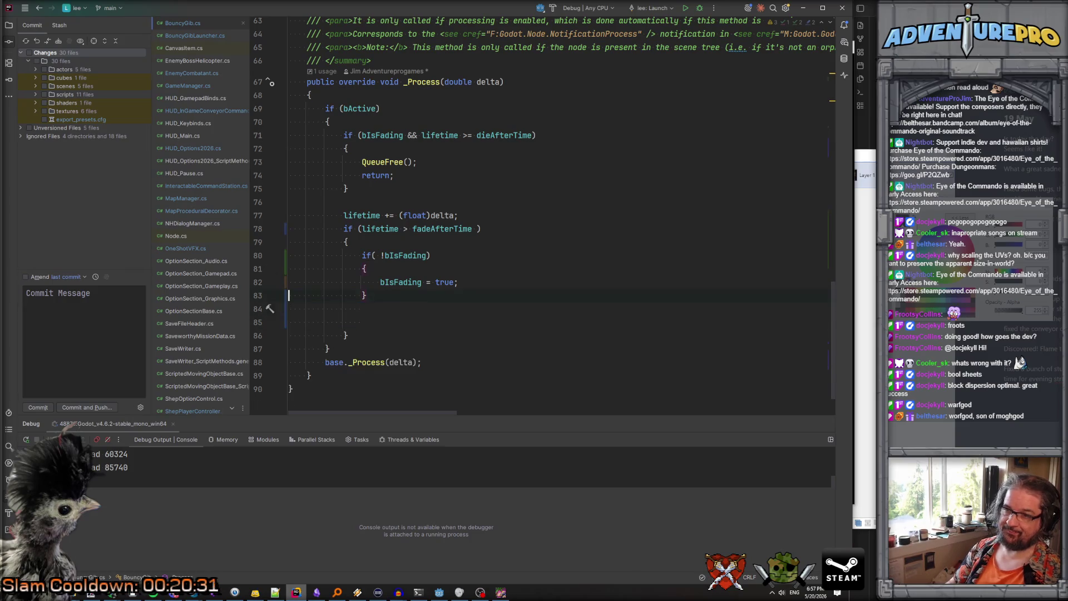
pyautogui.press('Down')
pyautogui.press('Down')
pyautogui.press('Down')
pyautogui.press('BackSpace')
pyautogui.press('BackSpace')
# Add an empty if (myBlockMesh != null) {} block after it and reformat
pyautogui.press('Return')
pyautogui.write('if*(( my')
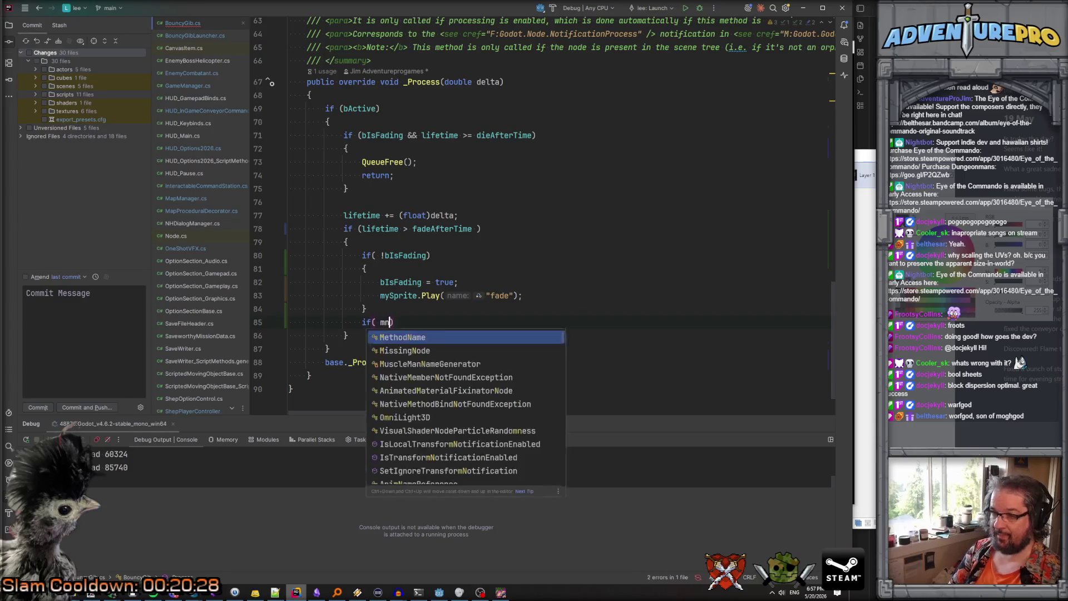
pyautogui.write('yBlockMesh')
pyautogui.press('Return')
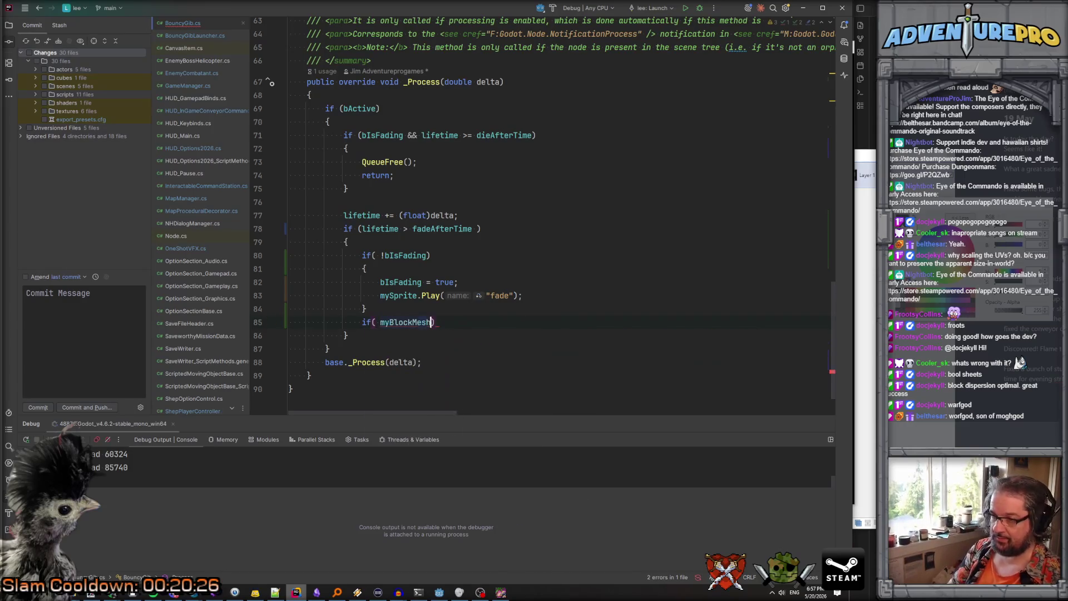
pyautogui.write('= null )')
pyautogui.press('Return')
pyautogui.write('{')
pyautogui.press('Return')
pyautogui.hotkey('ctrl', 'alt', 'l')
pyautogui.scroll(5, 490, 132)
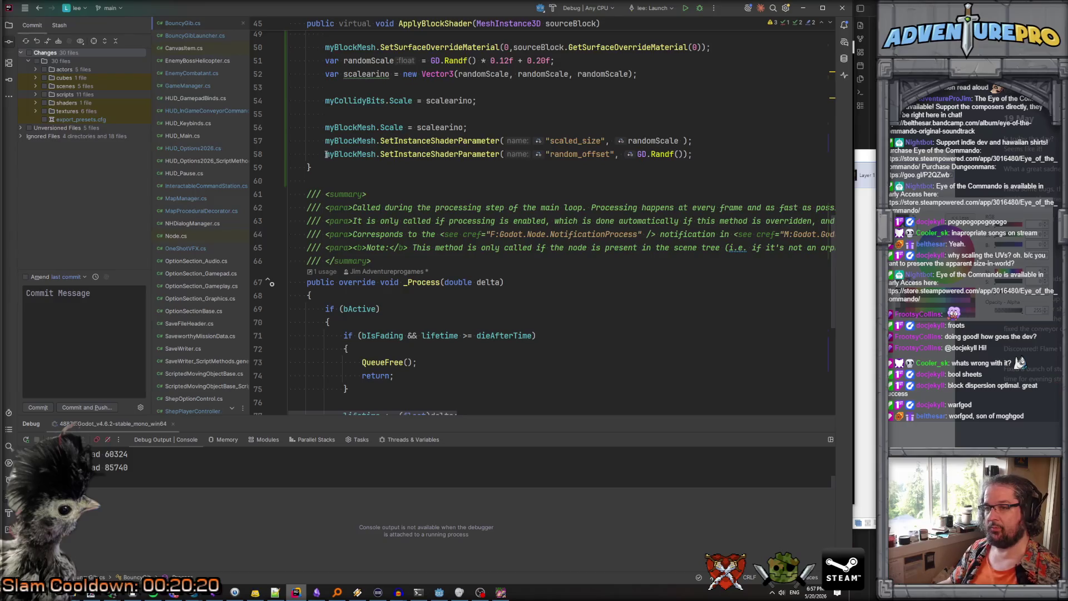
# Paste a SetInstanceShaderParameter "forced_alpha" call, replacing GD.Randf() with lifetime - fadeAfterTime /
pyautogui.scroll(-5, 450, 296)
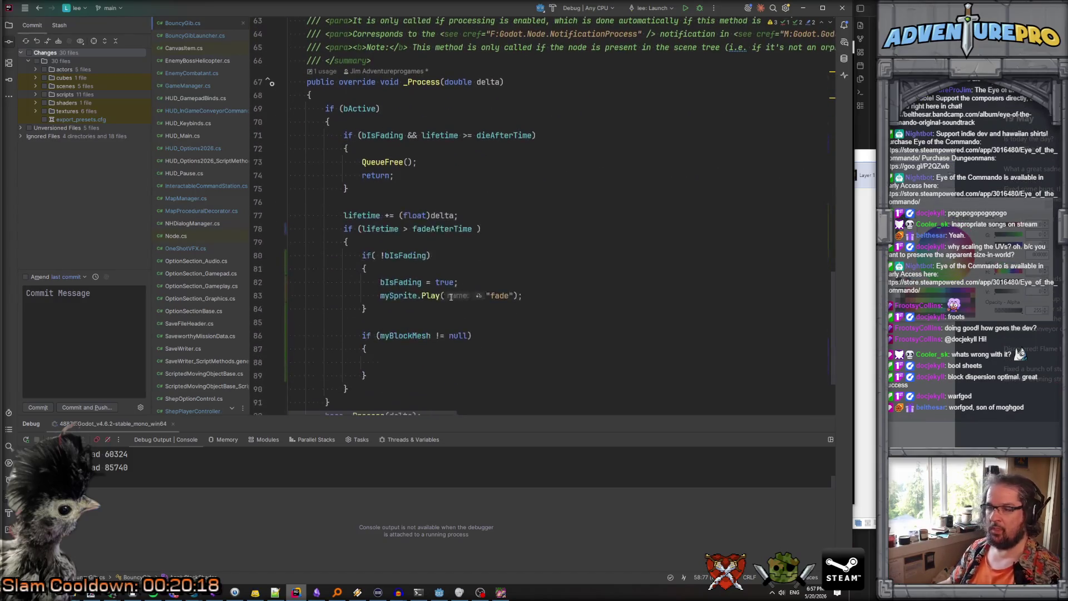
pyautogui.hotkey('ctrl', 'v')
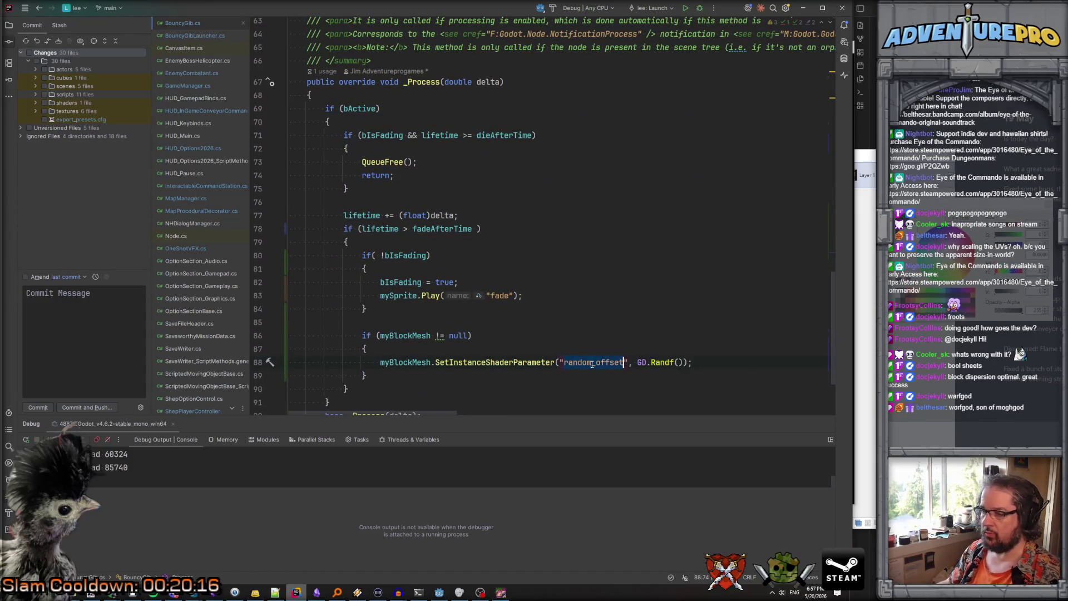
pyautogui.write('forced_alpha')
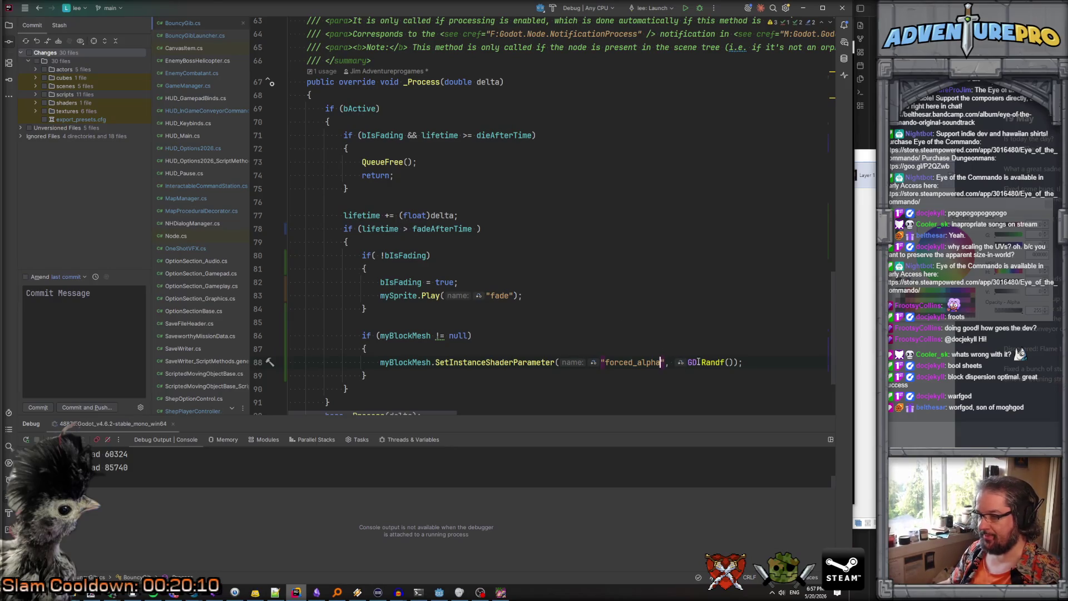
pyautogui.moveTo(688, 362); pyautogui.dragTo(737, 362)
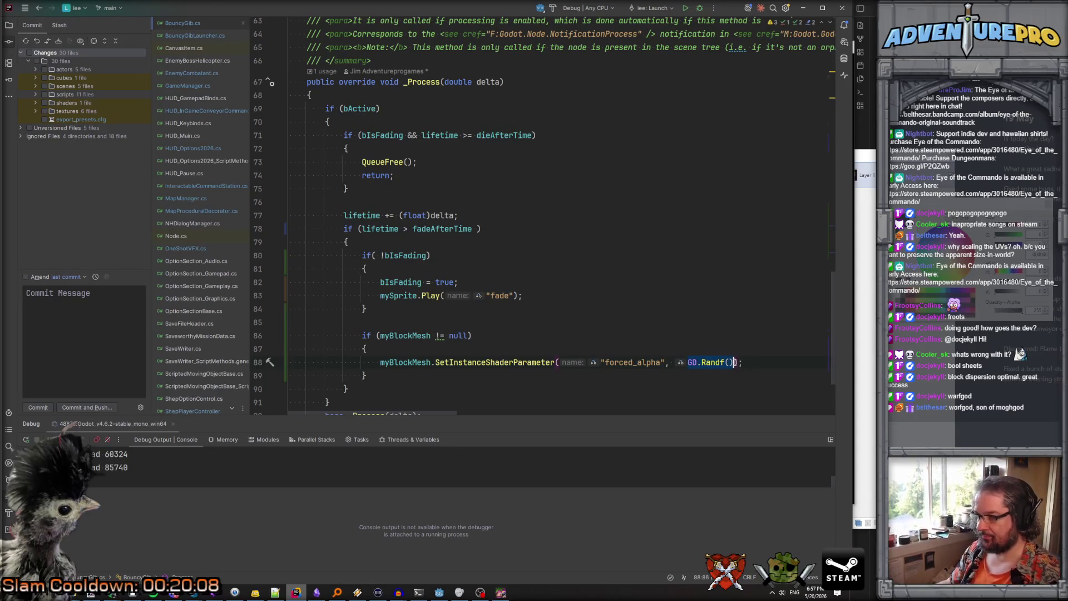
pyautogui.press('BackSpace')
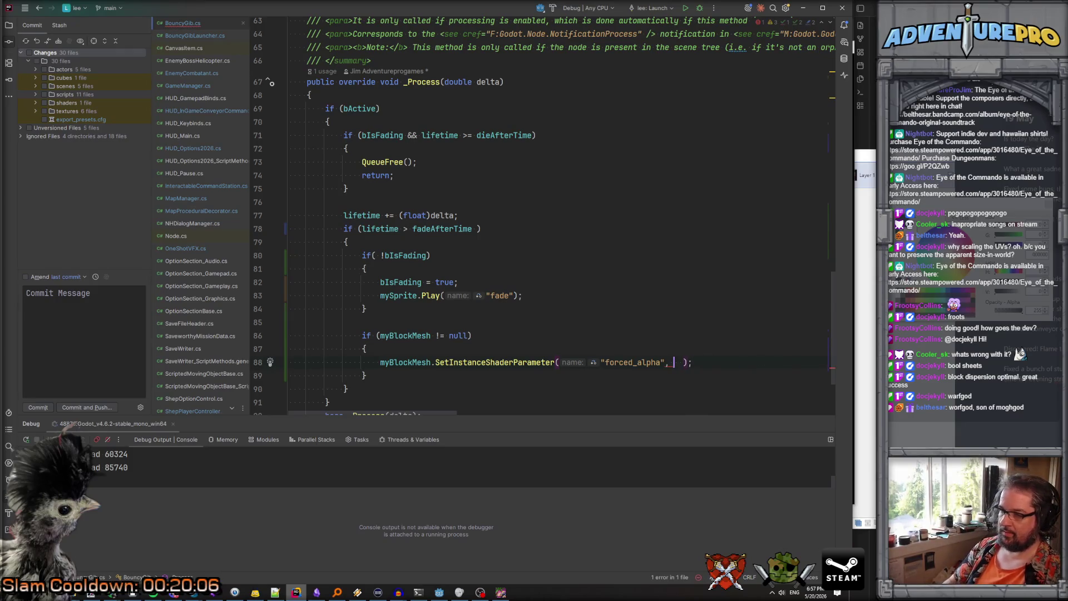
pyautogui.write('l')
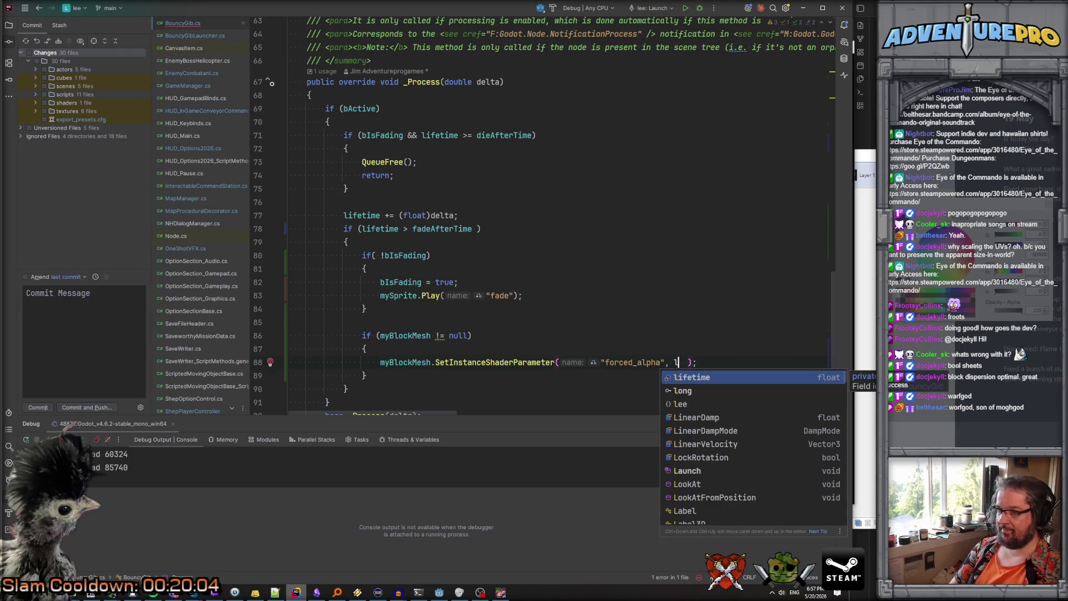
pyautogui.press('Return')
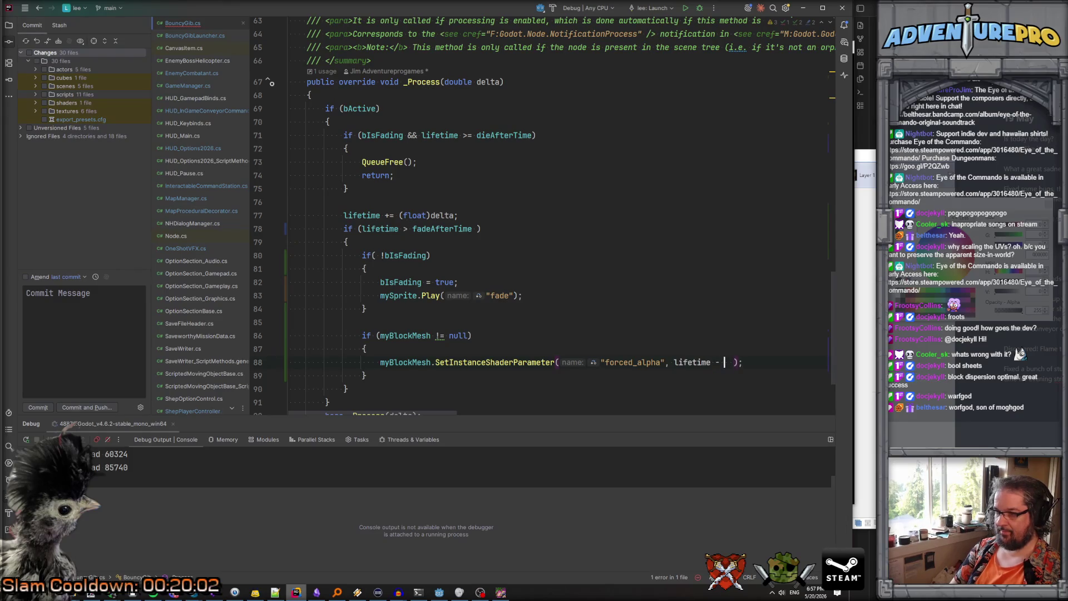
pyautogui.write('- fad')
pyautogui.press('Return')
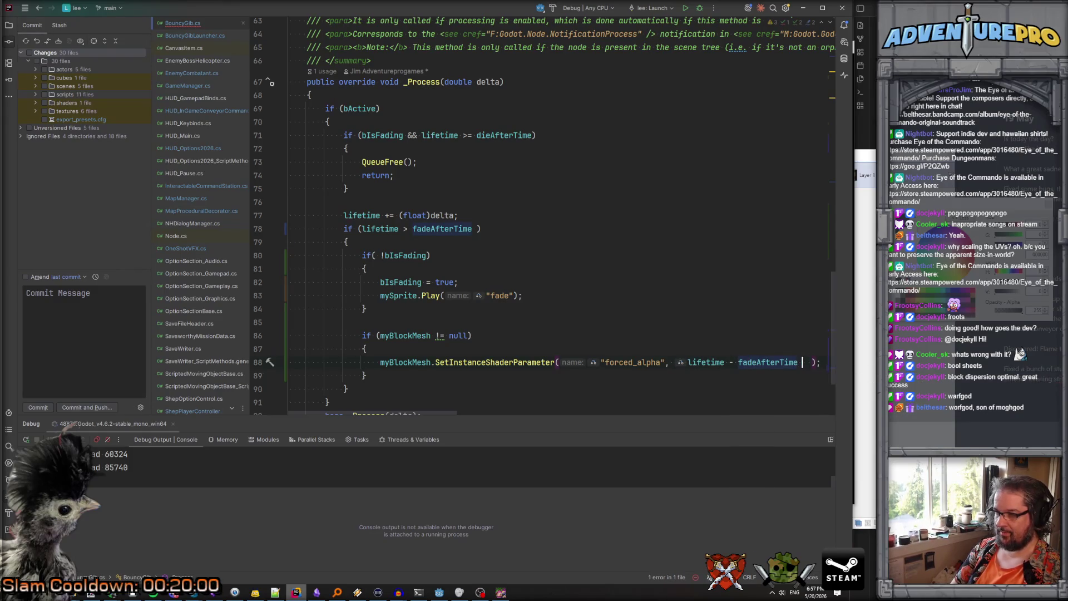
pyautogui.write('/ (dieA')
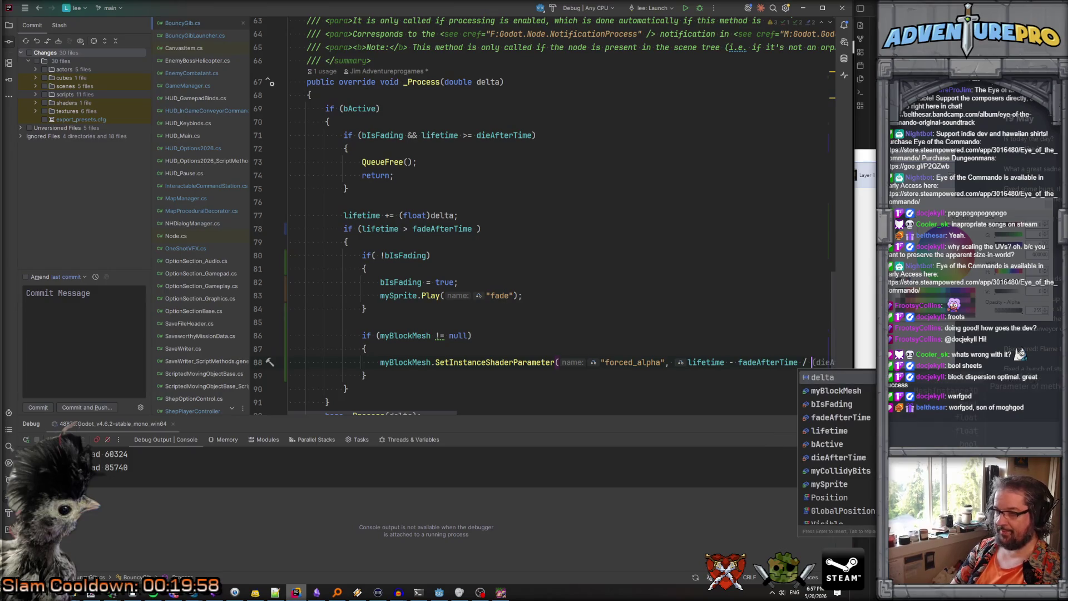
# Move the alpha expression onto its own line and divide by dieAfterTime
pyautogui.click(683, 359)
pyautogui.press('Return')
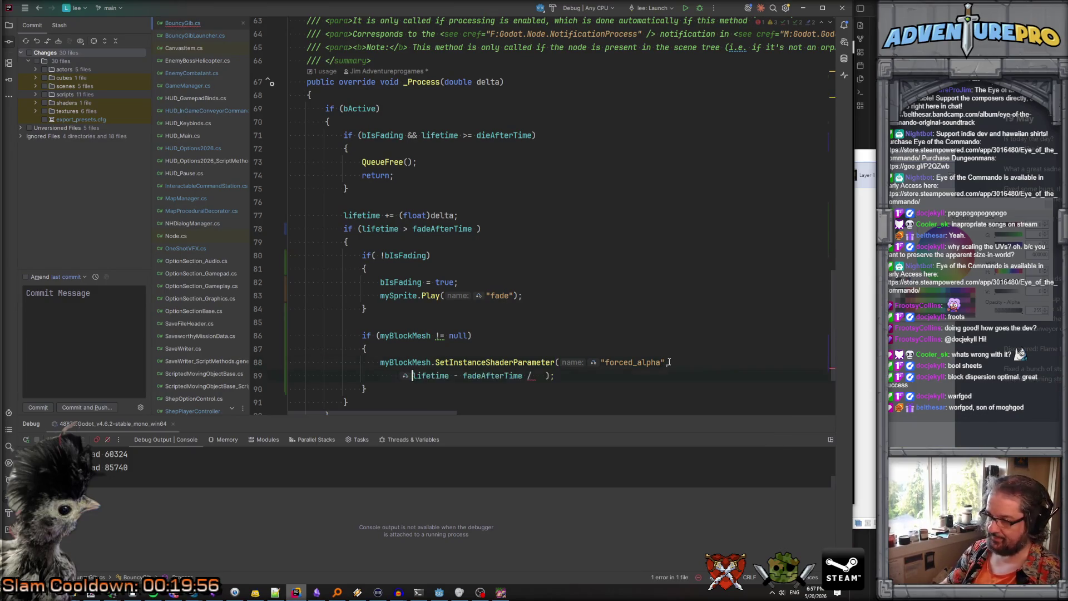
pyautogui.write('(')
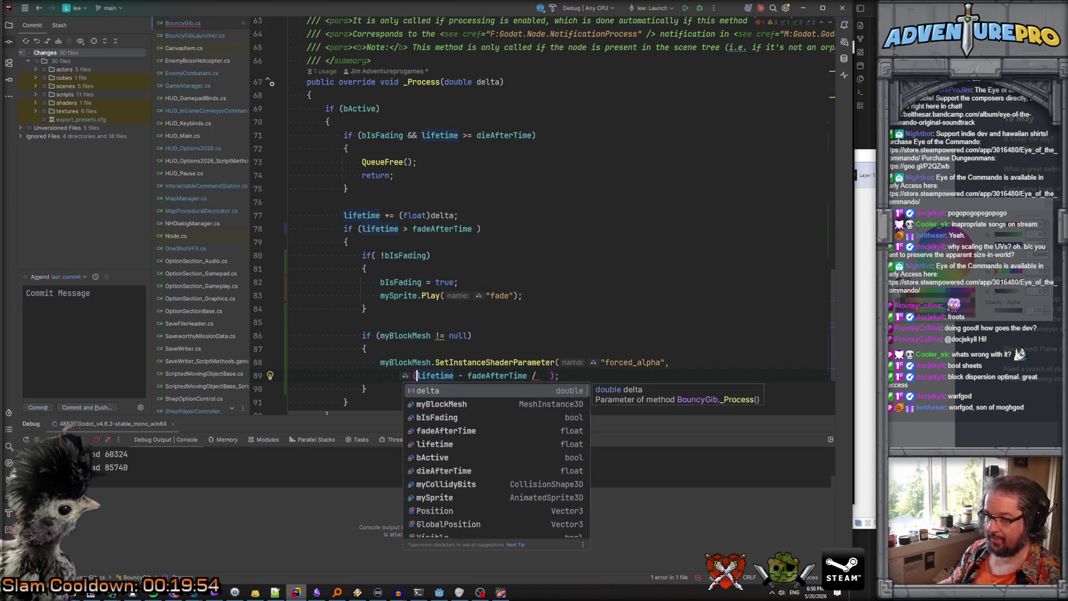
pyautogui.click(527, 375)
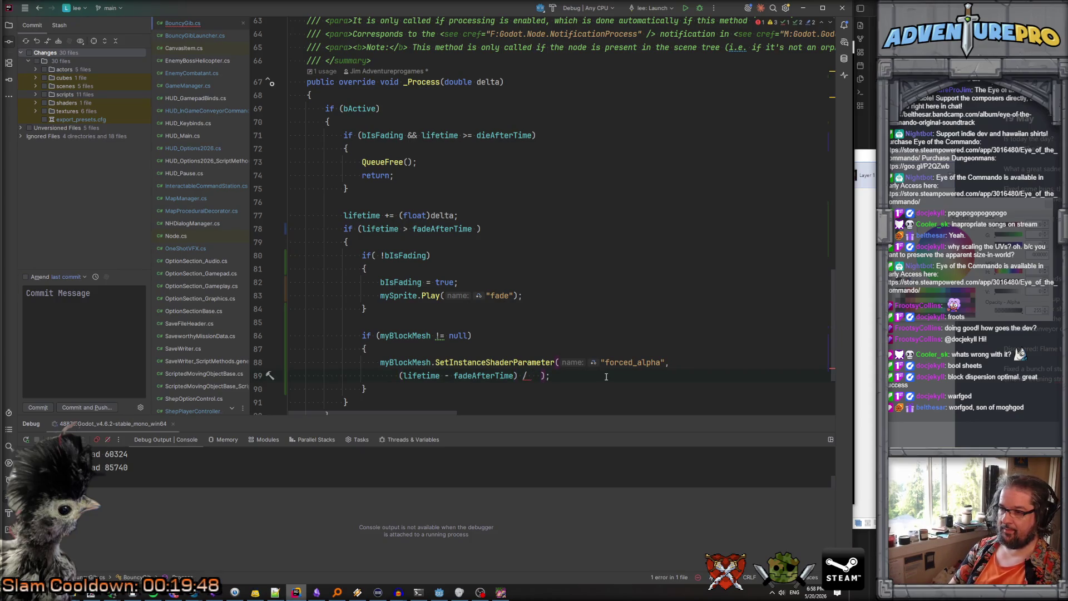
pyautogui.write('di')
pyautogui.press('Return')
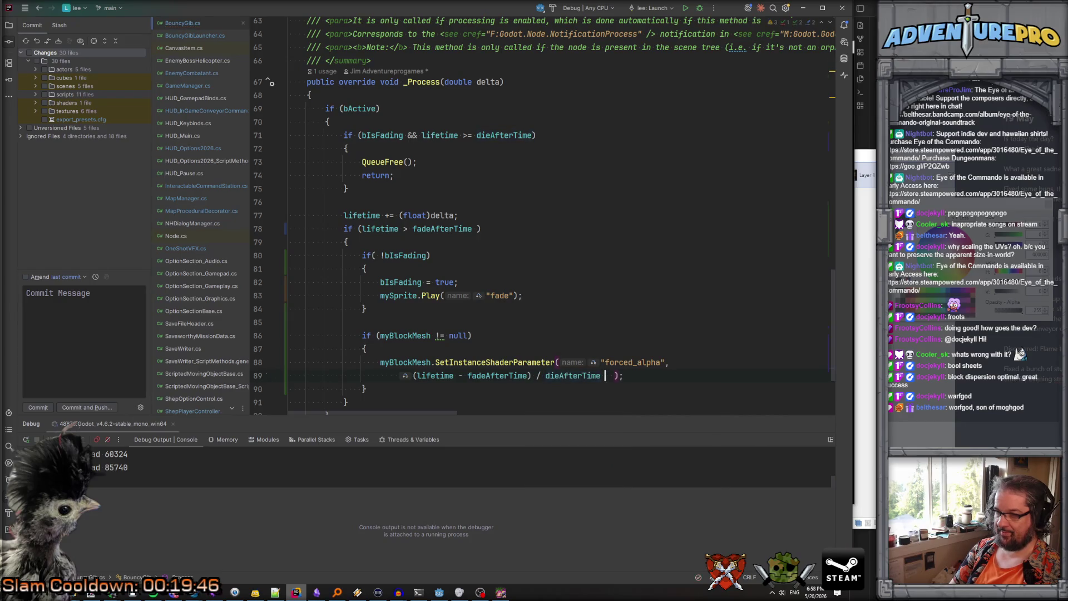
pyautogui.write('-')
pyautogui.press('BackSpace')
pyautogui.press('BackSpace')
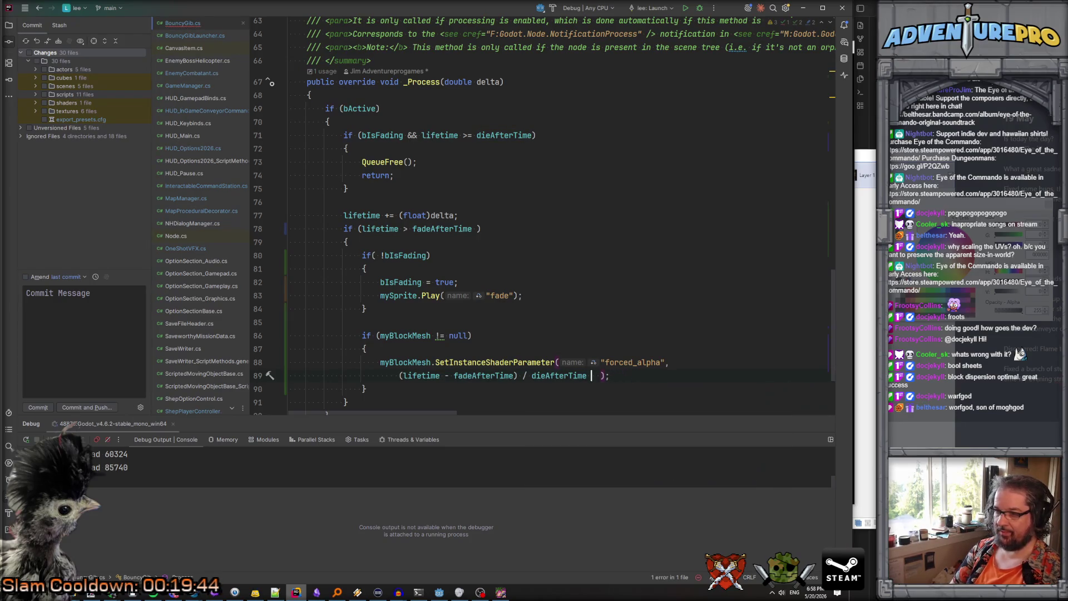
# Finish the alpha as 1.0f - ((lifetime - fadeAfterTime) / (dieAfterTime - fadeAfterTime)), then close the game
pyautogui.click(554, 376)
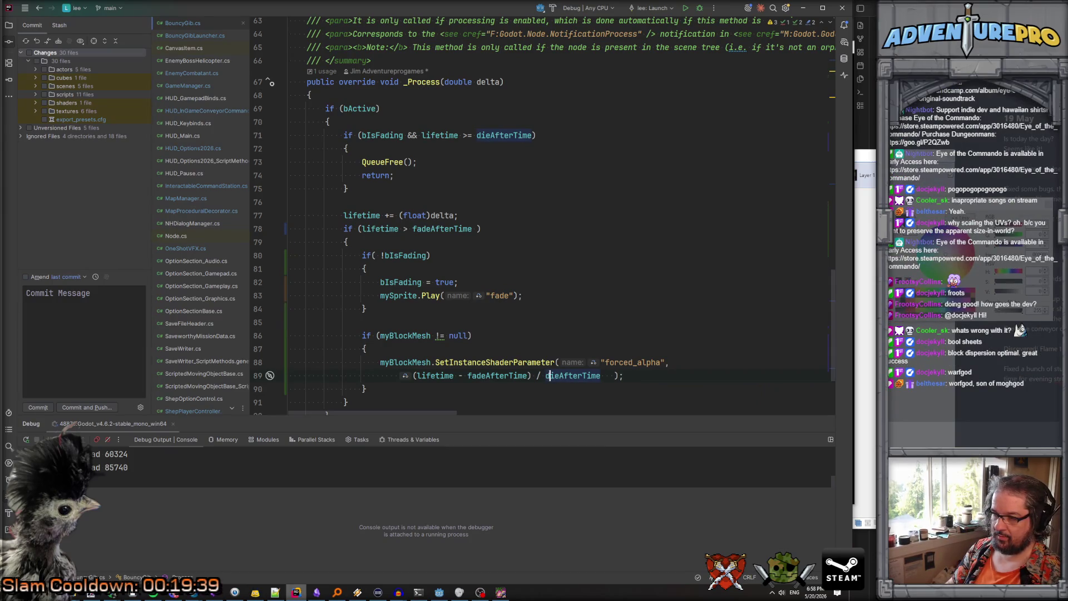
pyautogui.write('- fad')
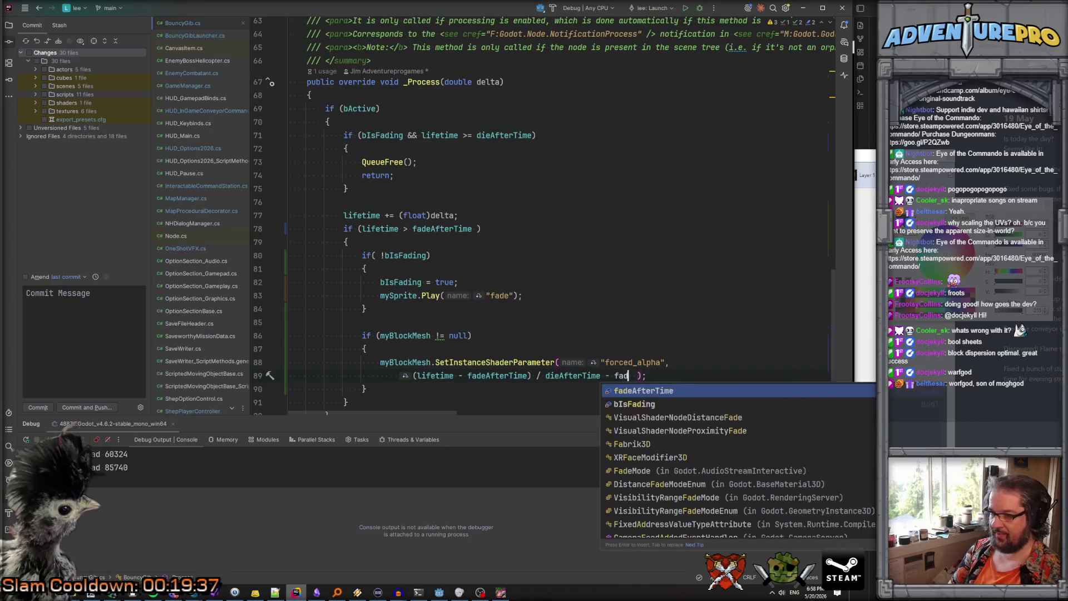
pyautogui.press('Return')
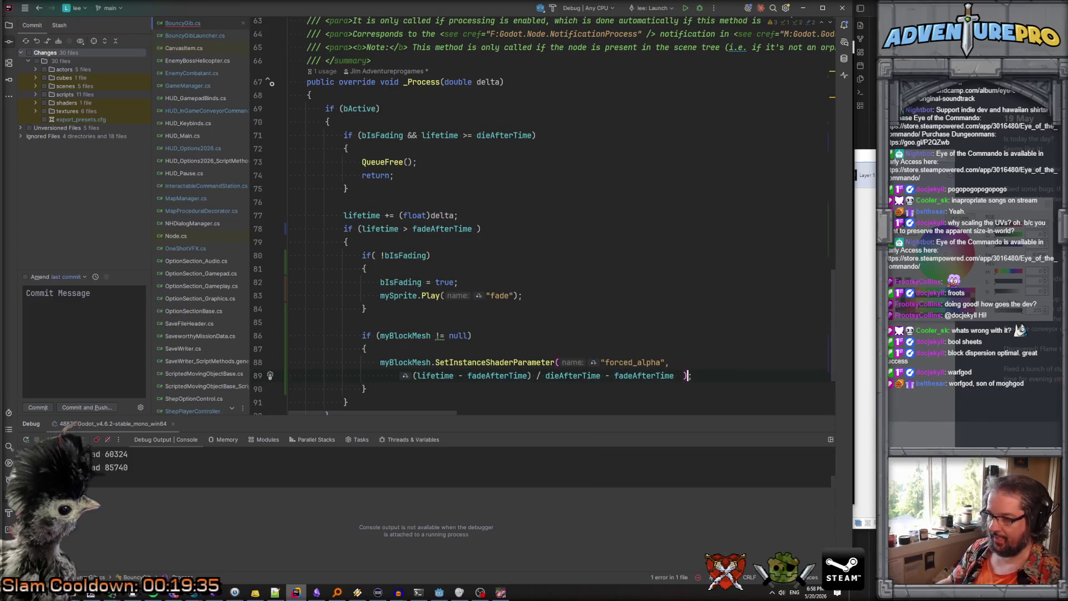
pyautogui.write('(')
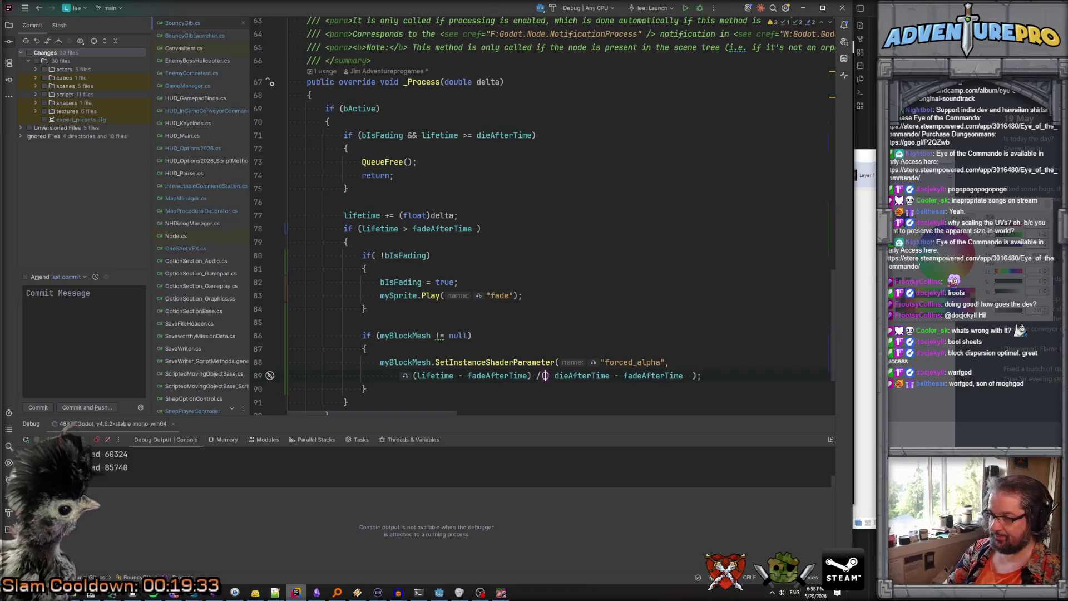
pyautogui.press('Escape')
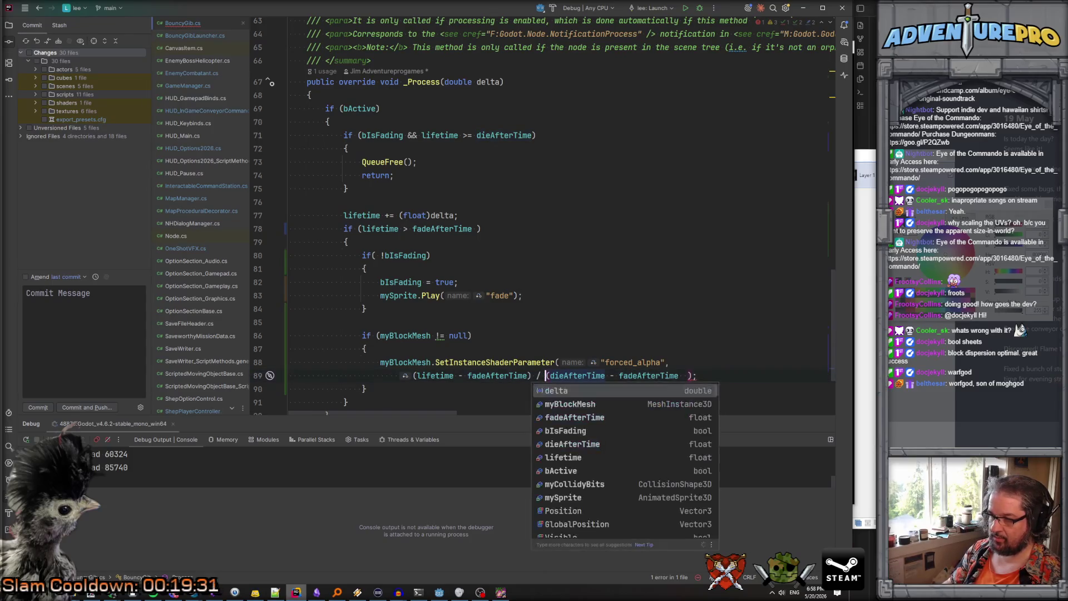
pyautogui.press('Escape')
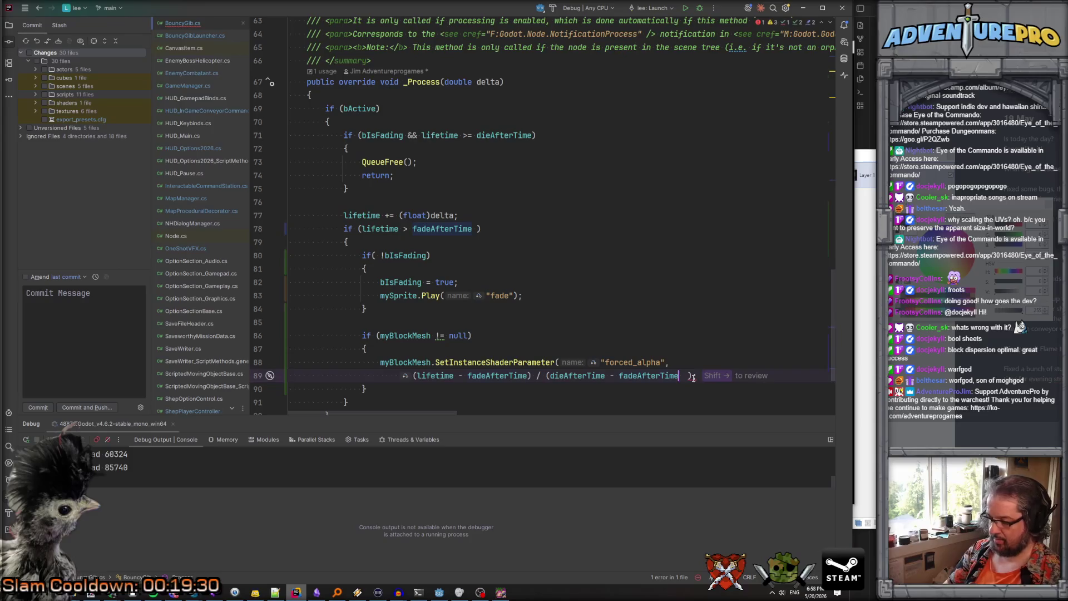
pyautogui.write(')')
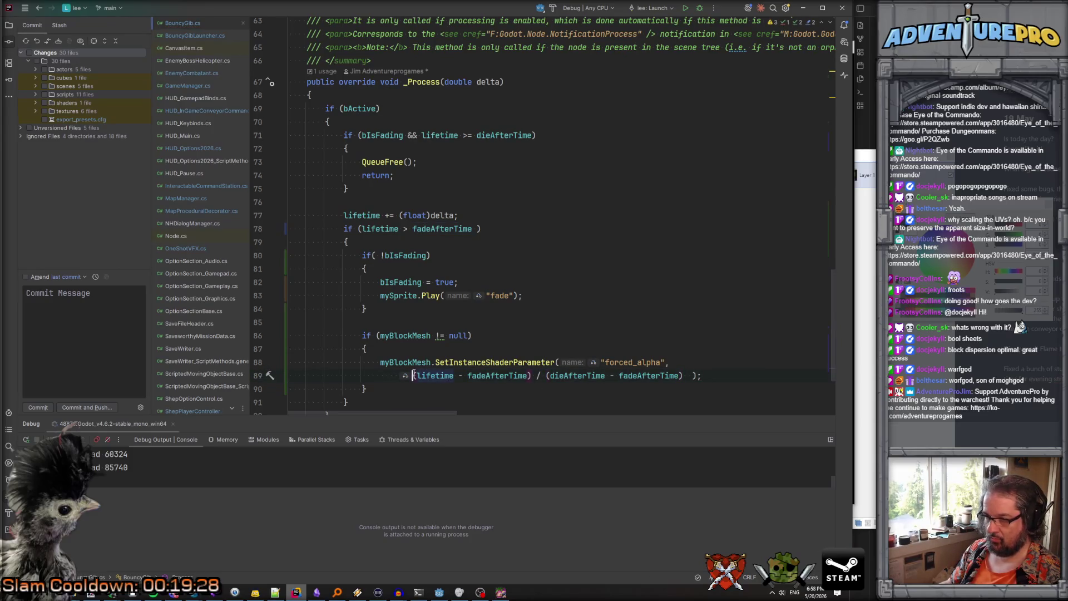
pyautogui.write('1.0f - ')
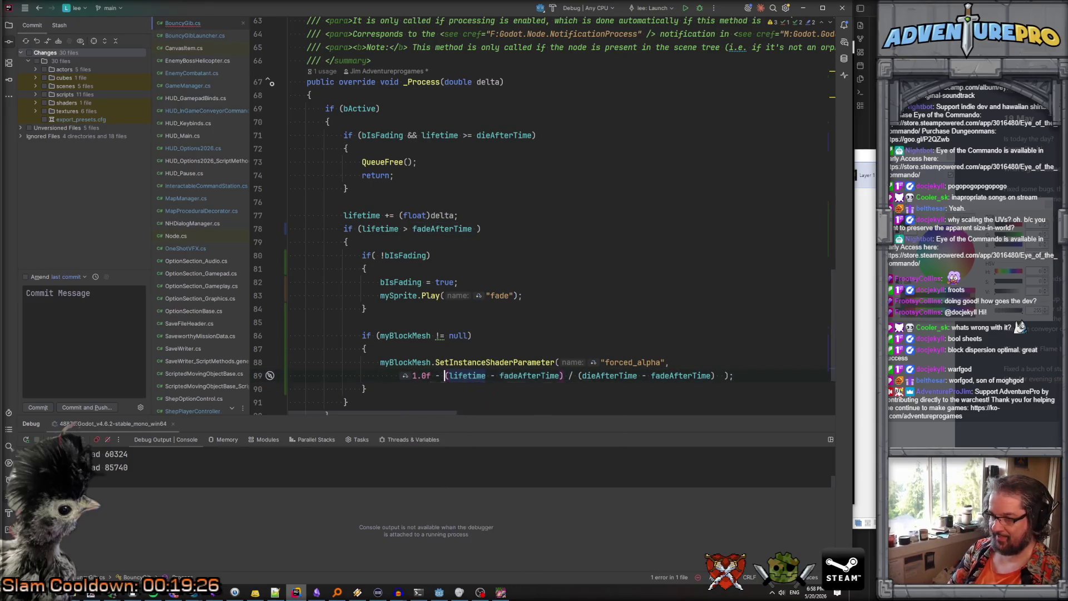
pyautogui.write('(')
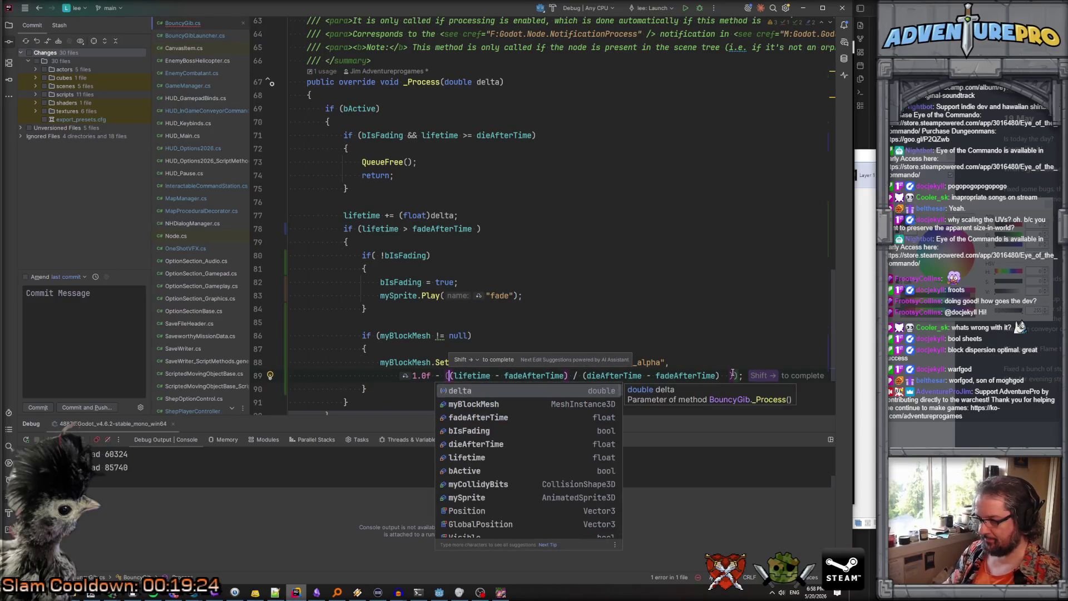
pyautogui.click(733, 374)
pyautogui.press('Down')
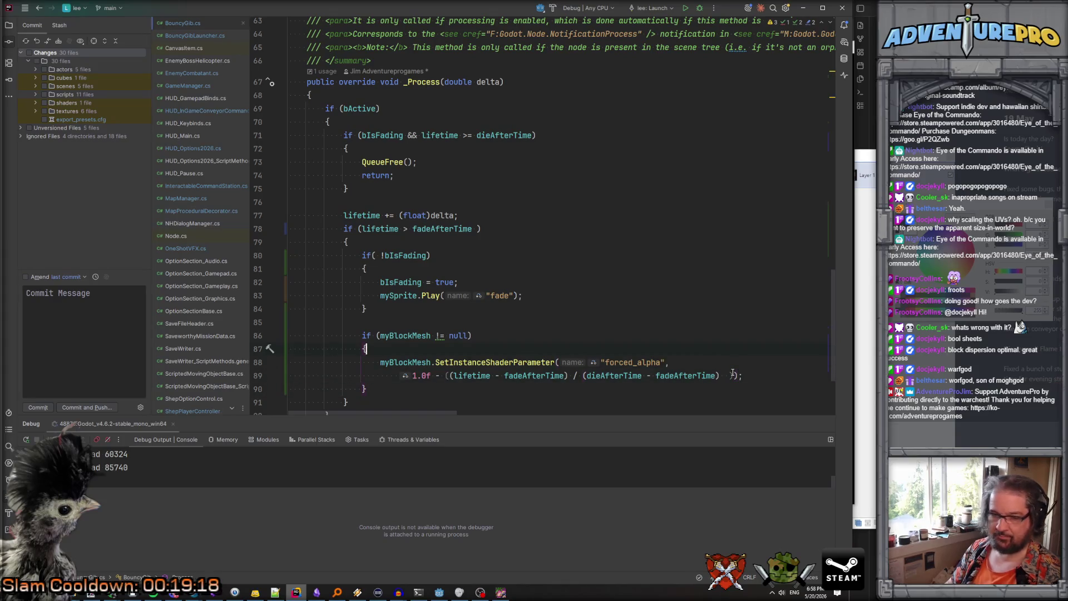
pyautogui.click(501, 592)
pyautogui.click(846, 48)
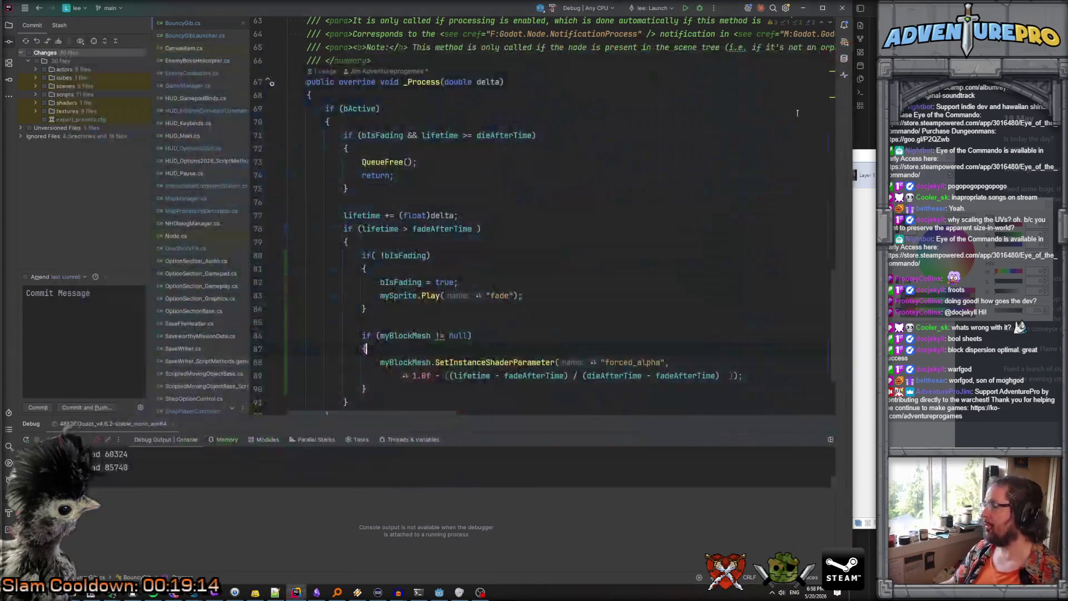
# Back in the Godot editor, rebuild and run the game in debug from level_04 with F5
pyautogui.click(439, 592)
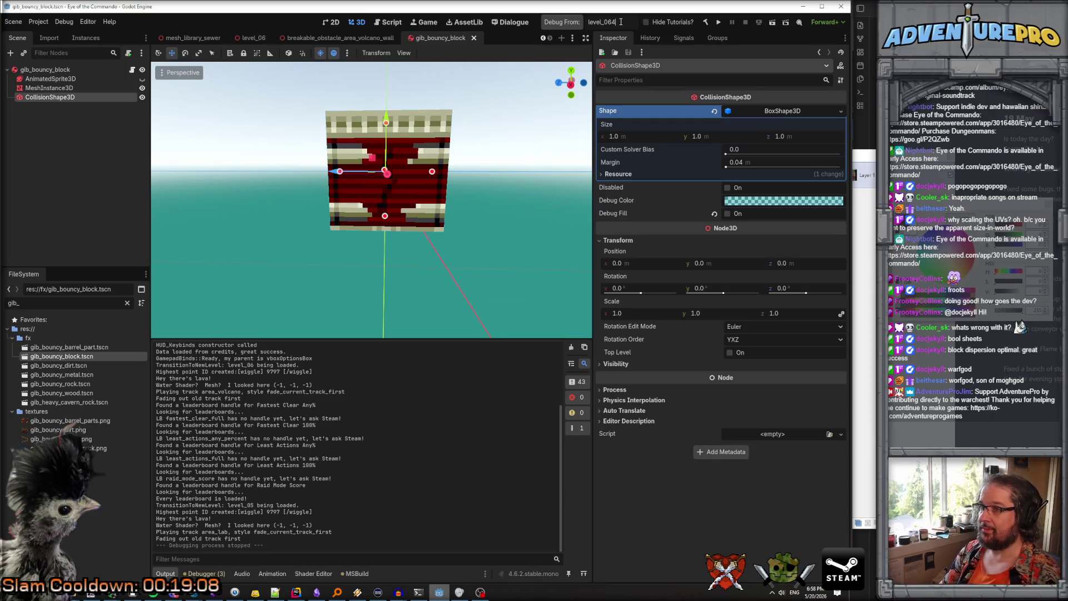
pyautogui.press('F5')
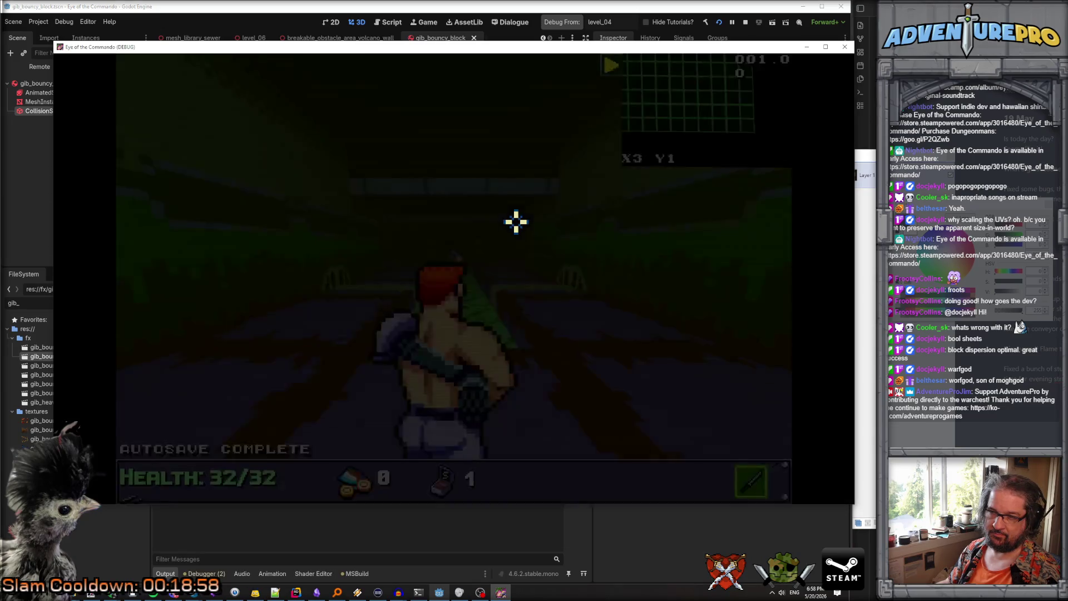
# Enter the wargod and revealall cheats in the console, then fire the weapon twice
pyautogui.press('`')
pyautogui.write('wargod')
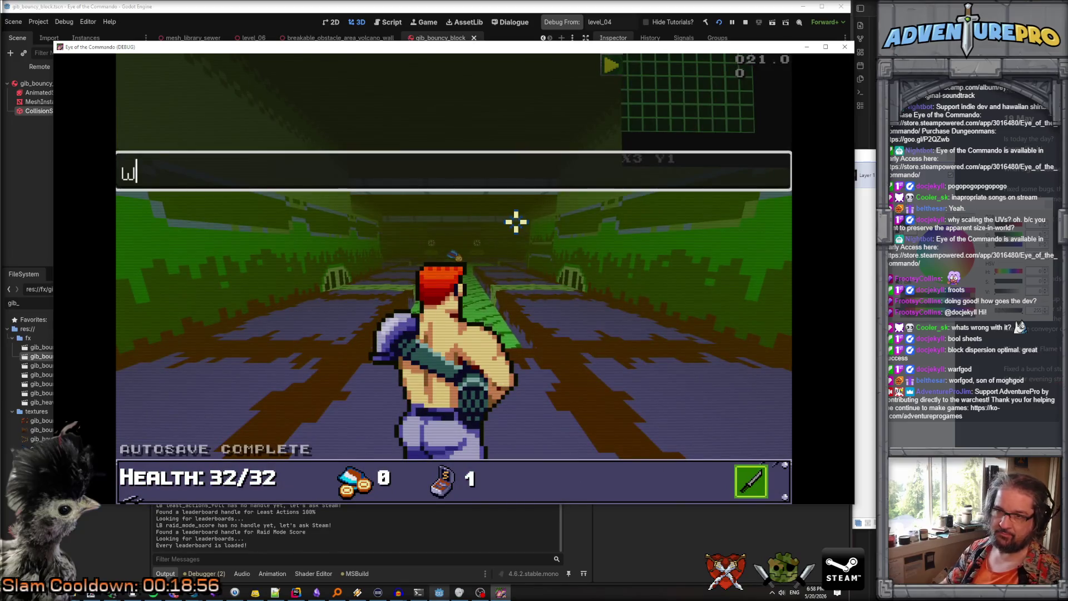
pyautogui.press('Return')
pyautogui.press('Return')
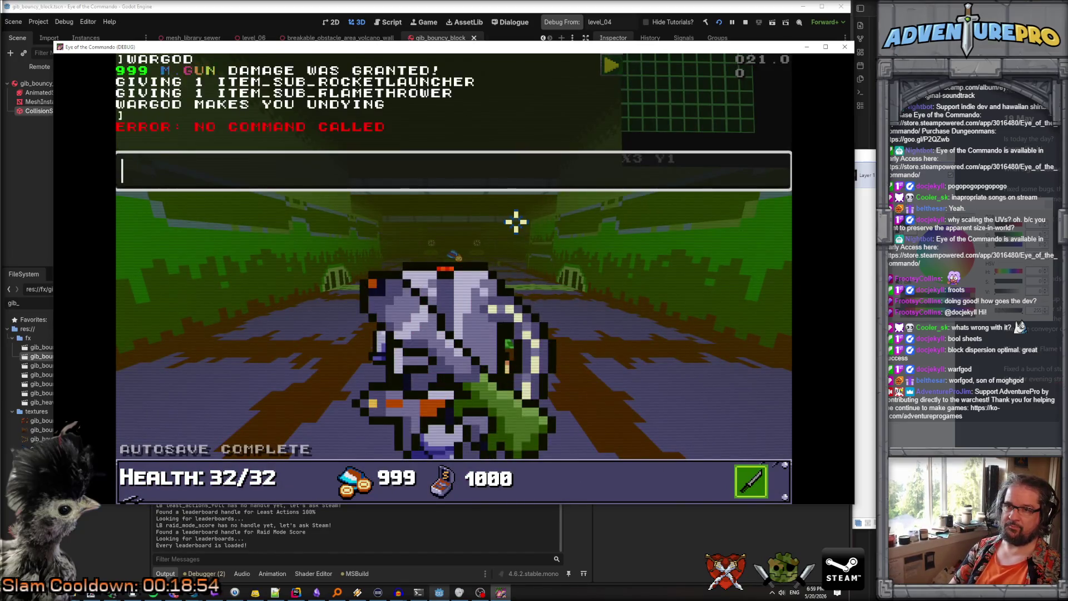
pyautogui.press('`')
pyautogui.press('`')
pyautogui.write('revealall')
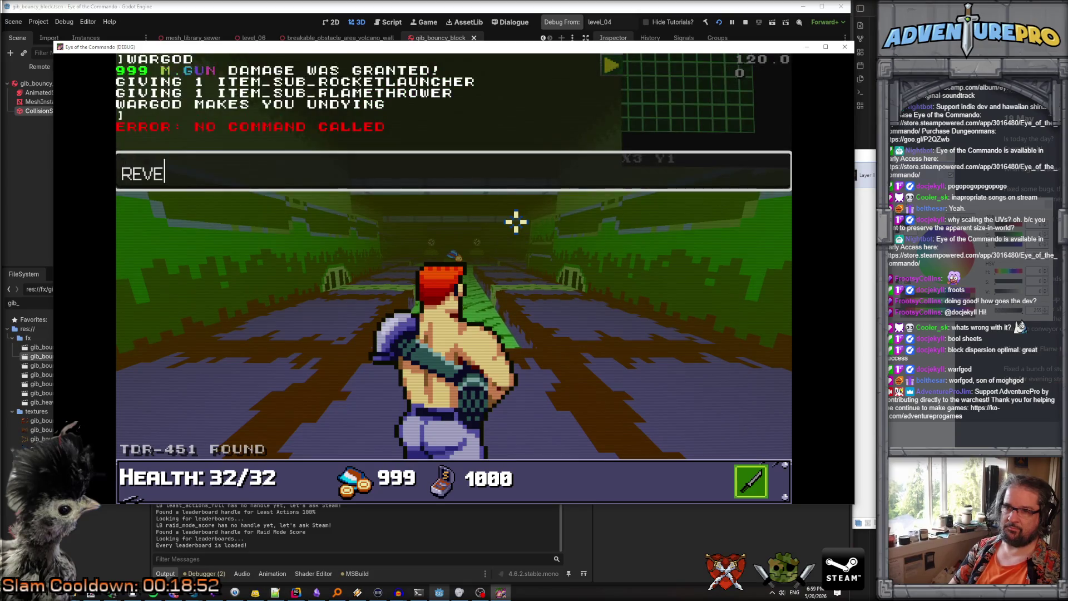
pyautogui.press('Return')
pyautogui.press('`')
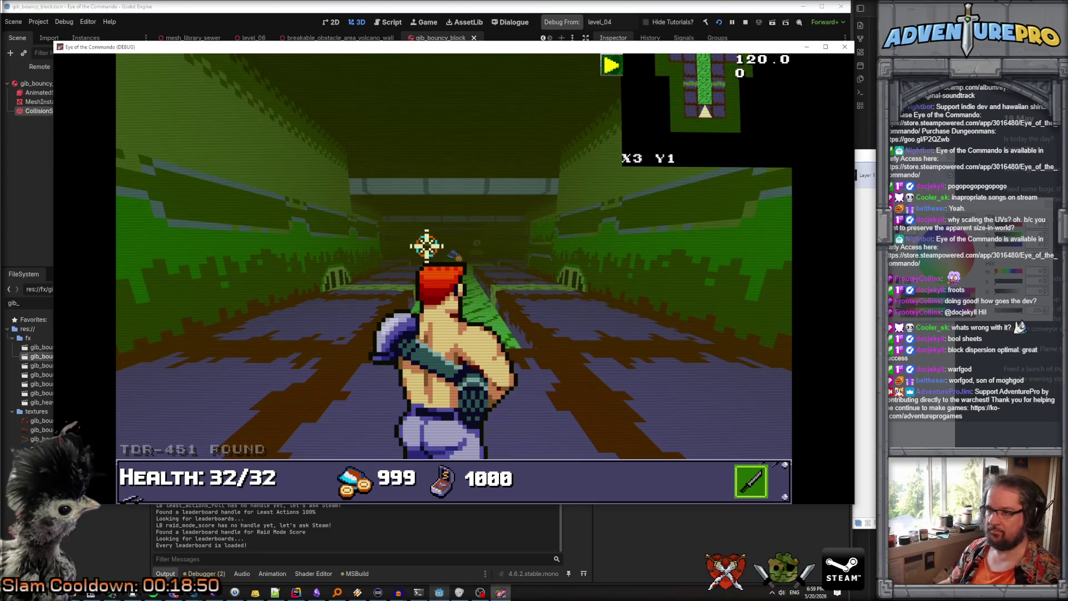
pyautogui.click(444, 241)
pyautogui.click(419, 245)
# Check the inventory and pan around the revealed full-screen level map
pyautogui.press('Tab')
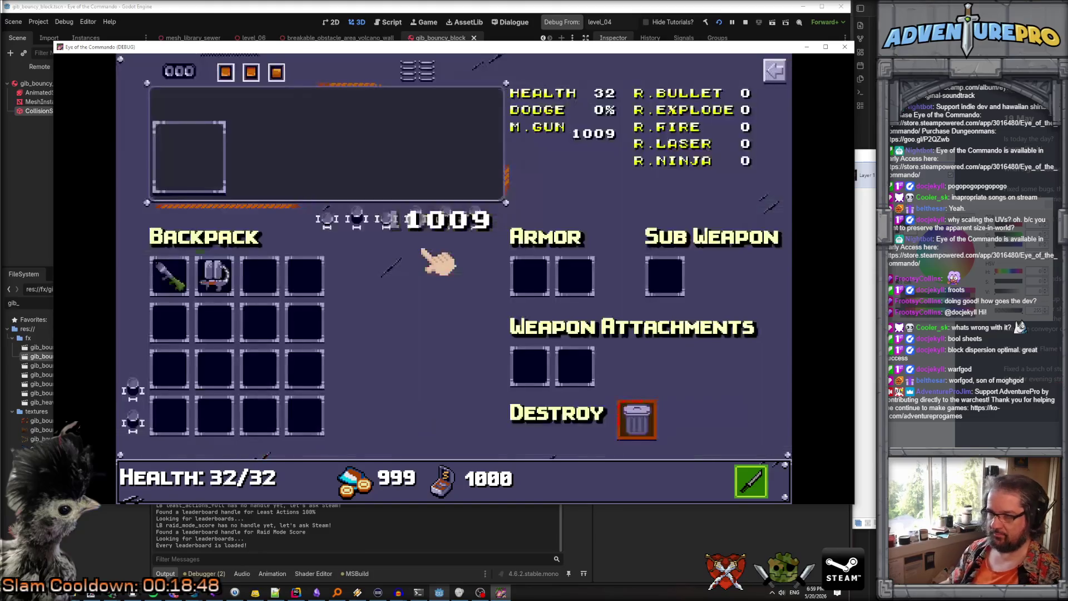
pyautogui.press('Tab')
pyautogui.press('m')
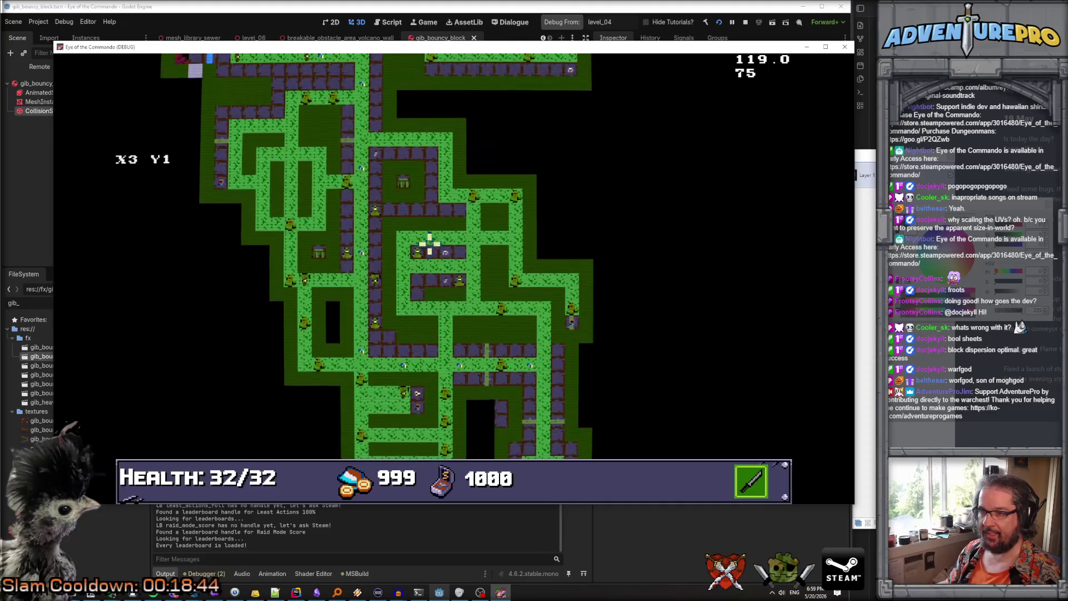
pyautogui.moveTo(346, 250)
pyautogui.mouseDown()
pyautogui.moveTo(351, 174)
pyautogui.moveTo(346, 183)
pyautogui.mouseUp()
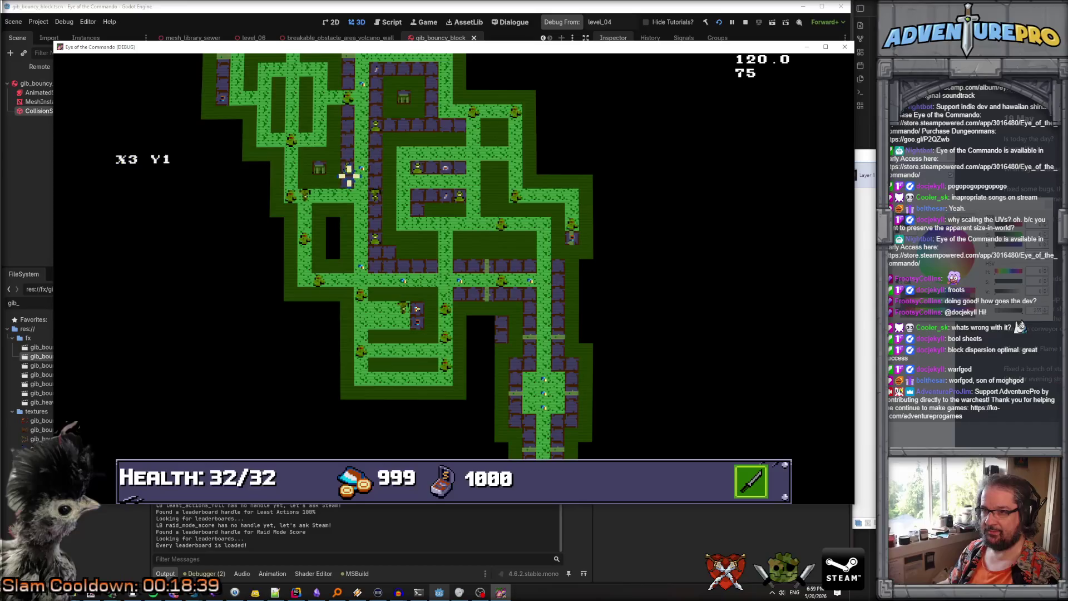
pyautogui.press('m')
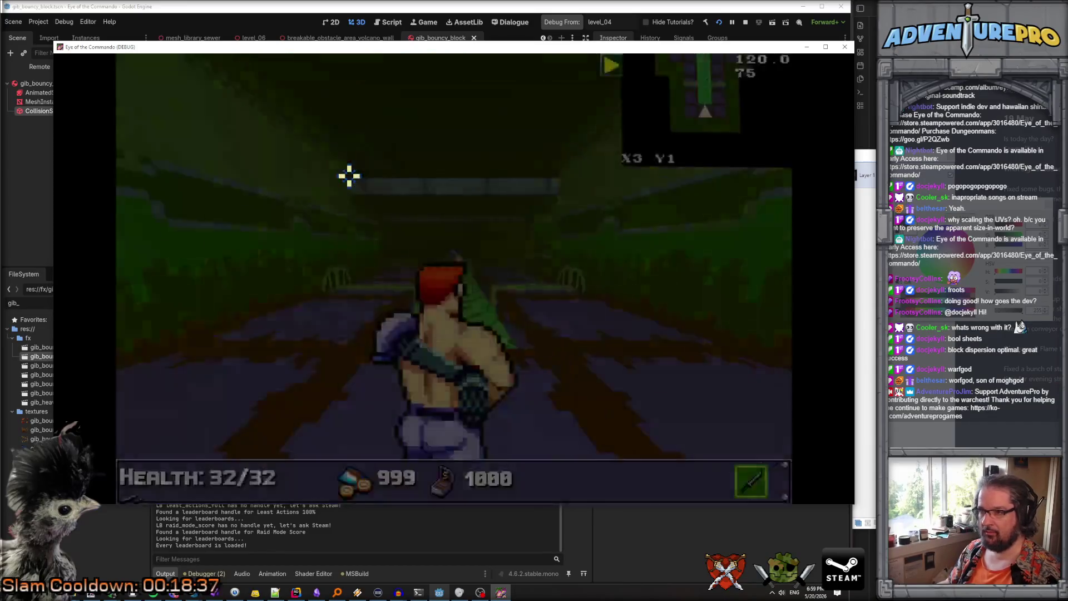
pyautogui.press('Tab')
# Teleport the player to X15 Y30 with the console command TP 15 30
pyautogui.press('`')
pyautogui.write('TP 15 30')
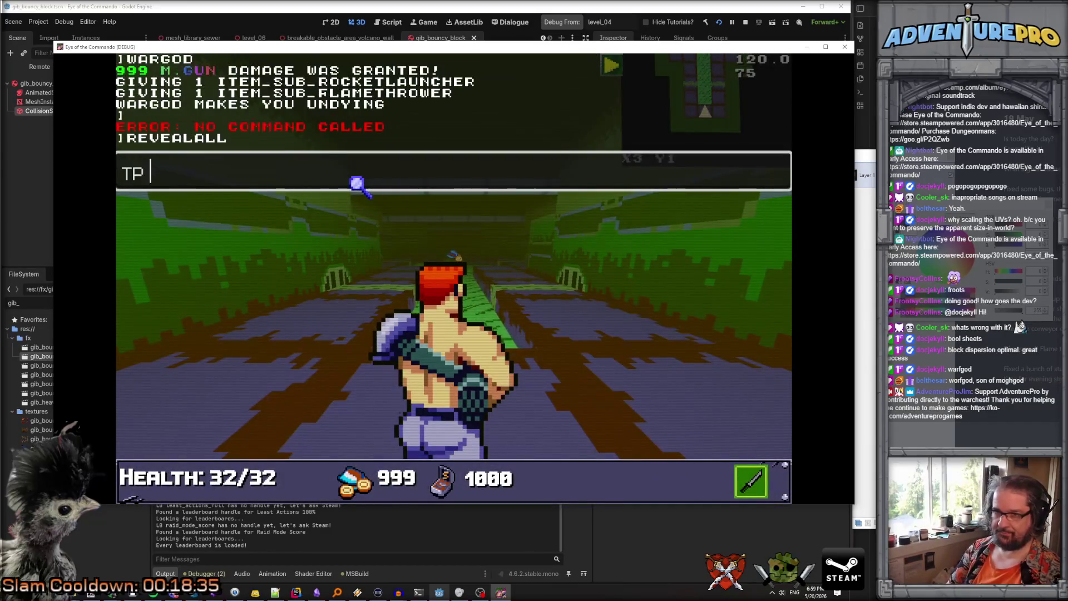
pyautogui.press('Return')
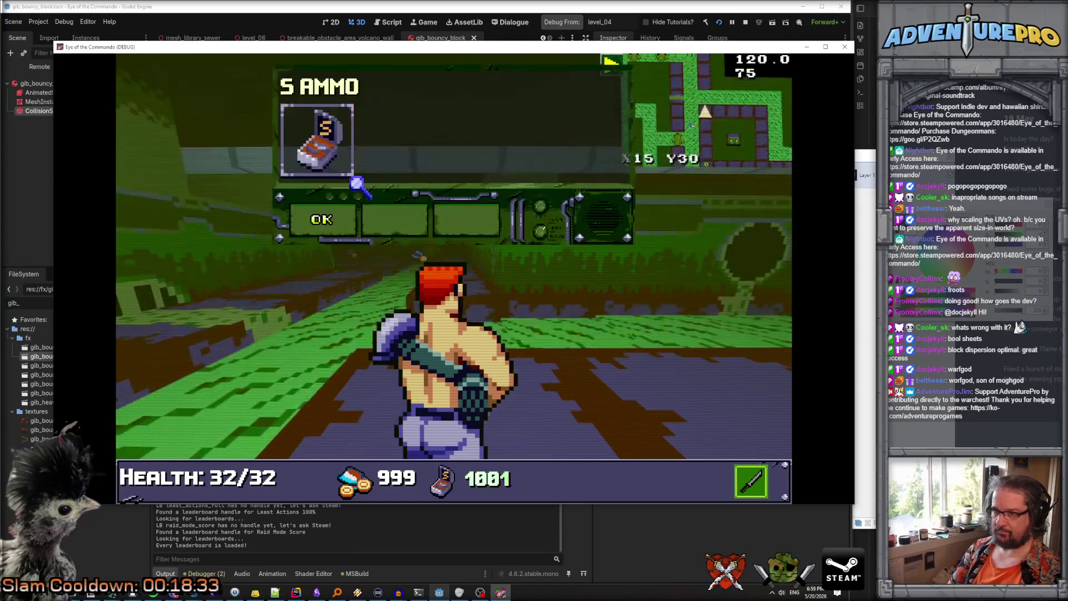
# Check the automap, dismiss the tutorial dialog and fire at the nearby gib blocks
pyautogui.press('Tab')
pyautogui.press('Tab')
pyautogui.press('m')
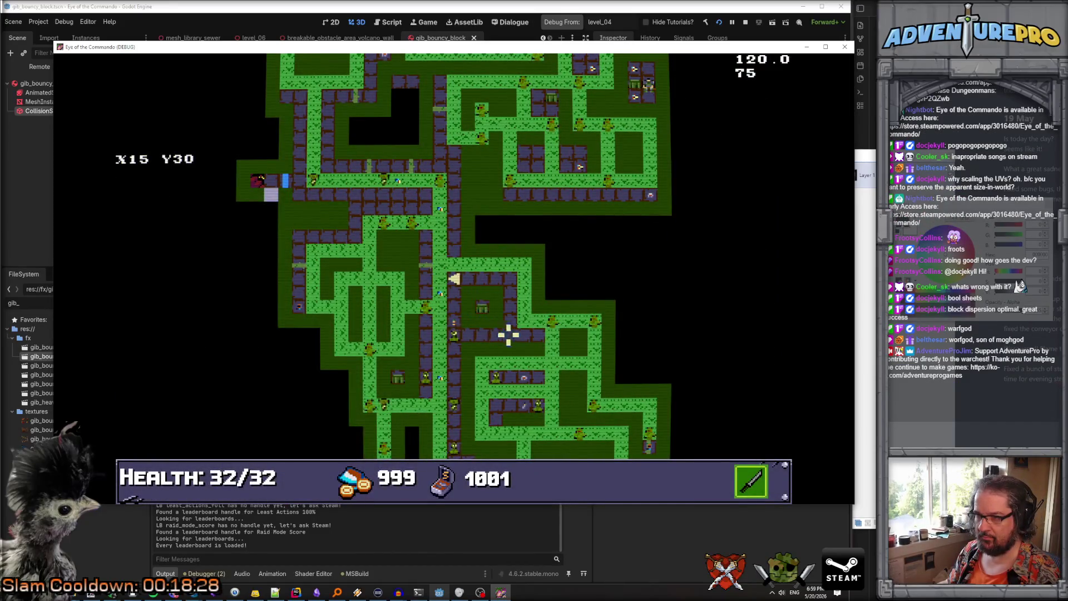
pyautogui.press('m')
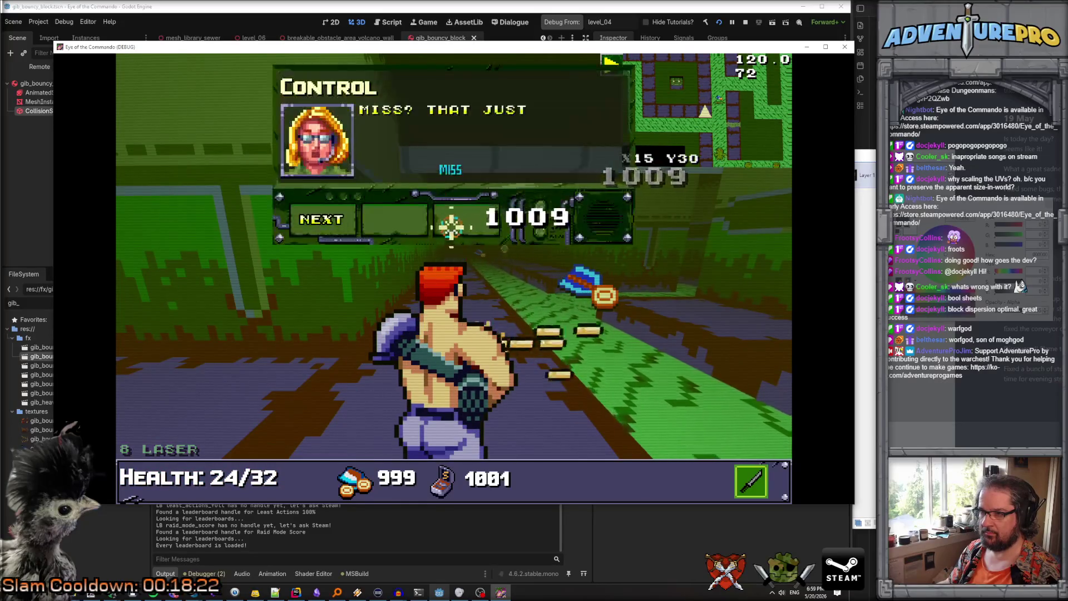
pyautogui.click(349, 227)
pyautogui.press('w')
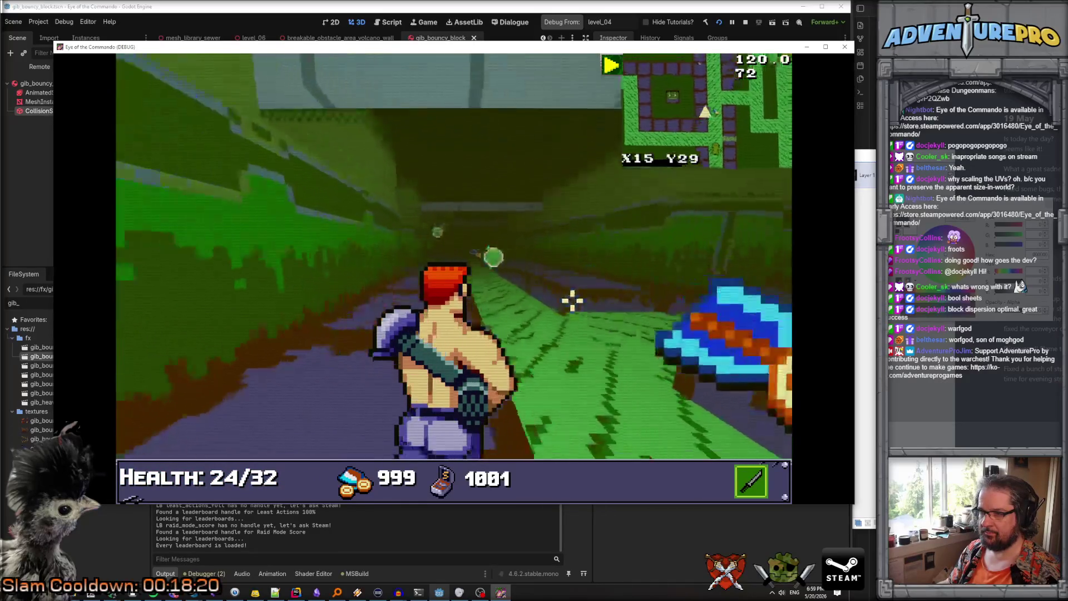
pyautogui.press('d')
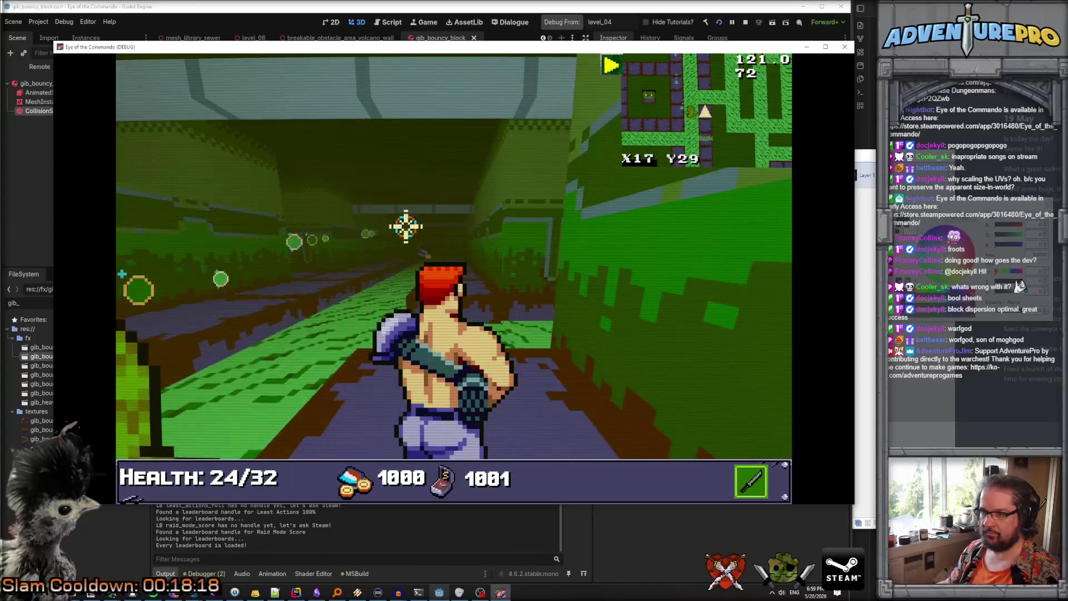
pyautogui.click(381, 243)
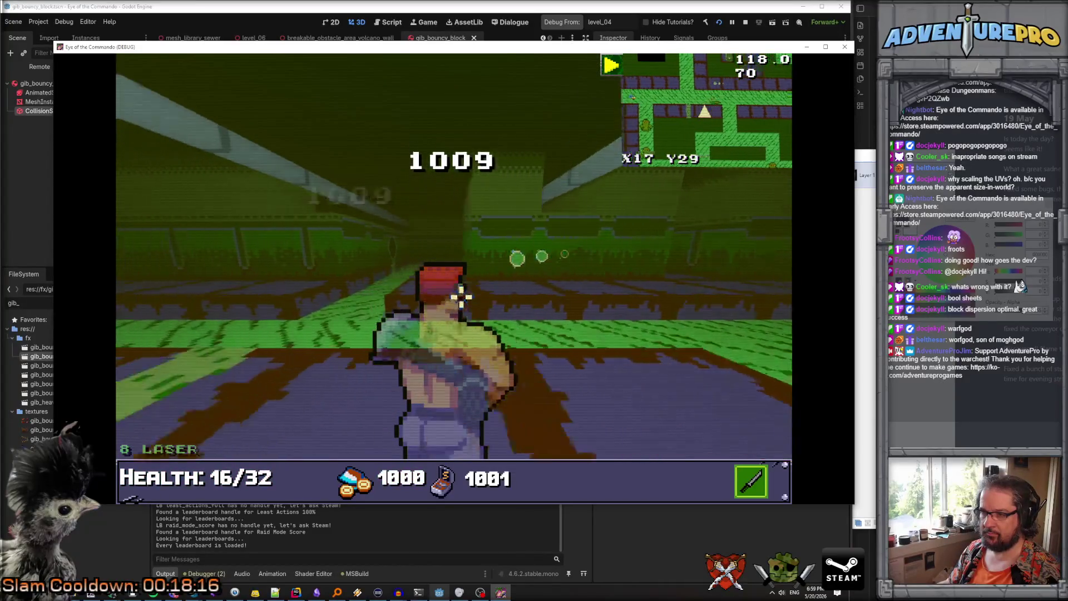
# Walk down the corridor and shoot the two green enemies
pyautogui.press('s')
pyautogui.press('a')
pyautogui.press('a')
pyautogui.press('a')
pyautogui.press('a')
pyautogui.press('a')
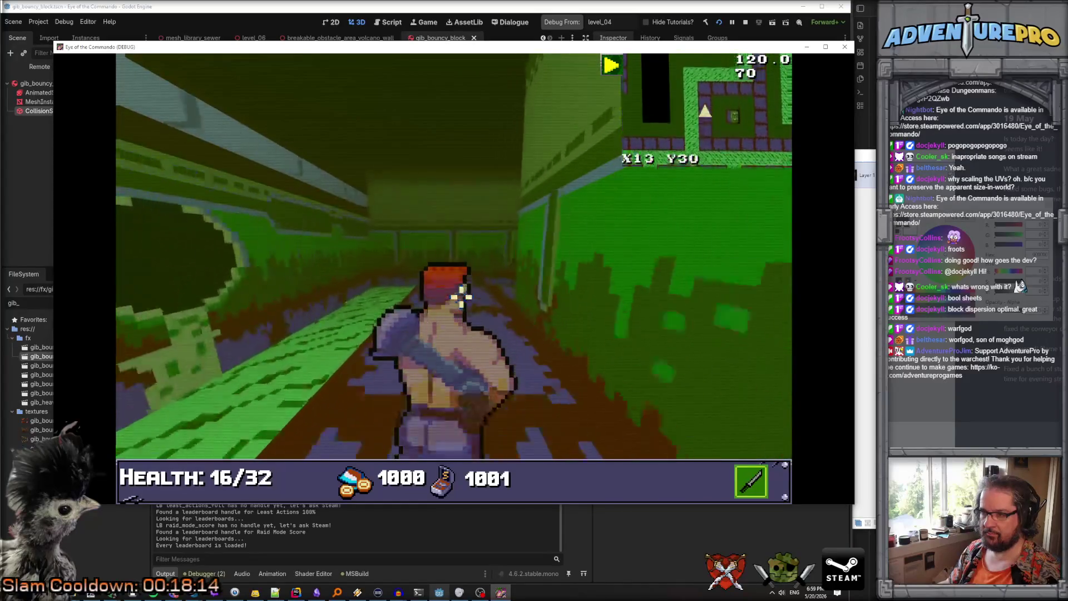
pyautogui.press('w')
pyautogui.press('w')
pyautogui.press('w')
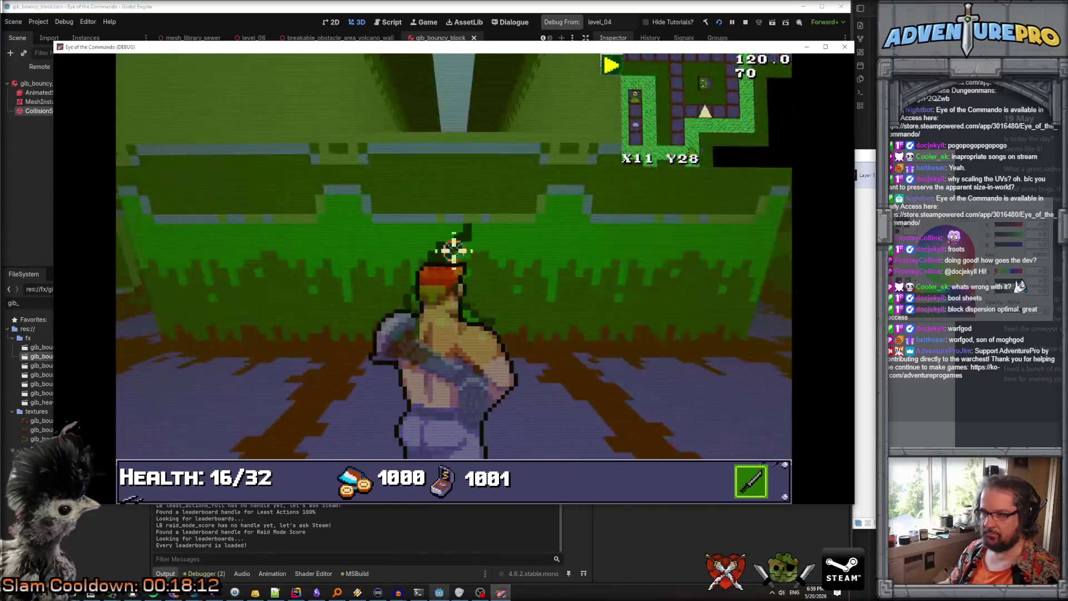
pyautogui.press('a')
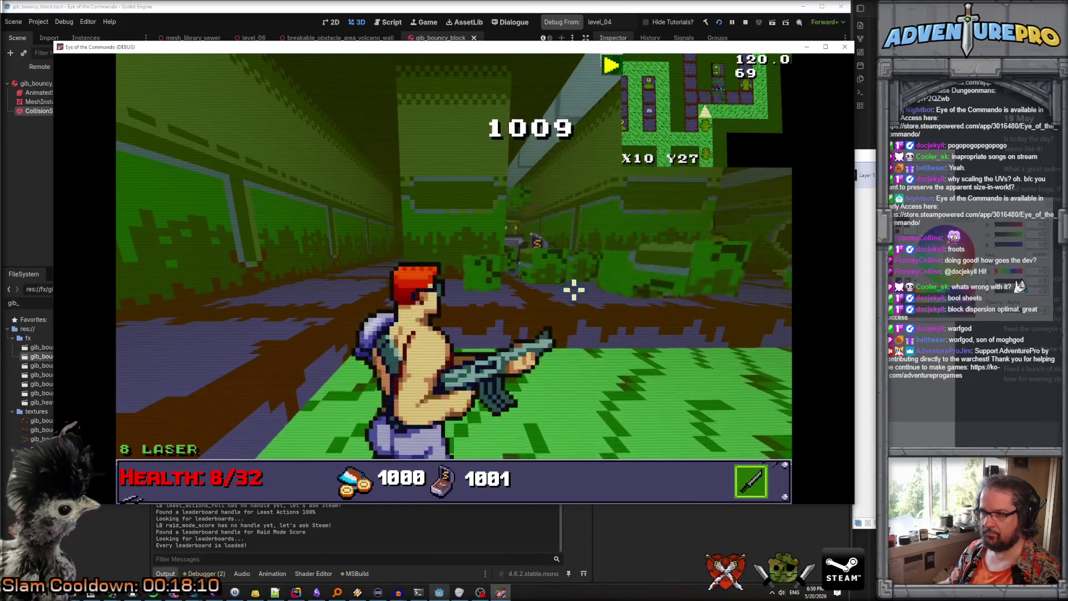
pyautogui.press('w')
pyautogui.press('d')
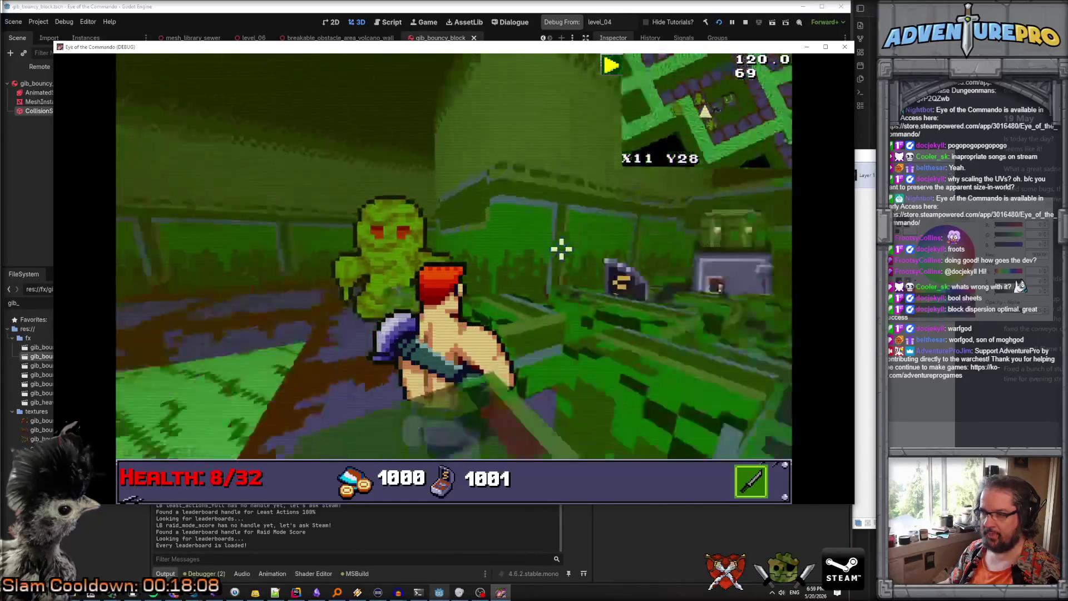
pyautogui.click(497, 240)
pyautogui.click(382, 283)
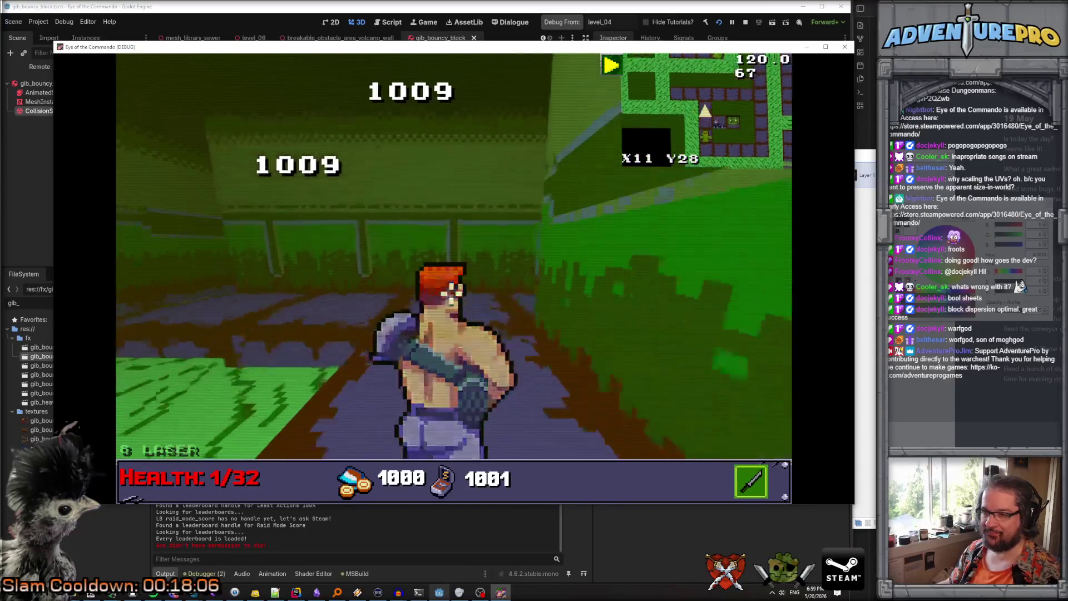
# Grab the Leaded Armored Vest, then collect the Bluesteel Boots from the secret-area chest
pyautogui.press('w')
pyautogui.press('w')
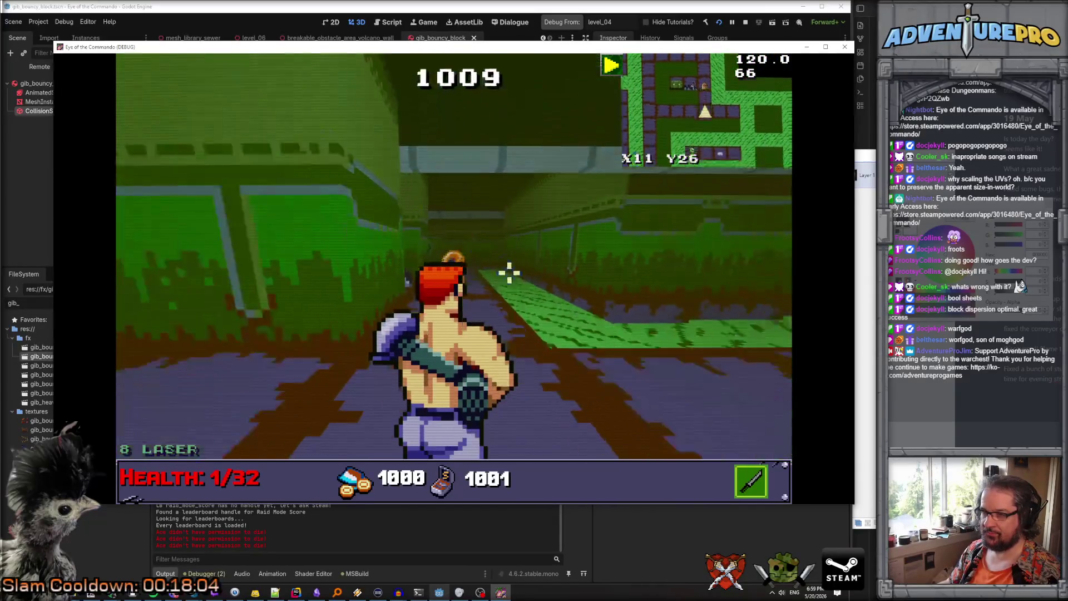
pyautogui.press('s')
pyautogui.press('s')
pyautogui.press('q')
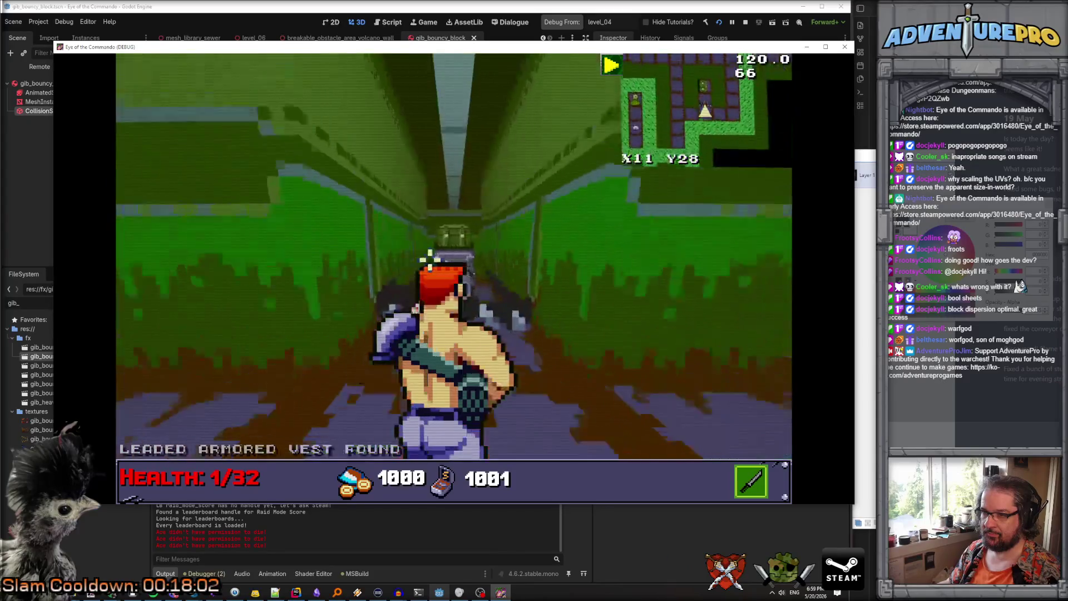
pyautogui.press('w')
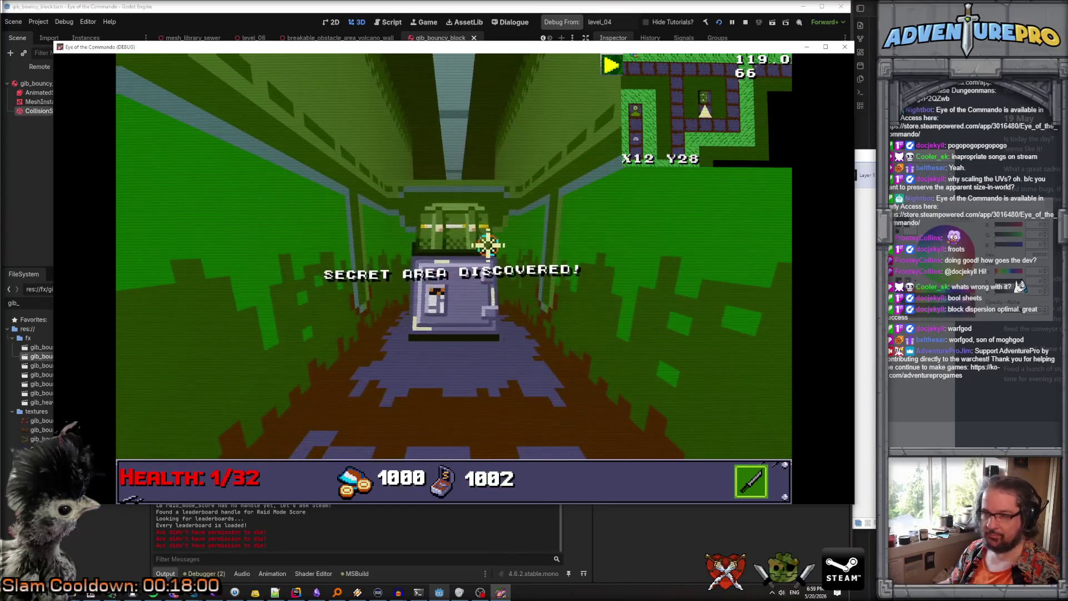
pyautogui.click(488, 244)
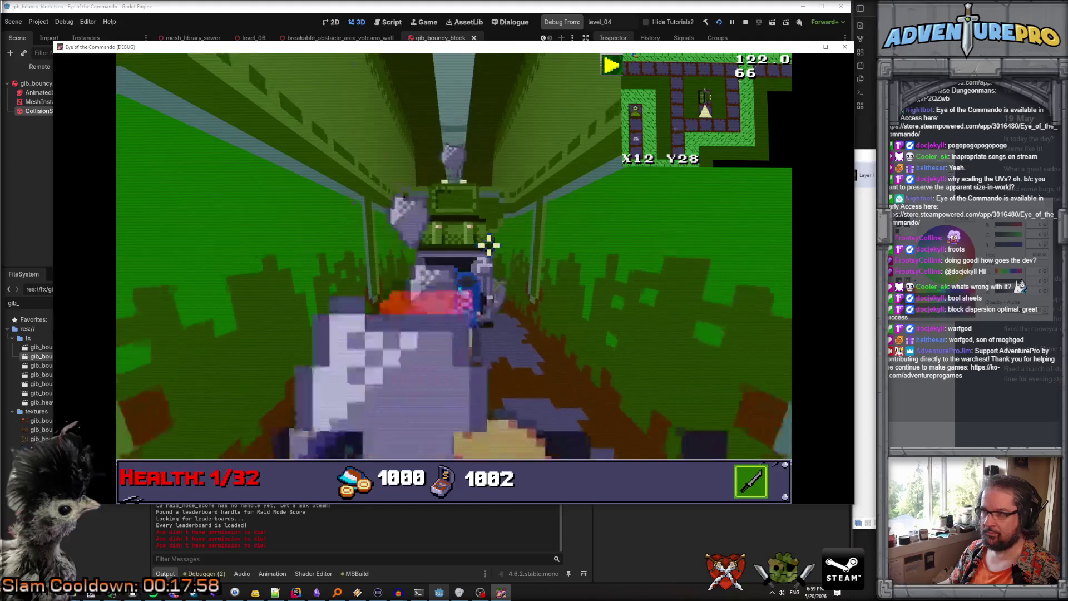
pyautogui.press('w')
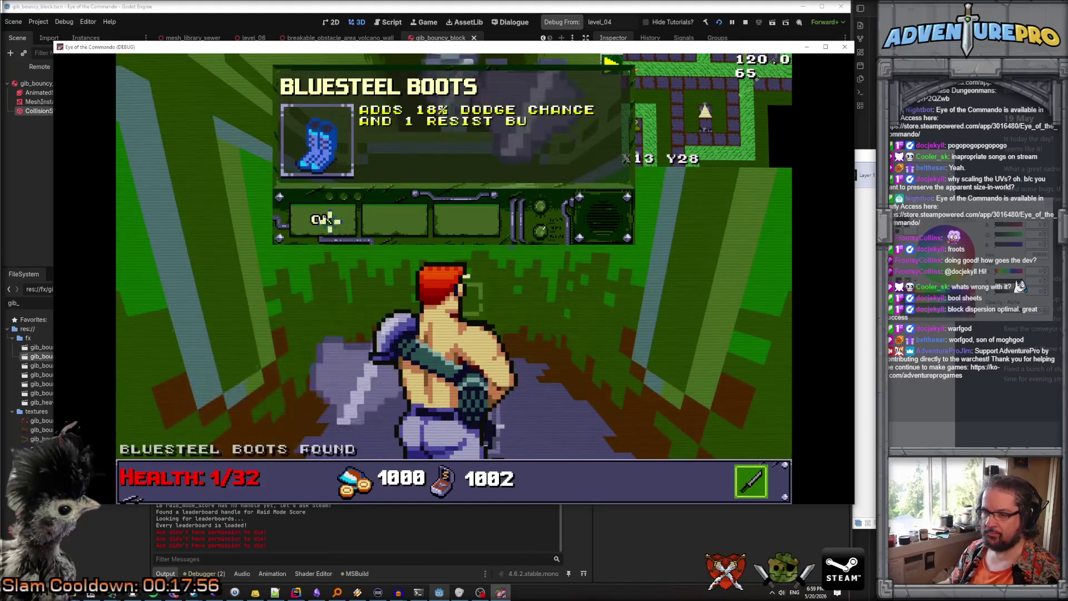
pyautogui.click(329, 220)
# Head down the corridor, shoot the enemy there and collect the coin
pyautogui.press('e')
pyautogui.press('w')
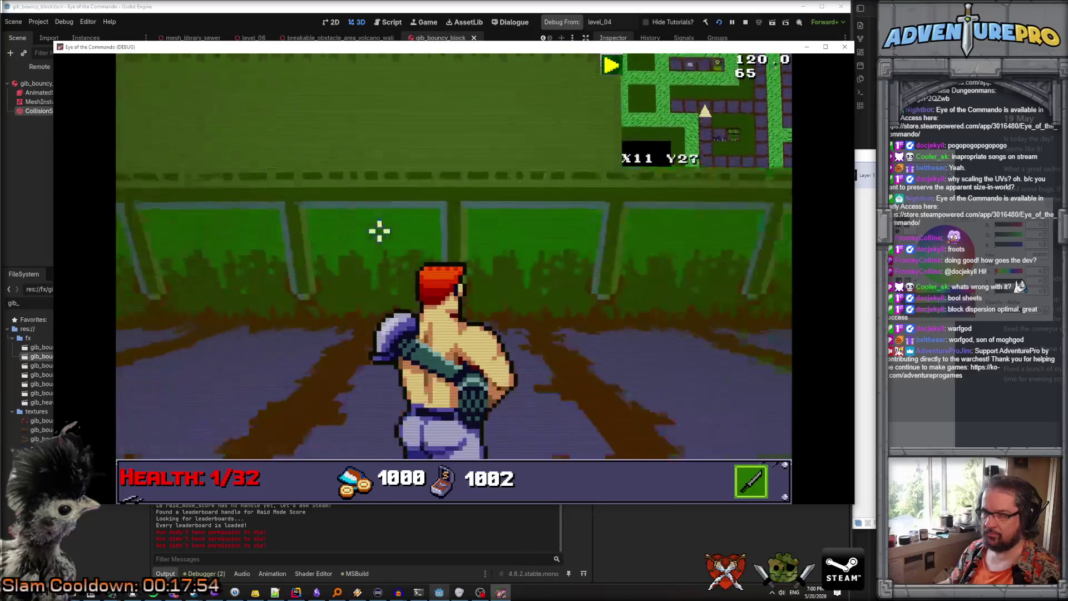
pyautogui.press('e')
pyautogui.press('w')
pyautogui.press('w')
pyautogui.press('d')
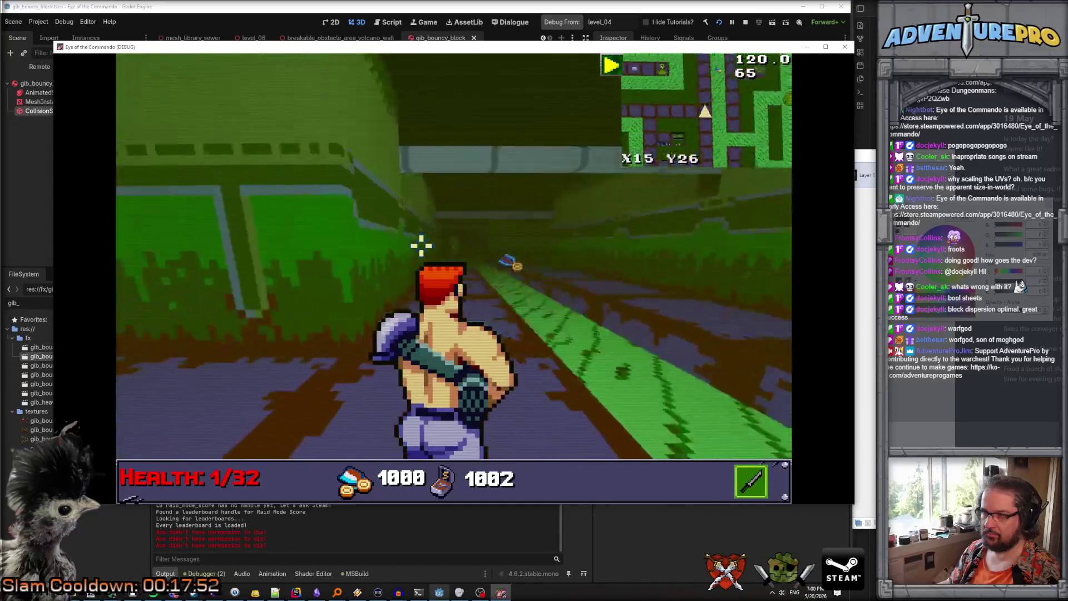
pyautogui.press('w')
pyautogui.click(448, 248)
pyautogui.press('d')
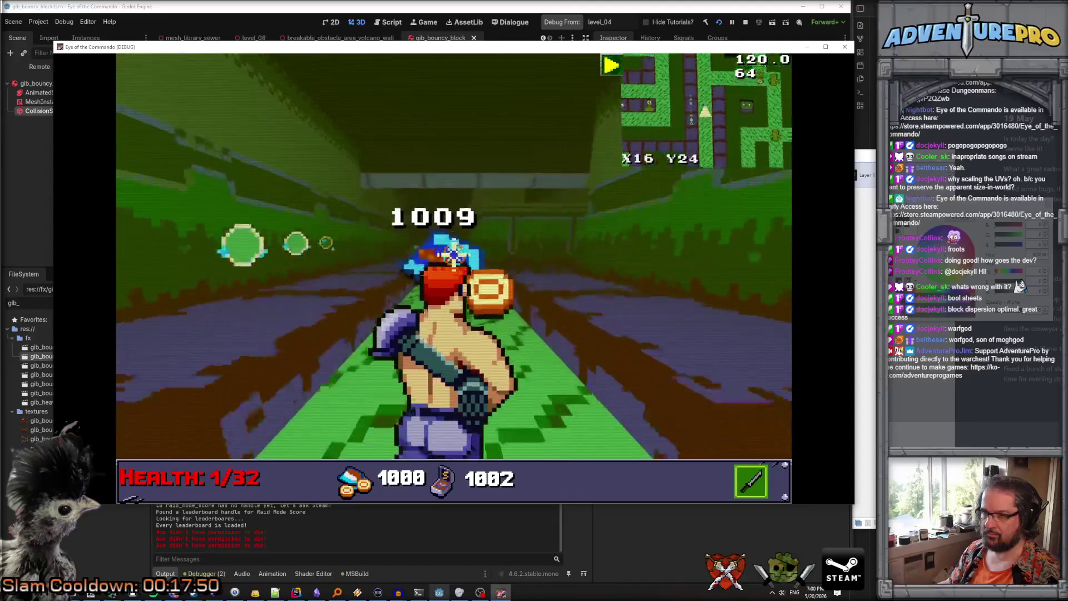
pyautogui.press('w')
pyautogui.press('w')
pyautogui.press('d')
pyautogui.press('w')
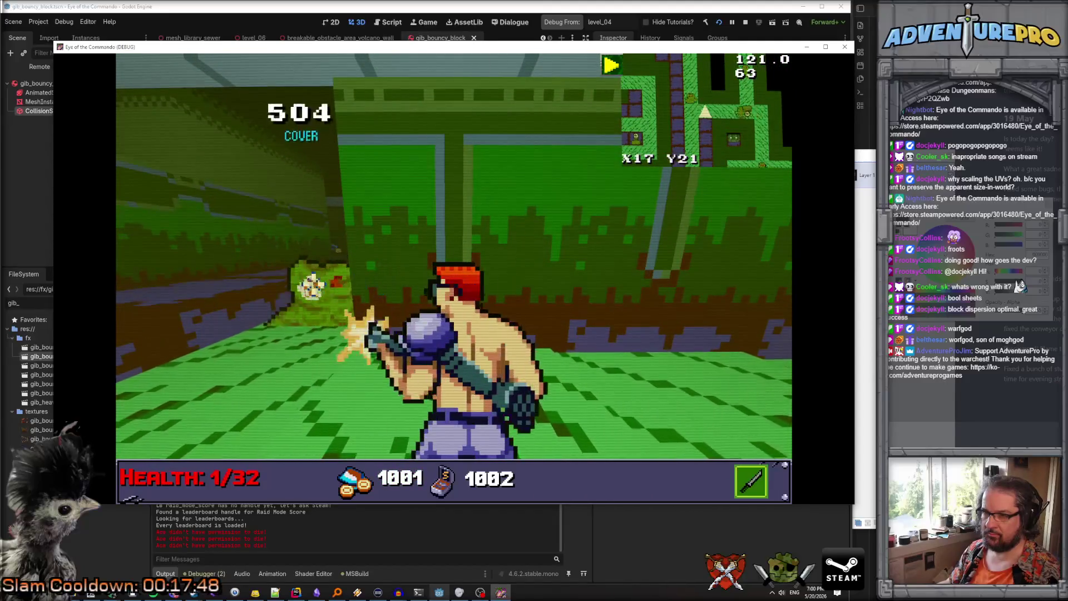
# Move through the next corridors until facing the green enemy ahead
pyautogui.press('d')
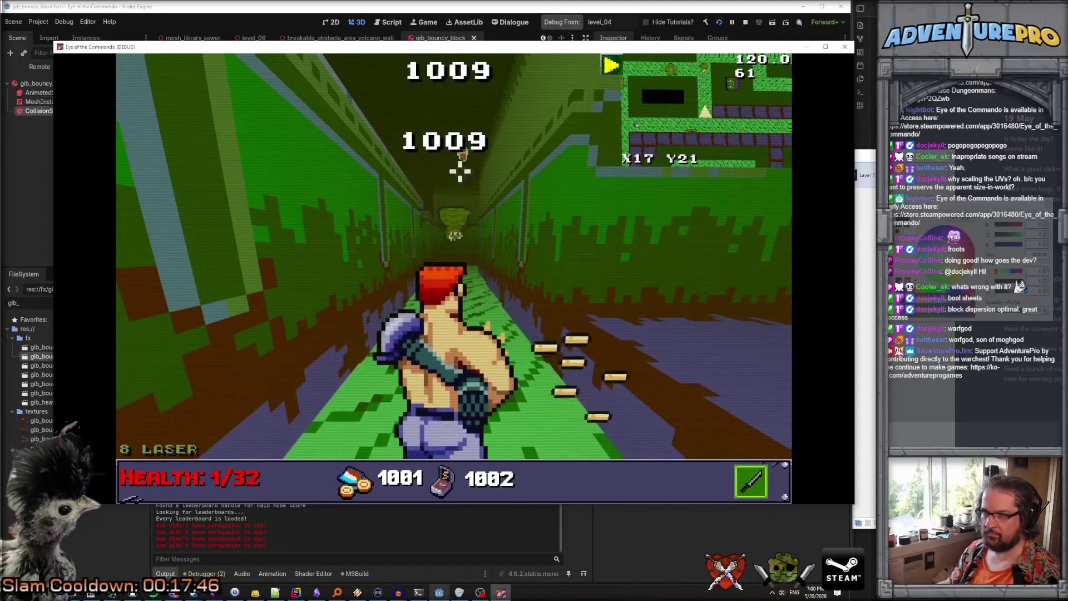
pyautogui.press('w')
pyautogui.press('w')
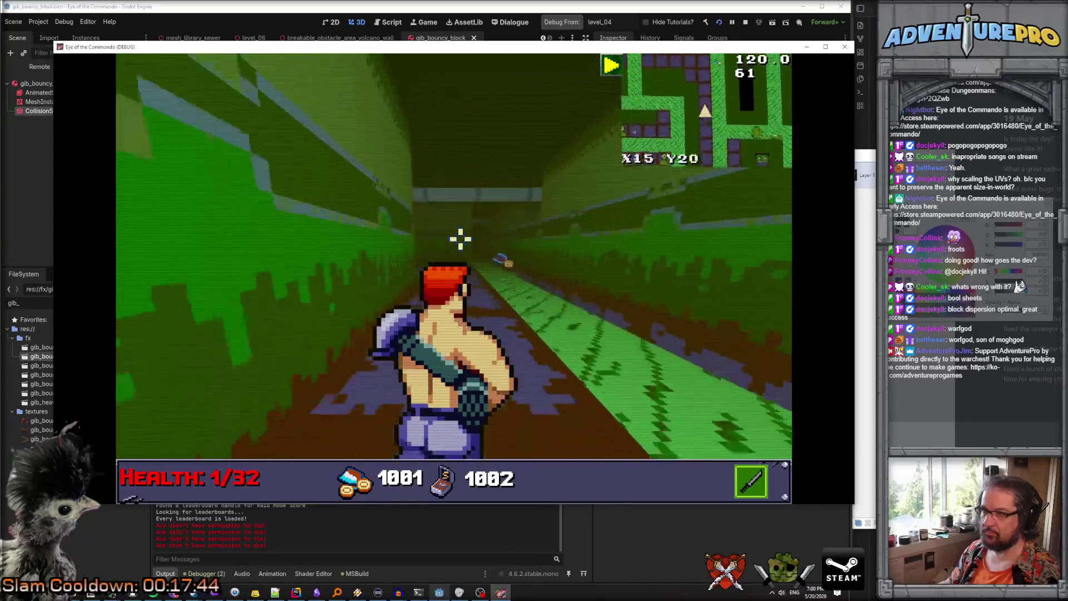
pyautogui.press('d')
pyautogui.press('w')
pyautogui.press('w')
pyautogui.press('w')
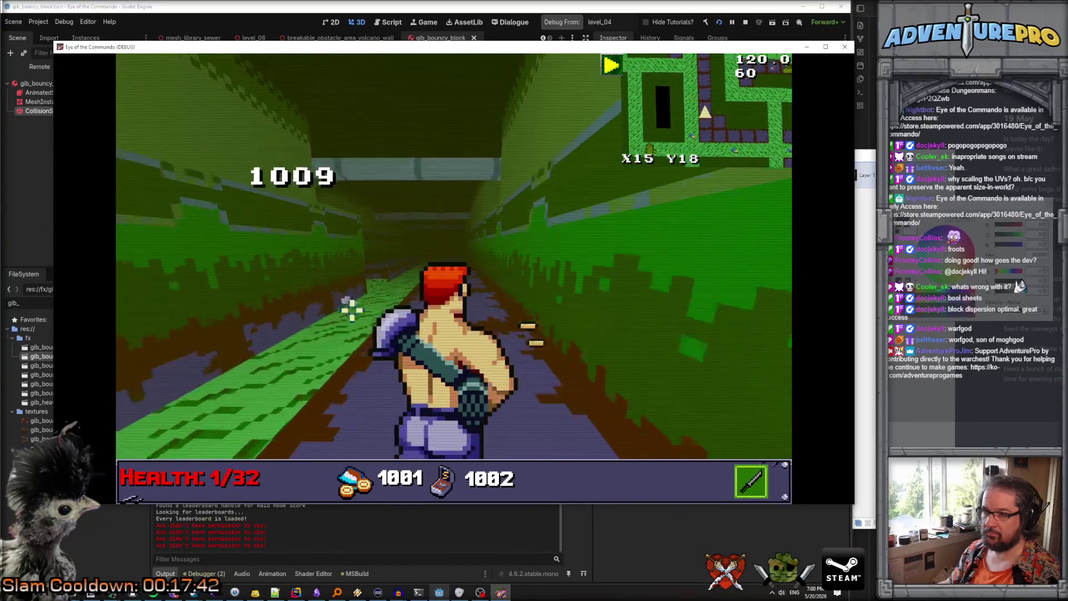
pyautogui.press('w')
pyautogui.press('a')
pyautogui.press('w')
pyautogui.press('w')
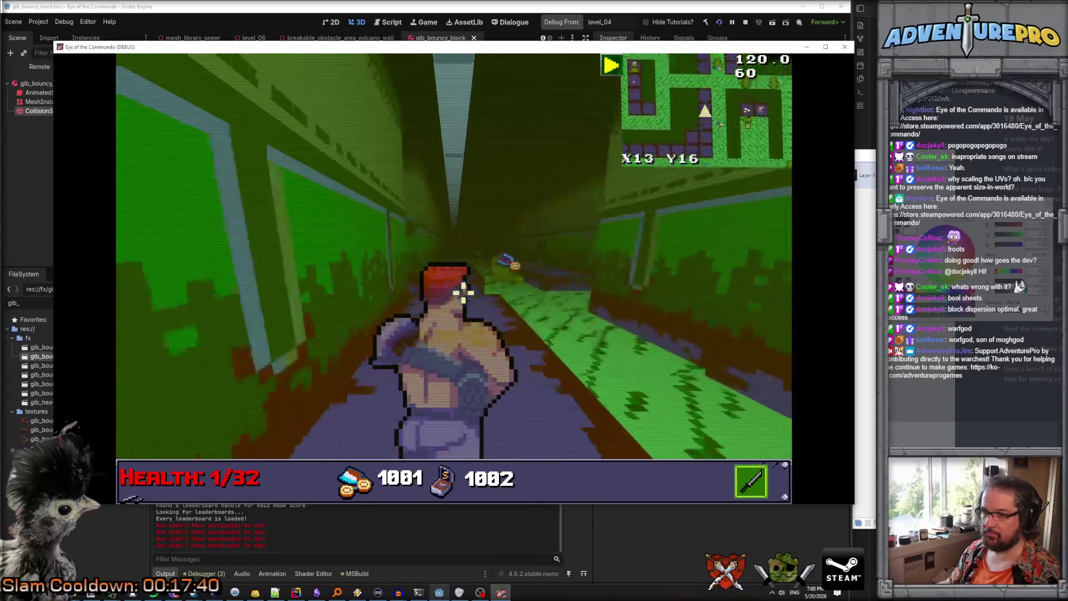
pyautogui.press('w')
pyautogui.press('a')
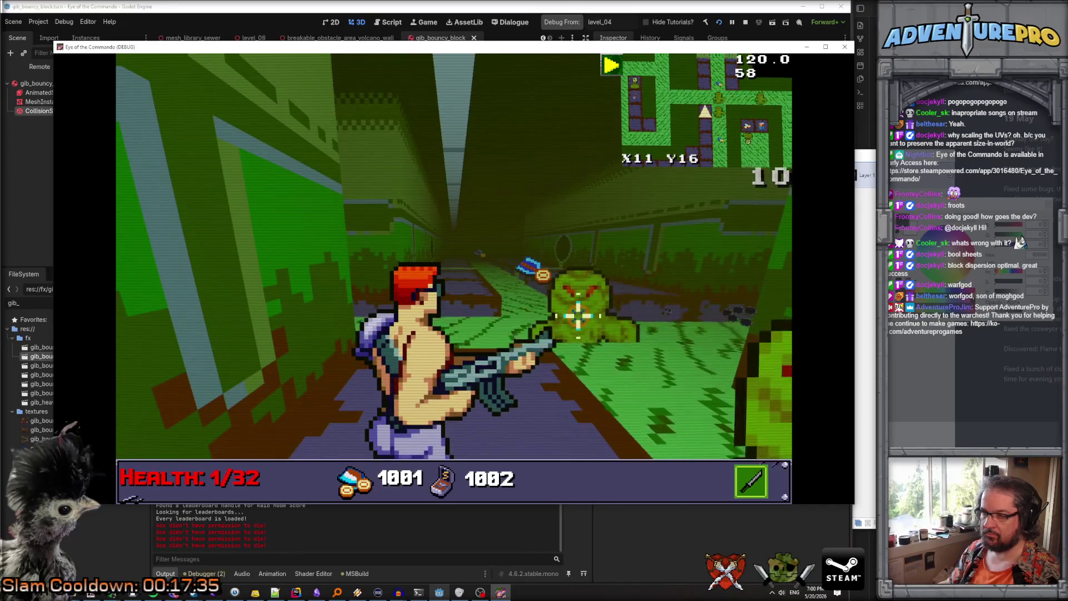
# Advance along the panelled corridor with the arrow keys, collecting coins
pyautogui.press('Right')
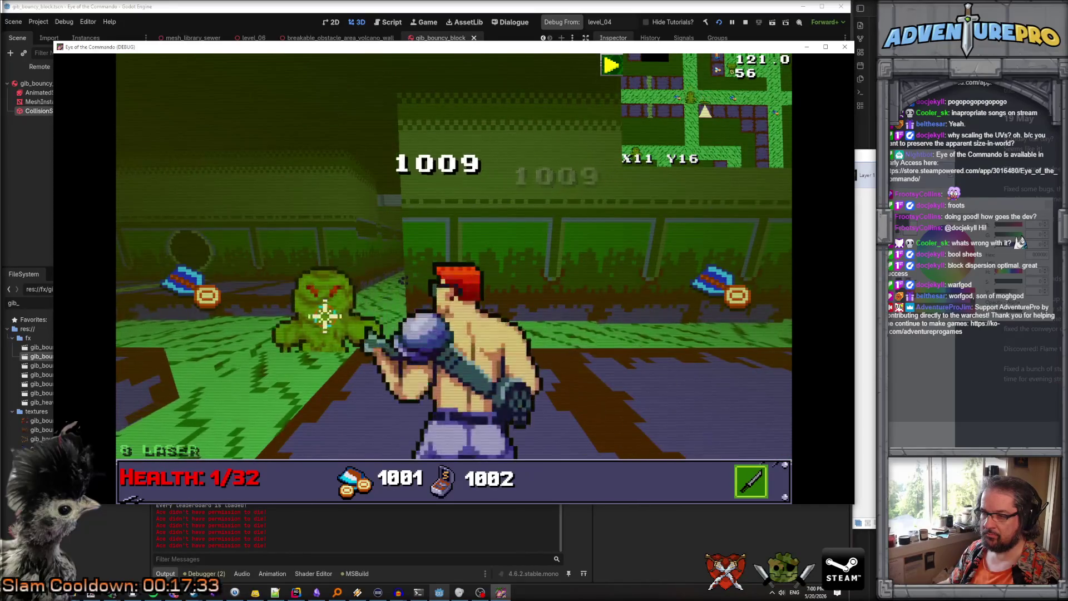
pyautogui.press('Left')
pyautogui.press('Up')
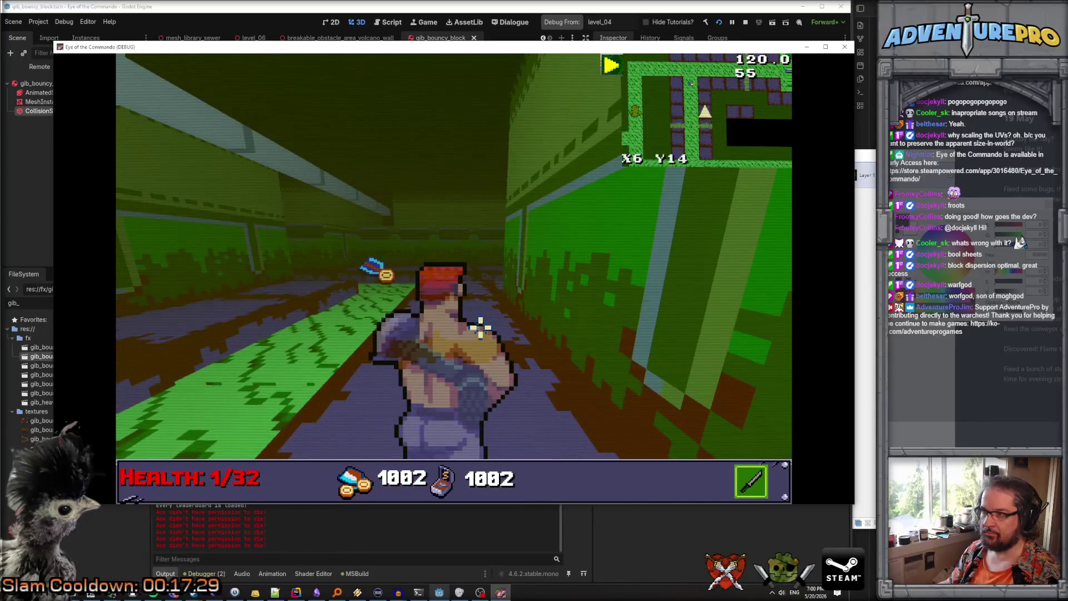
pyautogui.press('Left')
pyautogui.press('Left')
pyautogui.press('Up')
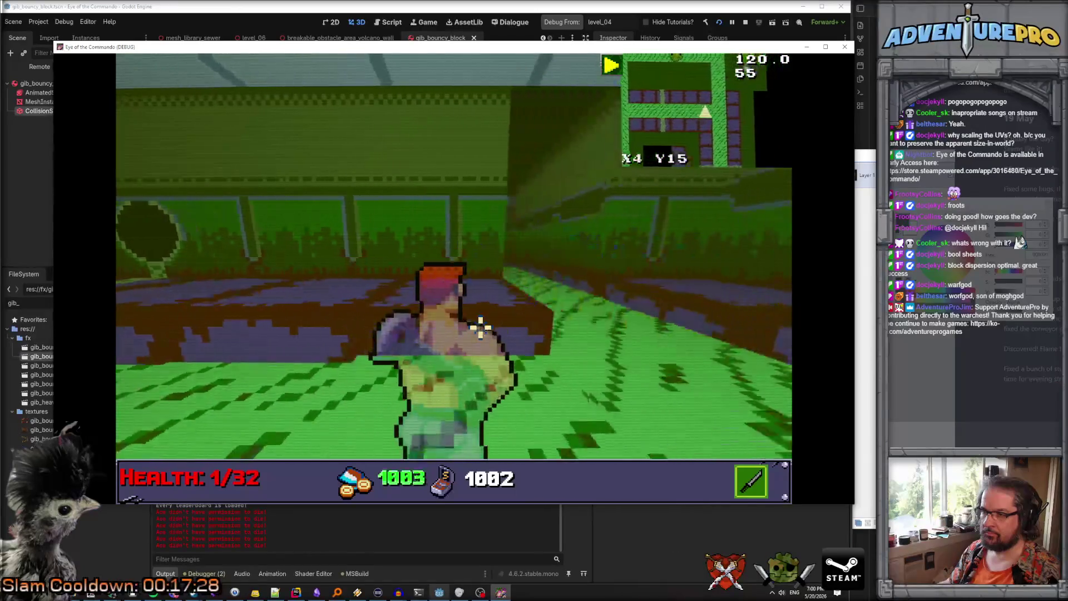
pyautogui.press('Left')
pyautogui.press('Up')
pyautogui.press('Left')
pyautogui.press('Up')
pyautogui.press('Up')
pyautogui.press('Up')
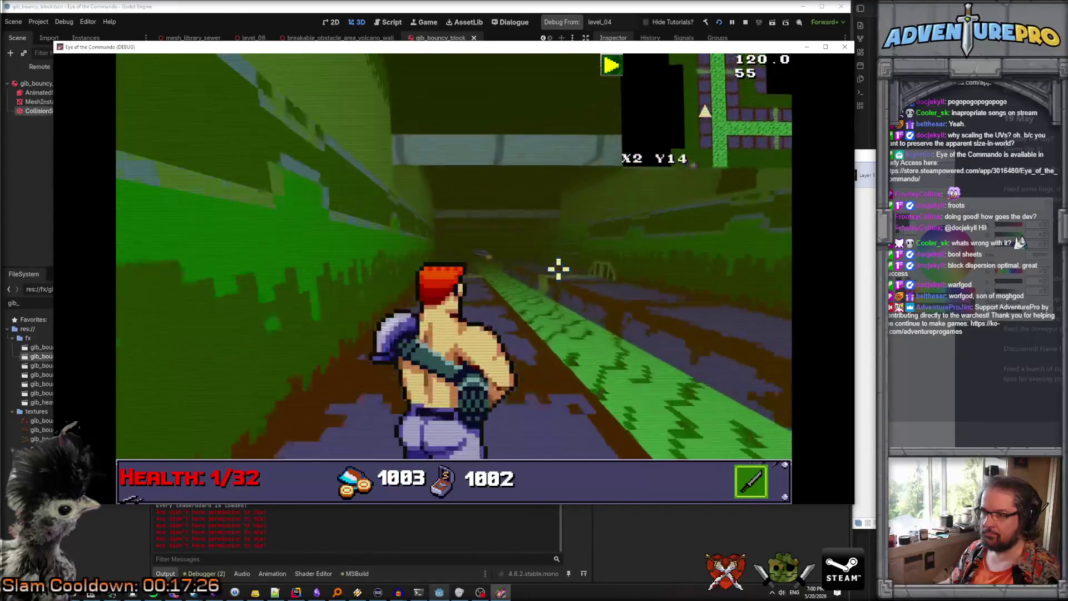
# Enter the open room, collect a coin and pick up the item there
pyautogui.press('Up')
pyautogui.press('Up')
pyautogui.press('Up')
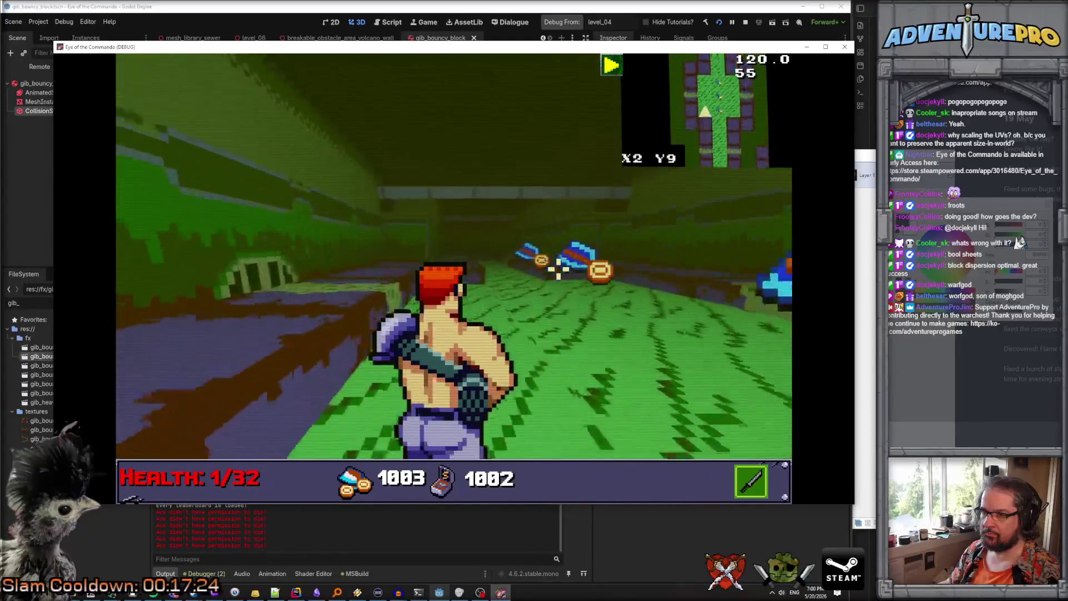
pyautogui.press('d')
pyautogui.press('d')
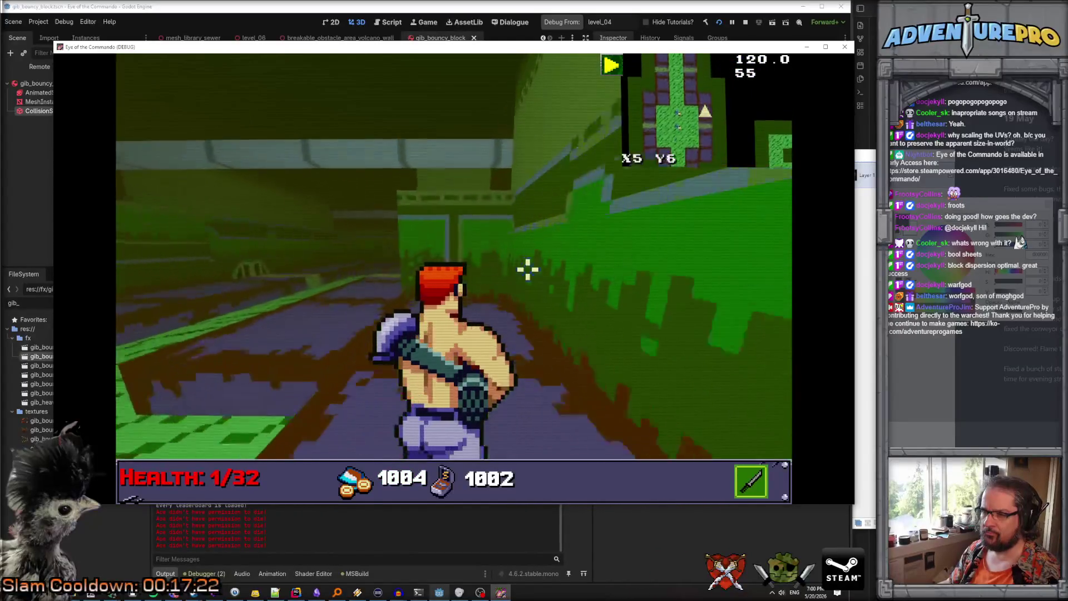
pyautogui.press('Left')
pyautogui.press('Up')
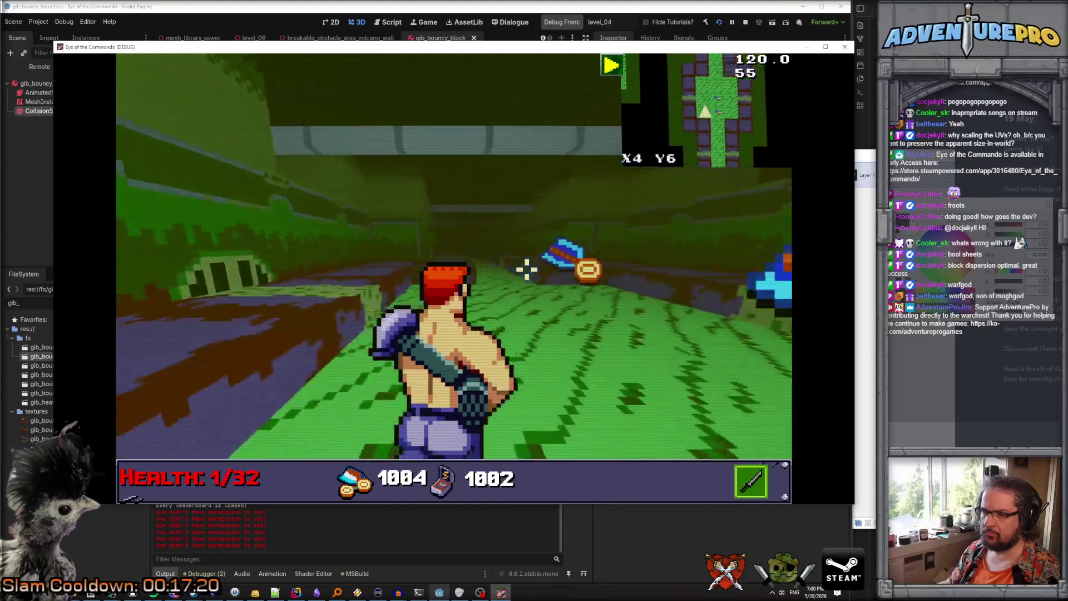
pyautogui.press('a')
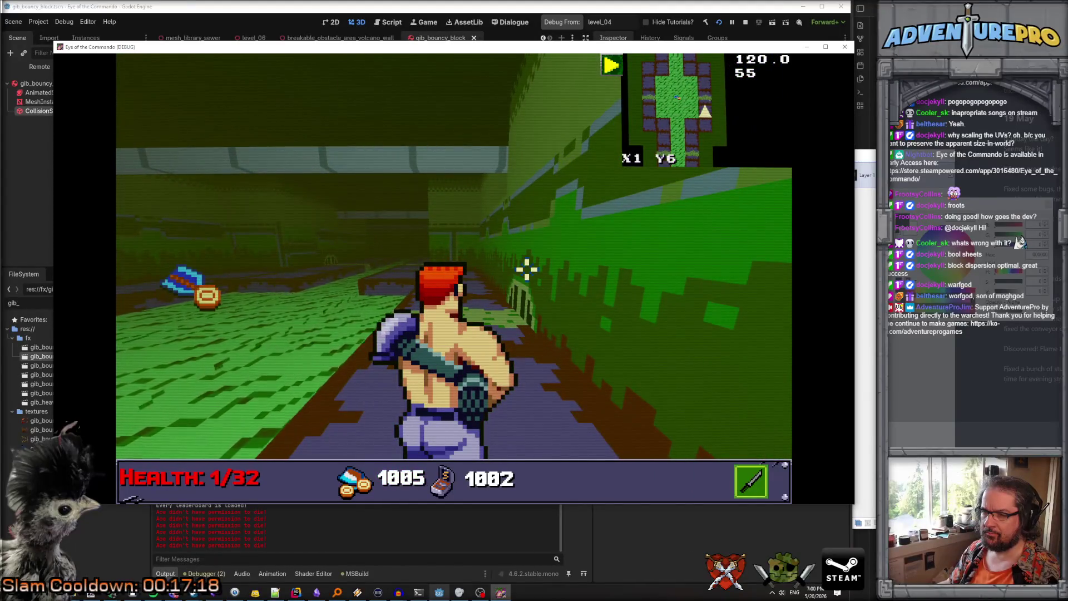
# Back away from the pickups, then return along the corridor collecting a coin
pyautogui.press('Down')
pyautogui.press('Down')
pyautogui.press('Down')
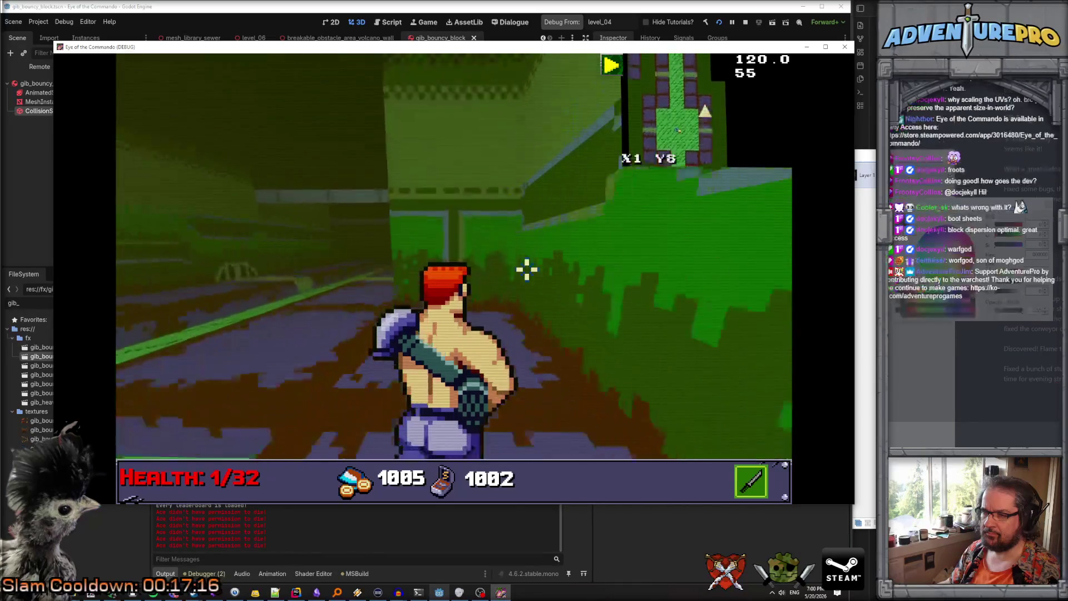
pyautogui.press('Down')
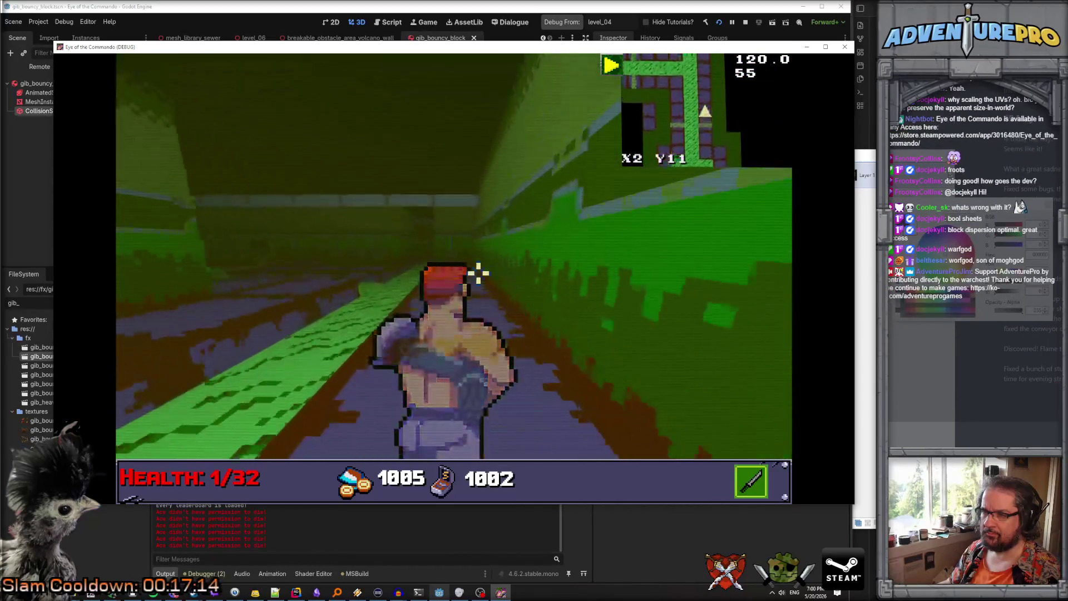
pyautogui.press('Down')
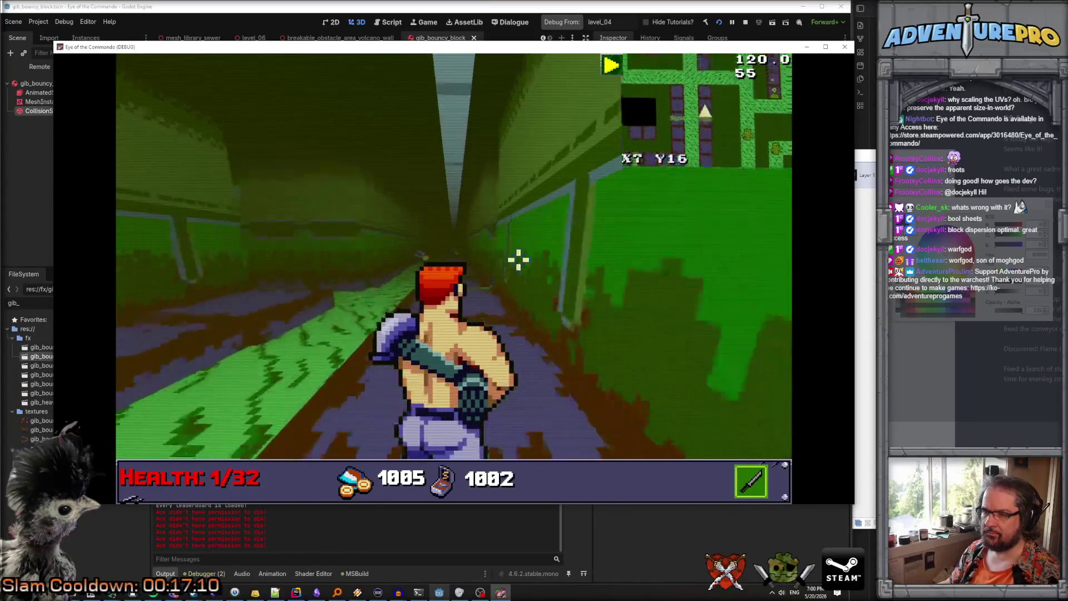
pyautogui.press('Up')
pyautogui.press('Up')
pyautogui.press('Up')
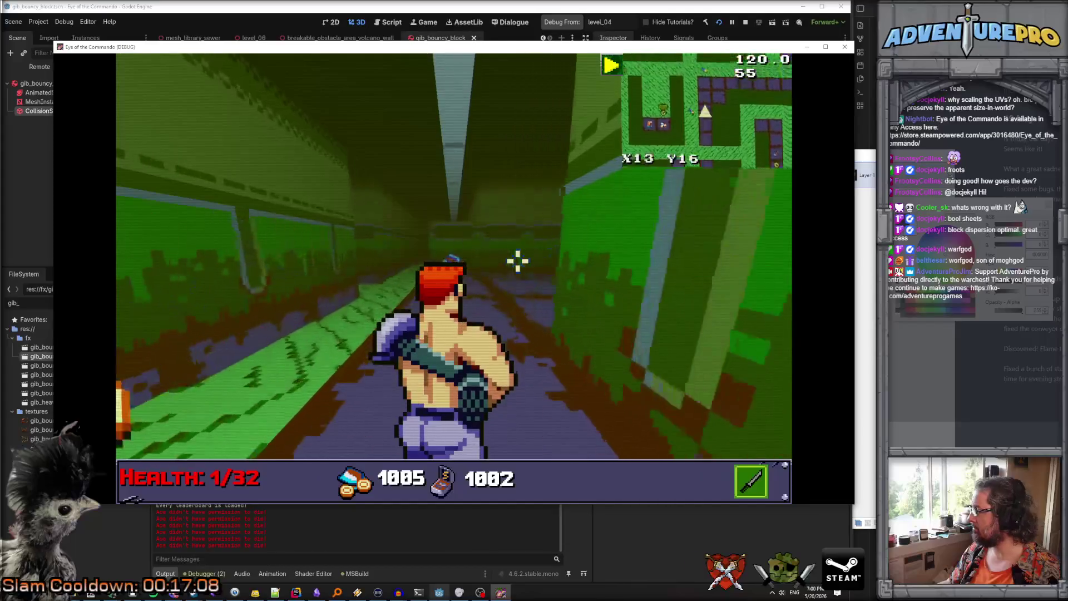
pyautogui.press('Up')
pyautogui.press('Up')
pyautogui.press('Up')
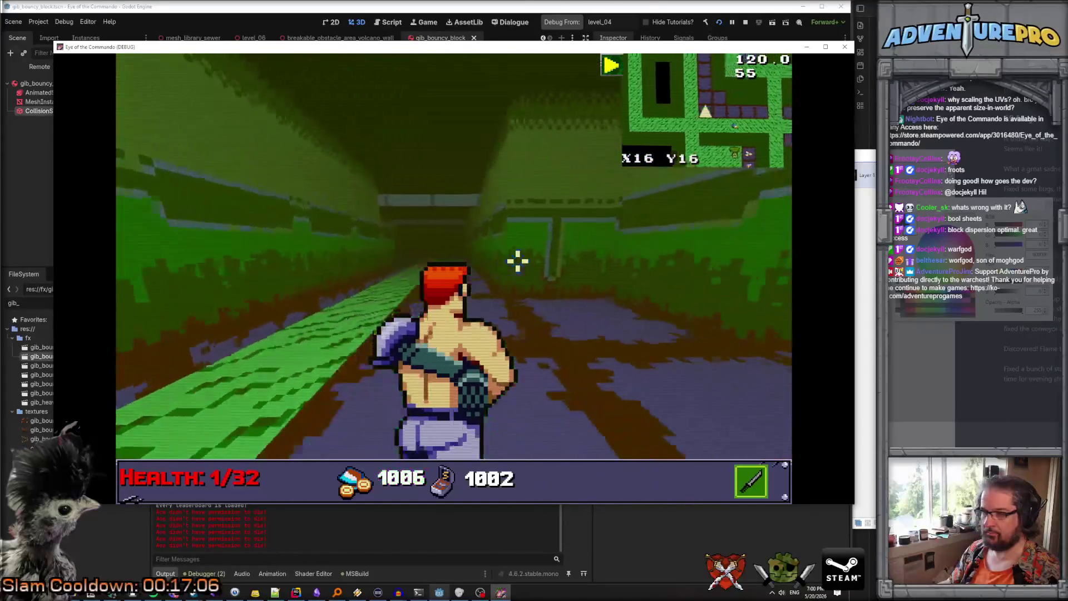
pyautogui.press('Left')
pyautogui.press('Left')
pyautogui.press('Up')
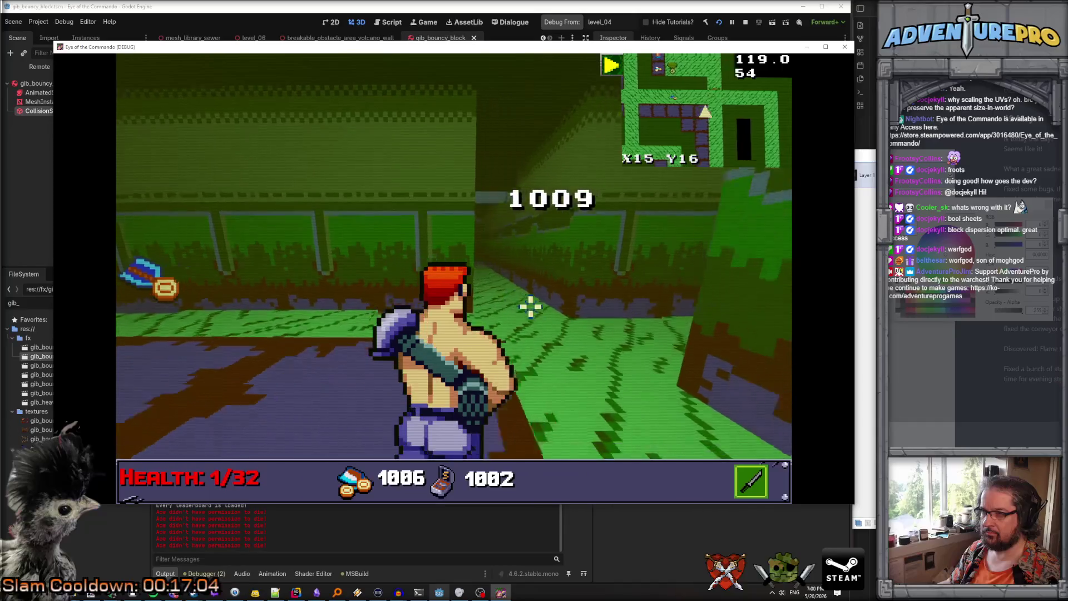
# Walk down the long corridor and into the side corridor
pyautogui.press('Right')
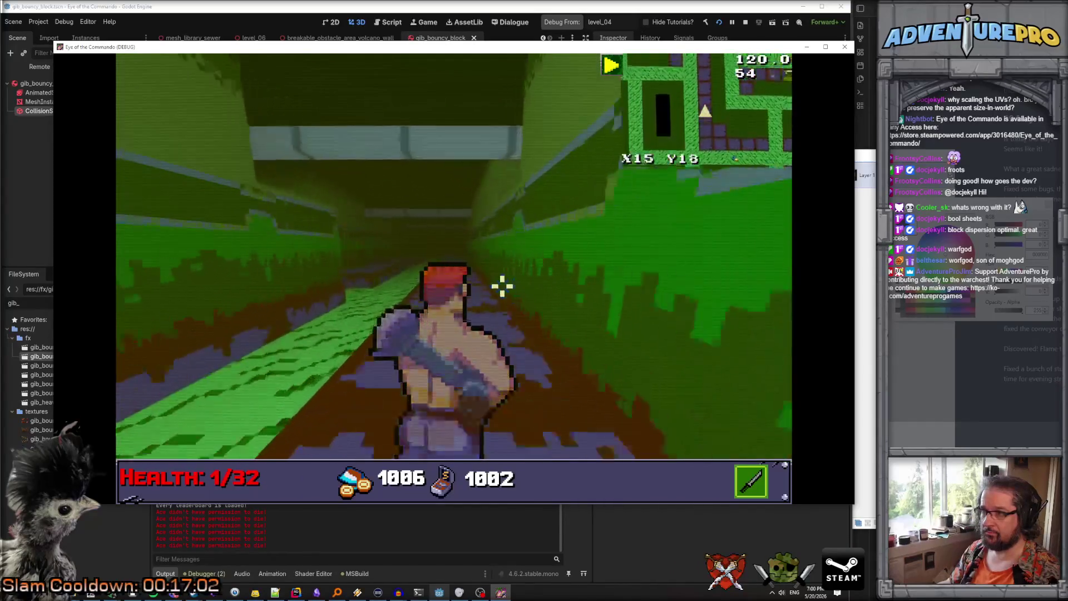
pyautogui.press('Up')
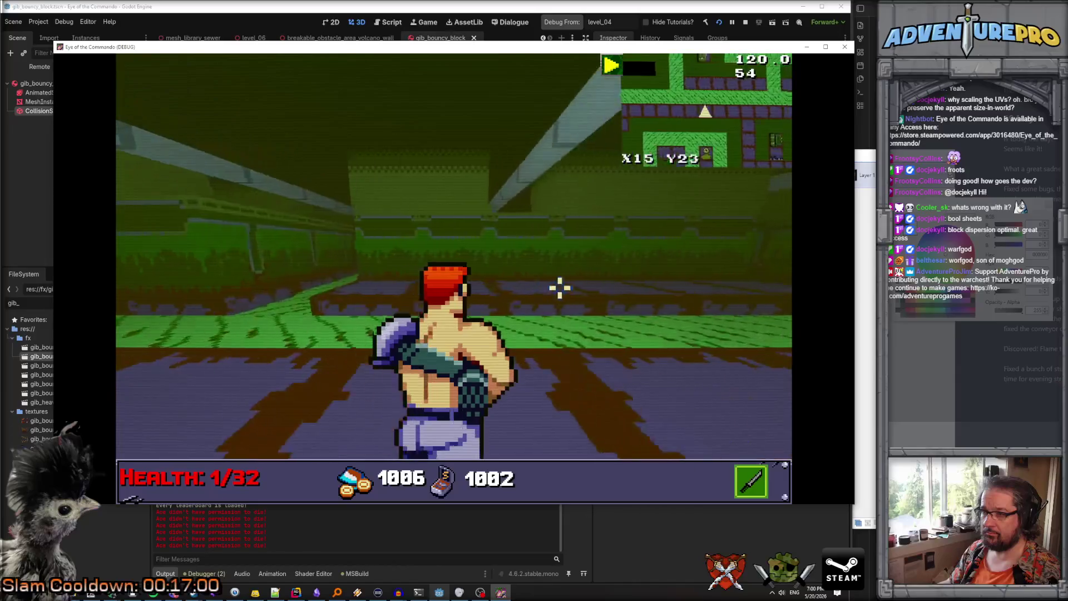
pyautogui.press('Up')
pyautogui.press('Up')
pyautogui.press('d')
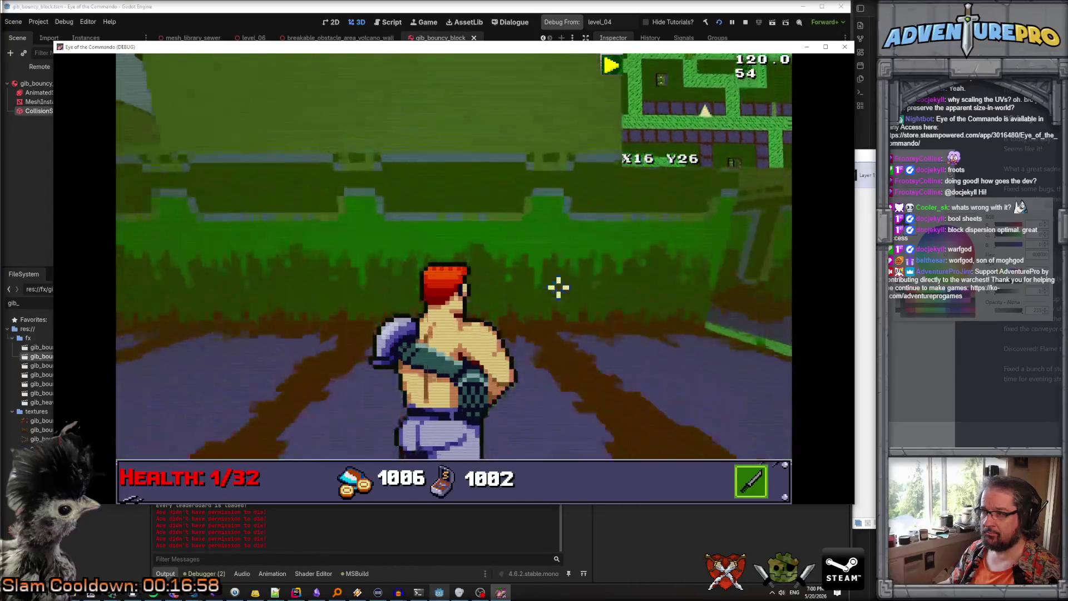
pyautogui.press('Left')
pyautogui.press('Up')
pyautogui.press('Up')
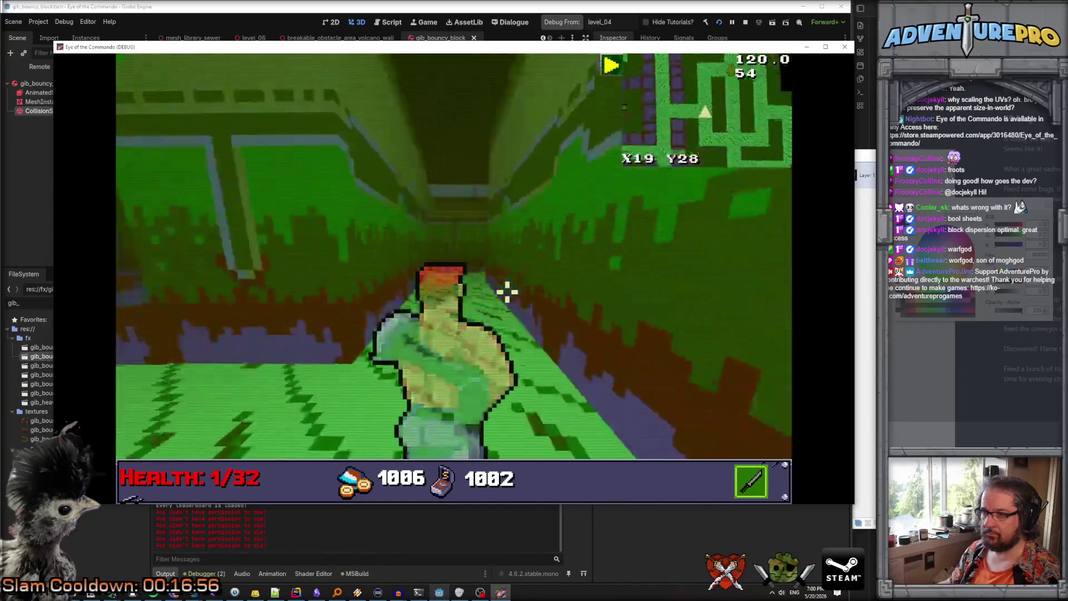
pyautogui.press('Left')
pyautogui.press('Up')
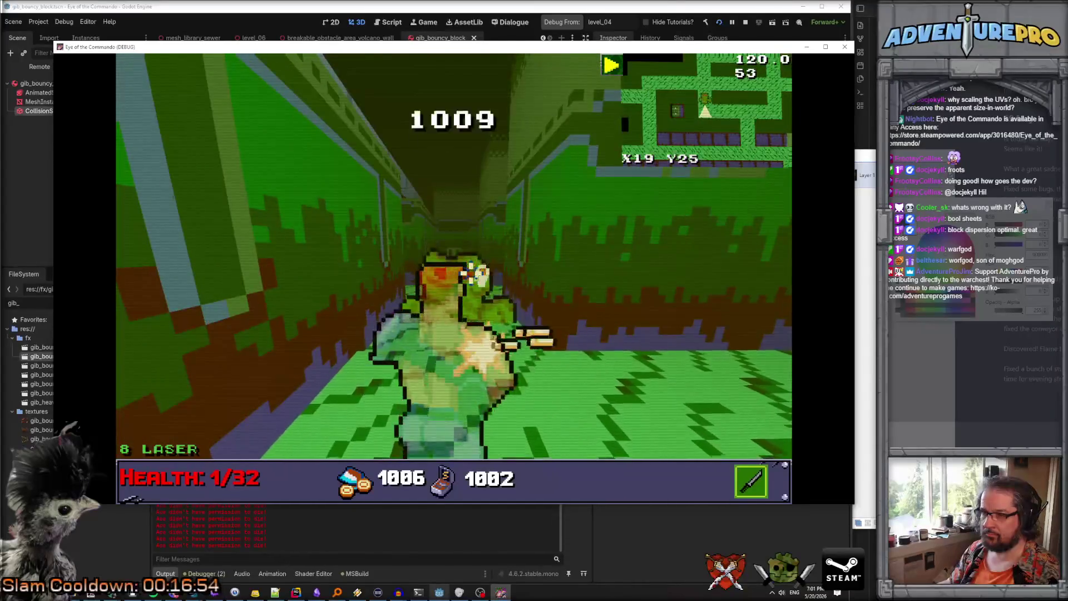
pyautogui.press('Up')
pyautogui.press('Right')
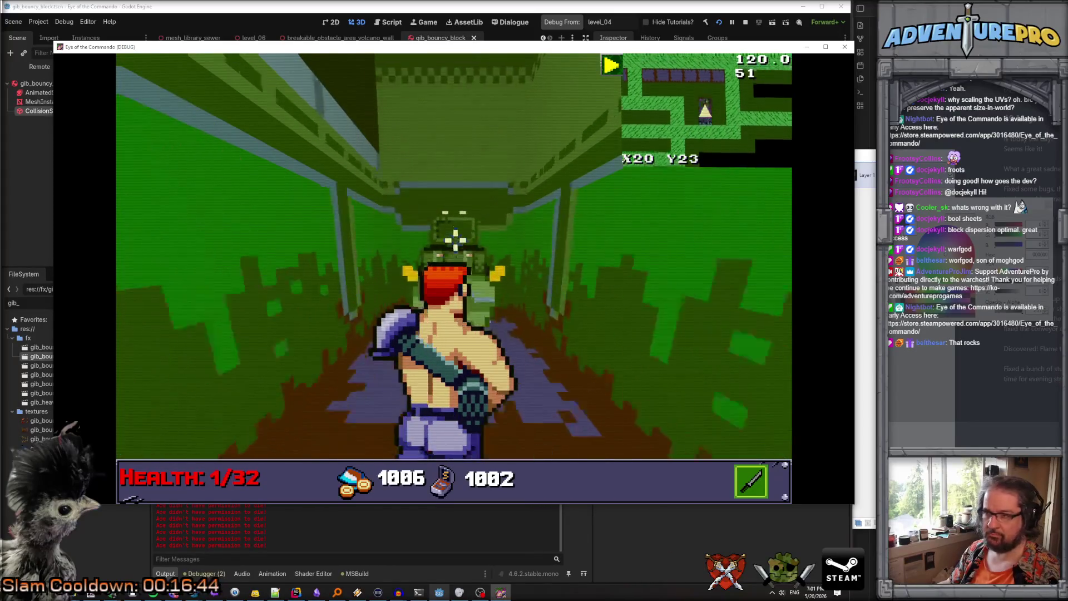
# Dismiss the Proof of Strength and Gunpower popups, then fire at the corridor enemy
pyautogui.click(320, 219)
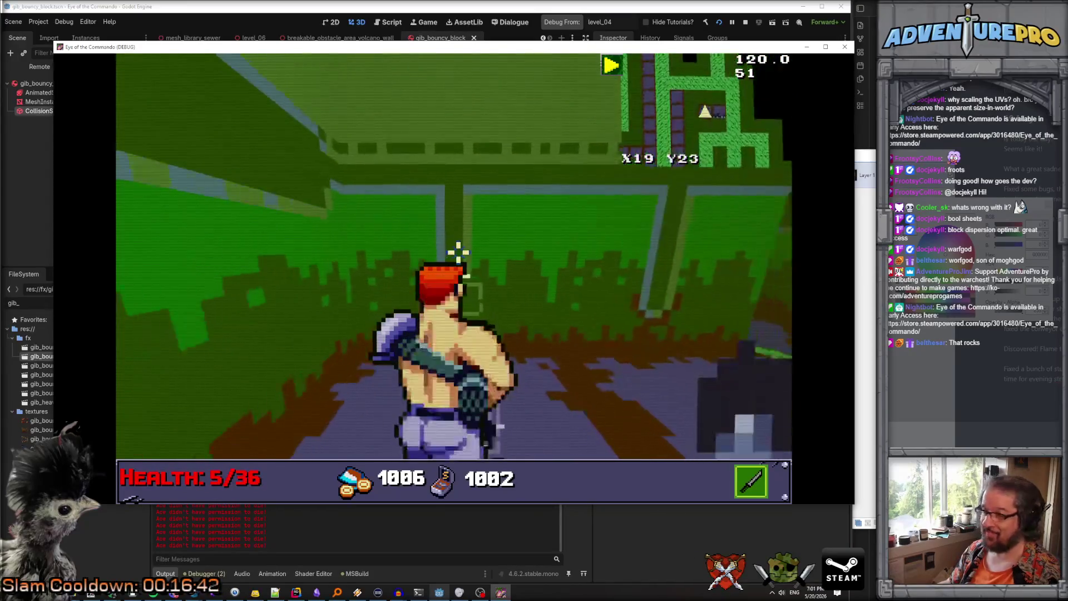
pyautogui.press('w')
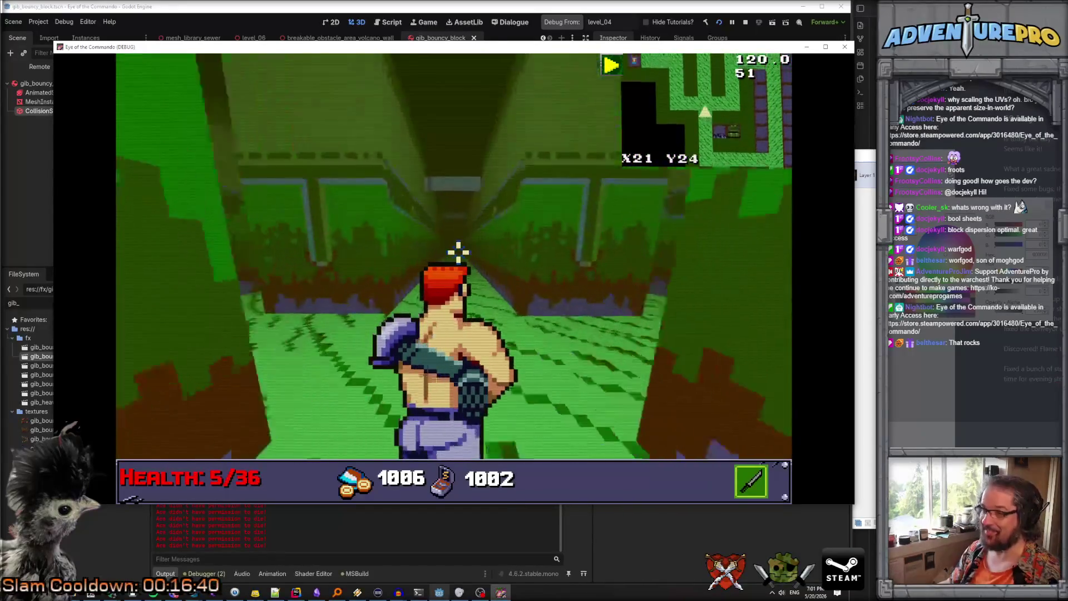
pyautogui.press('w')
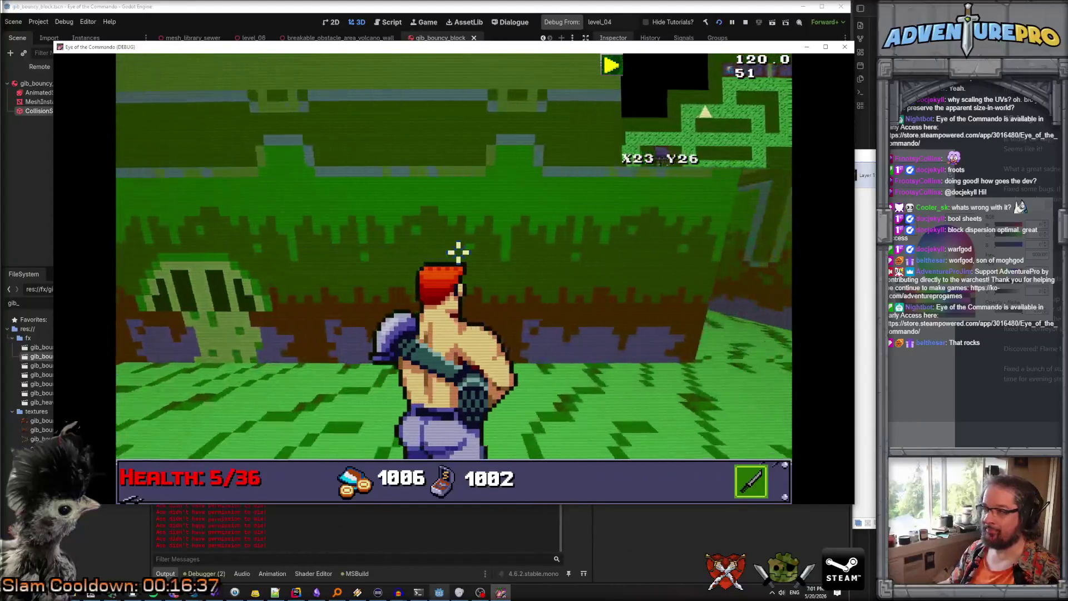
pyautogui.press('w')
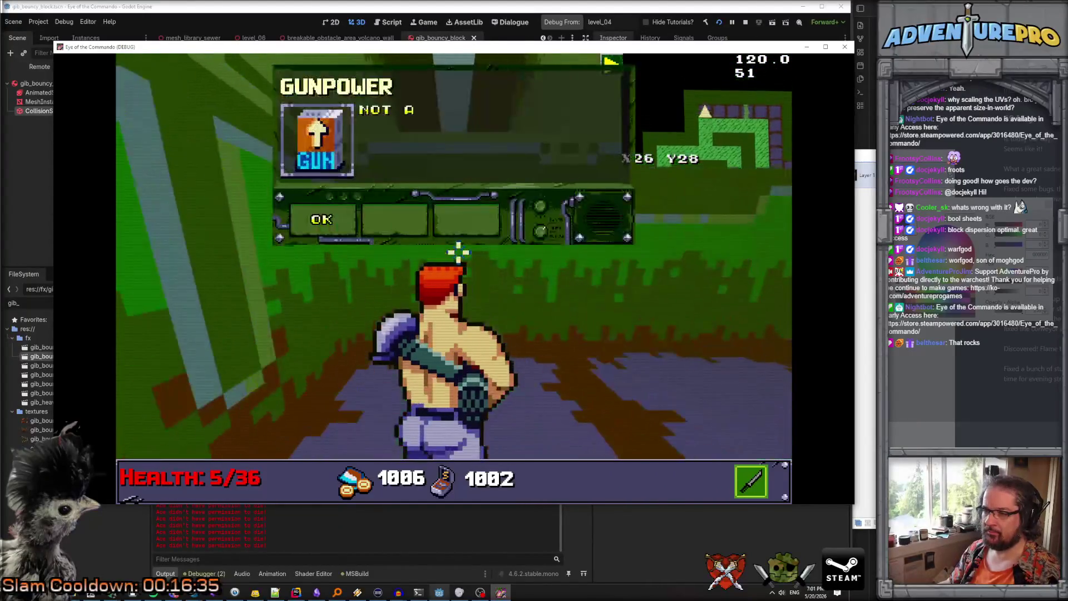
pyautogui.click(336, 227)
pyautogui.press('w')
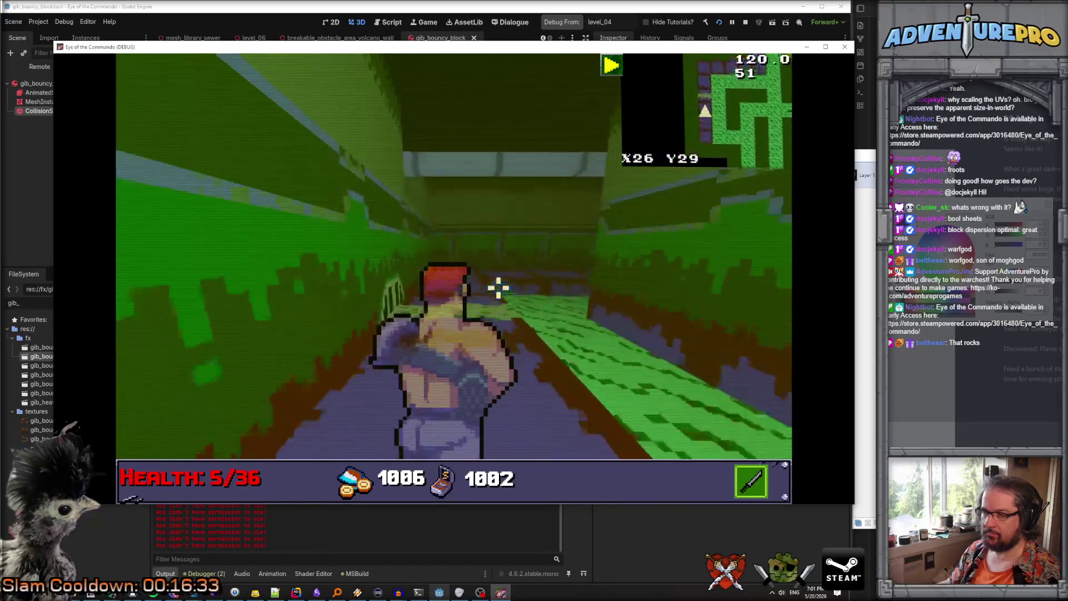
pyautogui.press('w')
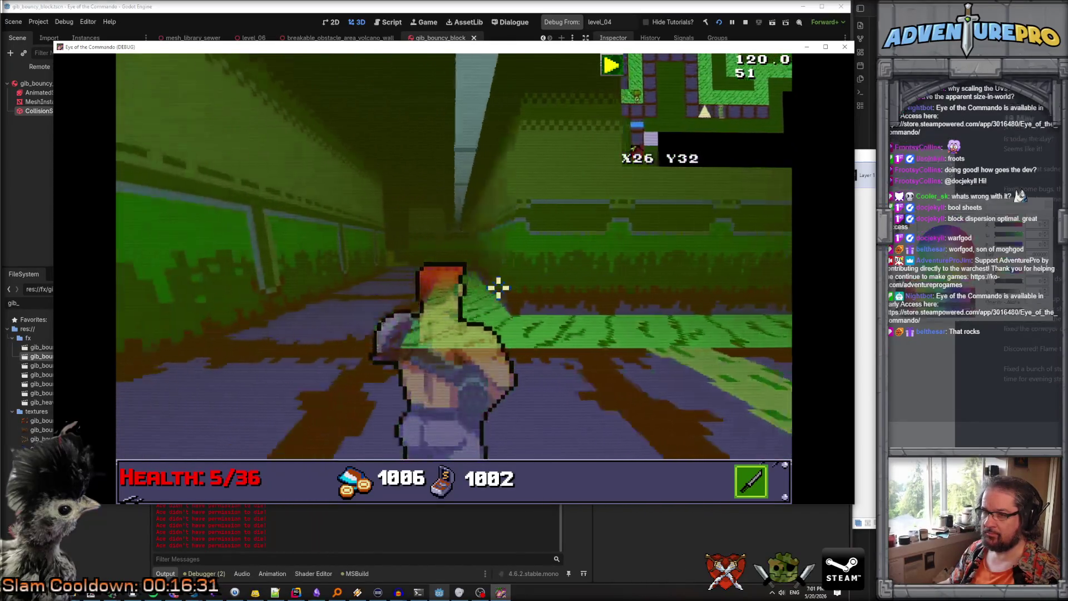
pyautogui.click(449, 277)
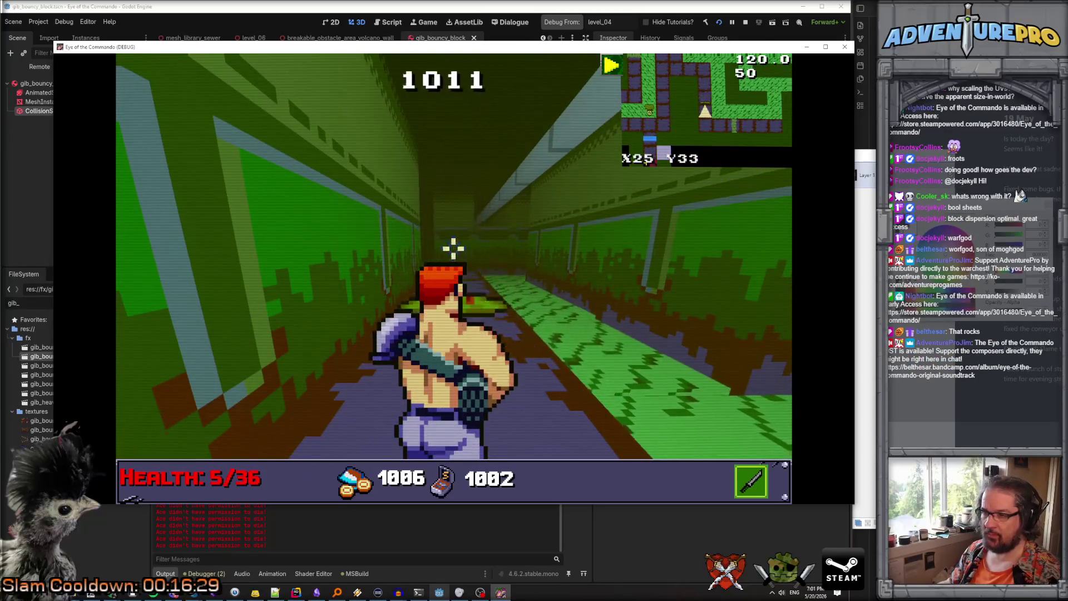
# Close the debug game window to stop the level_04 playtest
pyautogui.click(844, 49)
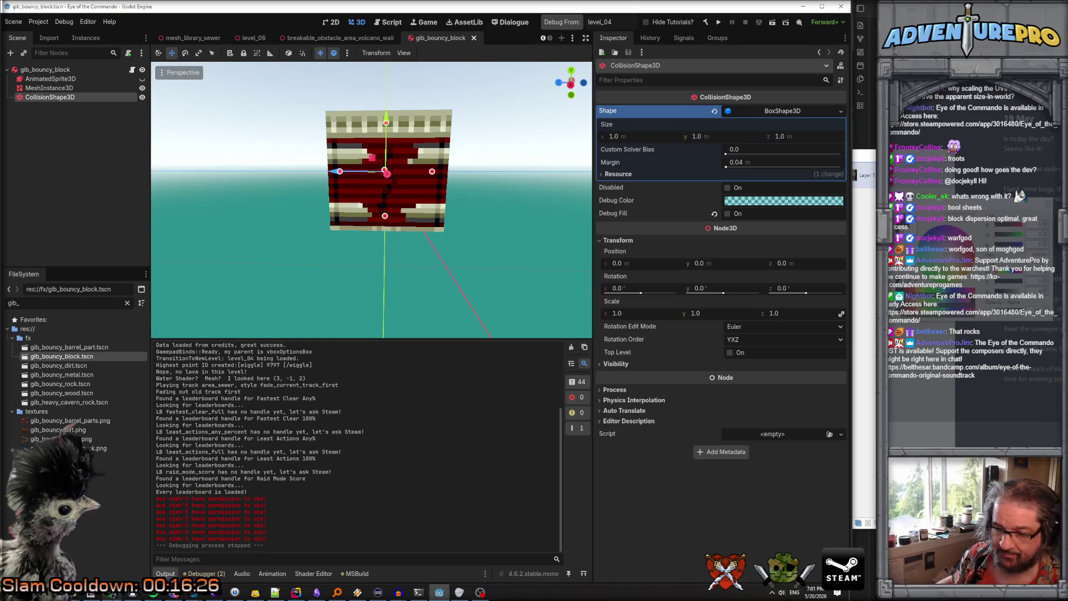
pyautogui.moveTo(128, 591)
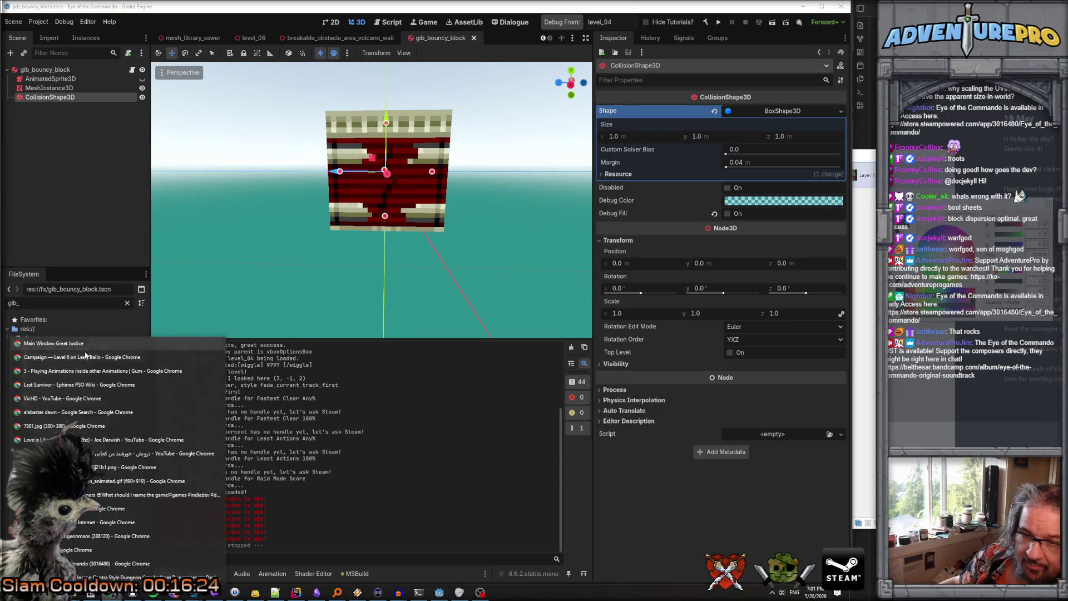
pyautogui.click(86, 358)
# Tick the 'Some secret walls…' bug on the Campaign — Level 6 card, then return to Godot
pyautogui.click(218, 316)
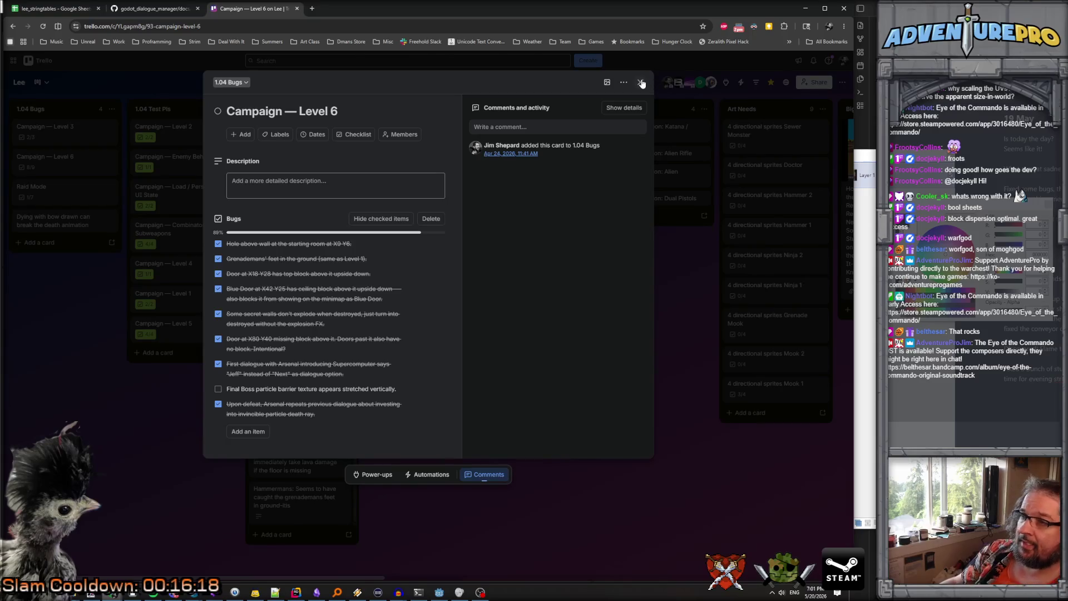
pyautogui.click(664, 322)
pyautogui.click(439, 591)
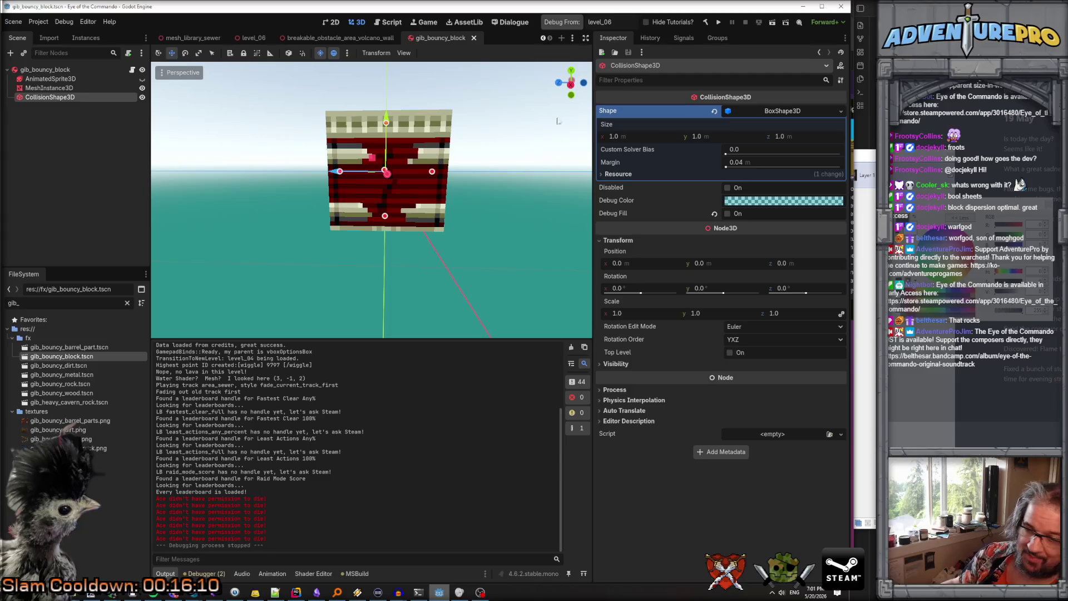
# Run the game from level_06 and turn the music volume down in audio options
pyautogui.click(570, 24)
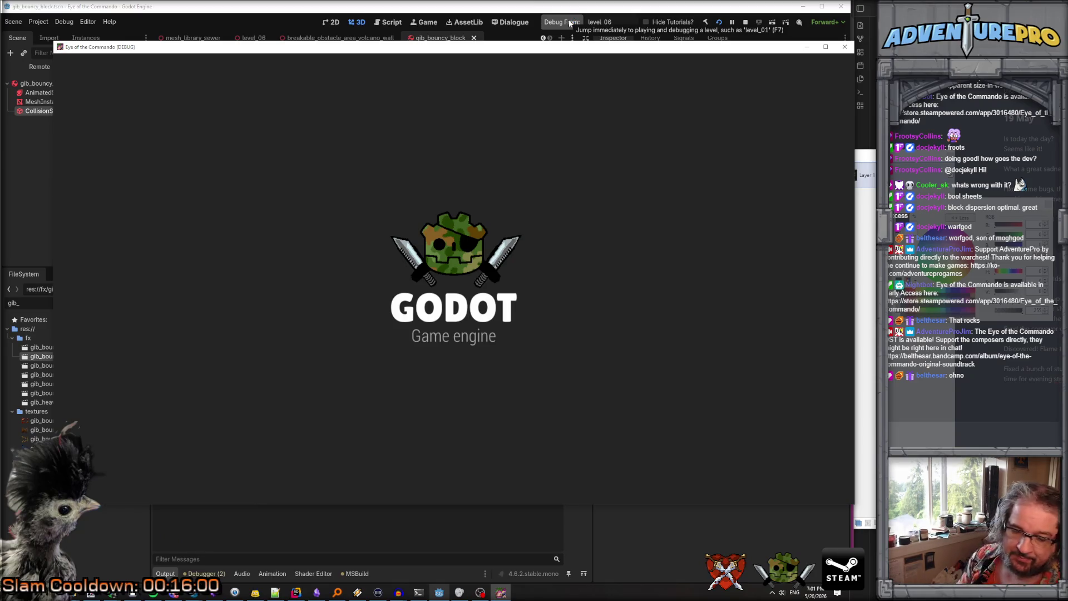
pyautogui.press('Escape')
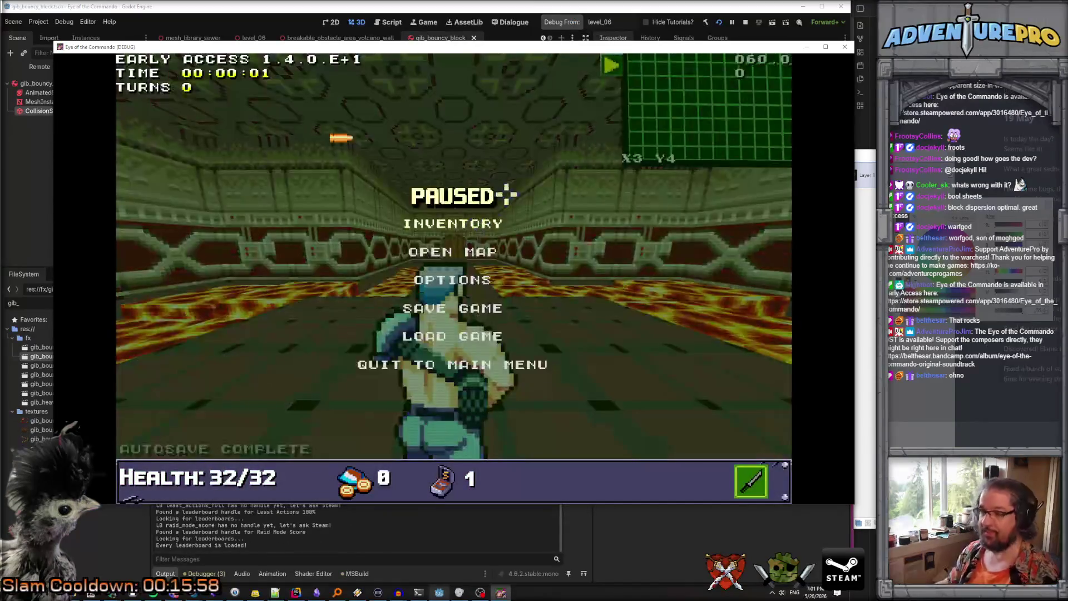
pyautogui.click(467, 278)
pyautogui.click(457, 109)
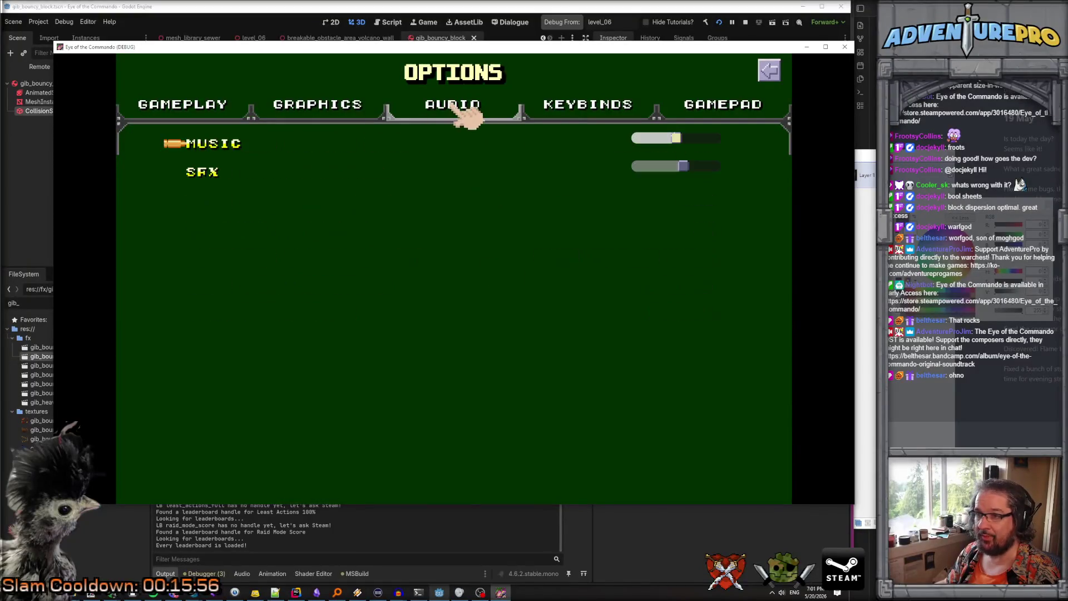
pyautogui.moveTo(676, 138); pyautogui.dragTo(640, 138)
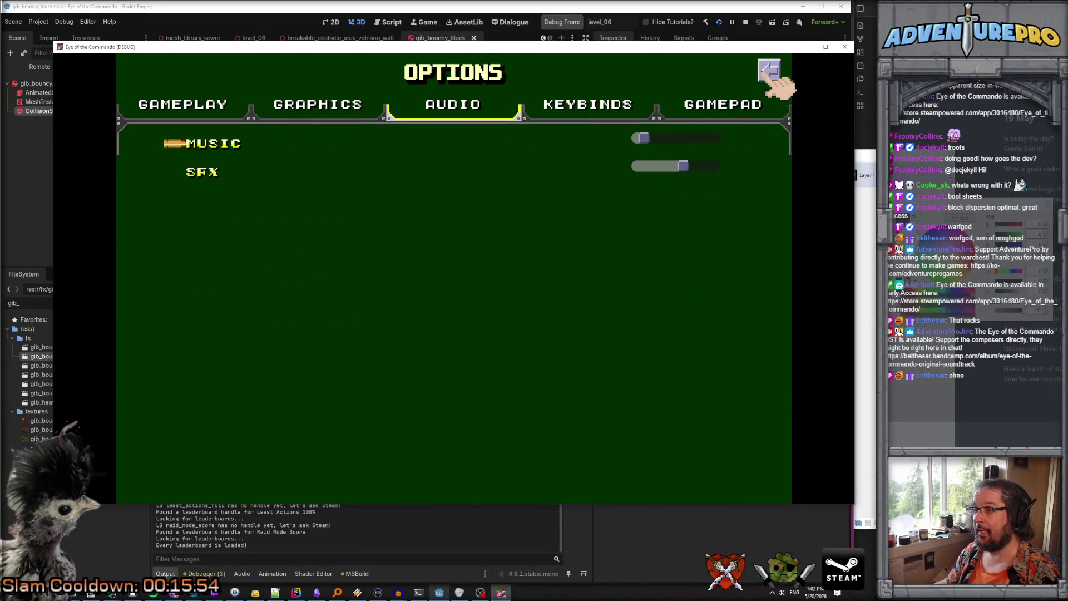
pyautogui.click(771, 72)
# Refocus the game window and look through the graphics and gameplay options
pyautogui.hotkey('alt', 'Tab')
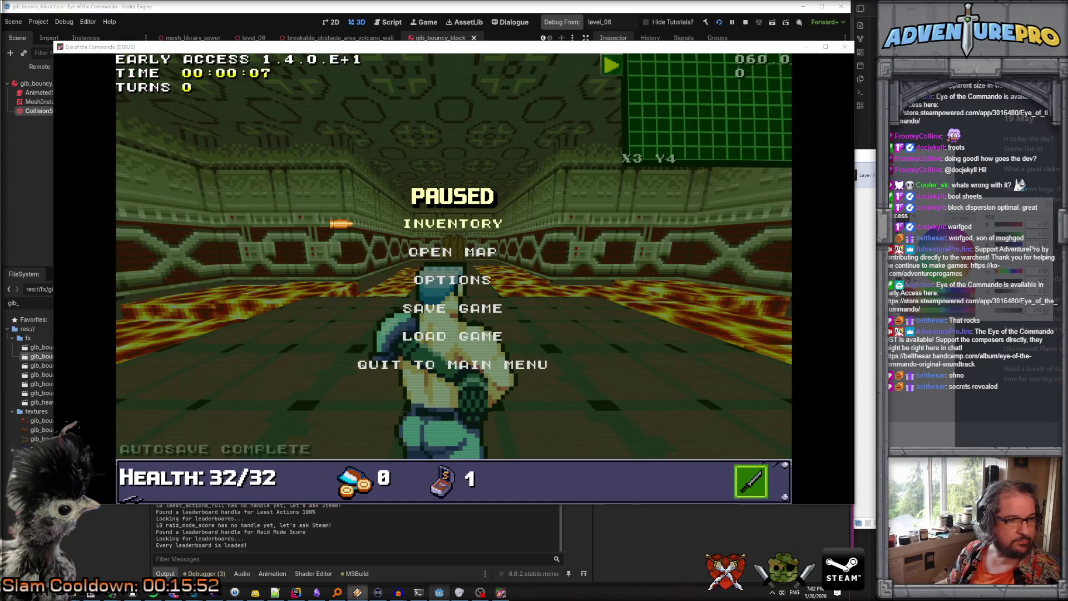
pyautogui.click(448, 209)
pyautogui.press('Escape')
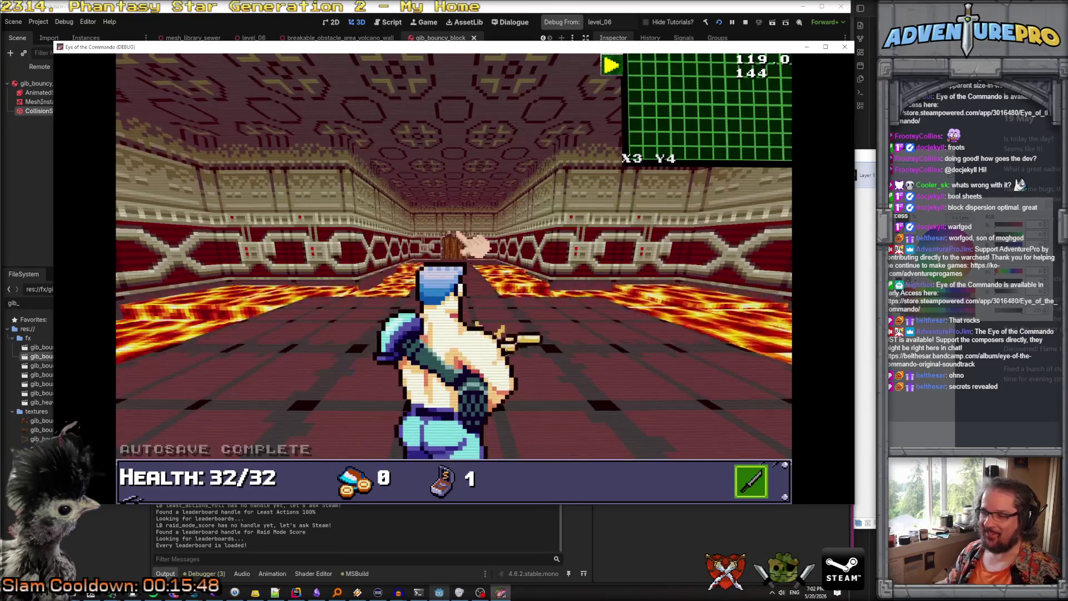
pyautogui.press('Escape')
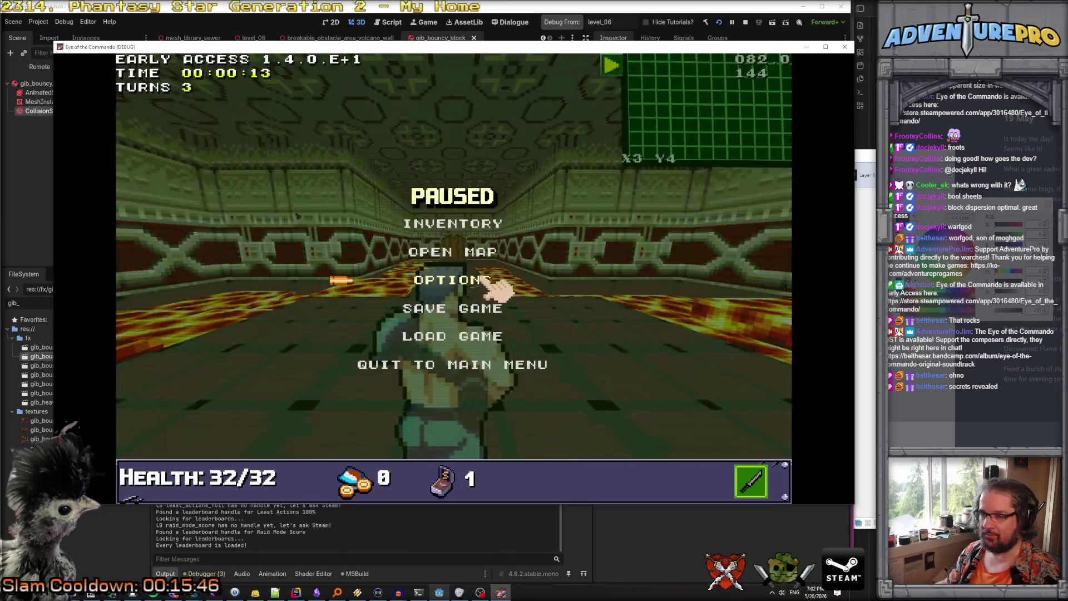
pyautogui.press('Escape')
pyautogui.press('Escape')
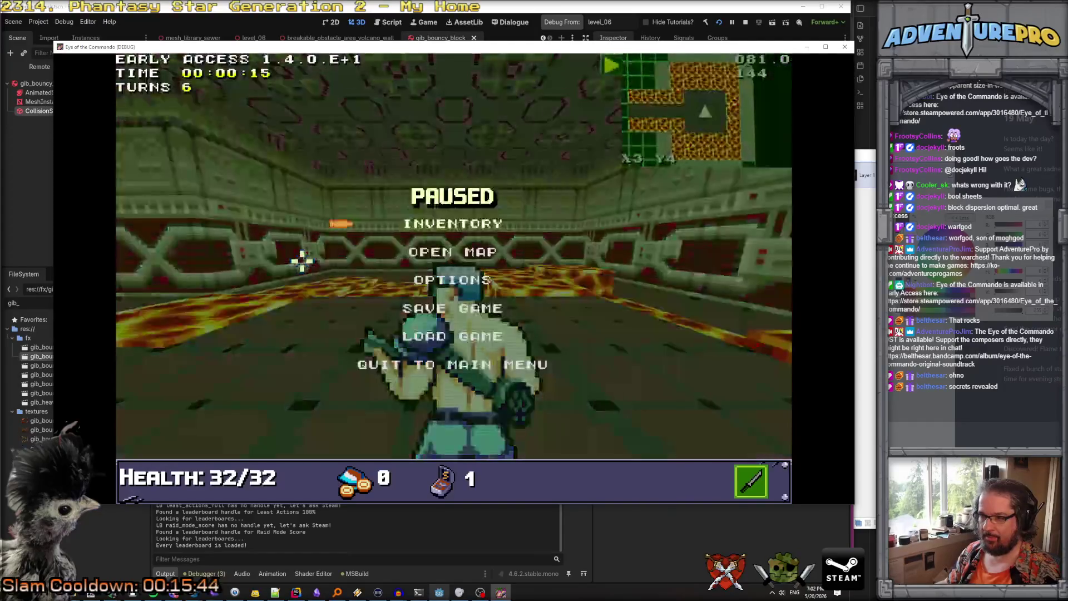
pyautogui.click(430, 281)
pyautogui.press('Escape')
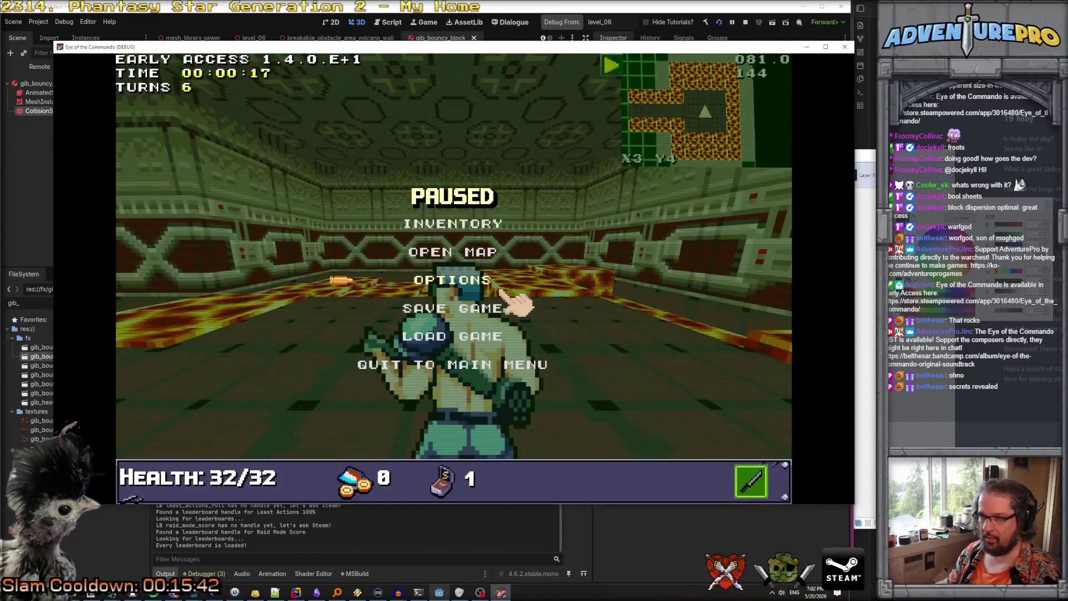
pyautogui.click(457, 282)
pyautogui.click(346, 111)
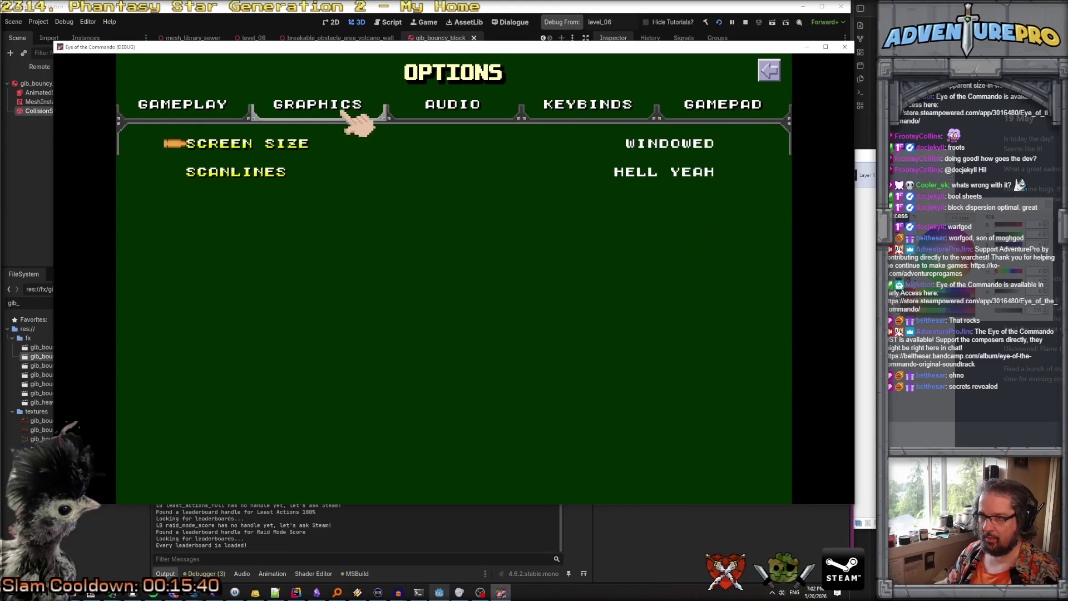
pyautogui.click(770, 71)
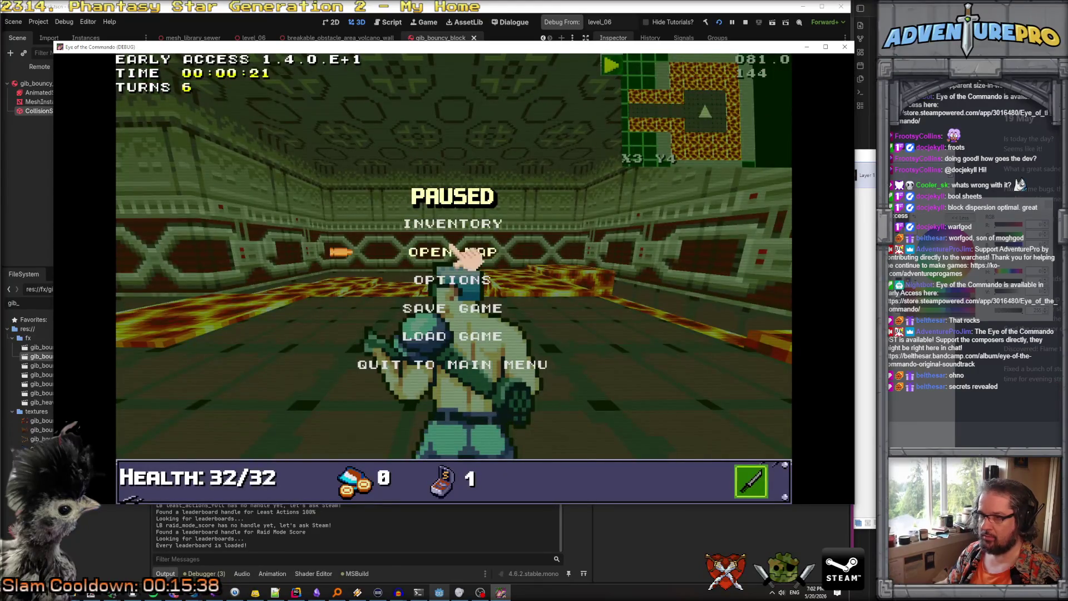
pyautogui.click(470, 286)
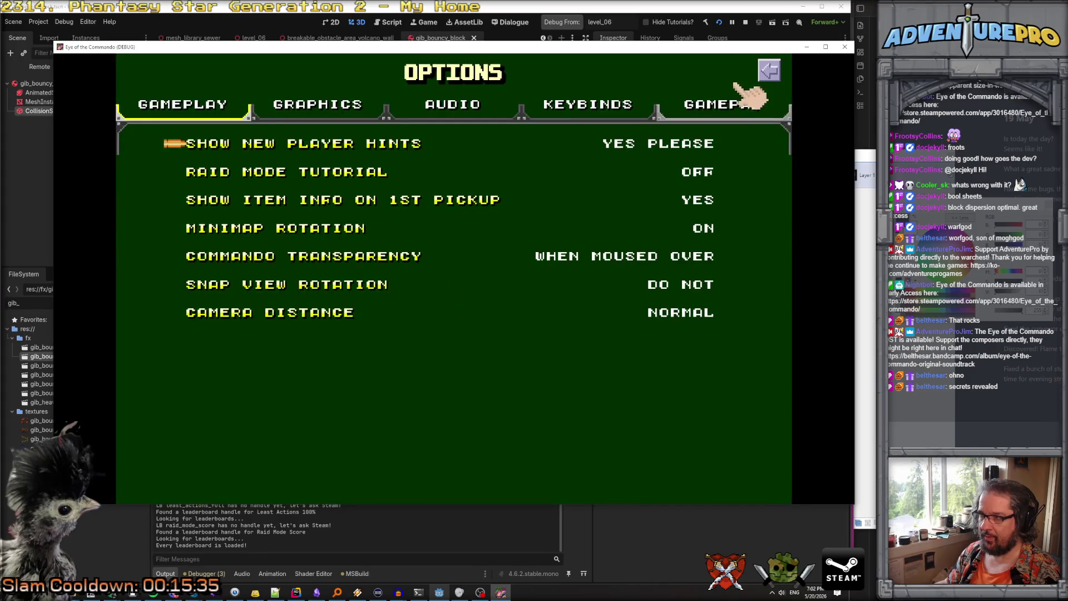
pyautogui.click(773, 75)
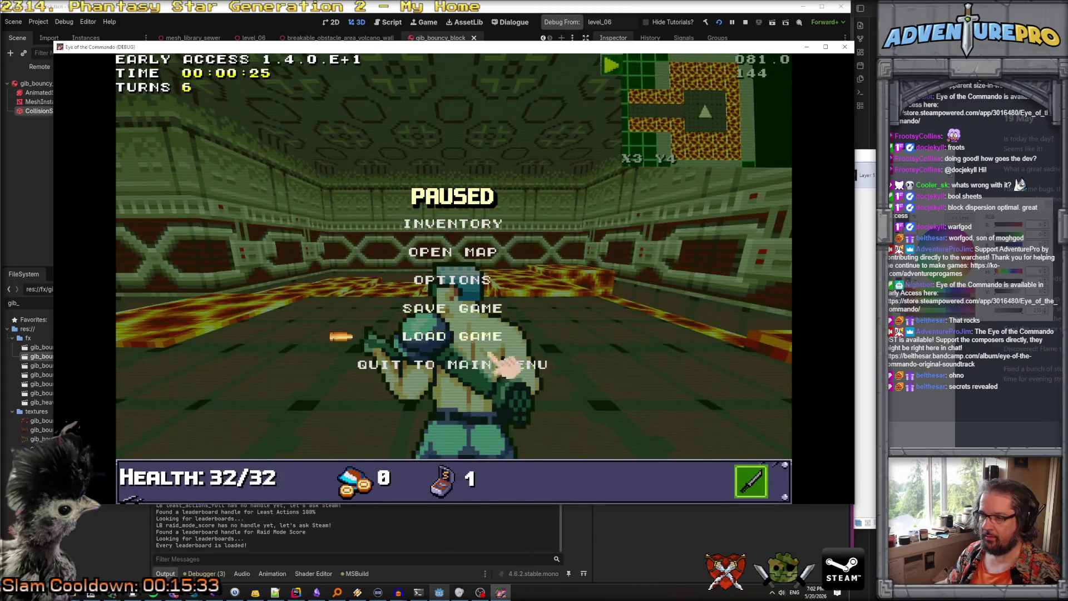
# Resume play, step down the lava corridor and attack twice
pyautogui.press('Escape')
pyautogui.press('Left')
pyautogui.press('Up')
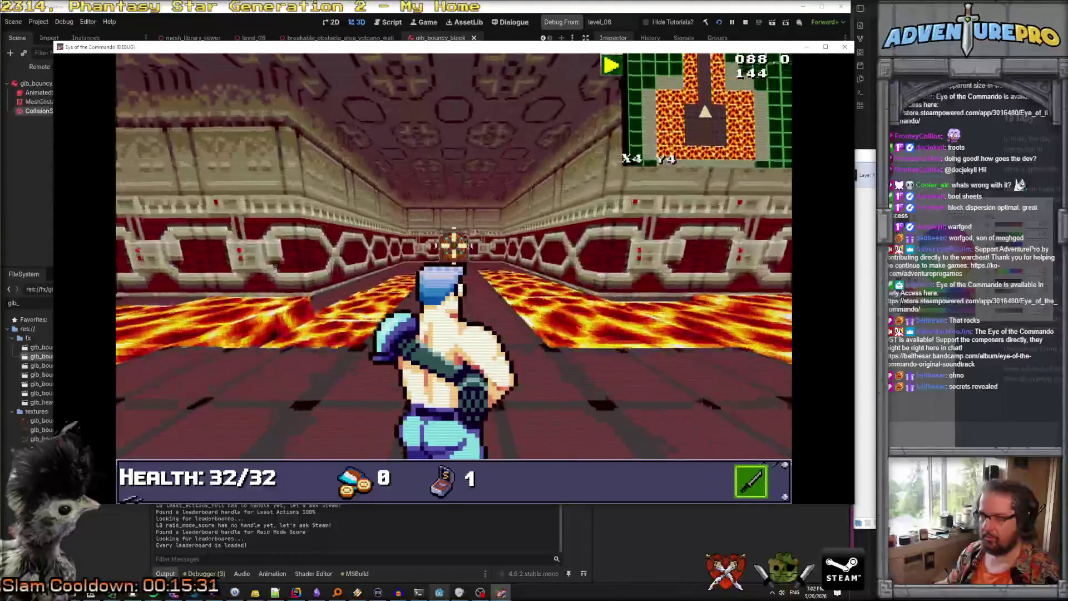
pyautogui.click(207, 275)
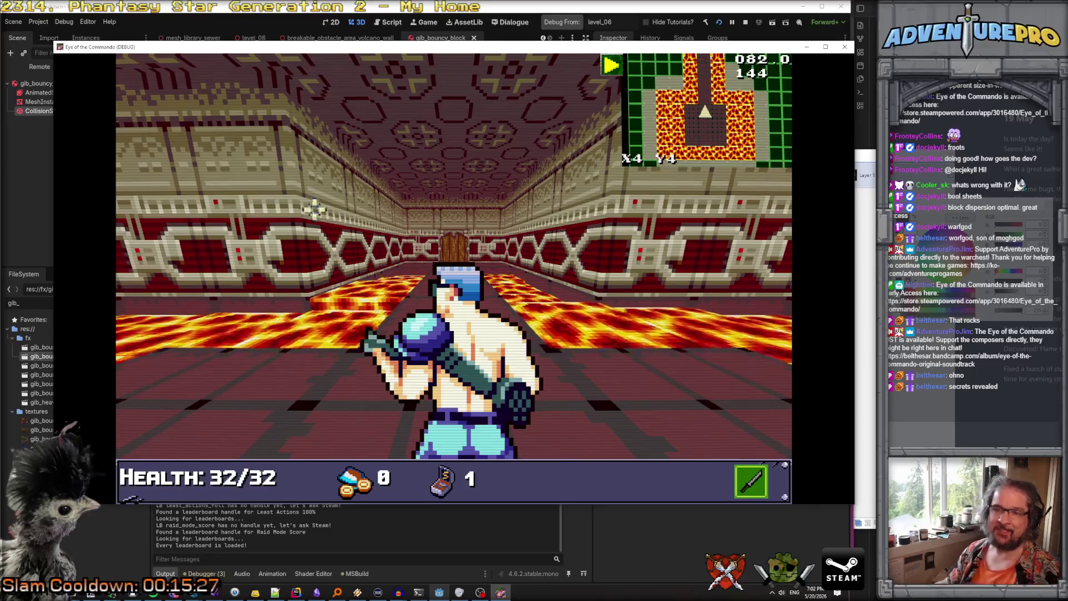
pyautogui.click(506, 330)
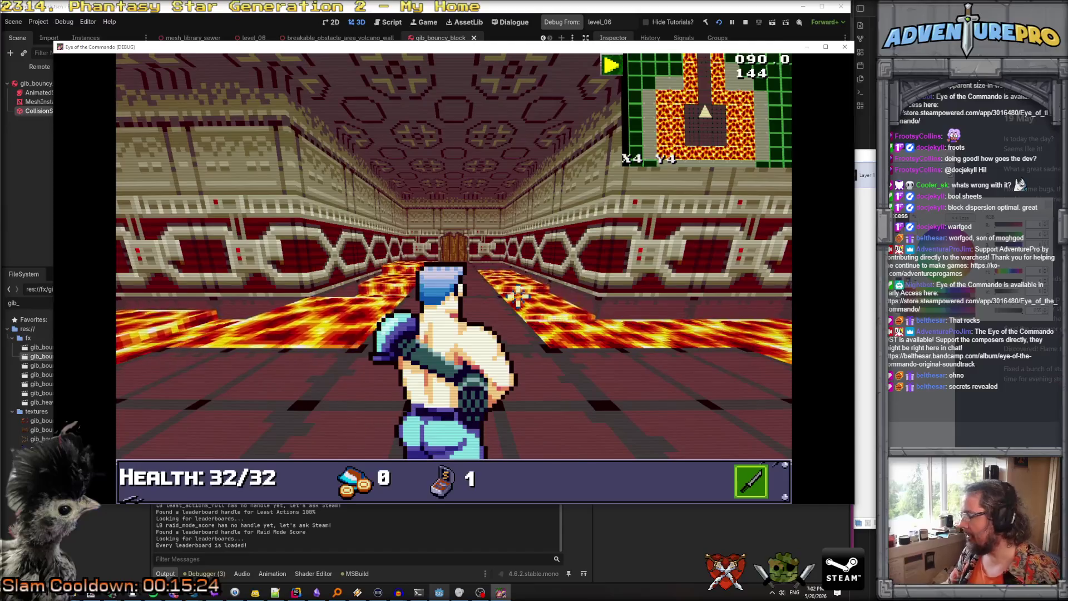
# Teleport to X45 Y65, enable WARGOD god mode, dismiss the weapon popup and test-fire
pyautogui.press('`')
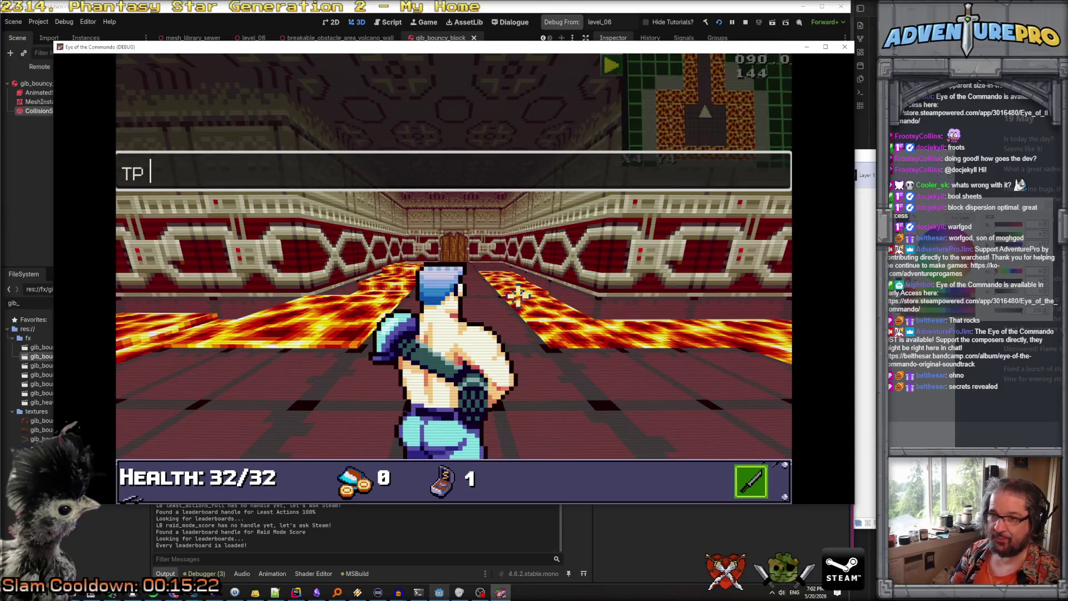
pyautogui.write('5 6')
pyautogui.press('Return')
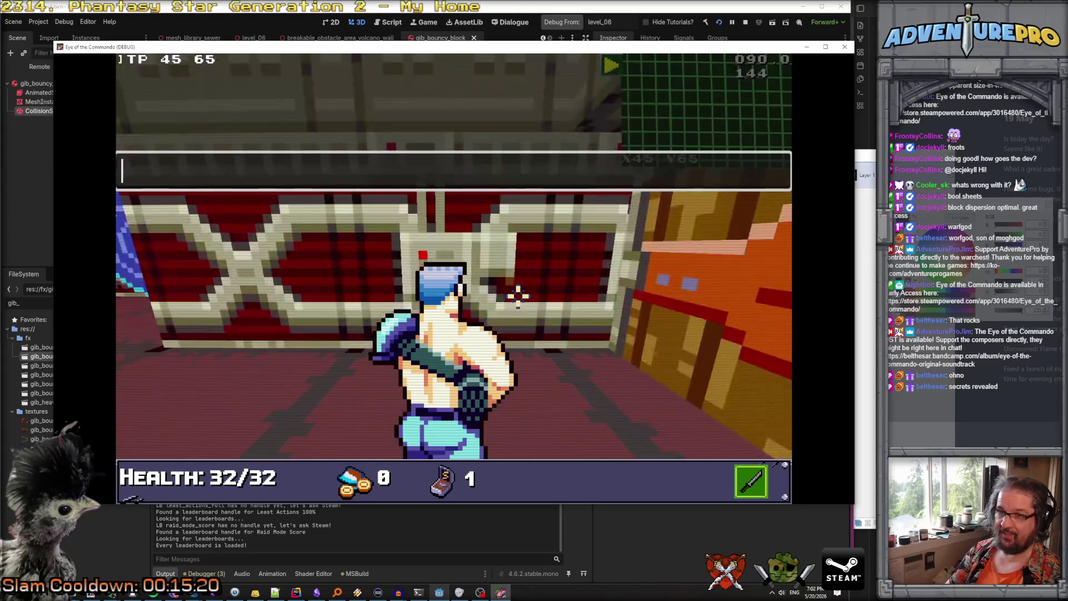
pyautogui.press('`')
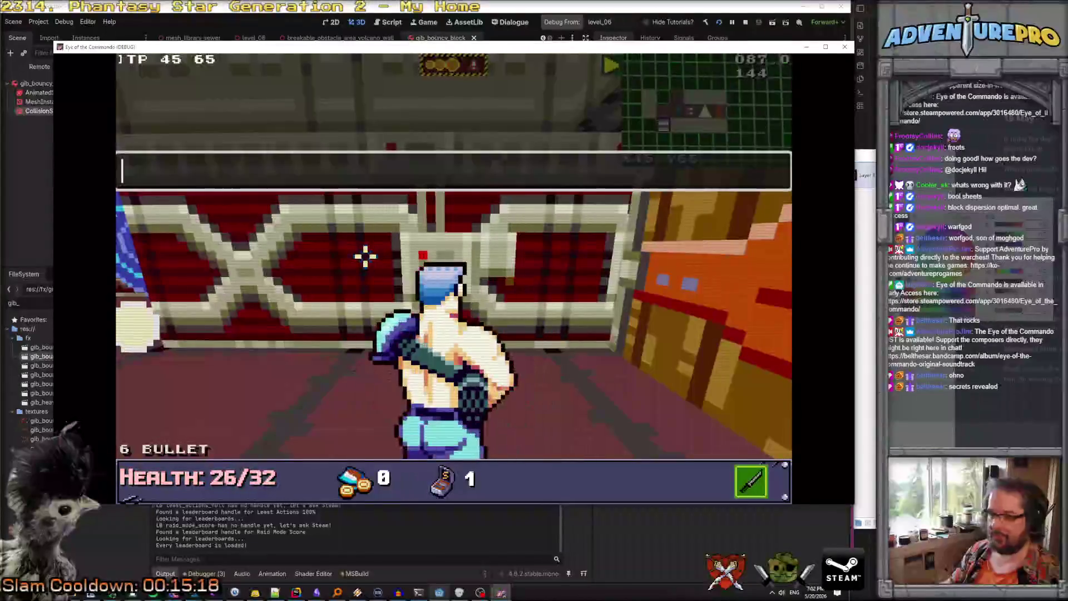
pyautogui.write('warfgod')
pyautogui.press('Return')
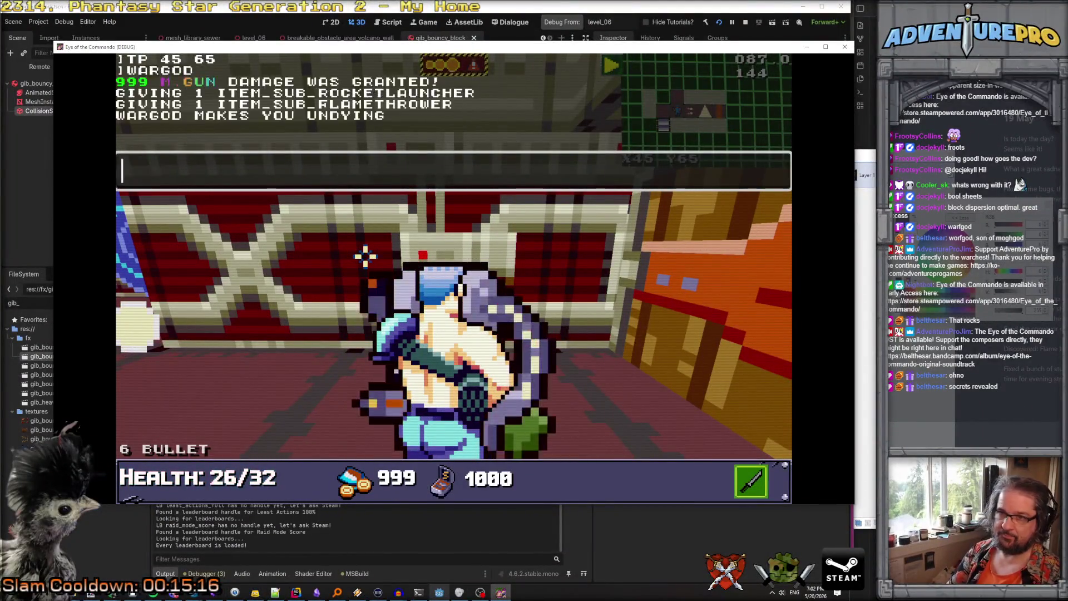
pyautogui.press('`')
pyautogui.click(329, 224)
pyautogui.click(465, 259)
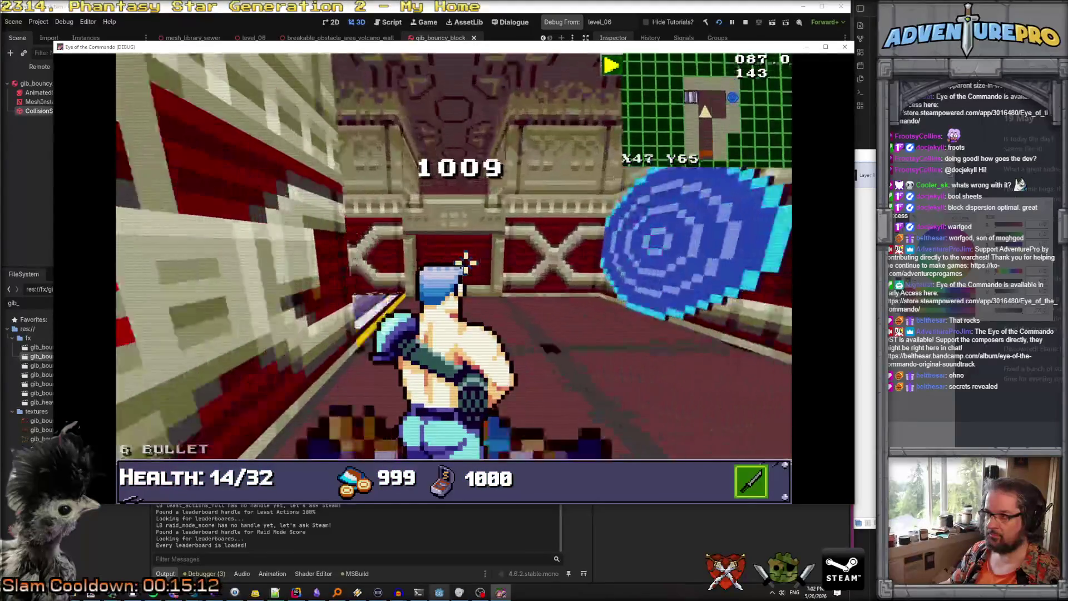
# Teleport to X45 Y75 and reveal the whole map with REVEALALL
pyautogui.press('`')
pyautogui.write('TP 45 75')
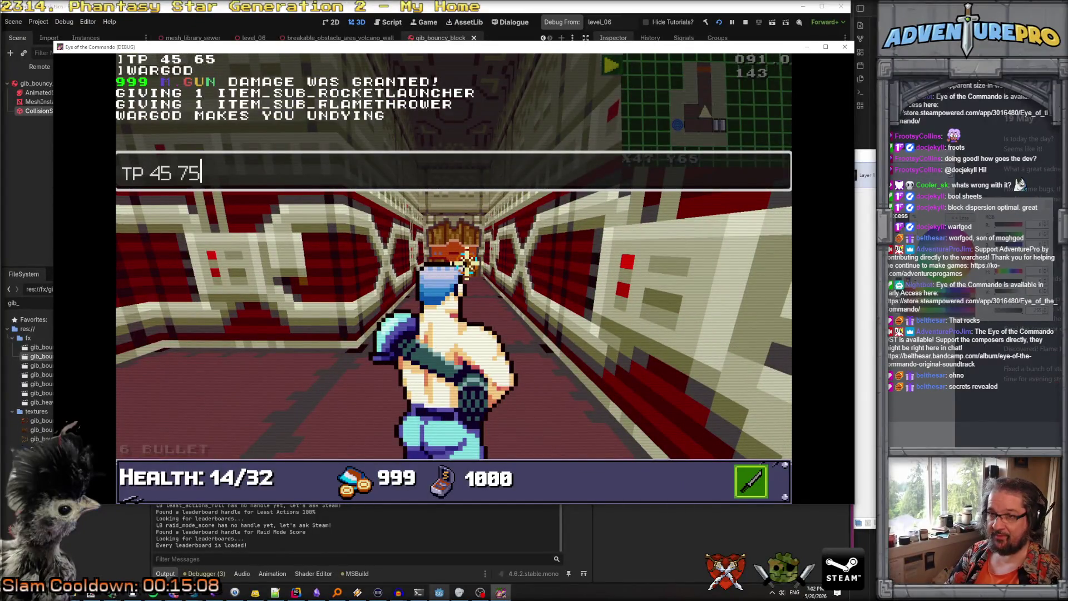
pyautogui.press('Return')
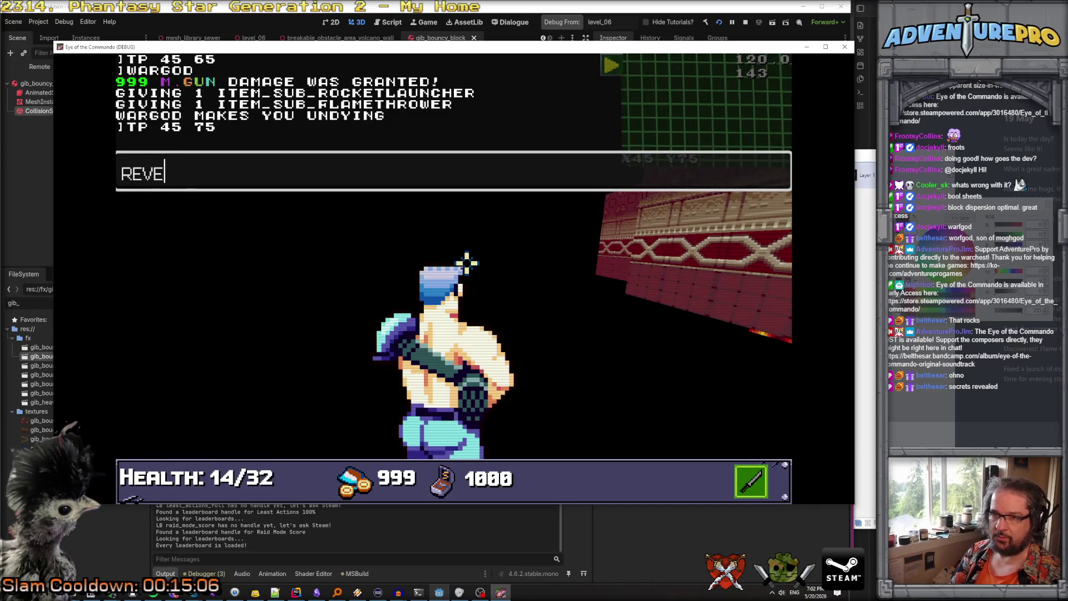
pyautogui.write('ALA')
pyautogui.press('Return')
pyautogui.write('REVEALALL')
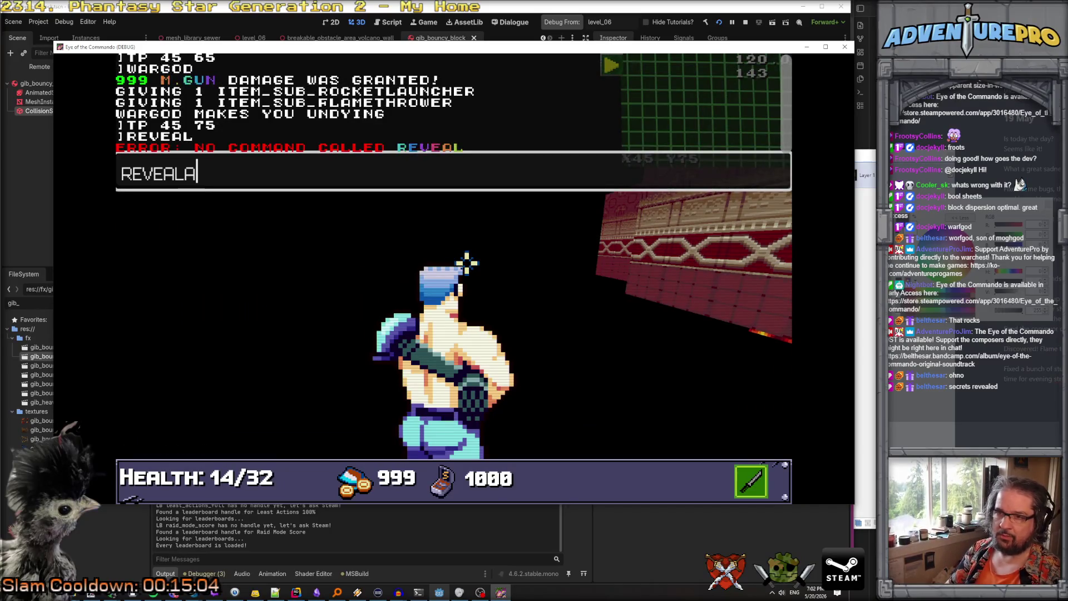
pyautogui.press('Return')
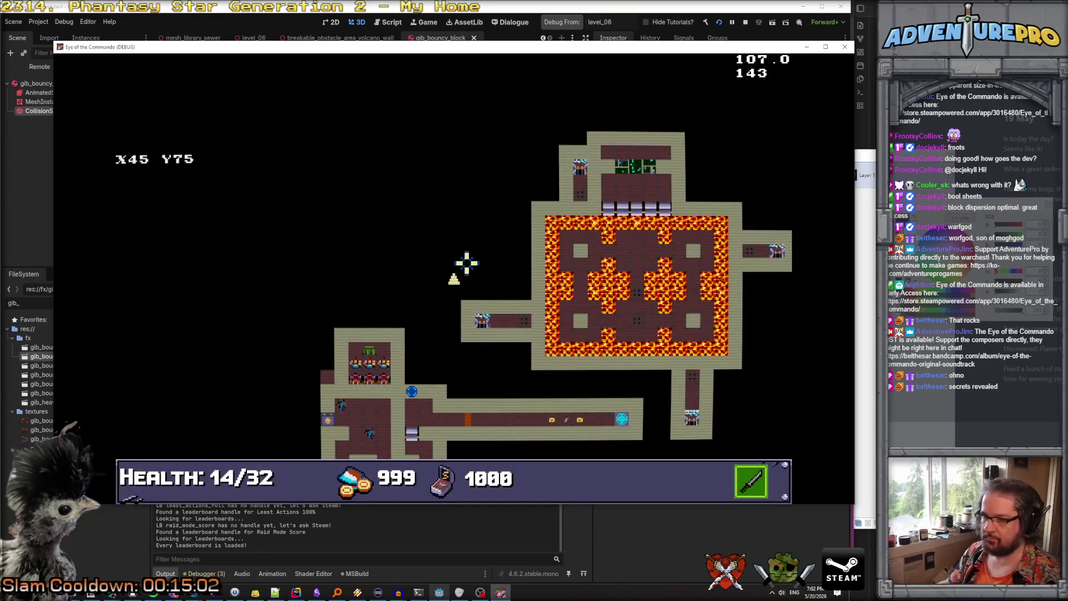
# Close the map, then teleport to X55 Y65 with TP 55 65 from the inventory screen
pyautogui.press('d')
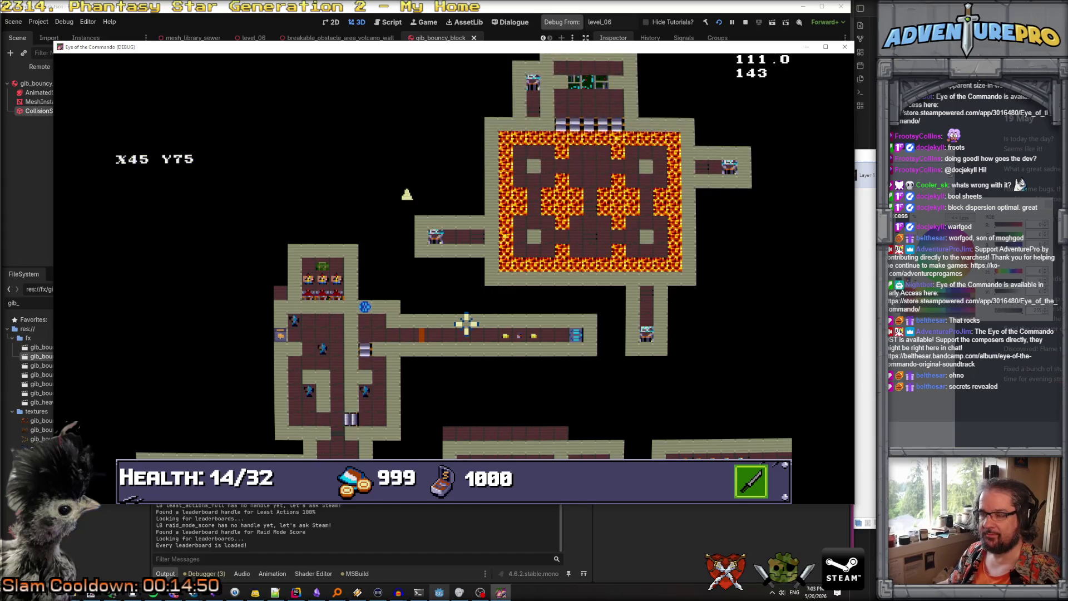
pyautogui.press('m')
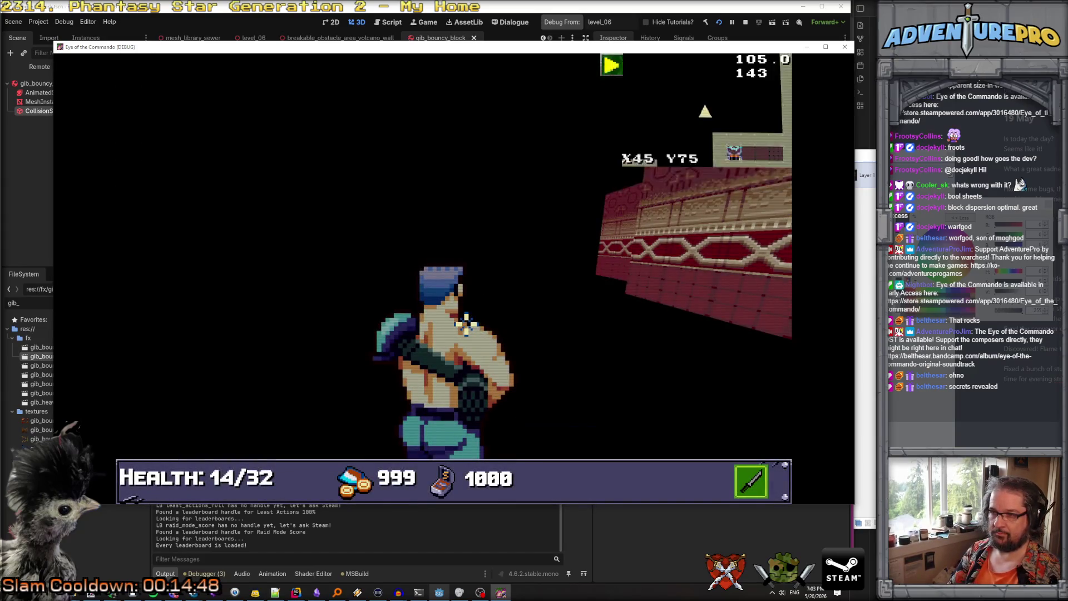
pyautogui.press('i')
pyautogui.press('`')
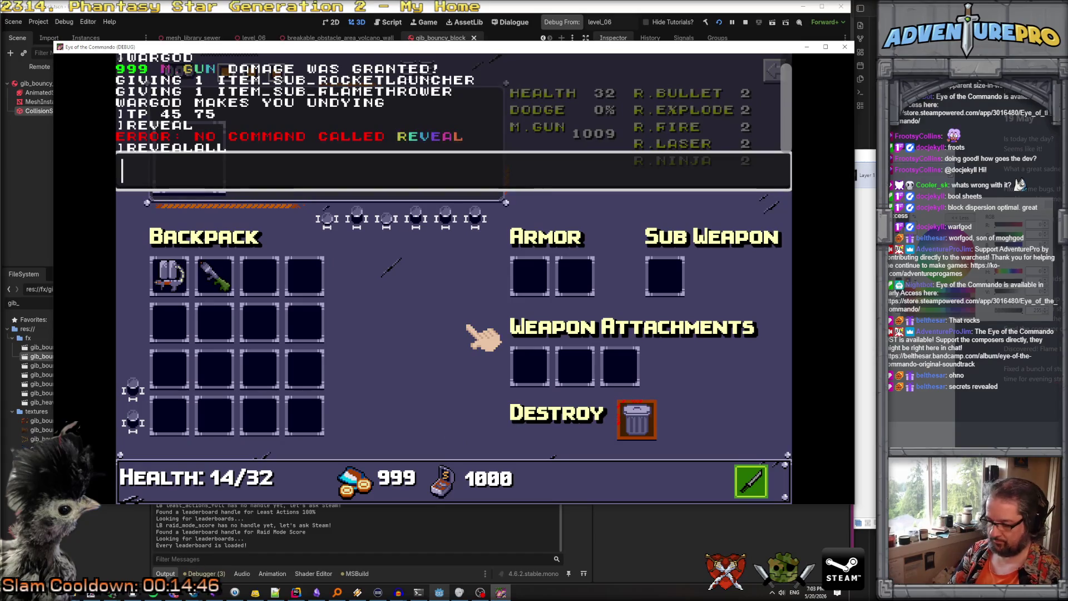
pyautogui.write('TP 5')
pyautogui.press('Return')
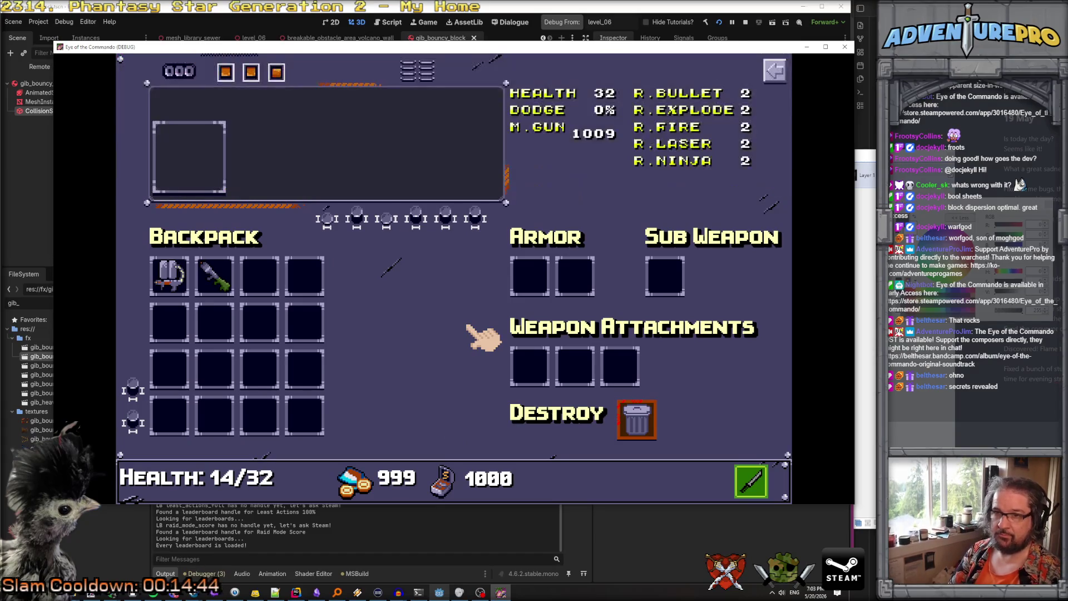
pyautogui.press('i')
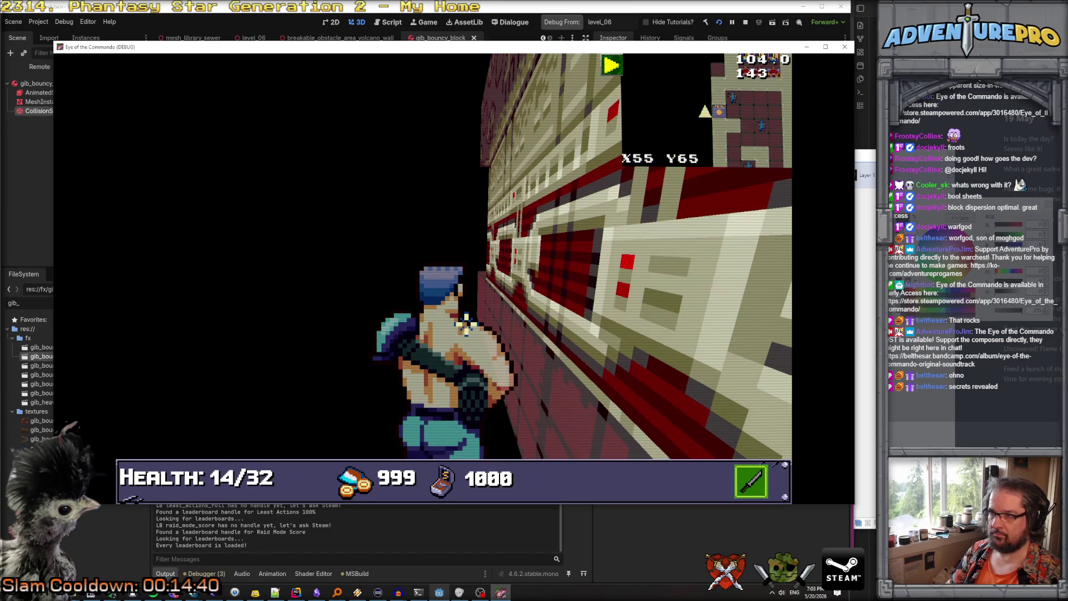
# Use the debug console to teleport the player to X45 Y65 and give the red keycard
pyautogui.press('`')
pyautogui.write('TP 45')
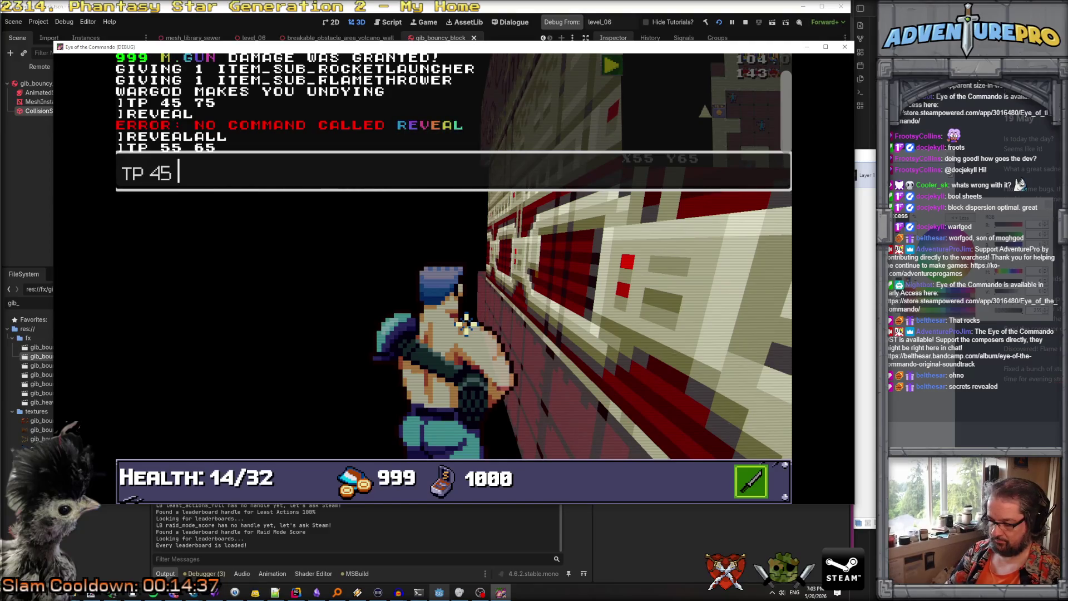
pyautogui.write('65')
pyautogui.press('Return')
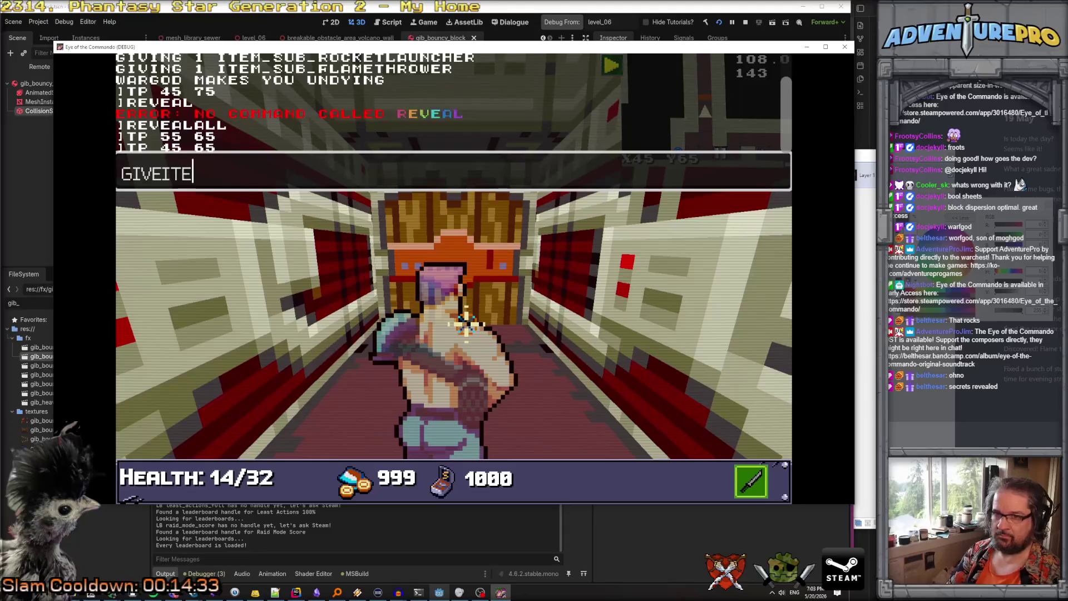
pyautogui.press('Return')
pyautogui.press('`')
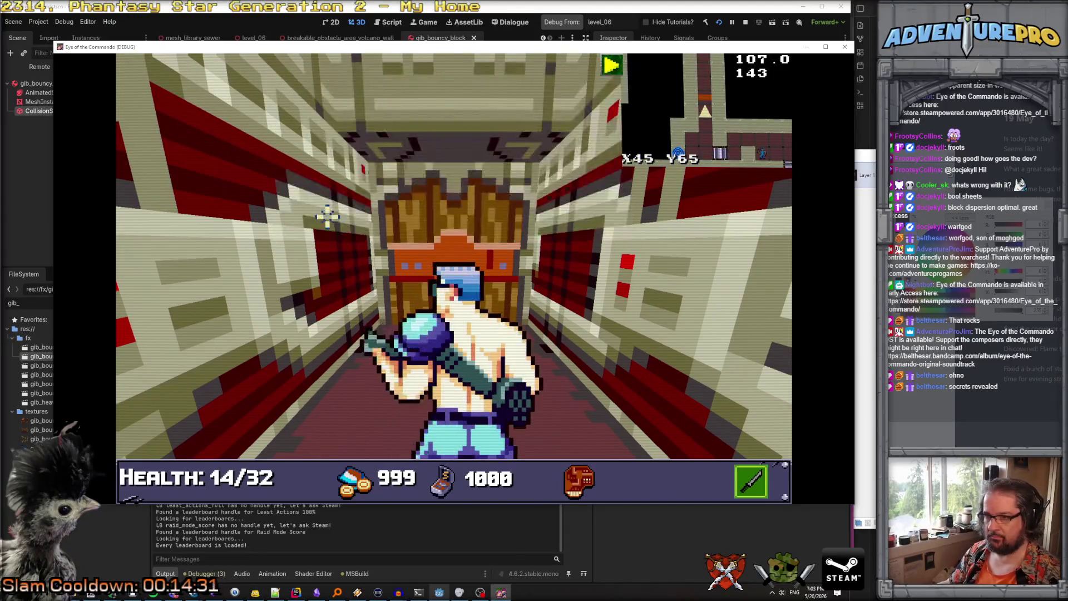
# Walk down the corridor over the medkit, restoring health to 32, onto the teleporter into the lava room
pyautogui.press('w')
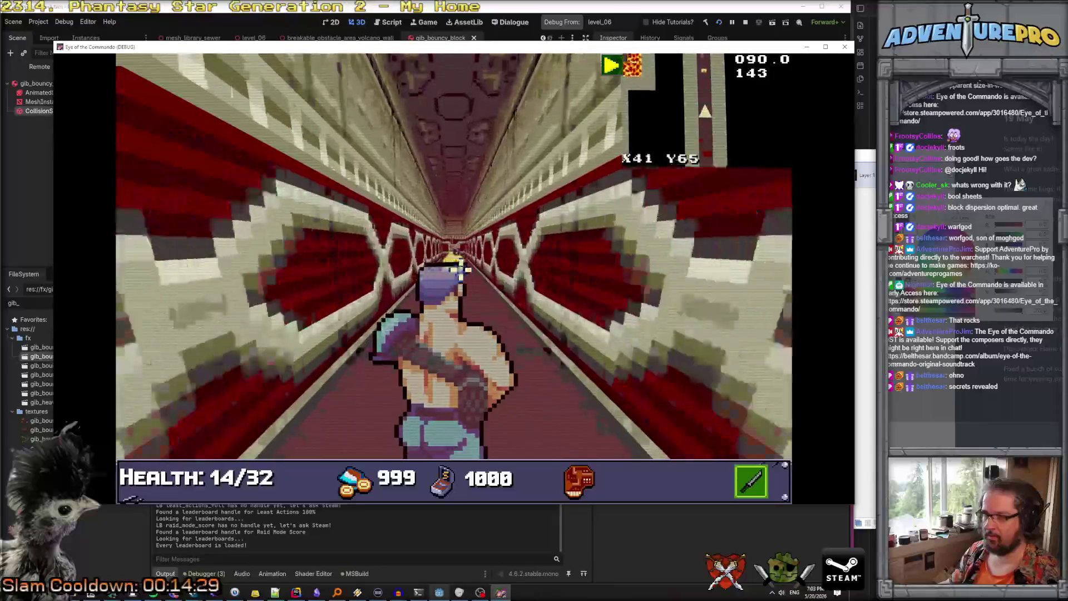
pyautogui.press('w')
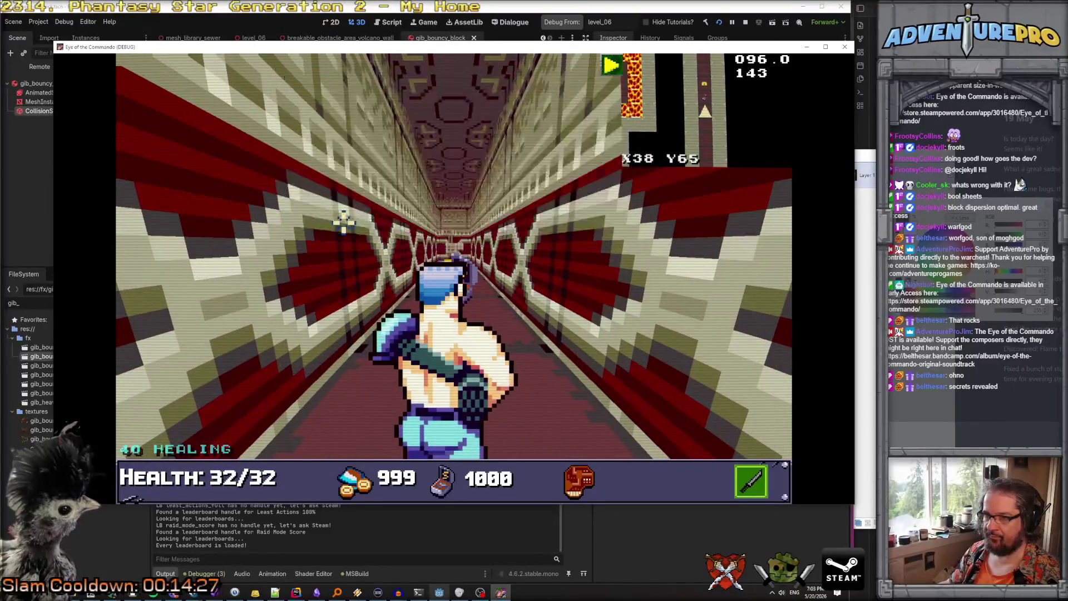
pyautogui.press('w')
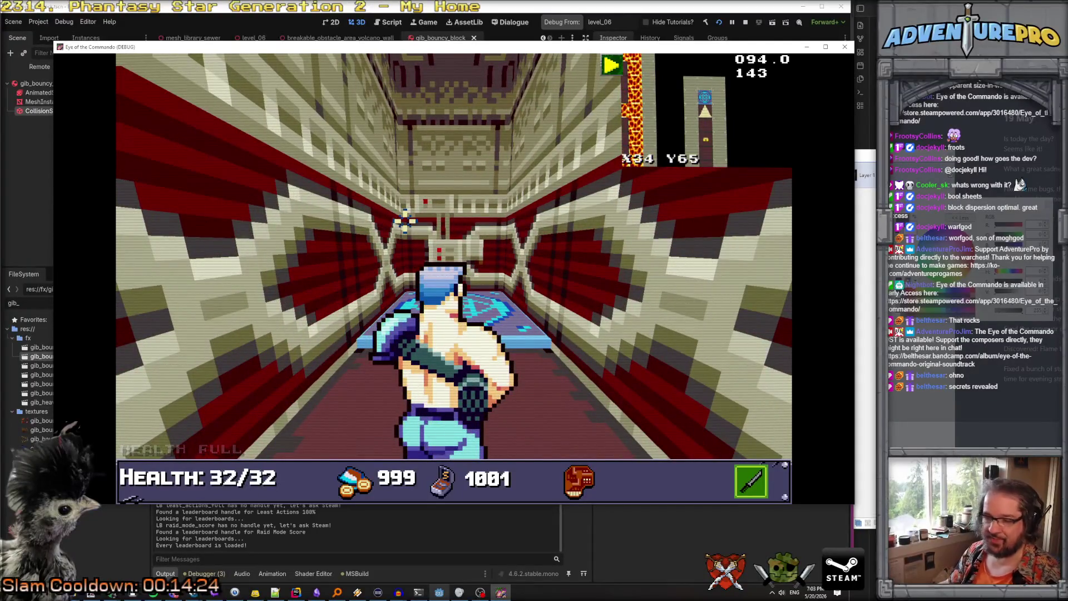
pyautogui.press('w')
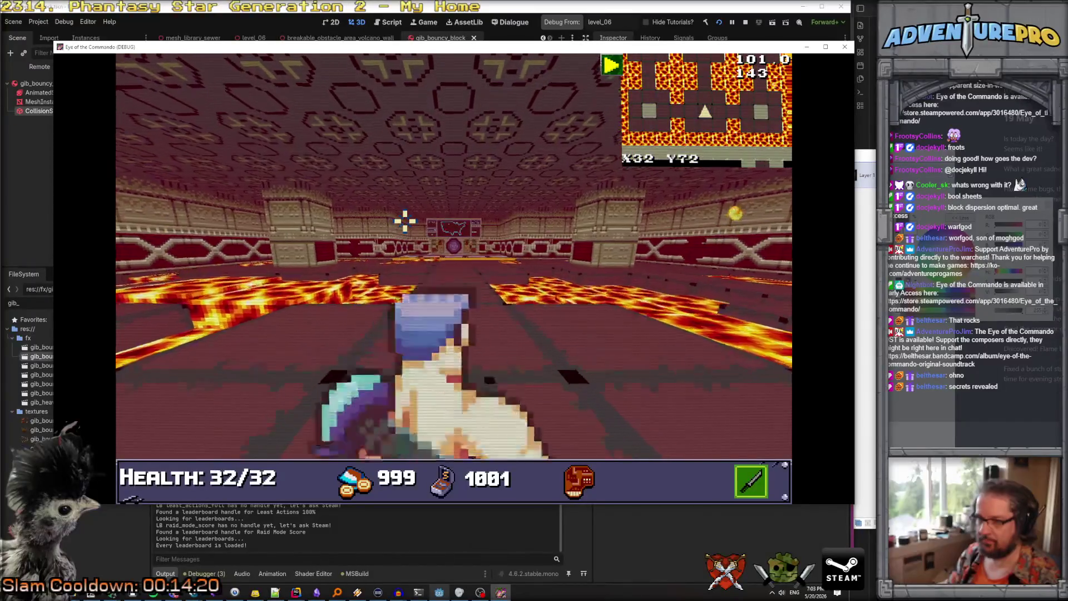
pyautogui.press('w')
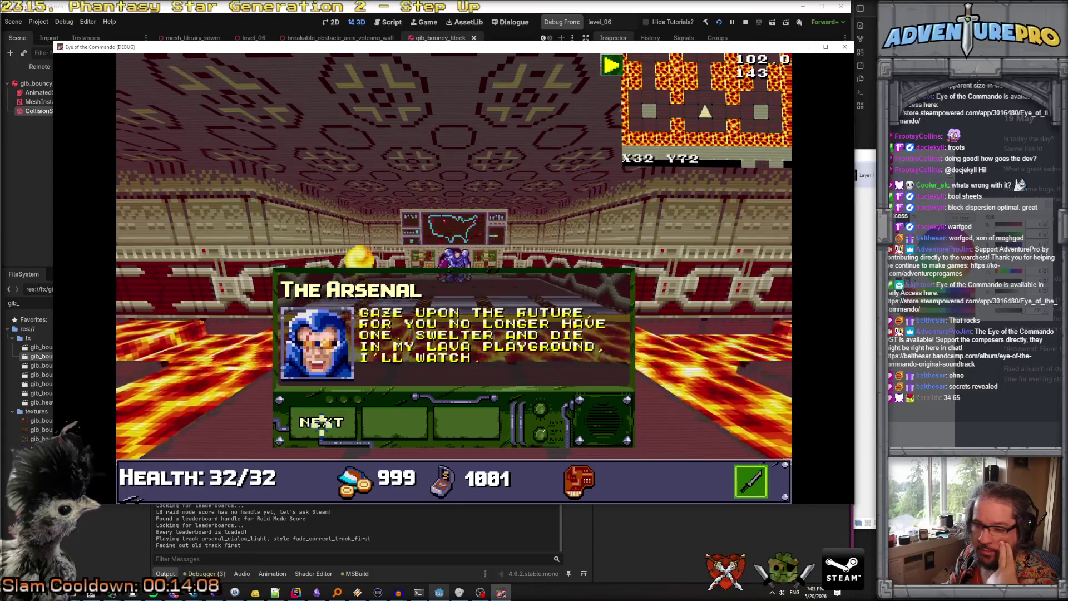
# Page through and close The Arsenal's taunt, then walk forward into the lava room to trigger the boss barrier
pyautogui.click(321, 424)
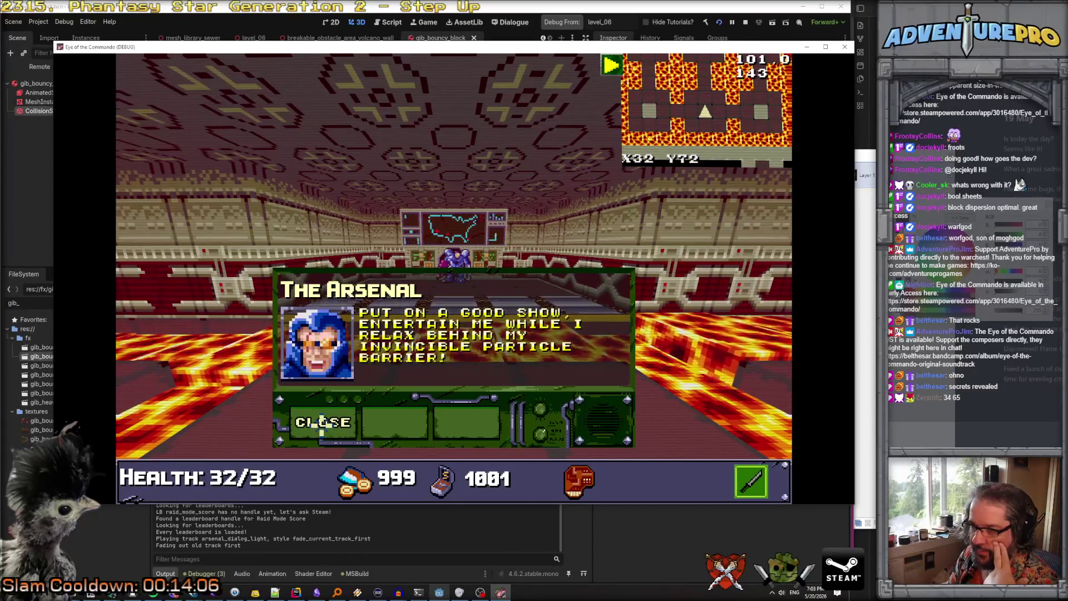
pyautogui.click(322, 424)
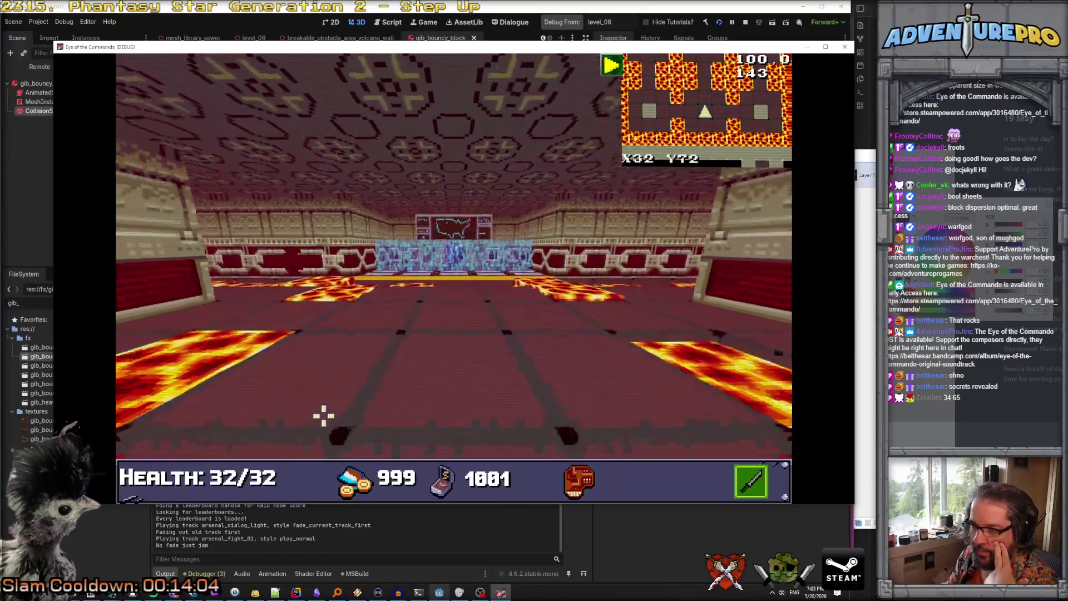
pyautogui.press('w')
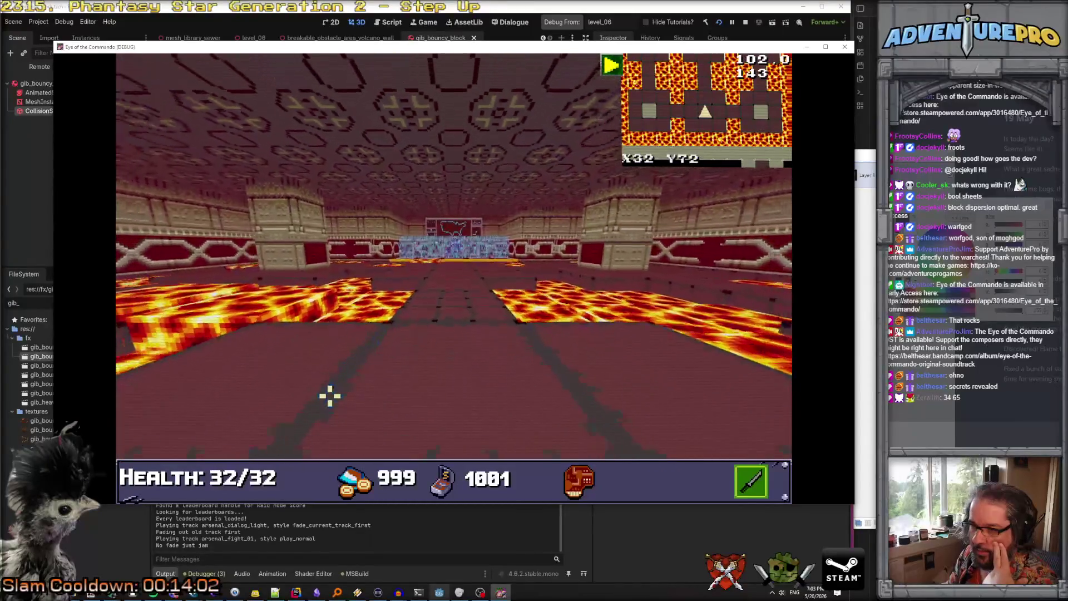